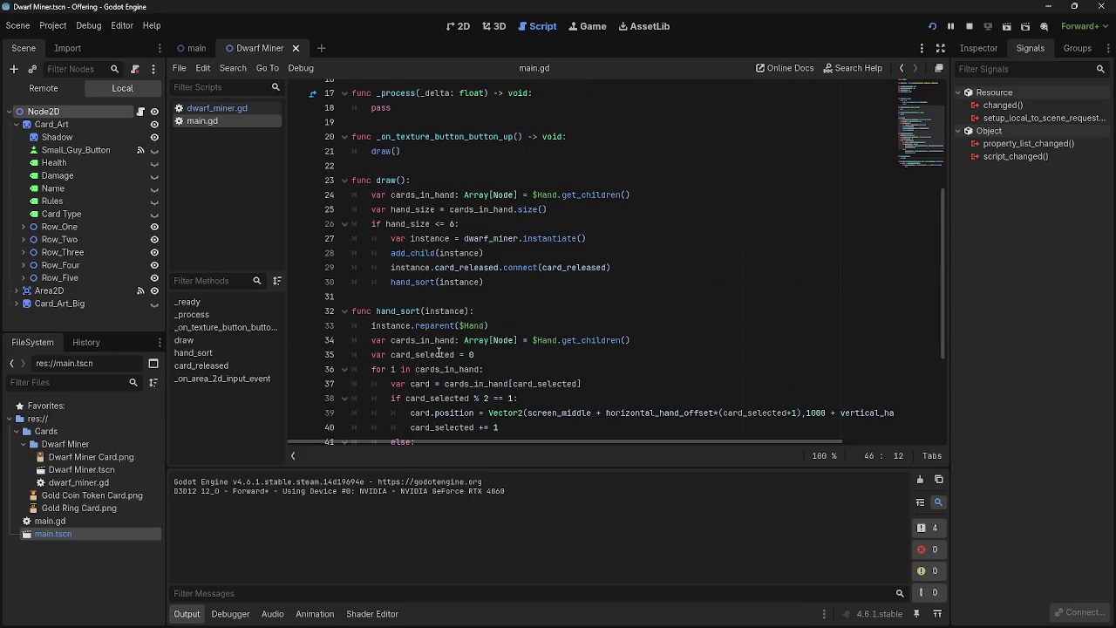
{"action": "scroll", "coordinate": [439, 352], "scroll_direction": "up", "scroll_amount": 3}
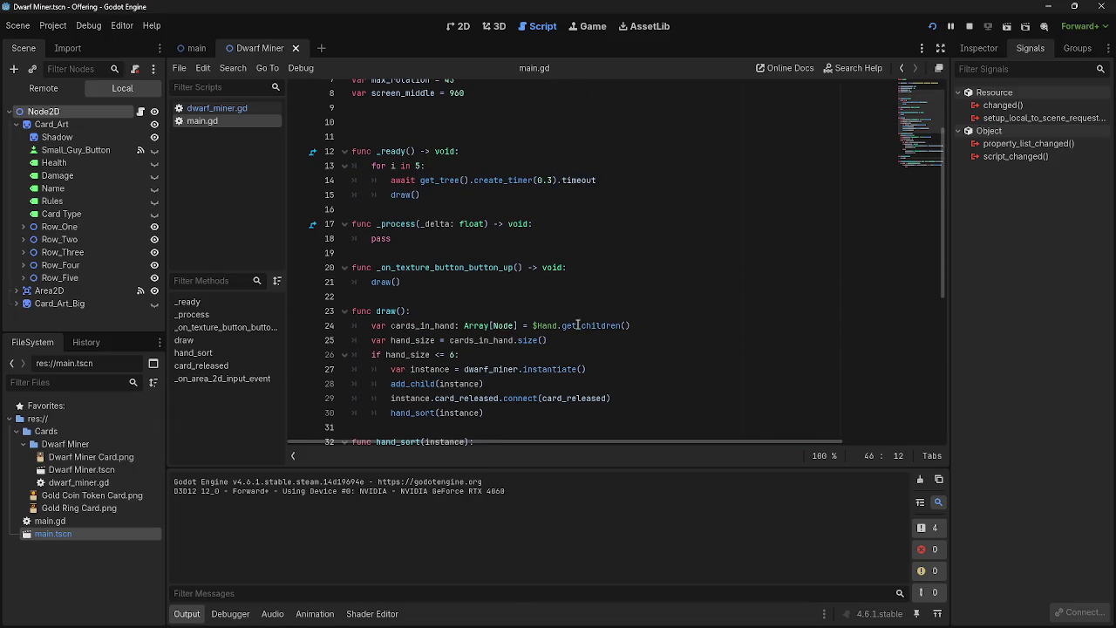
Locate the empty print call in card_released on line 46 of main.gd
{"action": "scroll", "coordinate": [438, 291], "scroll_direction": "down", "scroll_amount": 3}
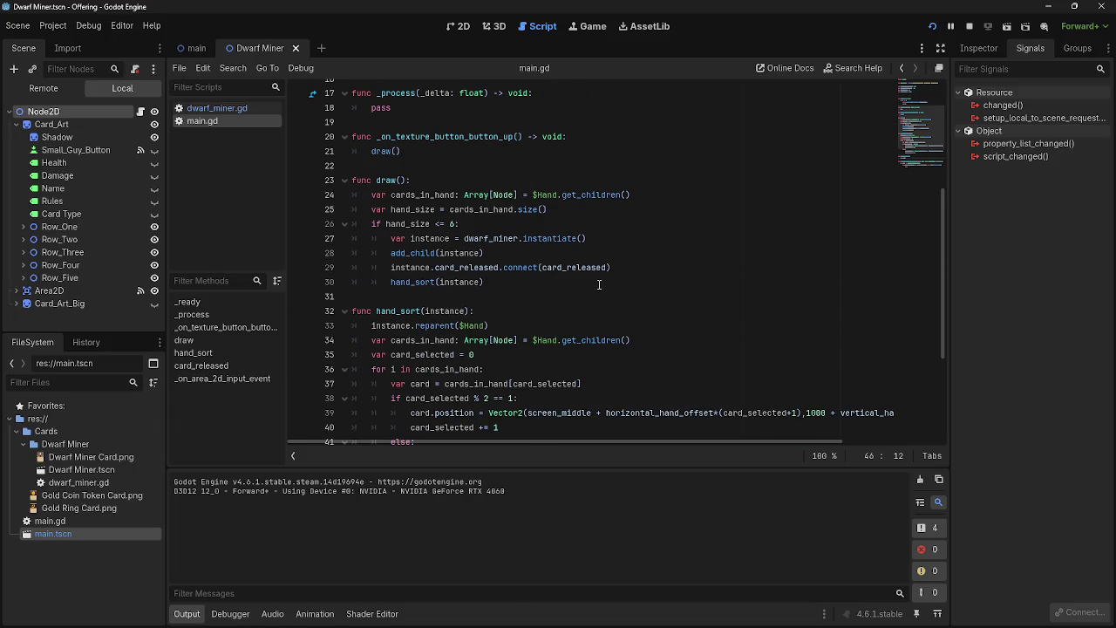
{"action": "scroll", "coordinate": [599, 284], "scroll_direction": "down", "scroll_amount": 4}
{"action": "left_click", "coordinate": [429, 343]}
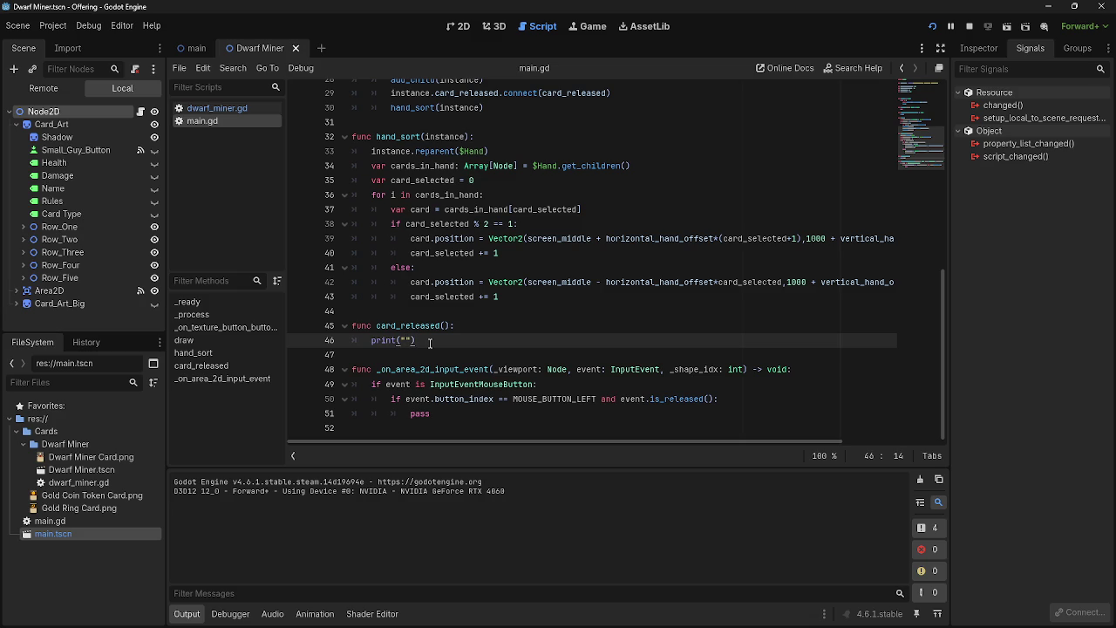
{"action": "left_click_drag", "start_coordinate": [430, 342], "coordinate": [367, 342]}
{"action": "left_click", "coordinate": [435, 340]}
{"action": "scroll", "coordinate": [477, 357], "scroll_direction": "up", "scroll_amount": 4}
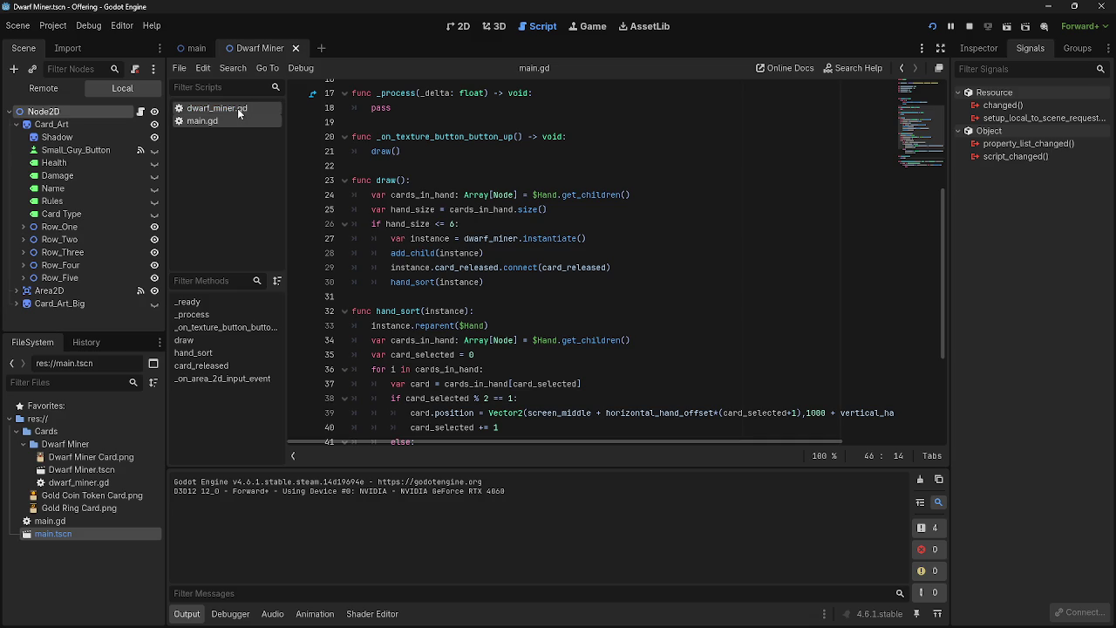
{"action": "scroll", "coordinate": [430, 298], "scroll_direction": "down", "scroll_amount": 4}
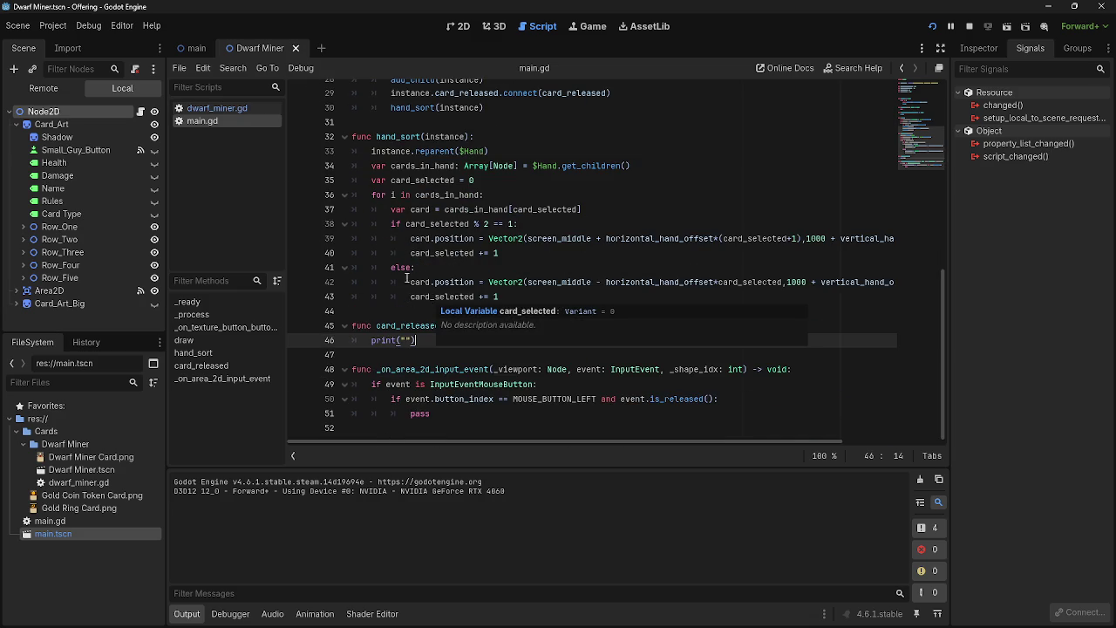
Check the card_released signal declaration in dwarf_miner.gd
{"action": "left_click", "coordinate": [199, 108]}
{"action": "scroll", "coordinate": [547, 308], "scroll_direction": "up", "scroll_amount": 4}
{"action": "scroll", "coordinate": [548, 309], "scroll_direction": "up", "scroll_amount": 14}
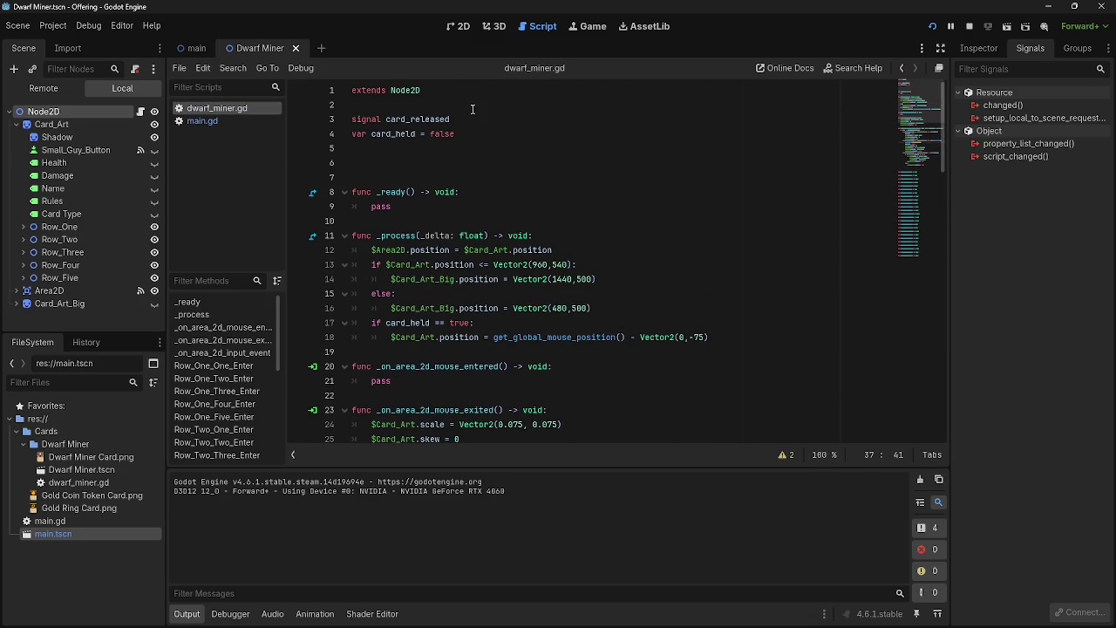
{"action": "left_click", "coordinate": [473, 119]}
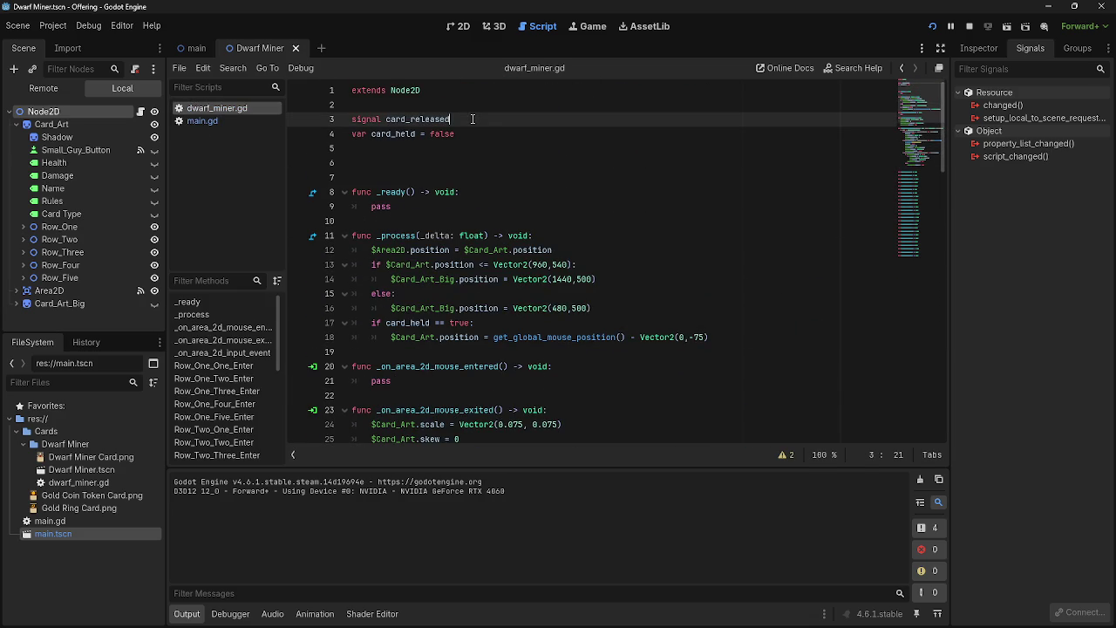
{"action": "left_click", "coordinate": [223, 119]}
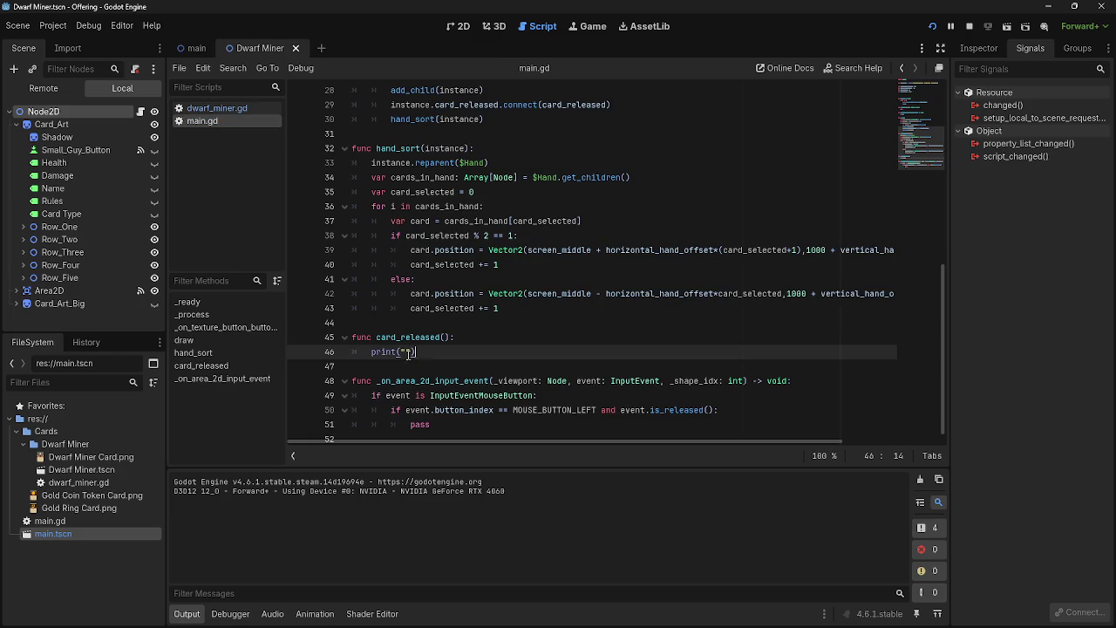
Make the print call on line 46 print "egg"
{"action": "left_click_drag", "start_coordinate": [424, 351], "coordinate": [363, 352]}
{"action": "left_click", "coordinate": [373, 351]}
{"action": "mouse_move", "coordinate": [417, 351]}
{"action": "left_mouse_down"}
{"action": "mouse_move", "coordinate": [363, 351]}
{"action": "mouse_move", "coordinate": [373, 352]}
{"action": "left_mouse_up"}
{"action": "left_click", "coordinate": [373, 351]}
{"action": "left_click", "coordinate": [429, 351]}
{"action": "left_click", "coordinate": [440, 351]}
{"action": "left_click_drag", "start_coordinate": [376, 337], "coordinate": [435, 351]}
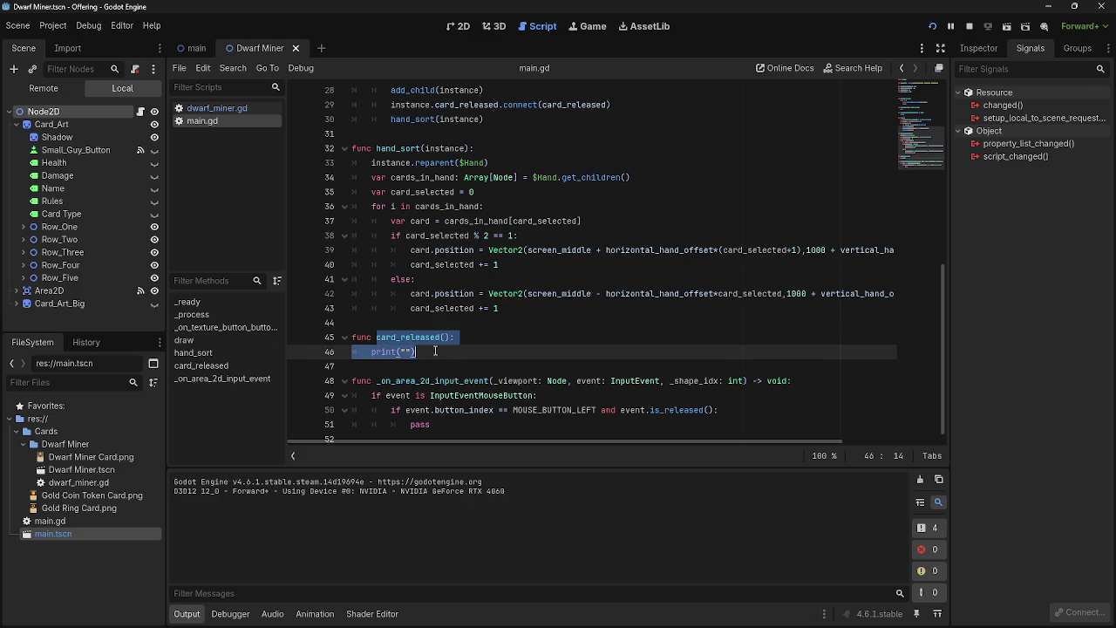
{"action": "left_click", "coordinate": [435, 352]}
{"action": "left_click", "coordinate": [406, 352]}
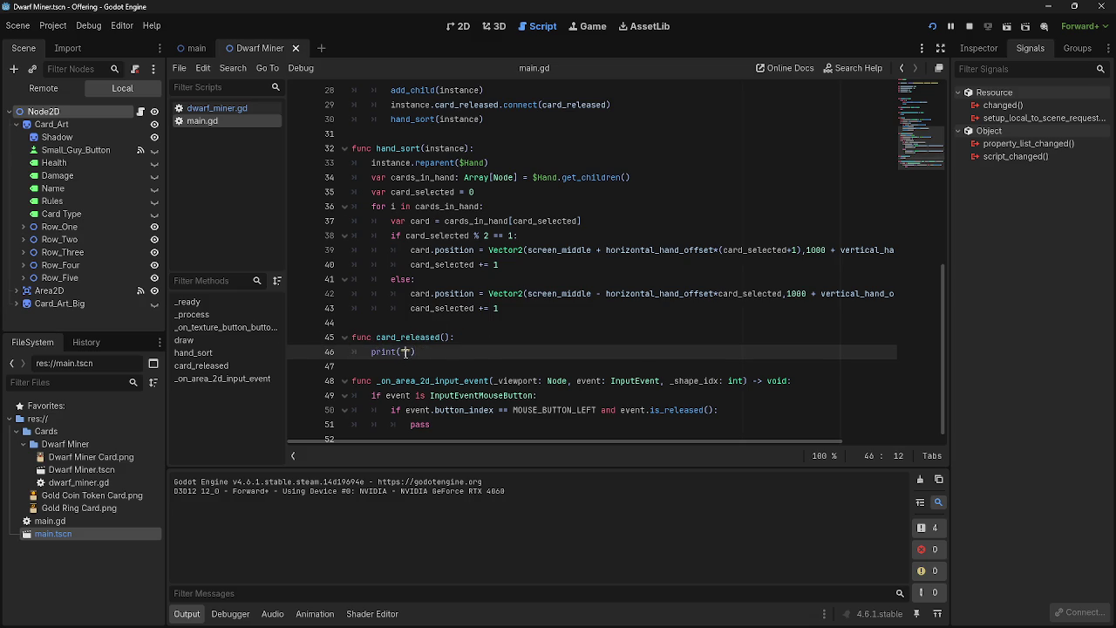
{"action": "type", "text": "egg"}
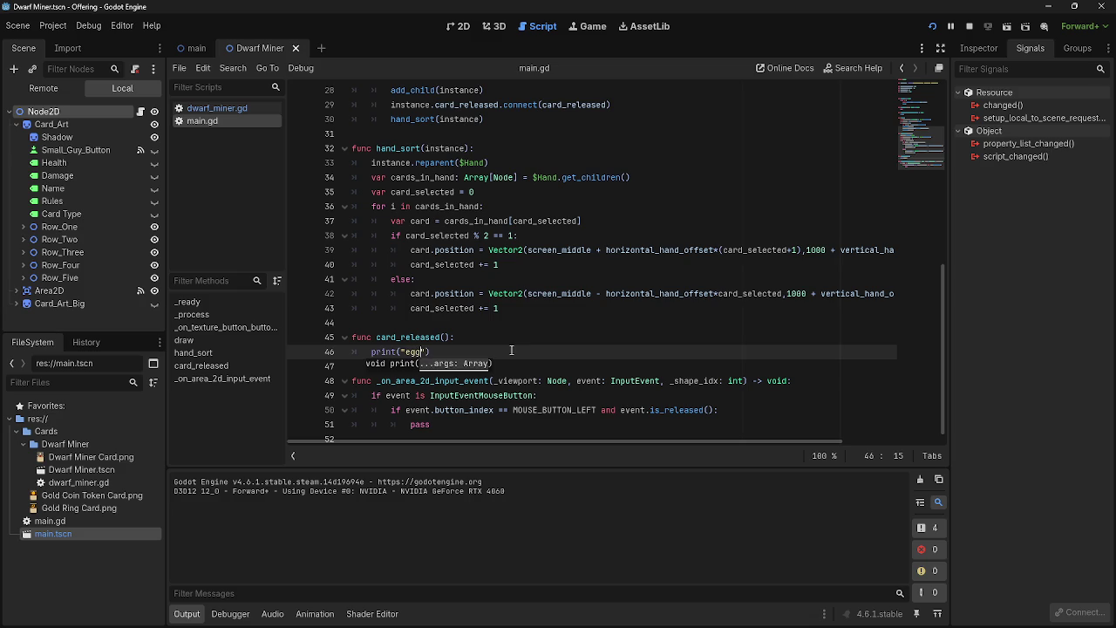
Replace pass on line 51 with print("paco") and restart the game
{"action": "left_click_drag", "start_coordinate": [431, 425], "coordinate": [411, 429]}
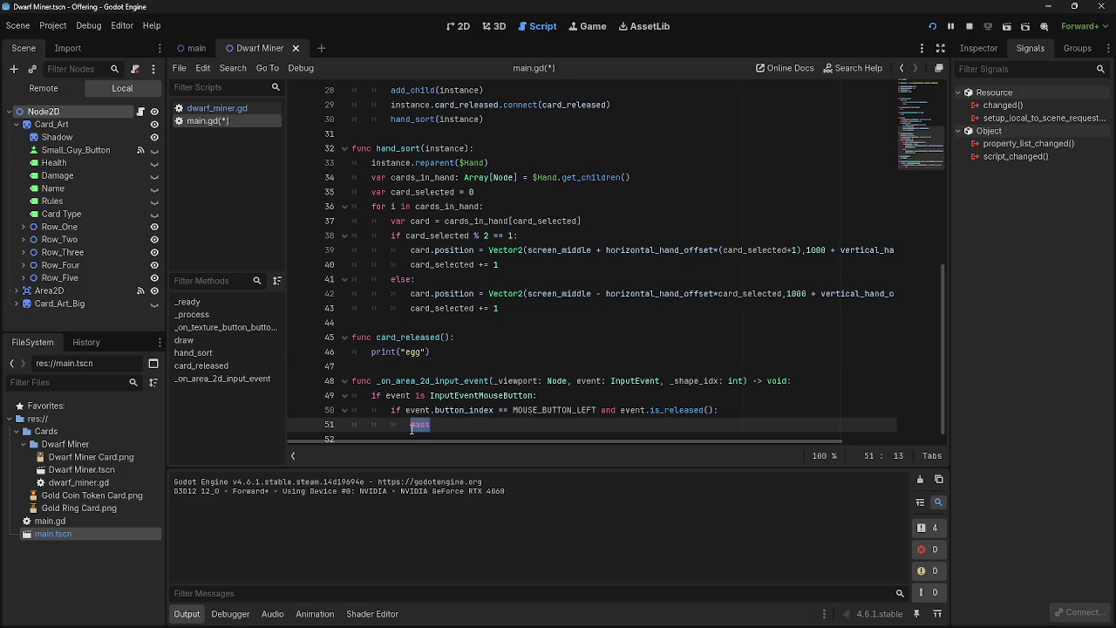
{"action": "type", "text": "pri"}
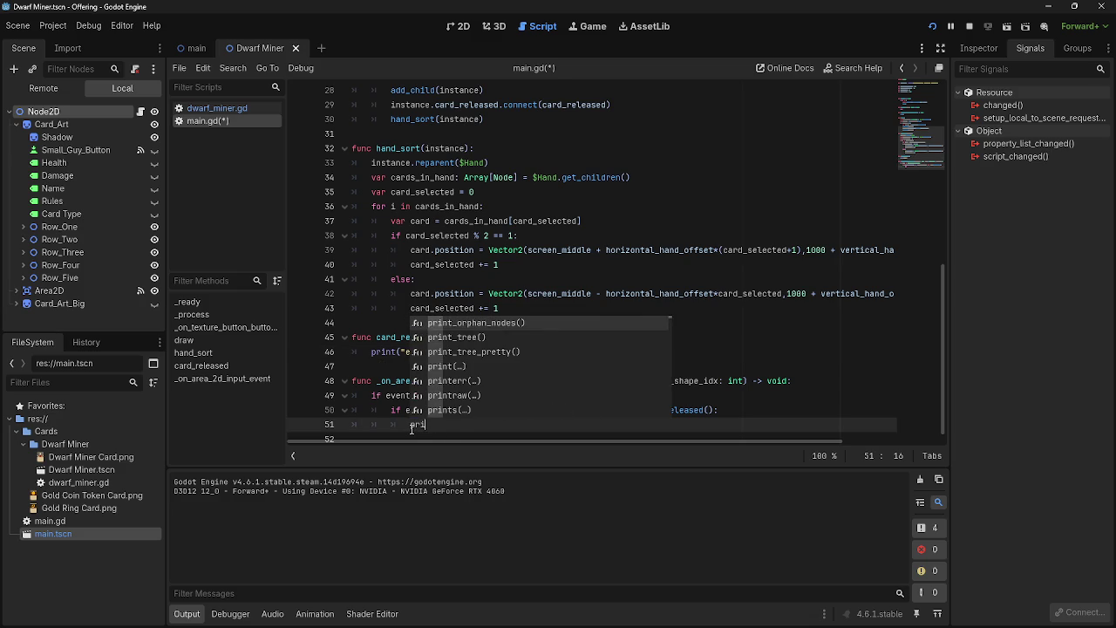
{"action": "type", "text": "nt"}
{"action": "key", "text": "Return"}
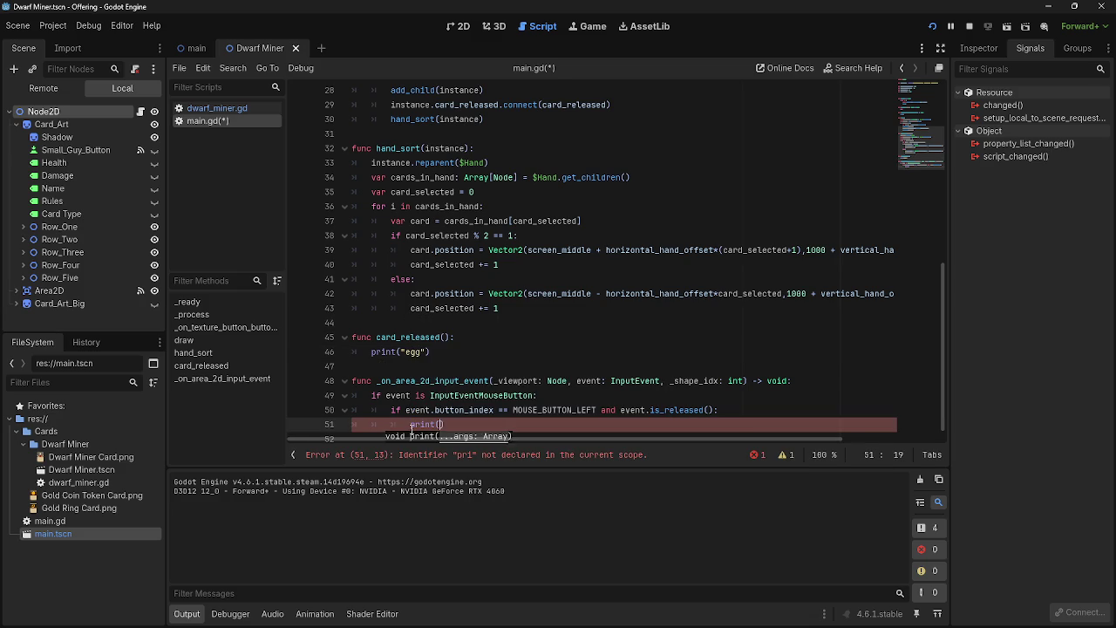
{"action": "type", "text": "\"paco"}
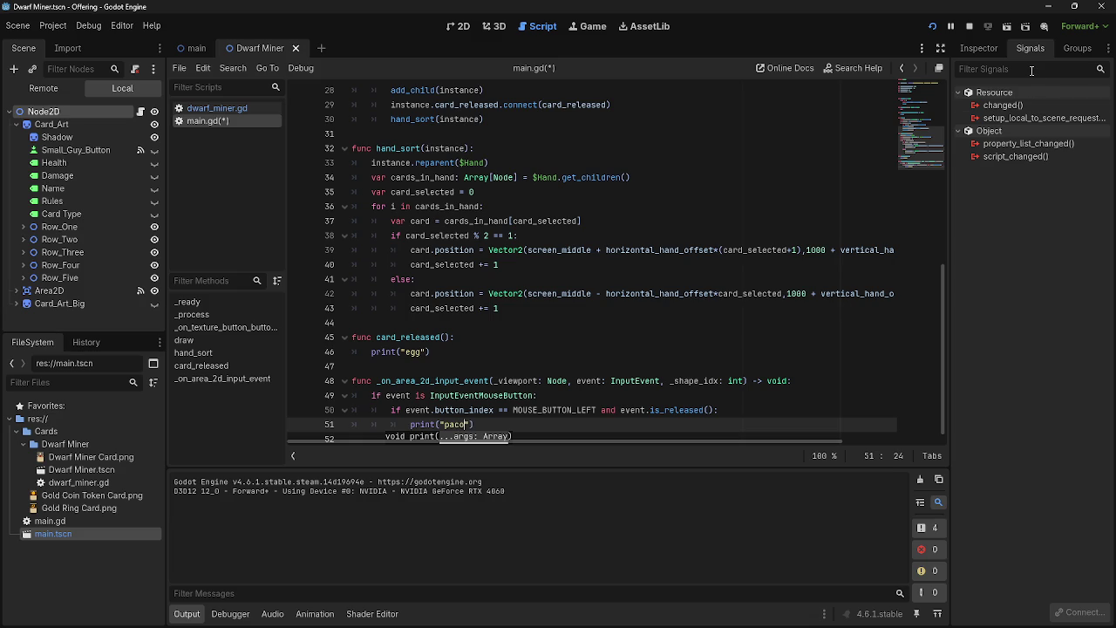
{"action": "left_click", "coordinate": [968, 26]}
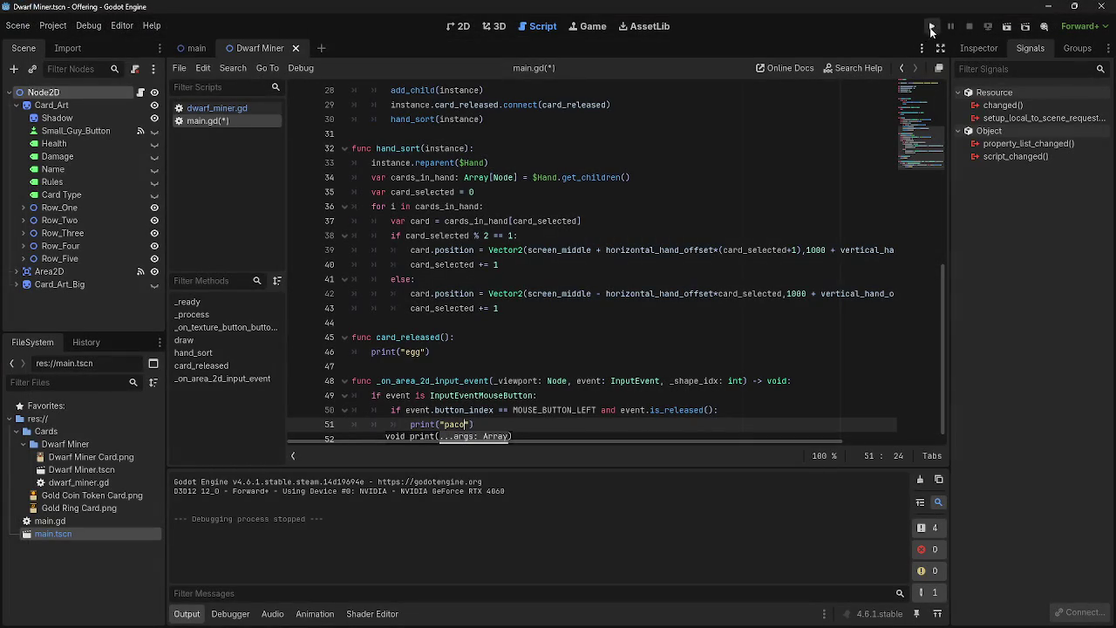
{"action": "left_click", "coordinate": [932, 26]}
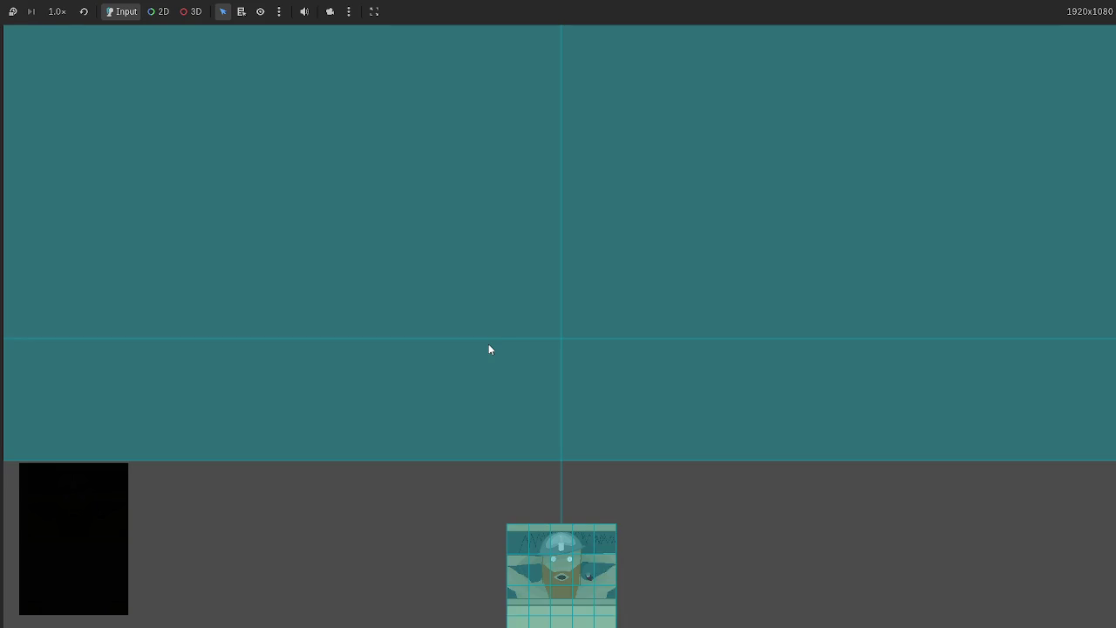
Drag the middle card and another card into the right slot, checking the Output each time
{"action": "key", "text": "alt+Tab"}
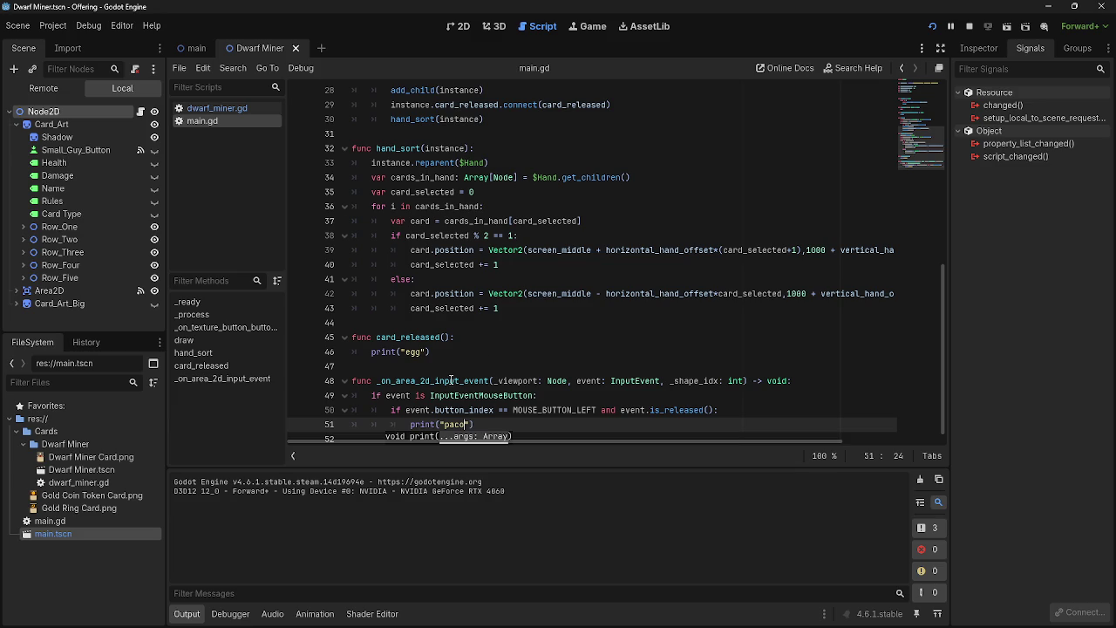
{"action": "key", "text": "alt+Tab"}
{"action": "mouse_move", "coordinate": [514, 527]}
{"action": "left_mouse_down"}
{"action": "mouse_move", "coordinate": [540, 354]}
{"action": "mouse_move", "coordinate": [529, 301]}
{"action": "left_mouse_up"}
{"action": "key", "text": "alt+Tab"}
{"action": "key", "text": "alt+Tab"}
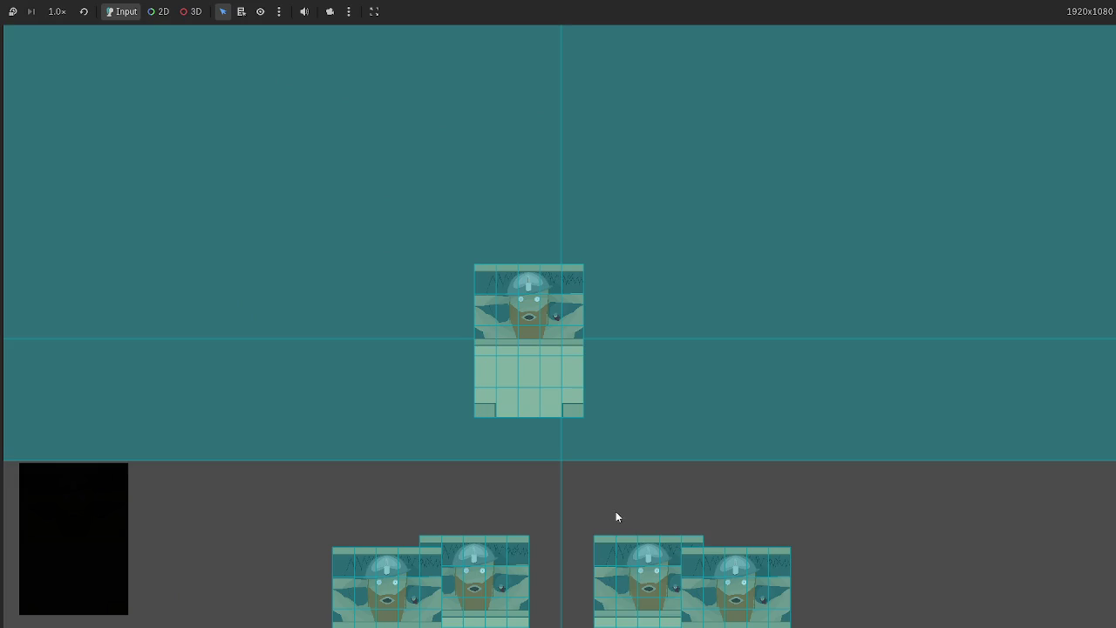
{"action": "key", "text": "alt+Tab"}
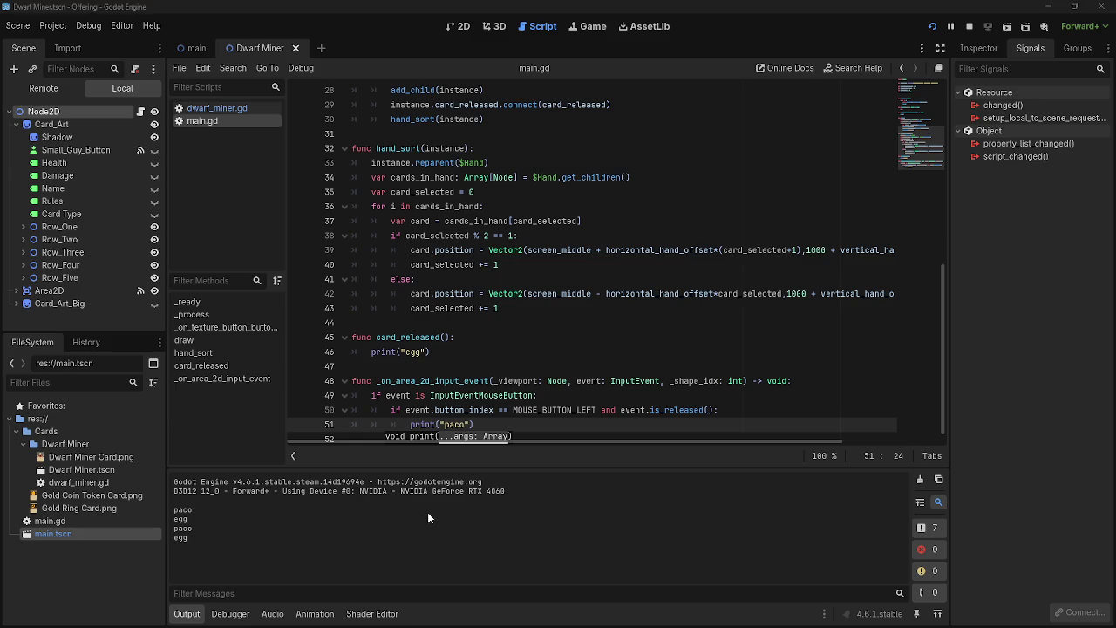
Drop more hand cards into the left slots and confirm paco and egg appear in Output
{"action": "key", "text": "alt+Tab"}
{"action": "left_click_drag", "start_coordinate": [723, 491], "coordinate": [822, 295]}
{"action": "key", "text": "alt+Tab"}
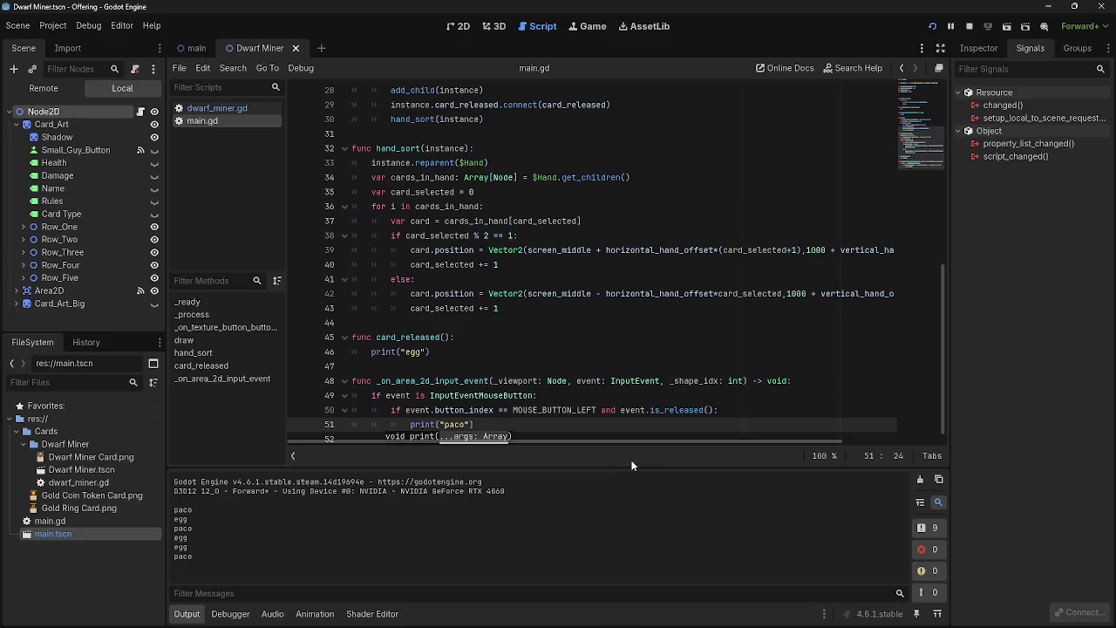
{"action": "key", "text": "alt+Tab"}
{"action": "left_click_drag", "start_coordinate": [529, 577], "coordinate": [373, 293]}
{"action": "key", "text": "alt+Tab"}
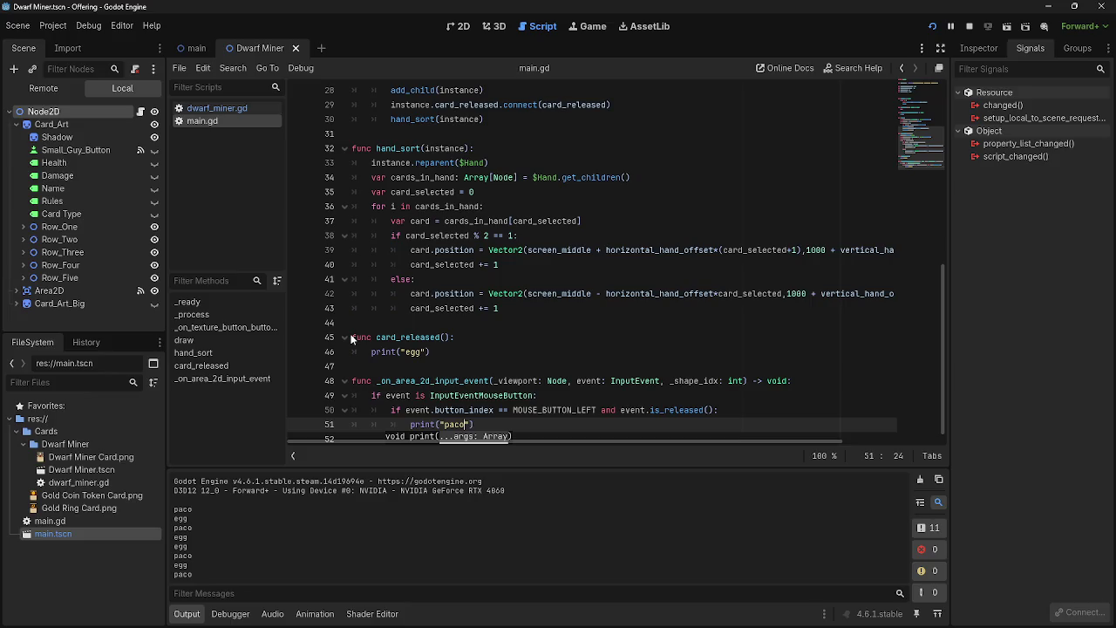
{"action": "key", "text": "alt+Tab"}
{"action": "left_click_drag", "start_coordinate": [404, 535], "coordinate": [222, 301]}
{"action": "key", "text": "alt+Tab"}
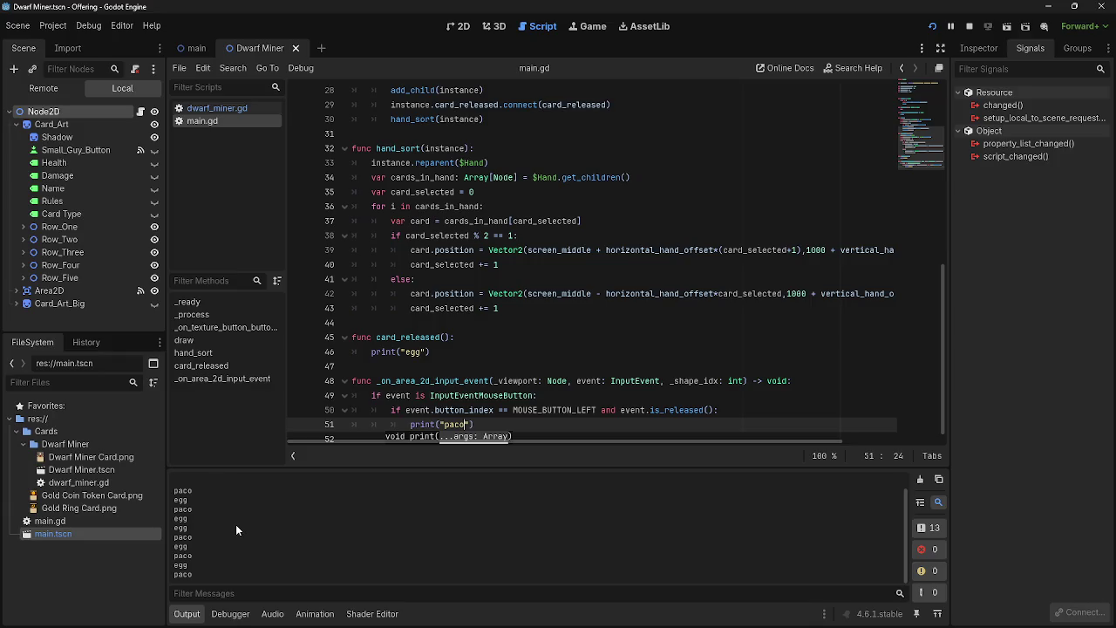
Stop the game and select the print("paco") statement on line 51
{"action": "left_click", "coordinate": [968, 26]}
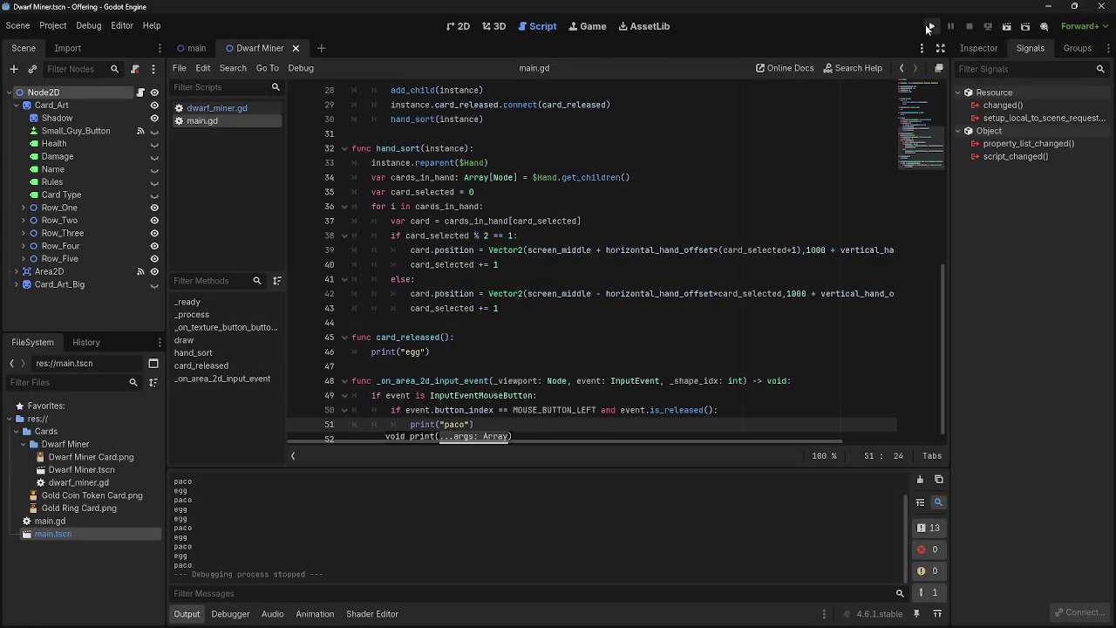
{"action": "key", "text": "Right"}
{"action": "key", "text": "shift+Home"}
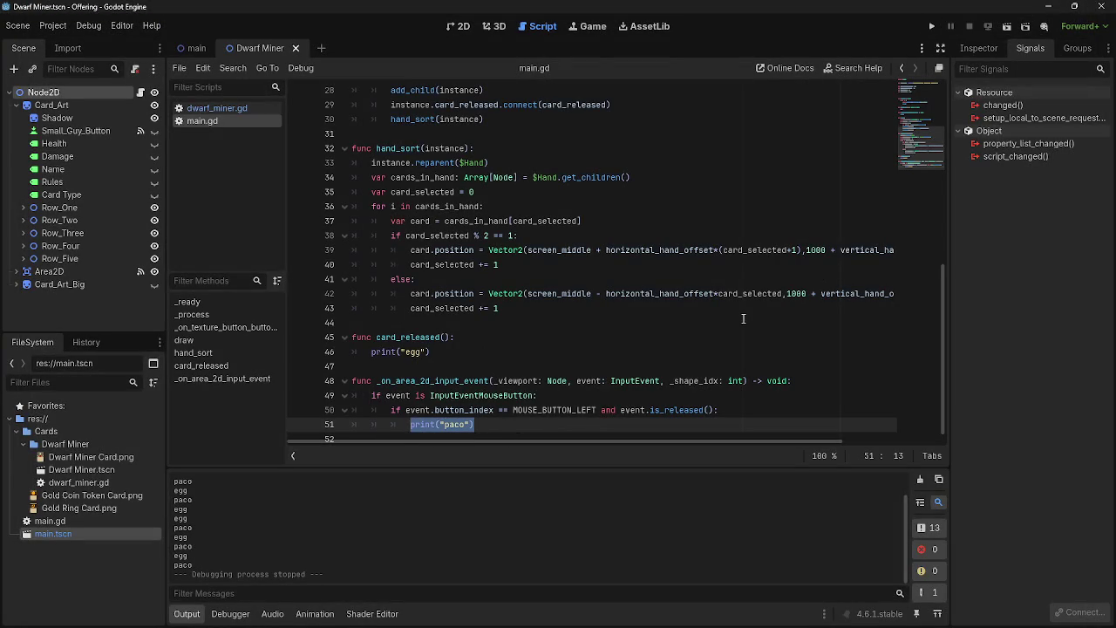
Replace line 51's print call with an await, removing the mistyped timer text
{"action": "key", "text": "BackSpace"}
{"action": "type", "text": "await."}
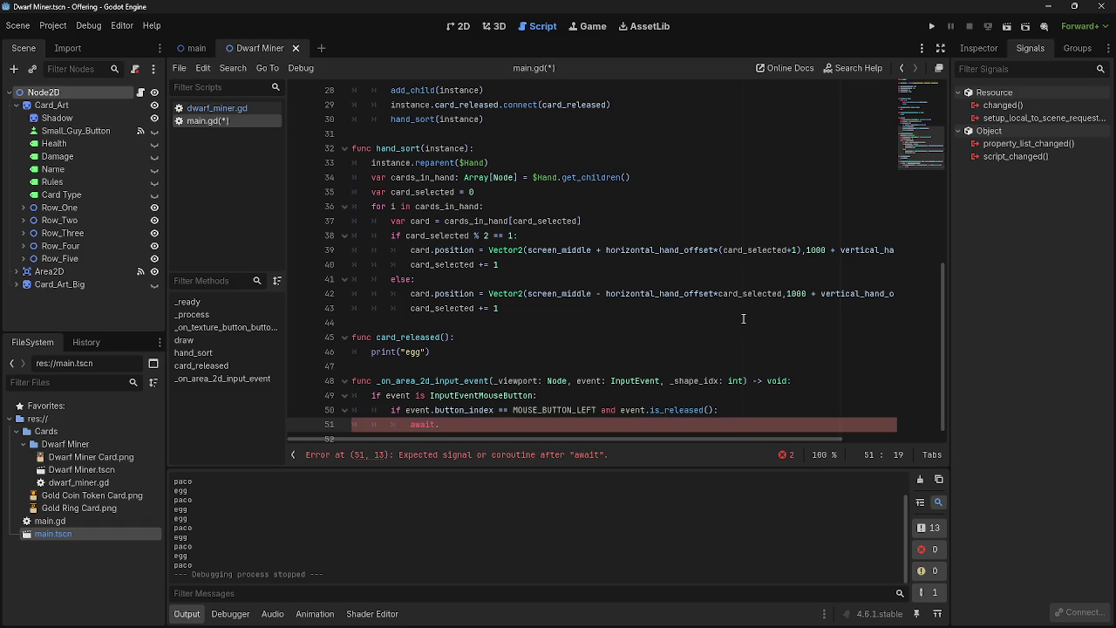
{"action": "type", "text": "timer"}
{"action": "key", "text": "BackSpace"}
{"action": "key", "text": "BackSpace"}
{"action": "key", "text": "BackSpace"}
{"action": "scroll", "coordinate": [722, 273], "scroll_direction": "up", "scroll_amount": 9}
{"action": "scroll", "coordinate": [723, 273], "scroll_direction": "down", "scroll_amount": 1}
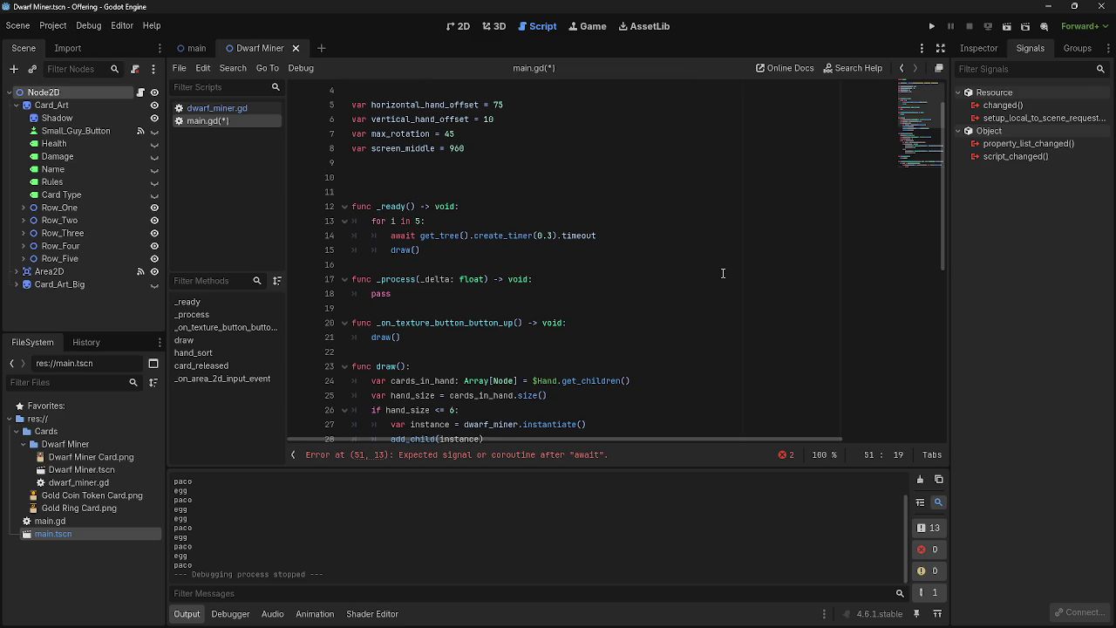
{"action": "key", "text": "BackSpace"}
Extend the await to get_tree().create_timer using autocomplete
{"action": "type", "text": "get_tree"}
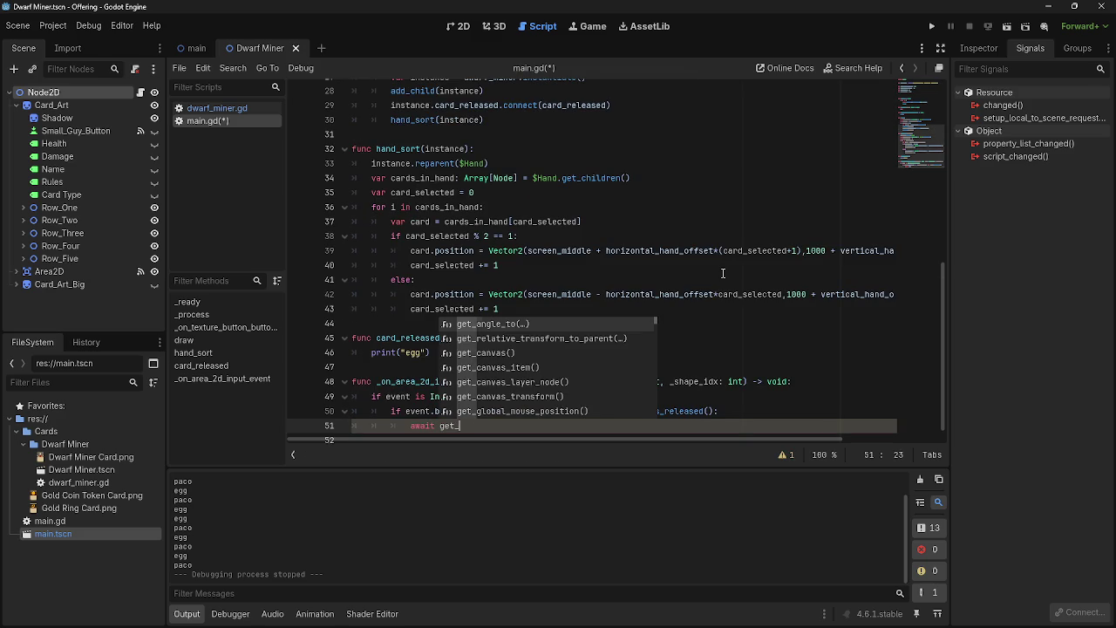
{"action": "key", "text": "Return"}
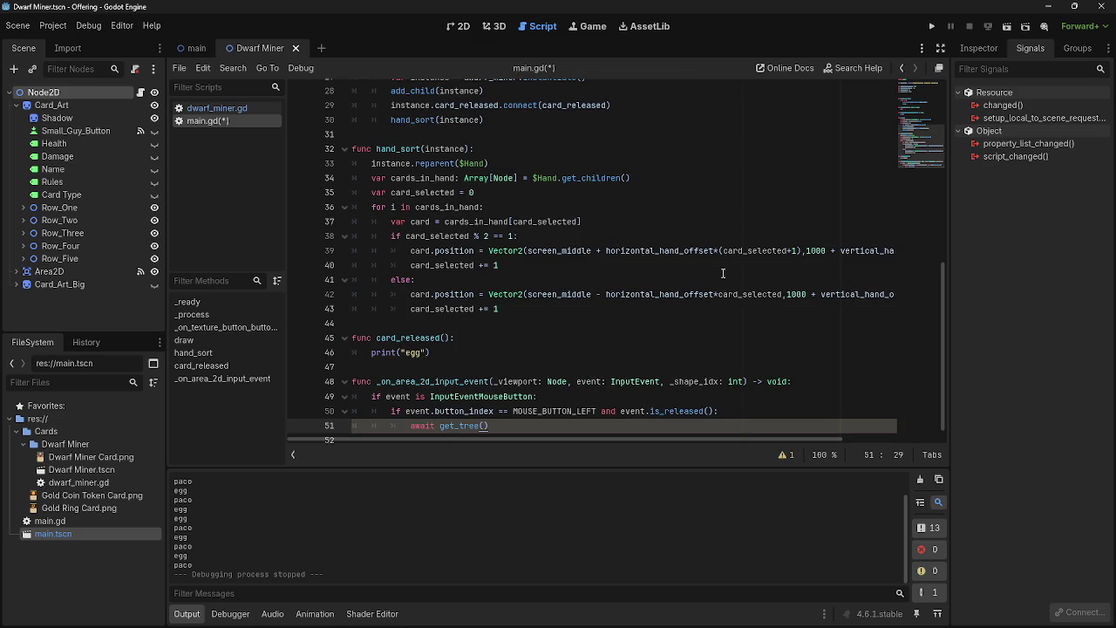
{"action": "type", "text": ".tomer"}
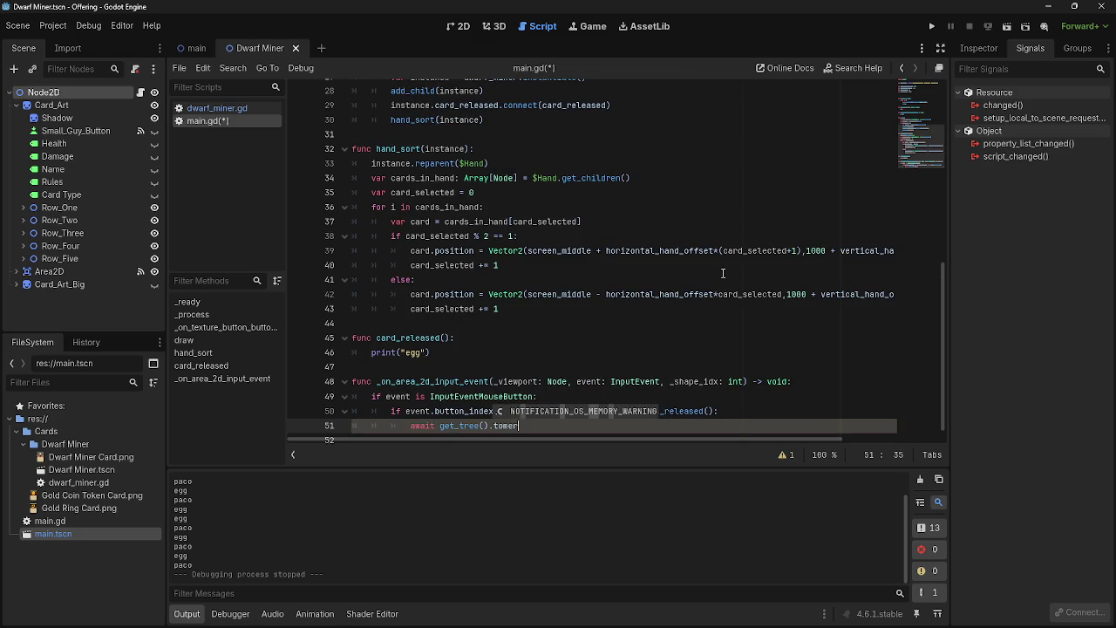
{"action": "key", "text": "BackSpace"}
{"action": "key", "text": "BackSpace"}
{"action": "key", "text": "BackSpace"}
{"action": "key", "text": "BackSpace"}
{"action": "type", "text": "imer"}
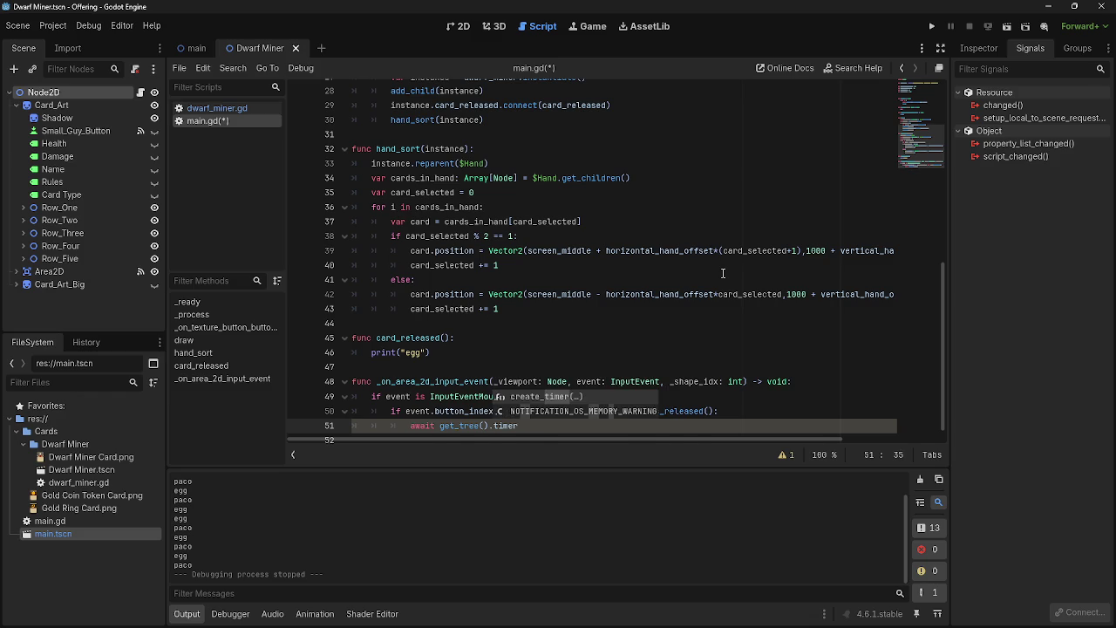
{"action": "key", "text": "Return"}
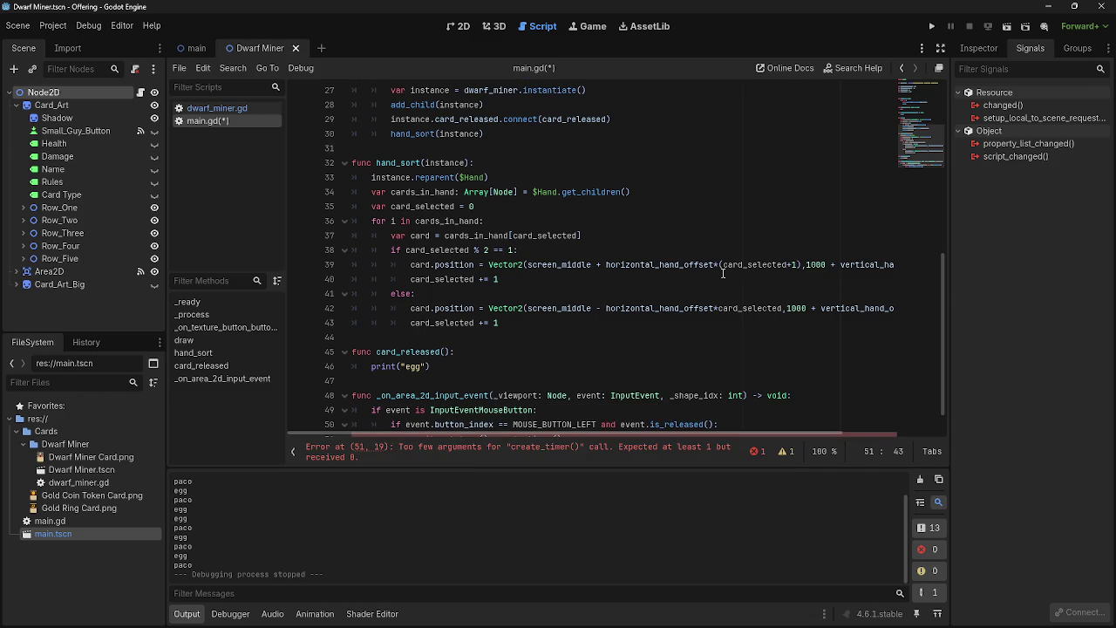
Set the timer to 0.01 seconds, remove the stray colon and await its timeout
{"action": "type", "text": "0.01):"}
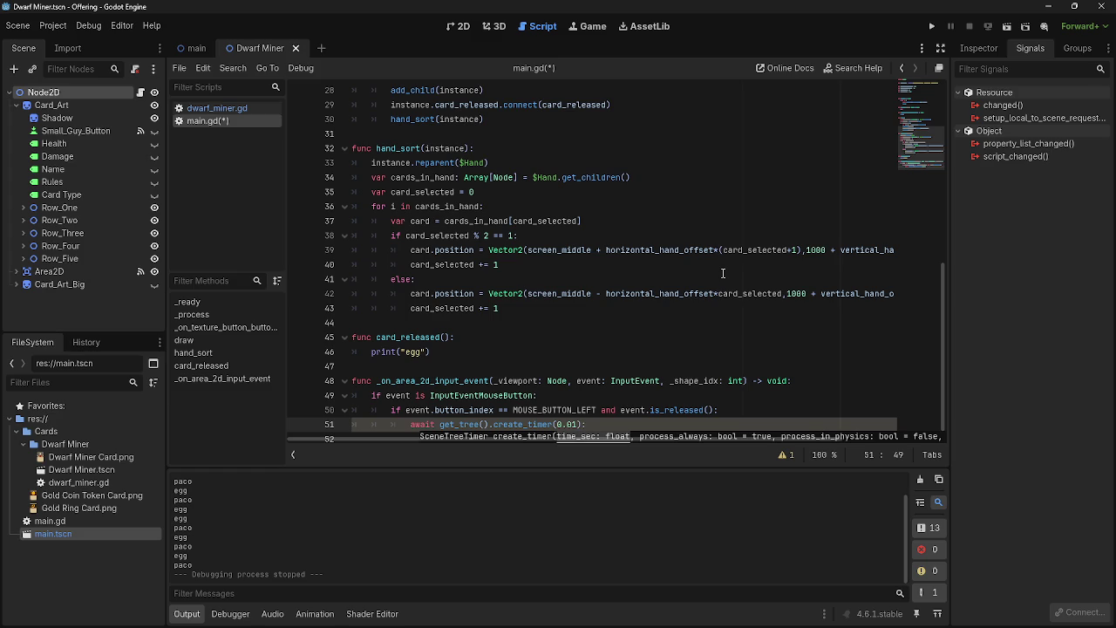
{"action": "scroll", "coordinate": [728, 271], "scroll_direction": "up", "scroll_amount": 7}
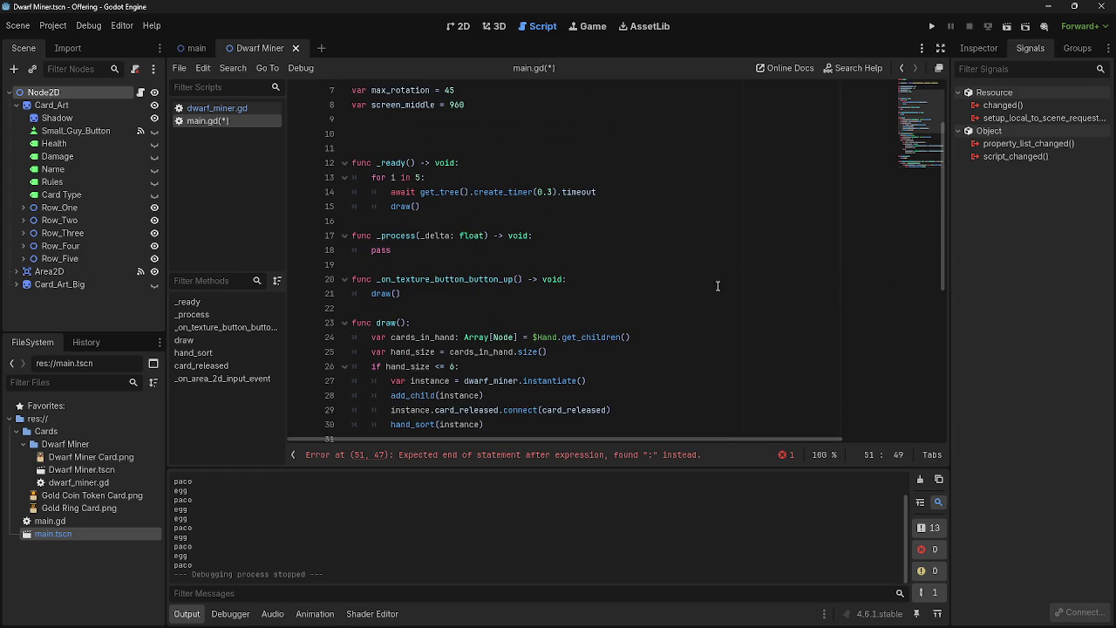
{"action": "scroll", "coordinate": [711, 285], "scroll_direction": "down", "scroll_amount": 7}
{"action": "key", "text": "BackSpace"}
{"action": "type", "text": ".timeo"}
{"action": "key", "text": "Return"}
{"action": "key", "text": "Return"}
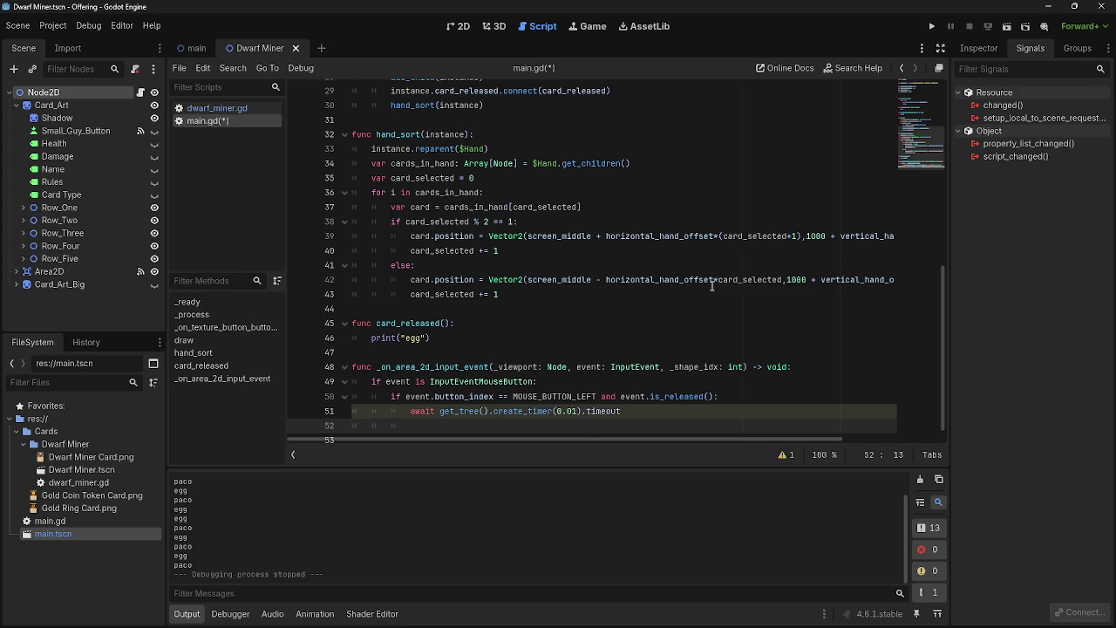
Add print("paco") on the following line and run the game
{"action": "scroll", "coordinate": [712, 286], "scroll_direction": "up", "scroll_amount": 1}
{"action": "scroll", "coordinate": [655, 294], "scroll_direction": "down", "scroll_amount": 2}
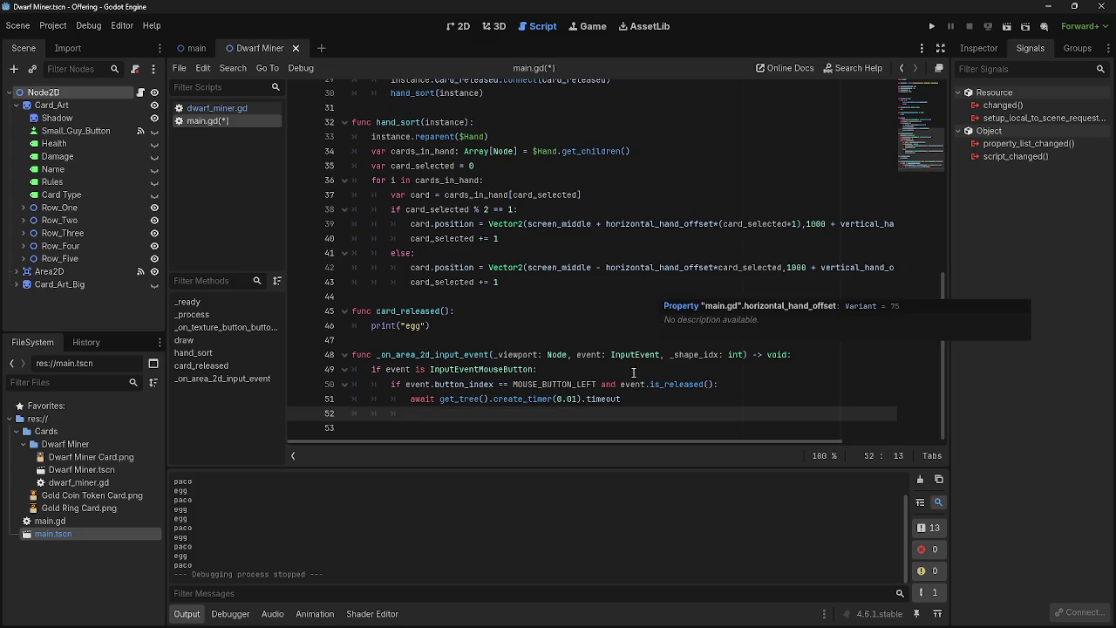
{"action": "type", "text": "print"}
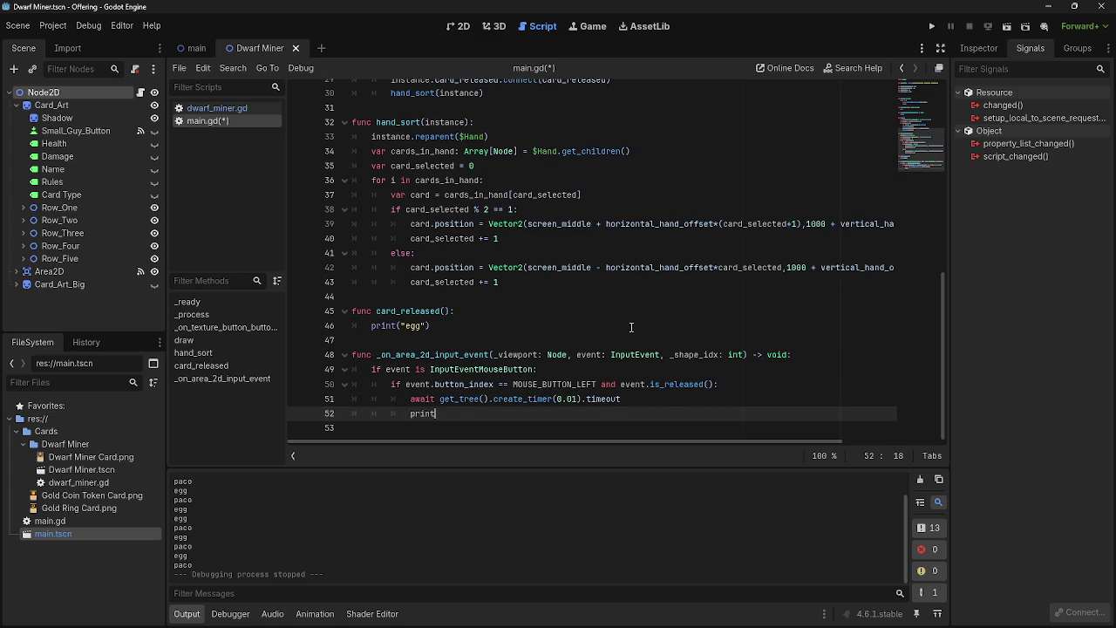
{"action": "type", "text": "(\""}
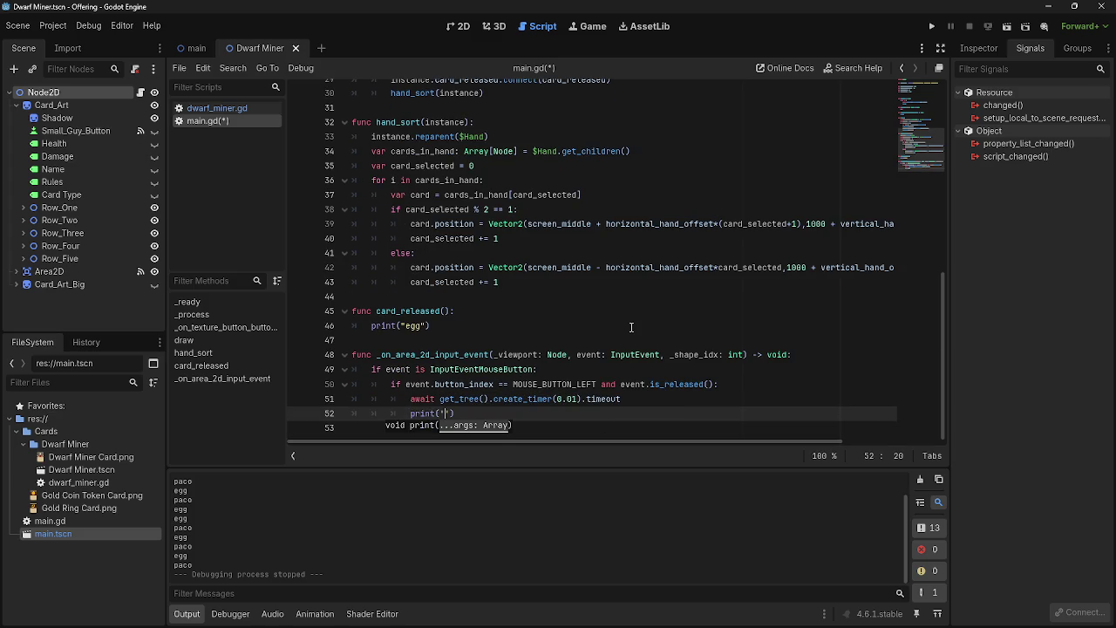
{"action": "type", "text": "paco"}
{"action": "left_click", "coordinate": [931, 26]}
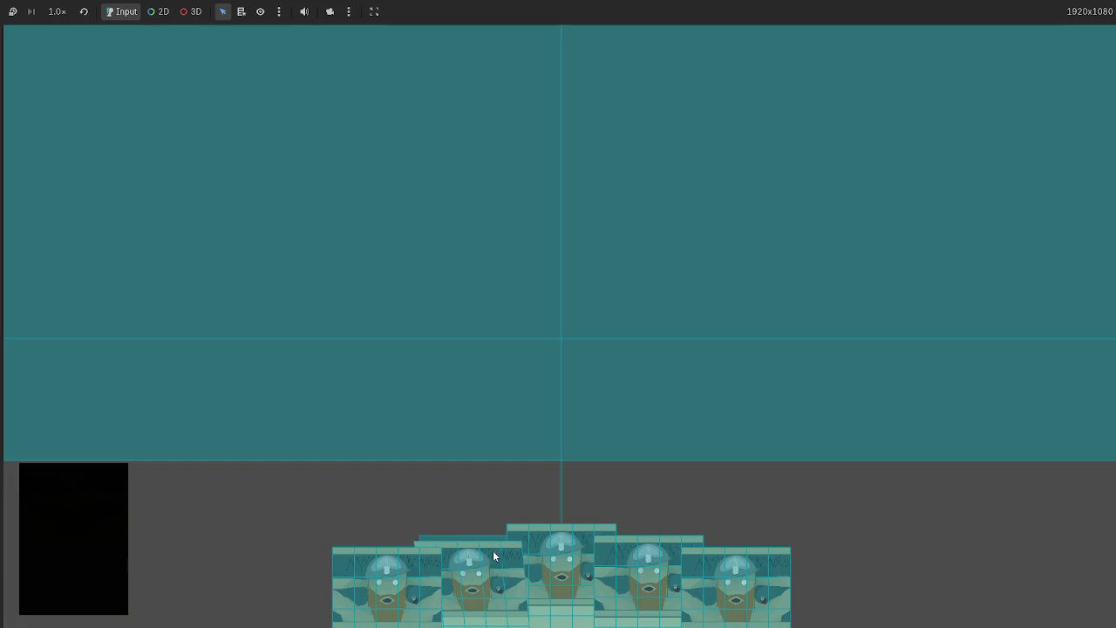
Drag five dwarf miner cards up out of the hand to test the 0.01 s delay
{"action": "mouse_move", "coordinate": [561, 589]}
{"action": "left_mouse_down"}
{"action": "mouse_move", "coordinate": [538, 333]}
{"action": "mouse_move", "coordinate": [537, 358]}
{"action": "left_mouse_up"}
{"action": "key", "text": "alt+Tab"}
{"action": "key", "text": "alt+Tab"}
{"action": "left_click_drag", "start_coordinate": [647, 576], "coordinate": [641, 322]}
{"action": "left_click_drag", "start_coordinate": [736, 580], "coordinate": [743, 322]}
{"action": "left_click_drag", "start_coordinate": [823, 580], "coordinate": [886, 323]}
{"action": "left_click_drag", "start_coordinate": [386, 579], "coordinate": [344, 338]}
{"action": "key", "text": "alt+Tab"}
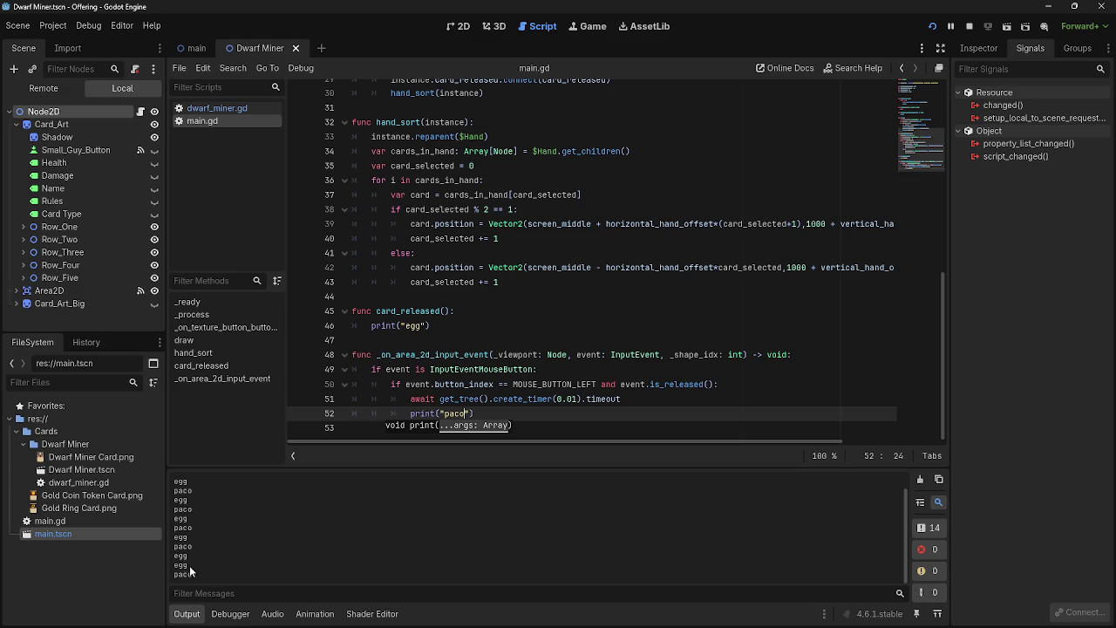
Change the create_timer duration to 0.1 seconds and restart the game
{"action": "double_click", "coordinate": [572, 398]}
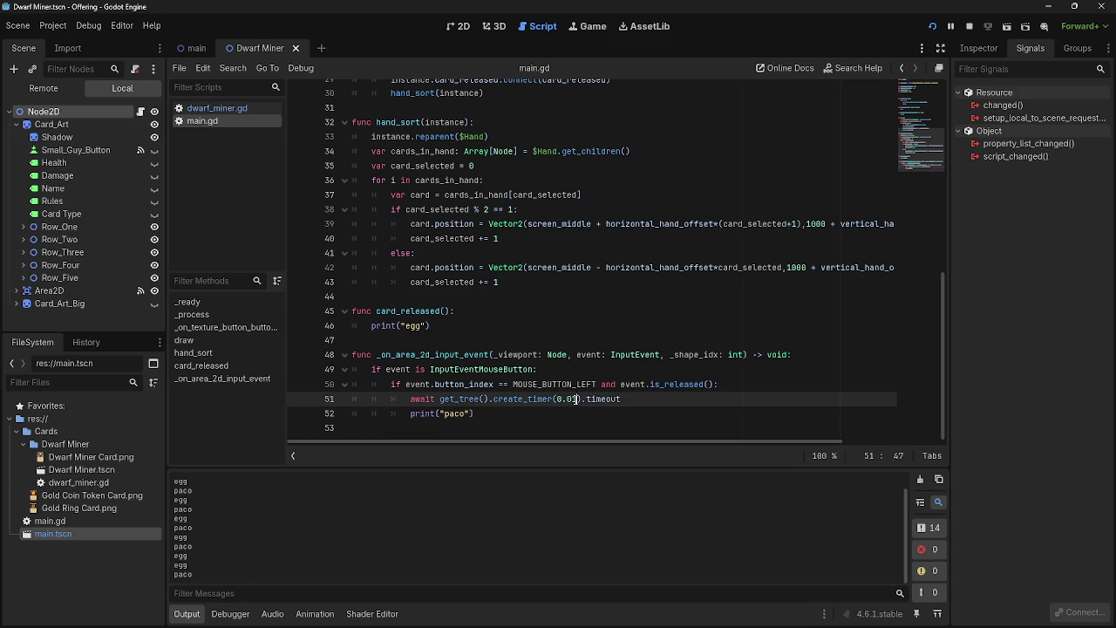
{"action": "type", "text": "1"}
{"action": "key", "text": "End"}
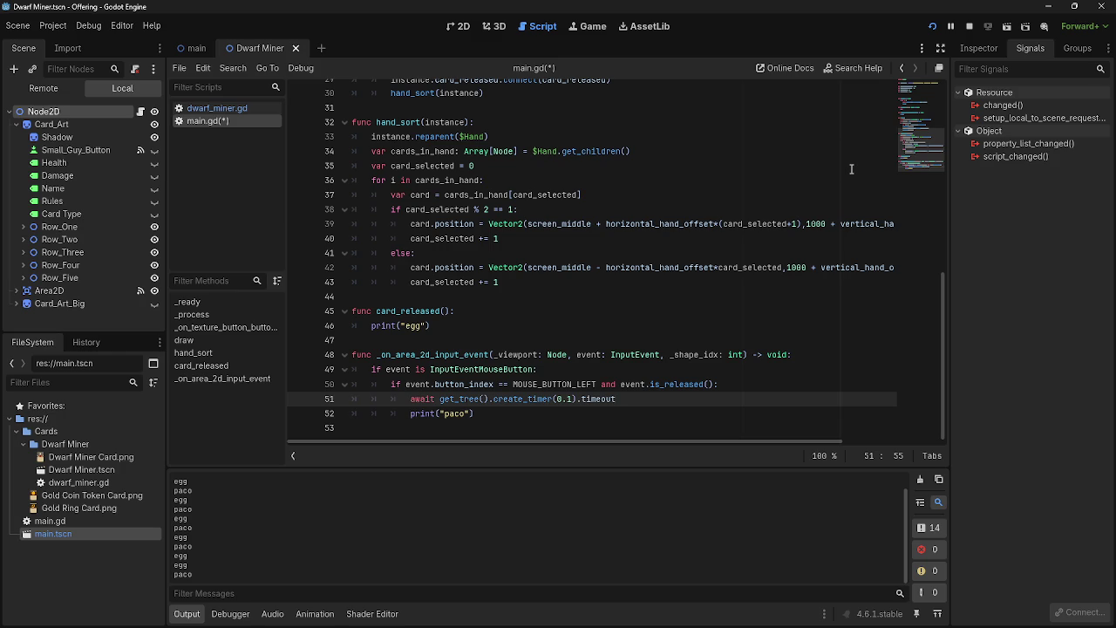
{"action": "left_click", "coordinate": [968, 27]}
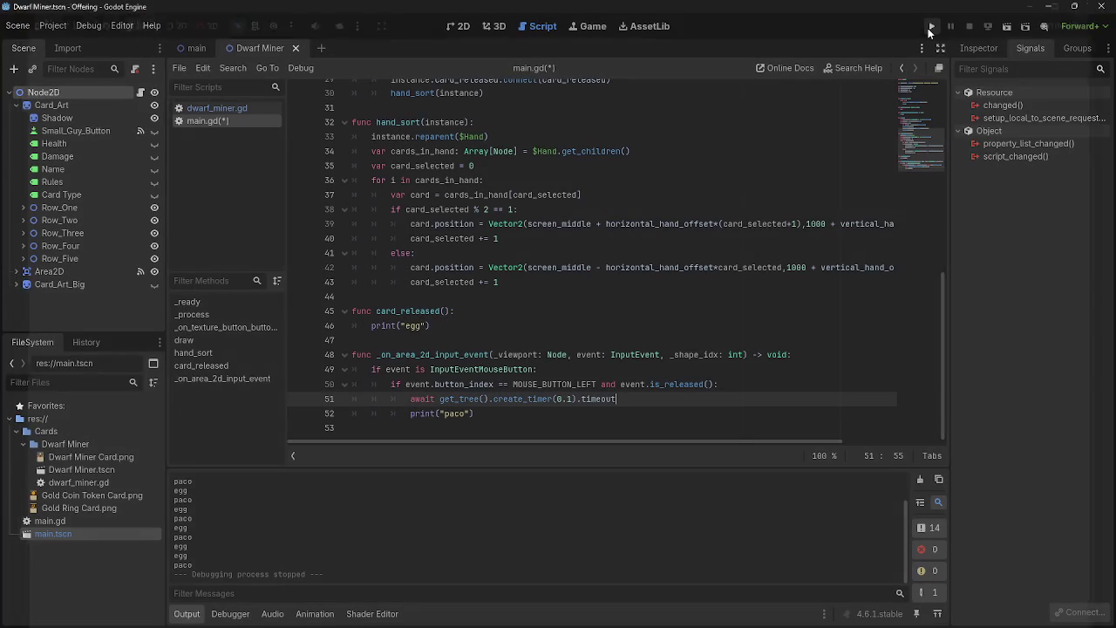
{"action": "left_click", "coordinate": [934, 27]}
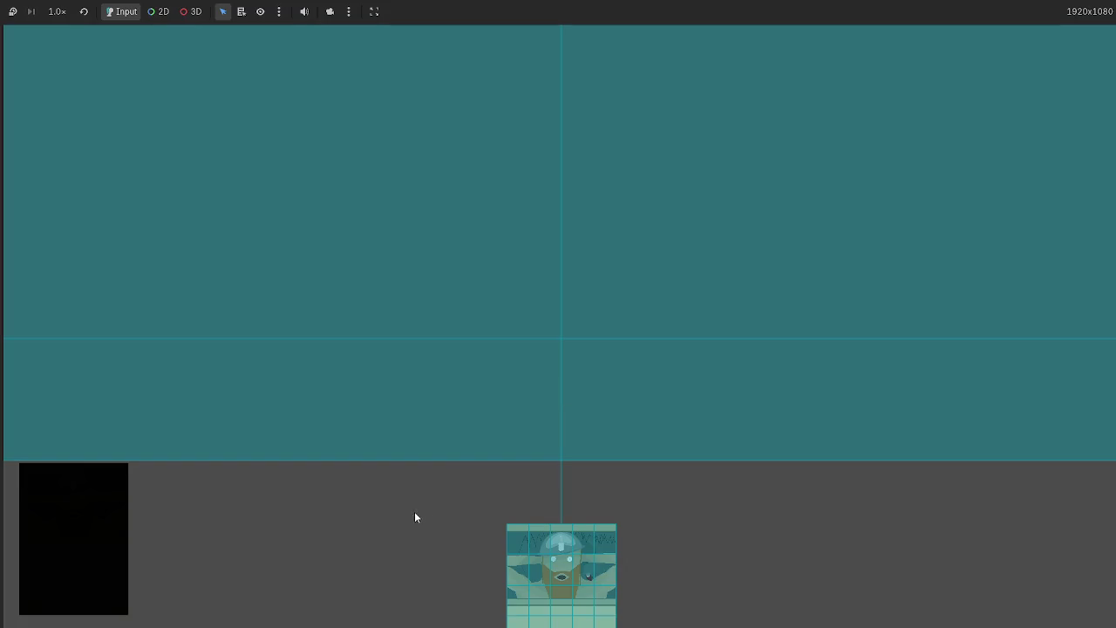
Play all five hand cards into the play area, then stop and relaunch the project
{"action": "mouse_move", "coordinate": [562, 558]}
{"action": "left_mouse_down"}
{"action": "mouse_move", "coordinate": [489, 356]}
{"action": "mouse_move", "coordinate": [436, 299]}
{"action": "left_mouse_up"}
{"action": "mouse_move", "coordinate": [648, 571]}
{"action": "left_mouse_down"}
{"action": "mouse_move", "coordinate": [623, 567]}
{"action": "mouse_move", "coordinate": [573, 329]}
{"action": "left_mouse_up"}
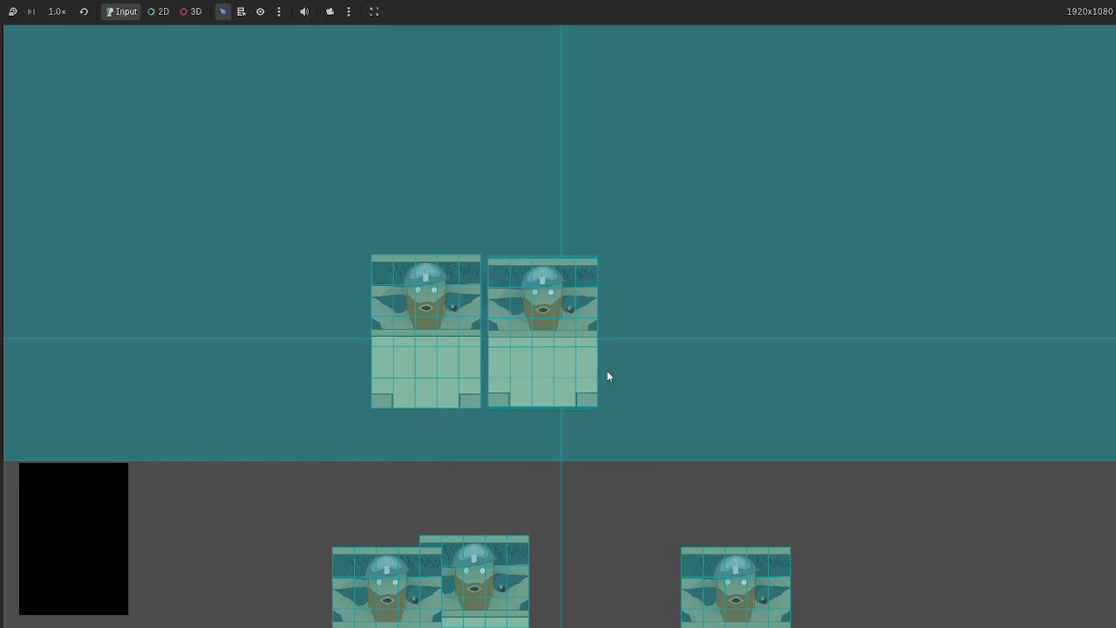
{"action": "left_click_drag", "start_coordinate": [727, 567], "coordinate": [704, 331]}
{"action": "left_click_drag", "start_coordinate": [488, 563], "coordinate": [304, 286]}
{"action": "left_click_drag", "start_coordinate": [372, 555], "coordinate": [850, 329]}
{"action": "key", "text": "F8"}
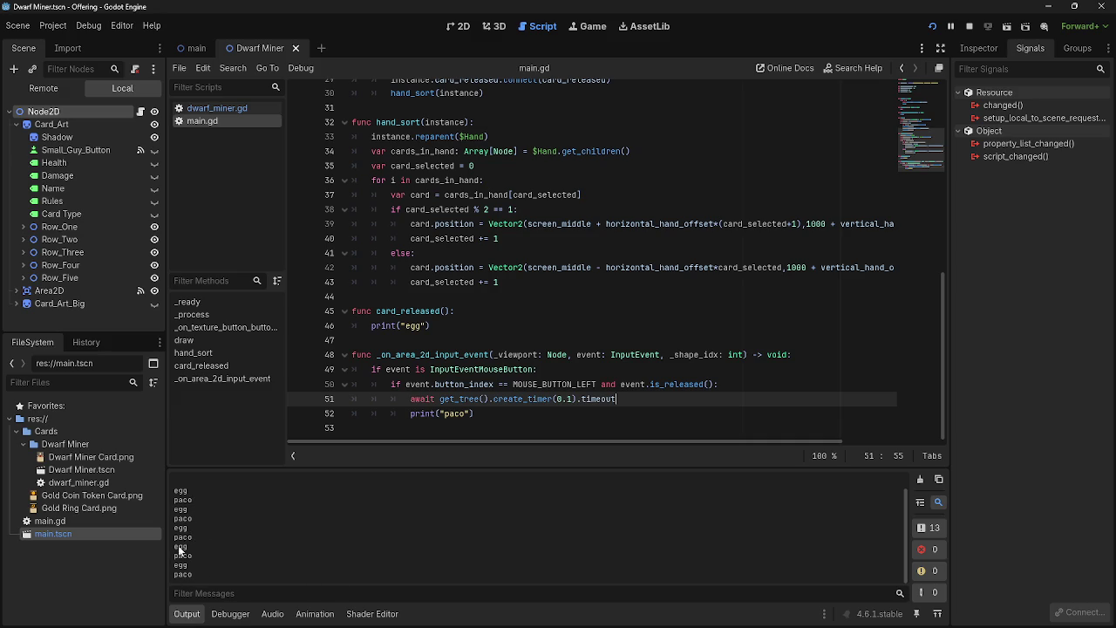
{"action": "key", "text": "F5"}
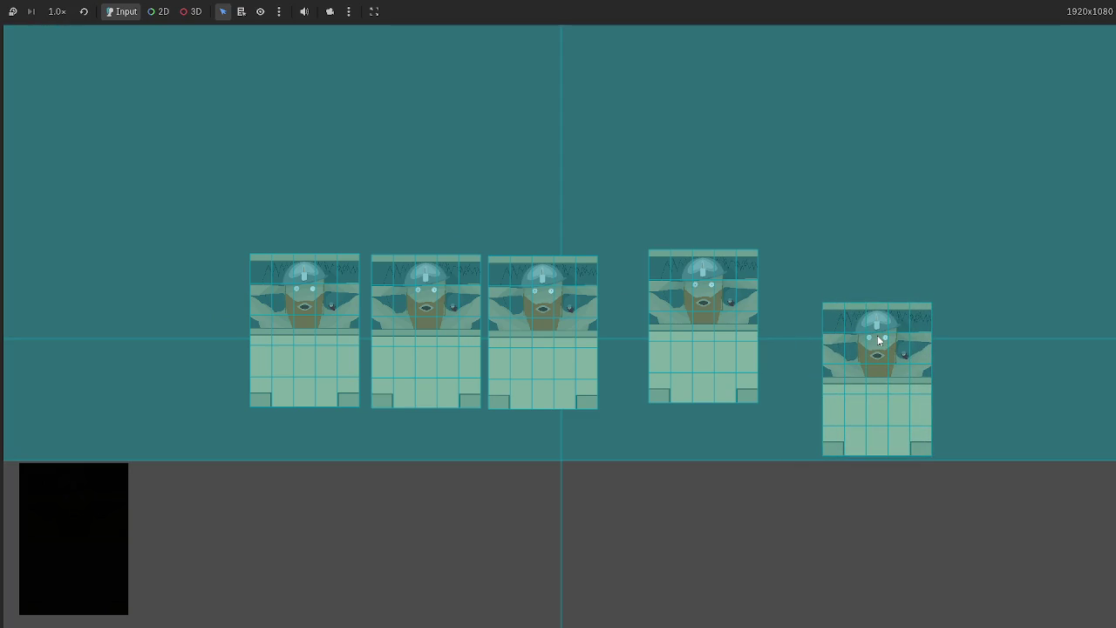
{"action": "key", "text": "alt+Tab"}
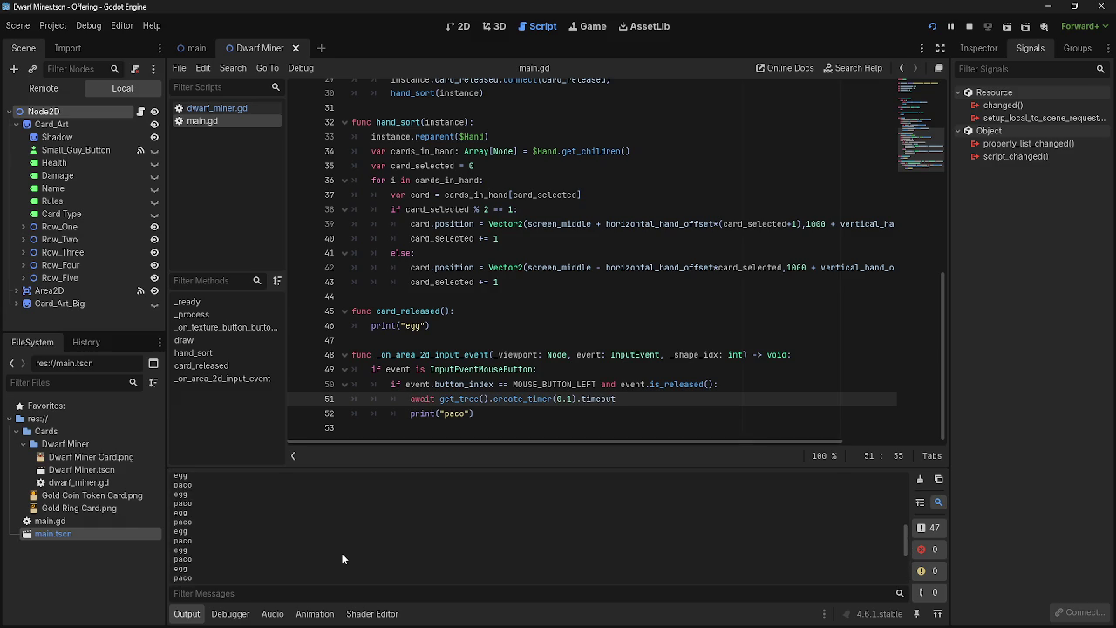
{"action": "key", "text": "F5"}
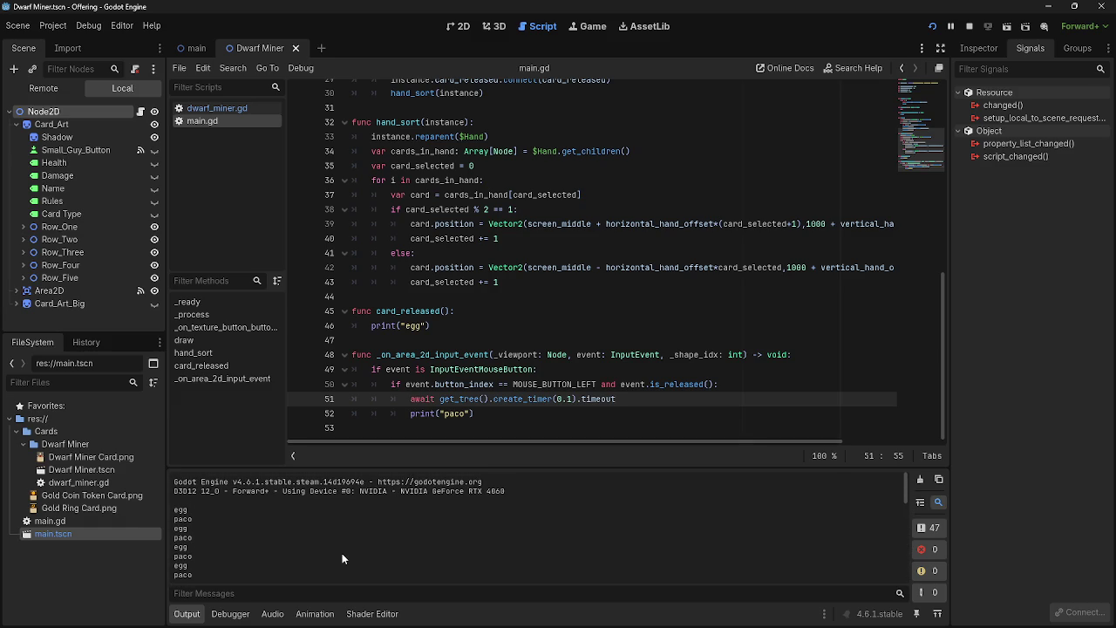
Replace print("egg") on line 46 with card_released
{"action": "left_click_drag", "start_coordinate": [439, 325], "coordinate": [371, 325]}
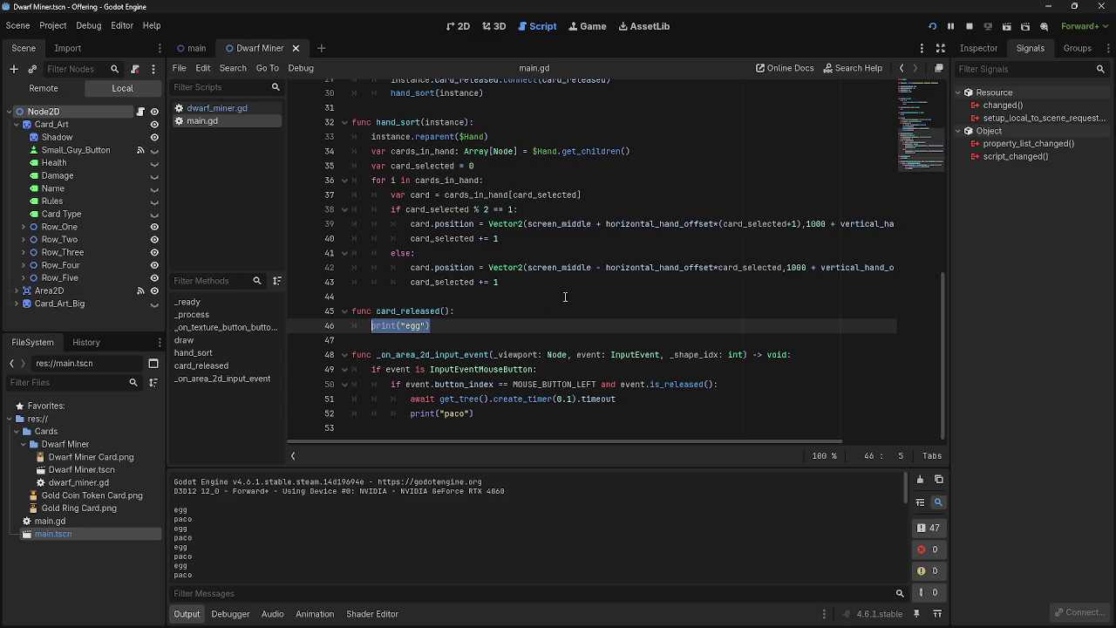
{"action": "type", "text": "var"}
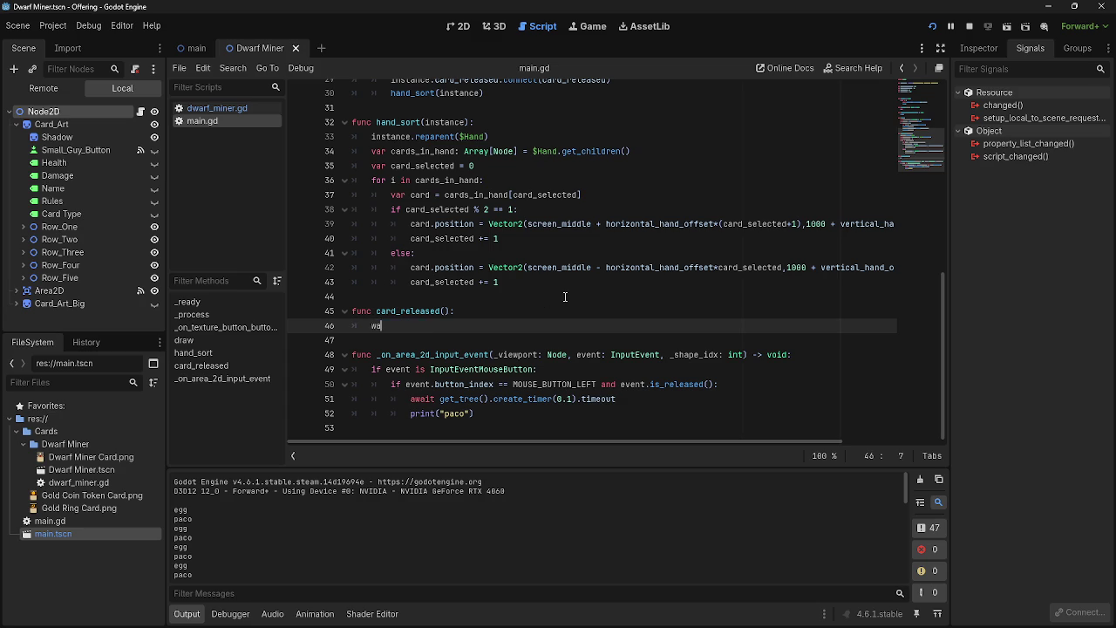
{"action": "key", "text": "BackSpace"}
{"action": "key", "text": "BackSpace"}
{"action": "key", "text": "BackSpace"}
{"action": "type", "text": "card_releas"}
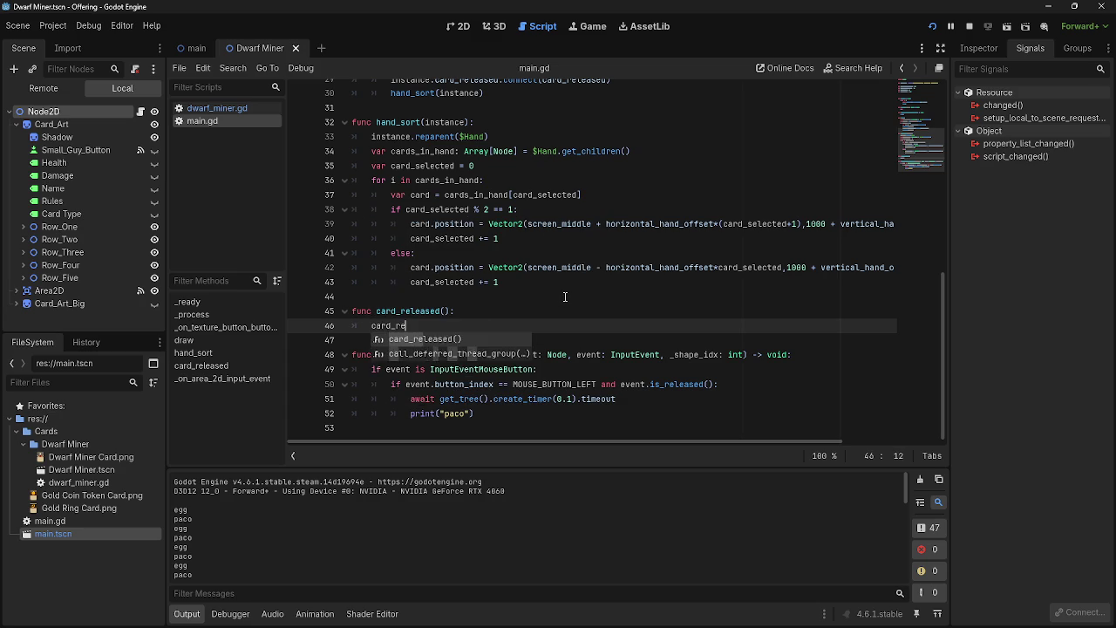
{"action": "type", "text": "ed"}
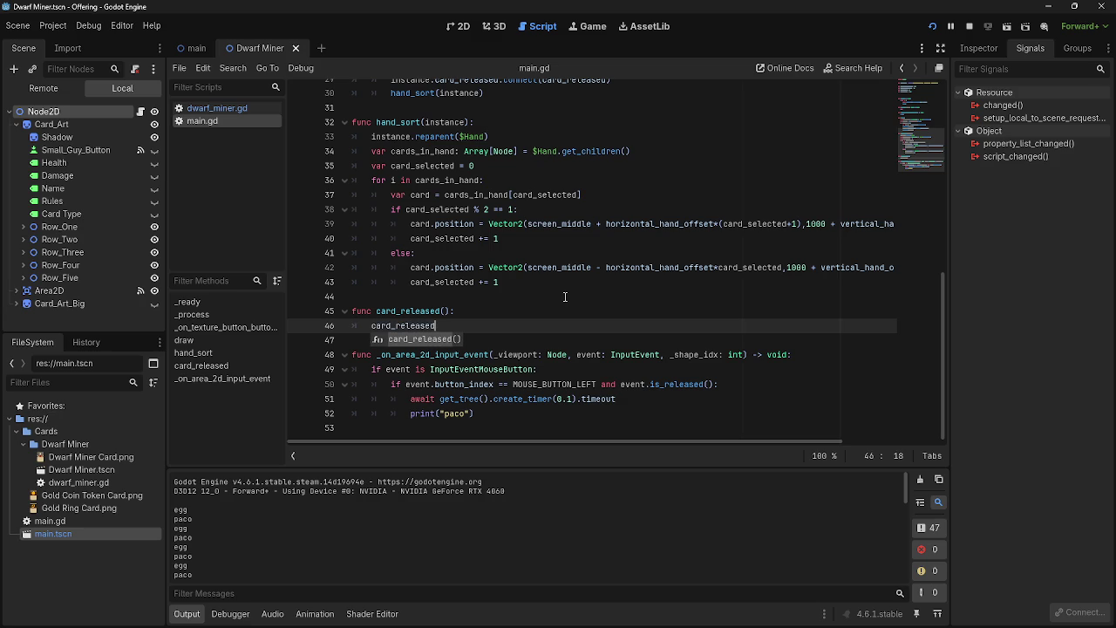
Add a var card_released declaration on a new line below the preload in main.gd
{"action": "scroll", "coordinate": [498, 293], "scroll_direction": "up", "scroll_amount": 3}
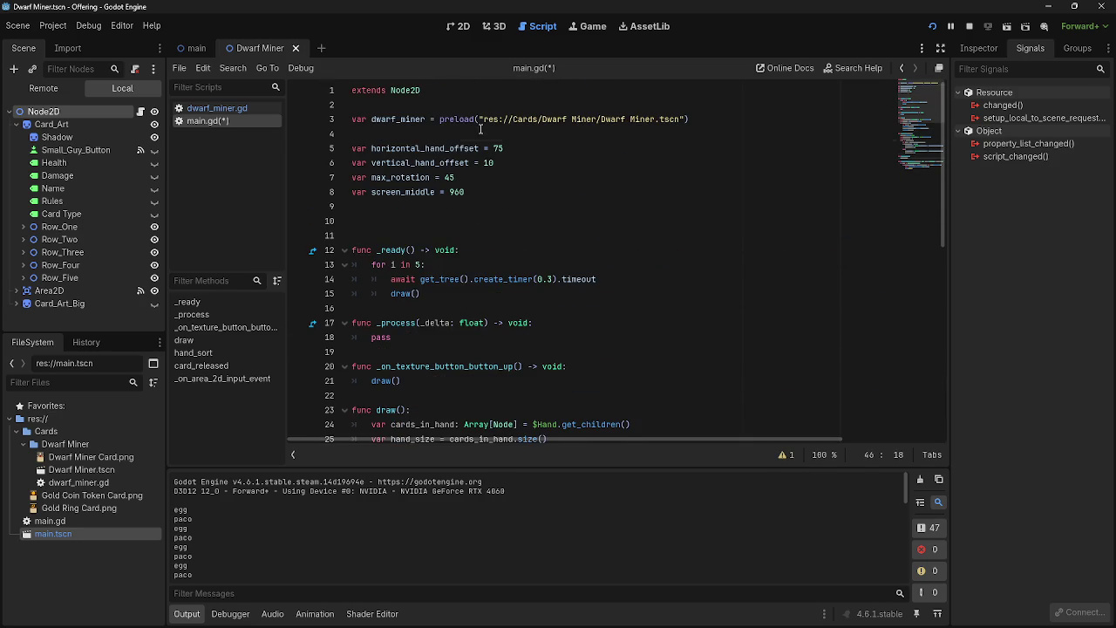
{"action": "left_click", "coordinate": [480, 128]}
{"action": "key", "text": "Return"}
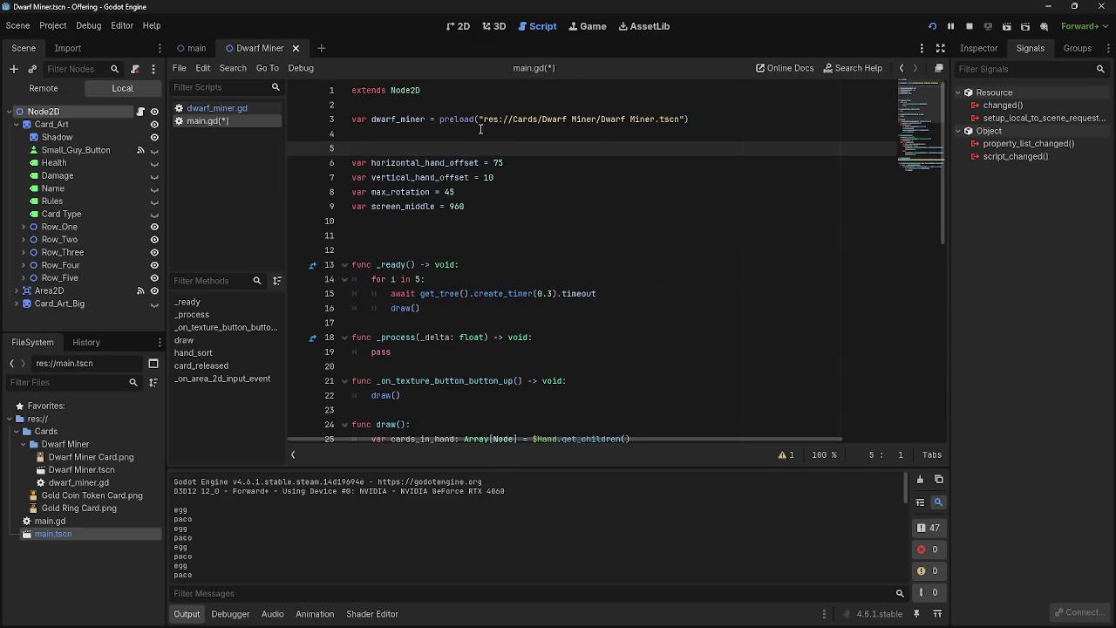
{"action": "key", "text": "Return"}
{"action": "key", "text": "Up"}
{"action": "type", "text": "var card"}
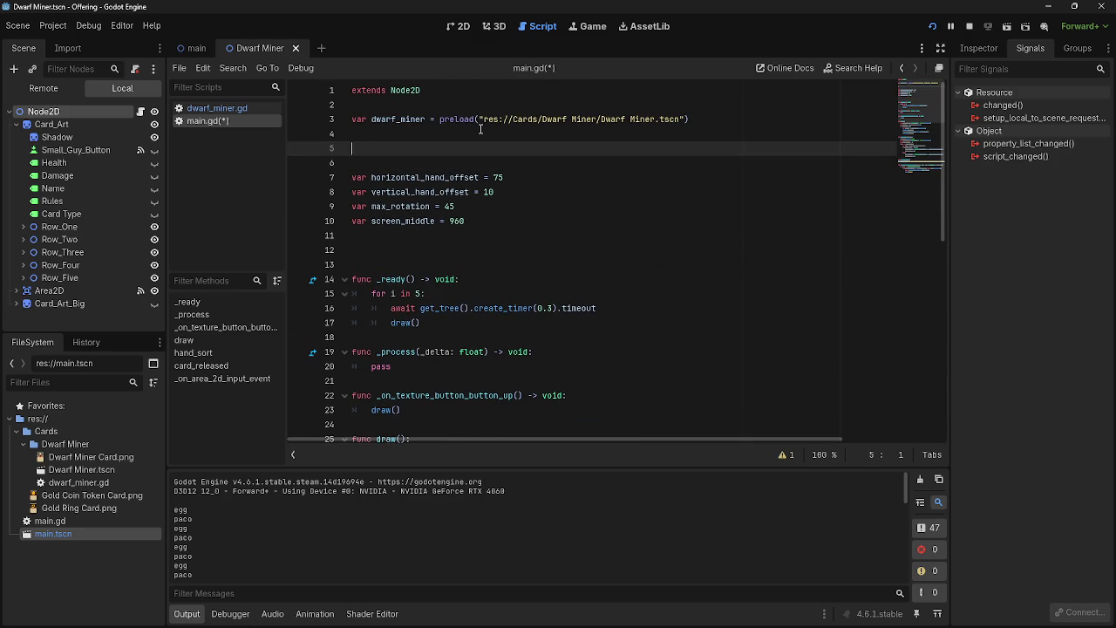
{"action": "type", "text": "_released"}
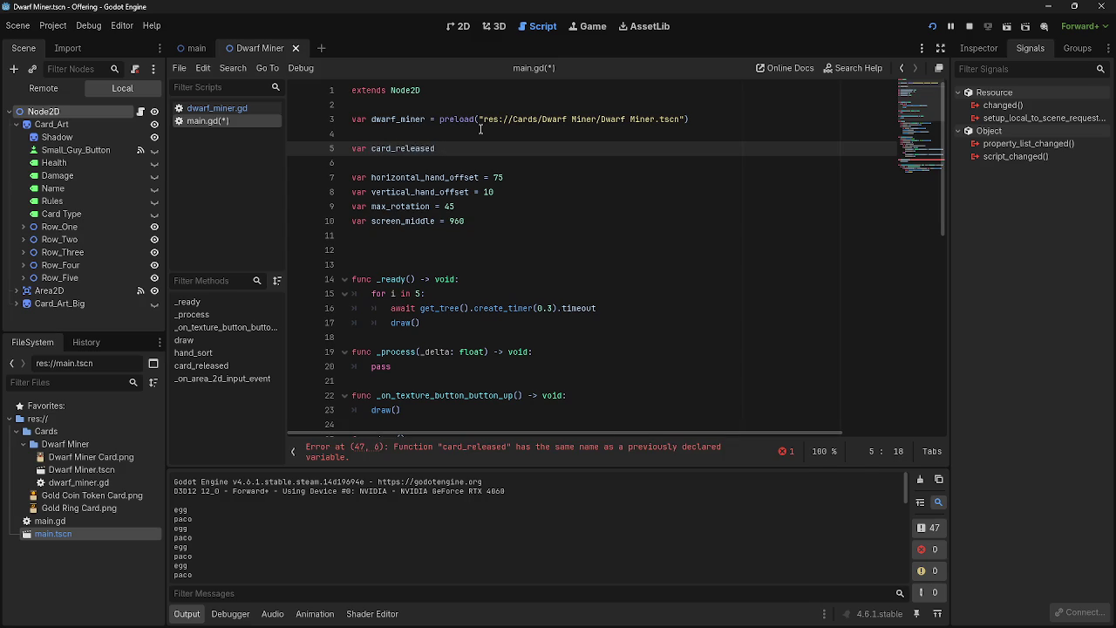
{"action": "scroll", "coordinate": [375, 318], "scroll_direction": "down", "scroll_amount": 10}
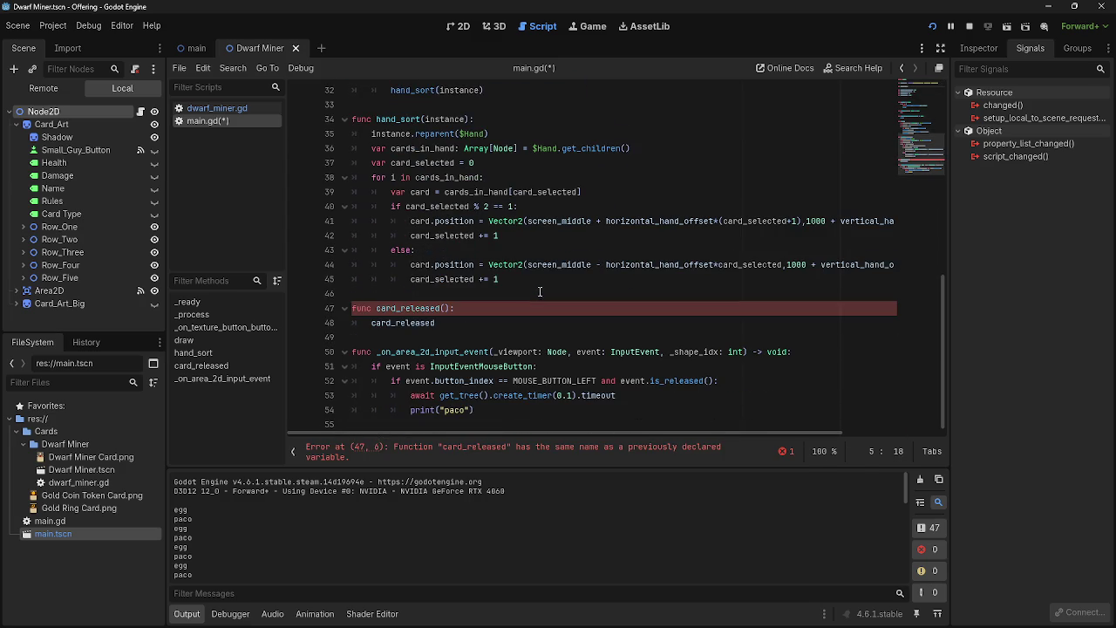
{"action": "scroll", "coordinate": [376, 310], "scroll_direction": "up", "scroll_amount": 10}
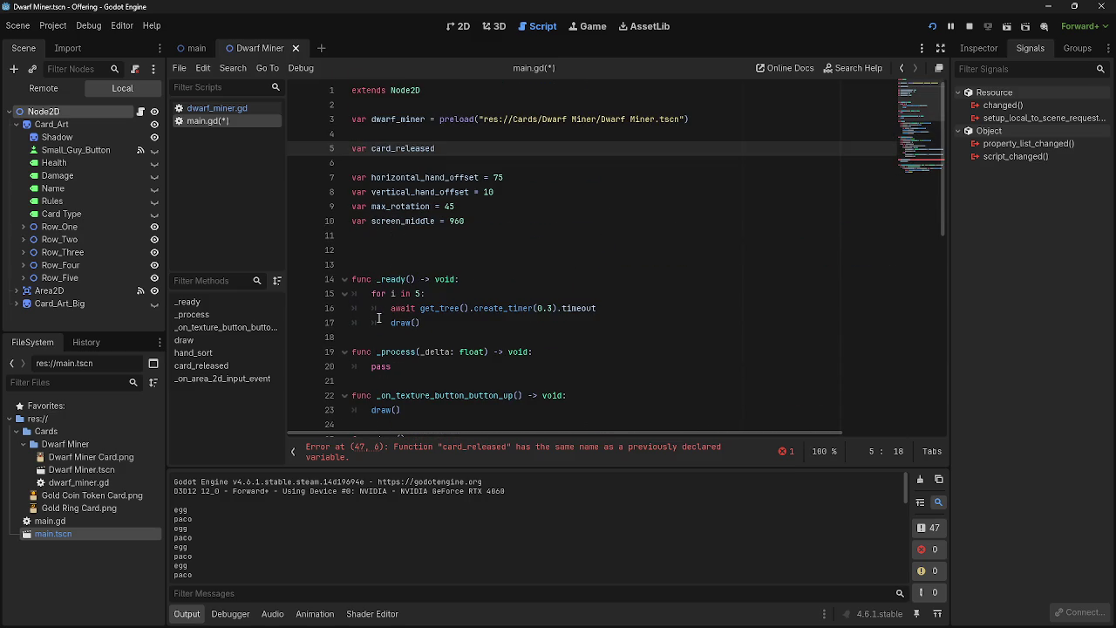
Rename the new variable to card_drop and run the game
{"action": "key", "text": "ctrl+shift+Left"}
{"action": "type", "text": "drop"}
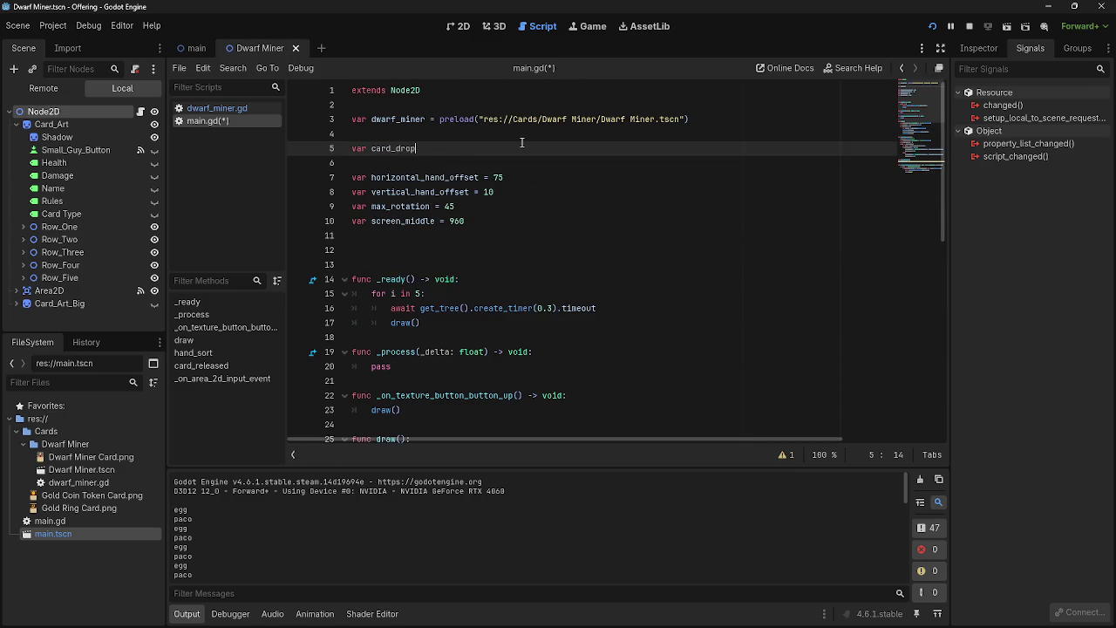
{"action": "scroll", "coordinate": [521, 142], "scroll_direction": "down", "scroll_amount": 5}
{"action": "scroll", "coordinate": [519, 163], "scroll_direction": "up", "scroll_amount": 5}
{"action": "left_click", "coordinate": [931, 28]}
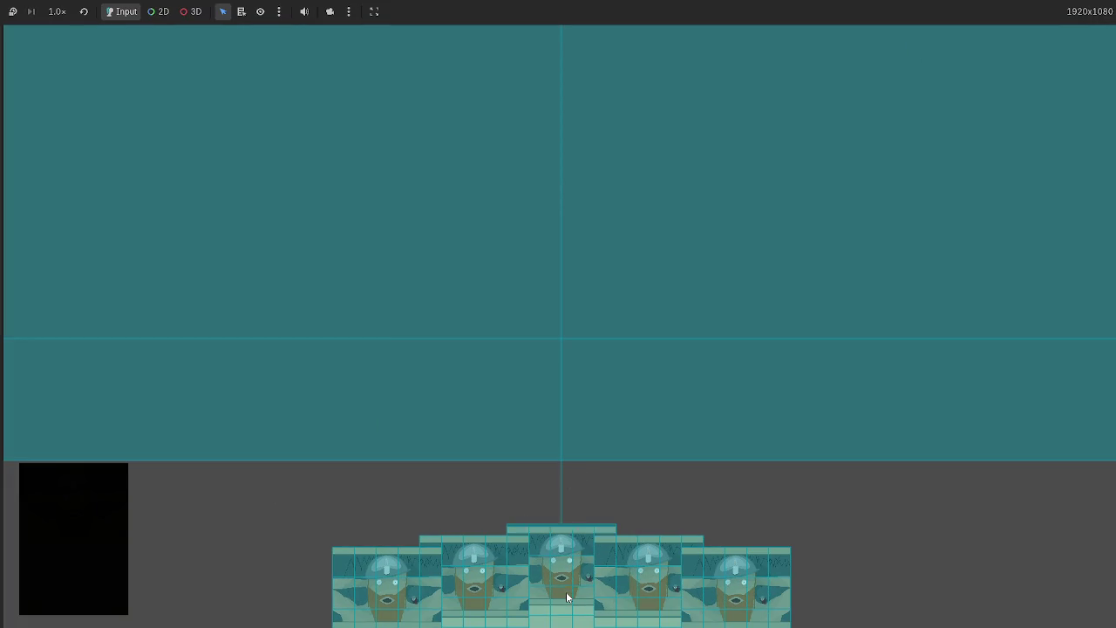
Drag three dwarf miner cards from the hand onto the table, then stop the game with F8
{"action": "left_click_drag", "start_coordinate": [565, 590], "coordinate": [486, 239]}
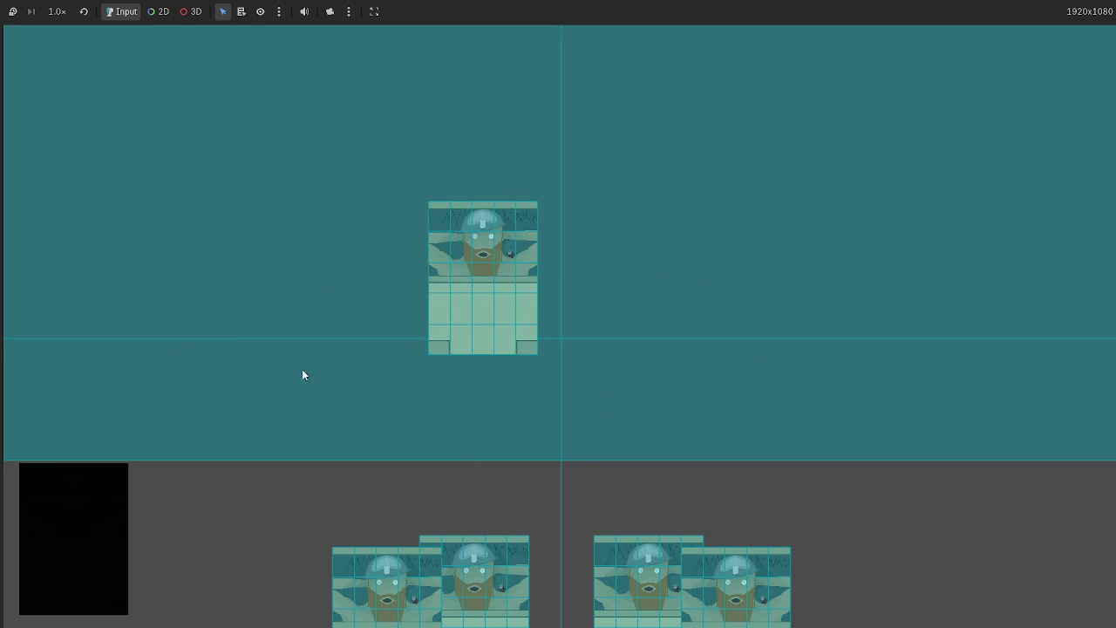
{"action": "left_click_drag", "start_coordinate": [676, 556], "coordinate": [645, 396]}
{"action": "left_click_drag", "start_coordinate": [742, 602], "coordinate": [799, 353]}
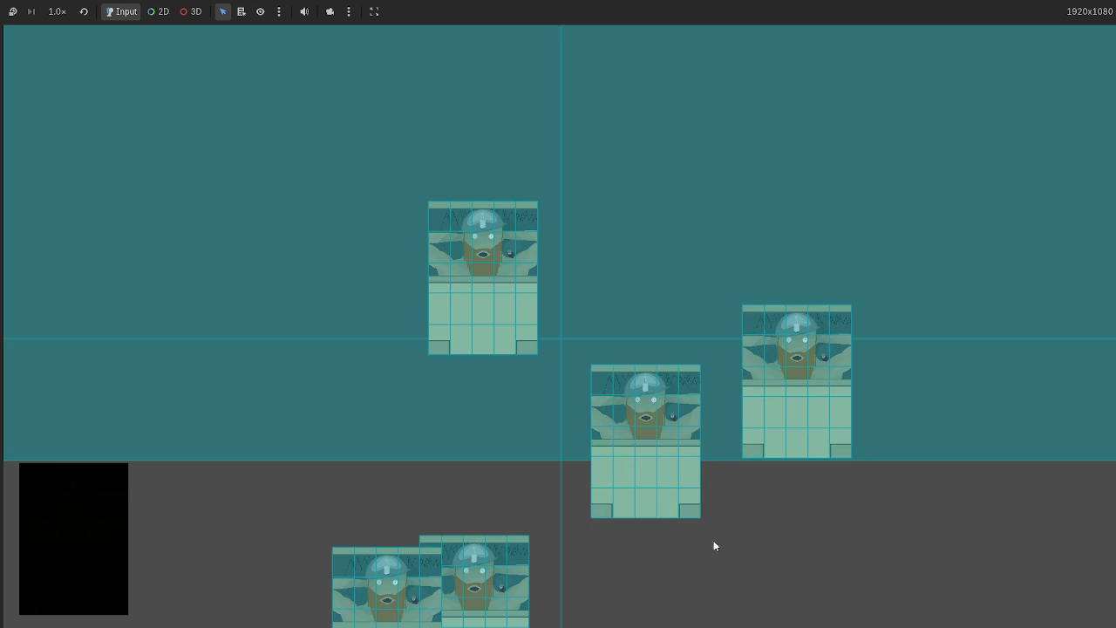
{"action": "key", "text": "F8"}
{"action": "scroll", "coordinate": [471, 325], "scroll_direction": "down", "scroll_amount": 10}
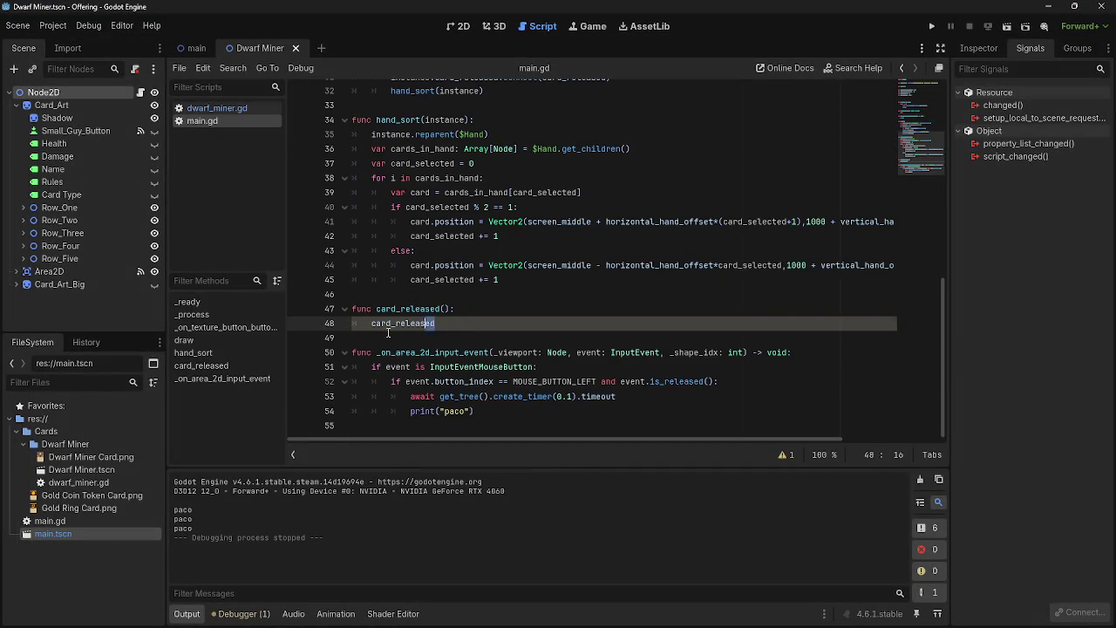
{"action": "left_click_drag", "start_coordinate": [436, 323], "coordinate": [370, 324]}
{"action": "left_click", "coordinate": [496, 327]}
{"action": "scroll", "coordinate": [500, 380], "scroll_direction": "up", "scroll_amount": 10}
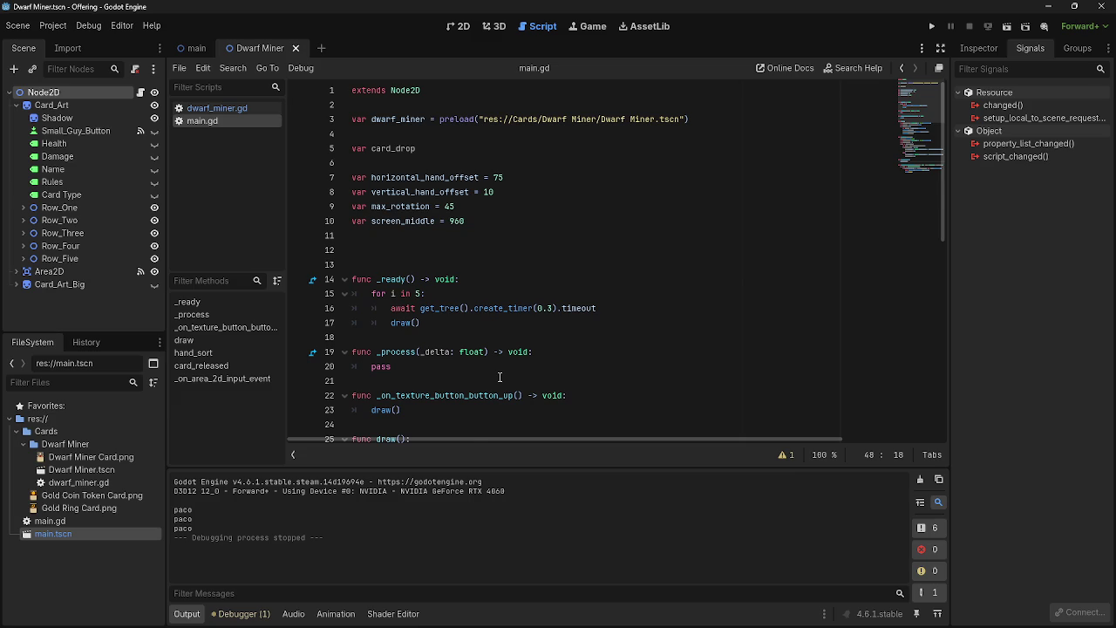
{"action": "scroll", "coordinate": [499, 376], "scroll_direction": "down", "scroll_amount": 10}
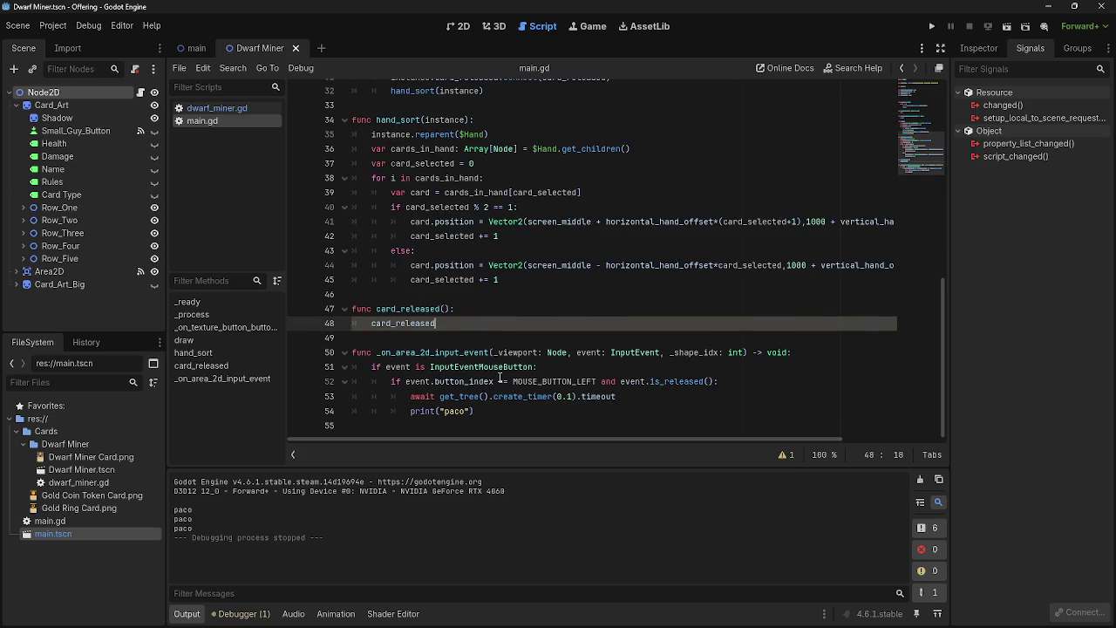
{"action": "right_click", "coordinate": [500, 376]}
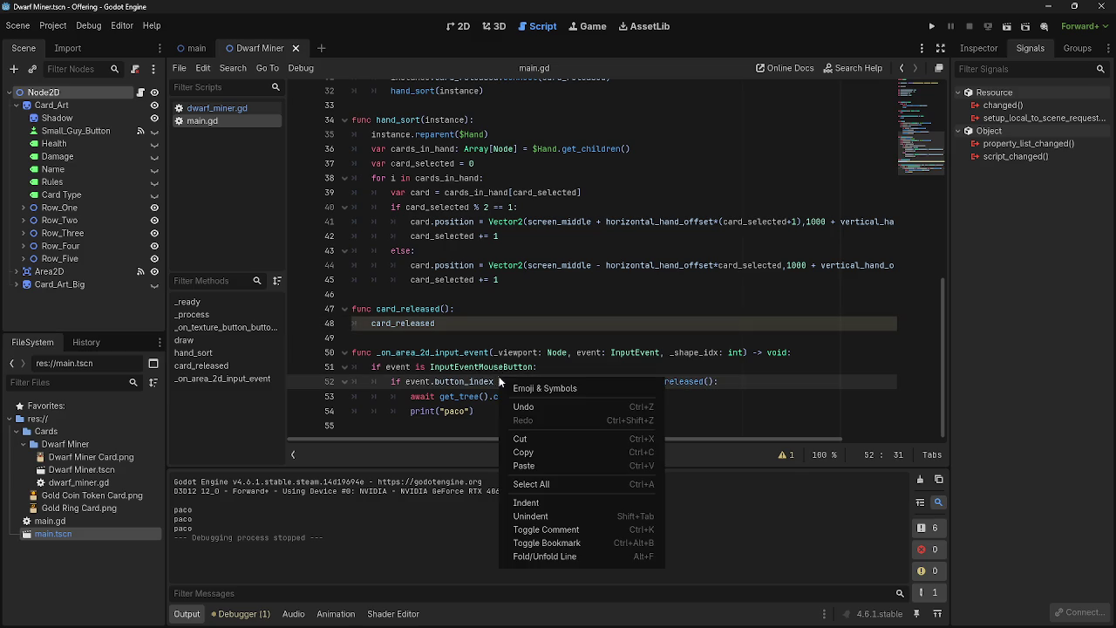
{"action": "left_click", "coordinate": [506, 330]}
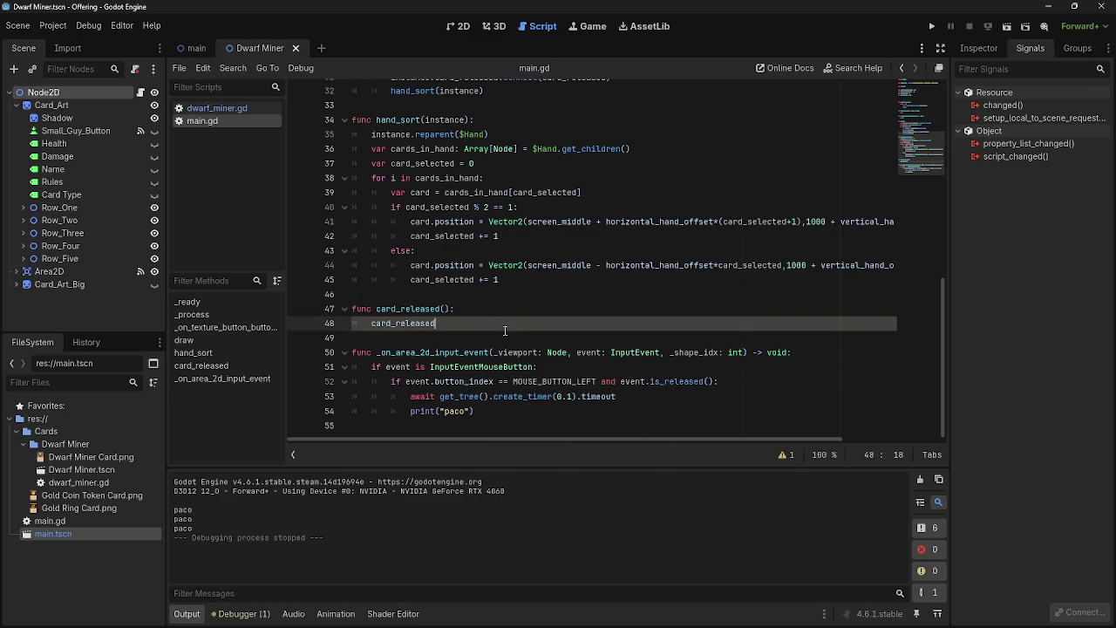
{"action": "left_click", "coordinate": [501, 311]}
{"action": "left_click", "coordinate": [499, 326]}
{"action": "left_click", "coordinate": [499, 308]}
{"action": "left_click", "coordinate": [491, 323]}
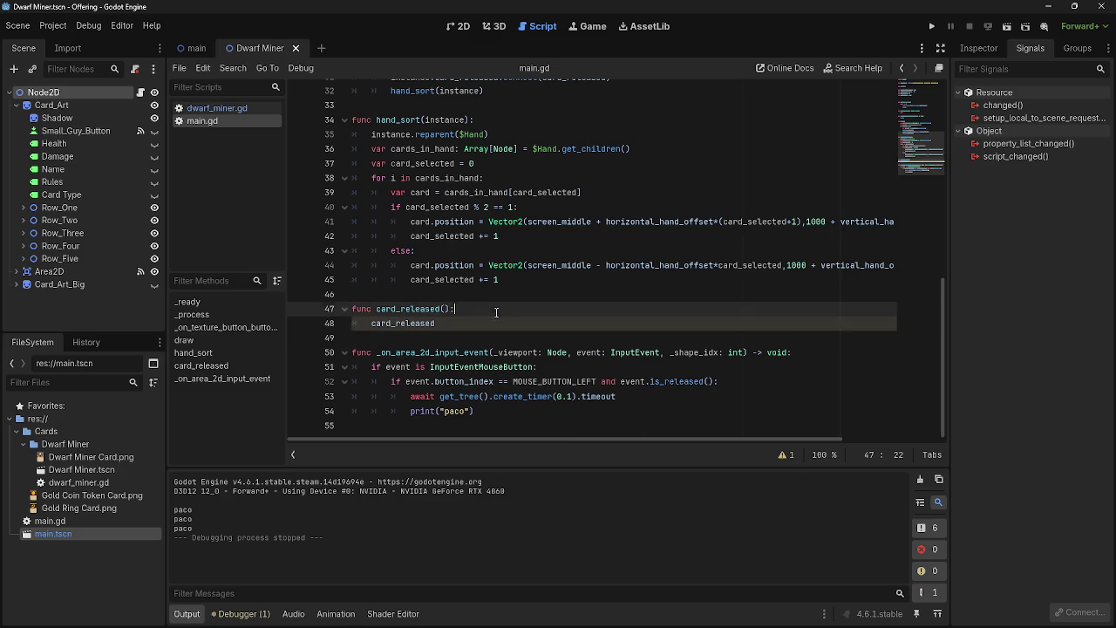
{"action": "left_click_drag", "start_coordinate": [489, 311], "coordinate": [471, 334]}
{"action": "left_click", "coordinate": [471, 334]}
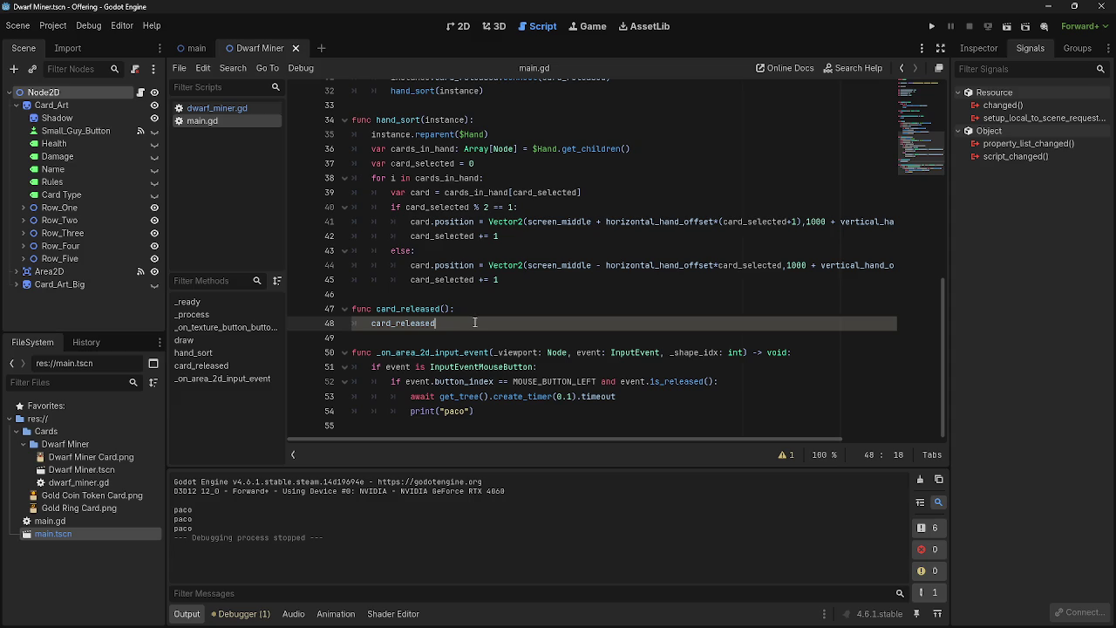
{"action": "left_click", "coordinate": [475, 311]}
{"action": "left_click", "coordinate": [478, 325]}
{"action": "left_click", "coordinate": [479, 312]}
{"action": "left_click", "coordinate": [478, 324]}
{"action": "left_click", "coordinate": [471, 312]}
{"action": "left_click", "coordinate": [467, 325]}
{"action": "left_click", "coordinate": [468, 310]}
{"action": "left_click", "coordinate": [468, 324]}
{"action": "scroll", "coordinate": [498, 342], "scroll_direction": "up", "scroll_amount": 10}
{"action": "scroll", "coordinate": [500, 339], "scroll_direction": "up", "scroll_amount": 1}
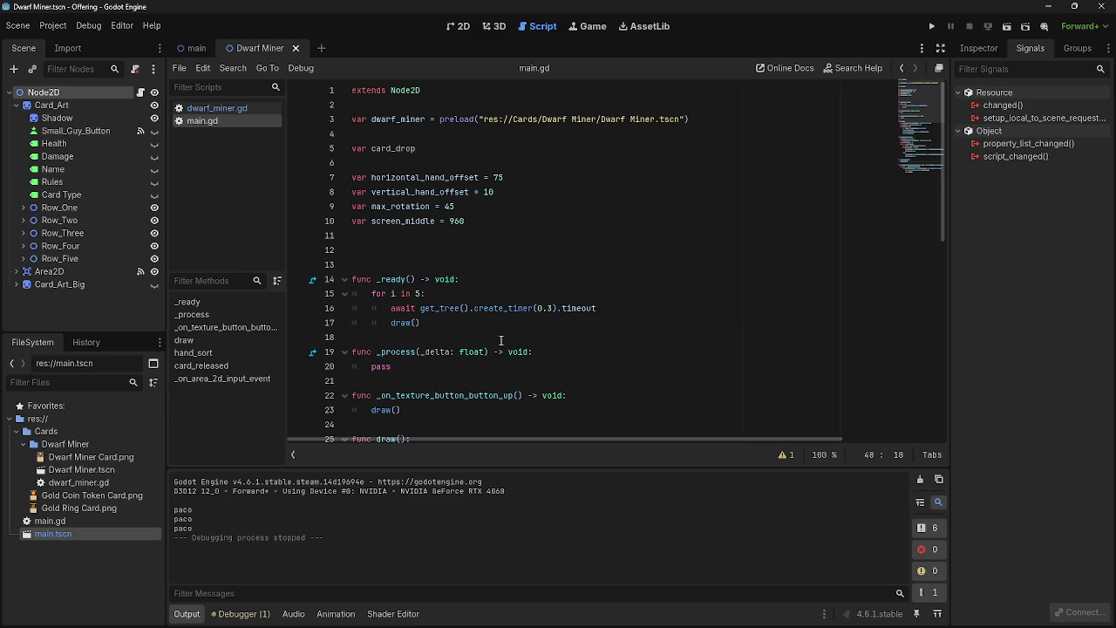
{"action": "scroll", "coordinate": [501, 340], "scroll_direction": "down", "scroll_amount": 10}
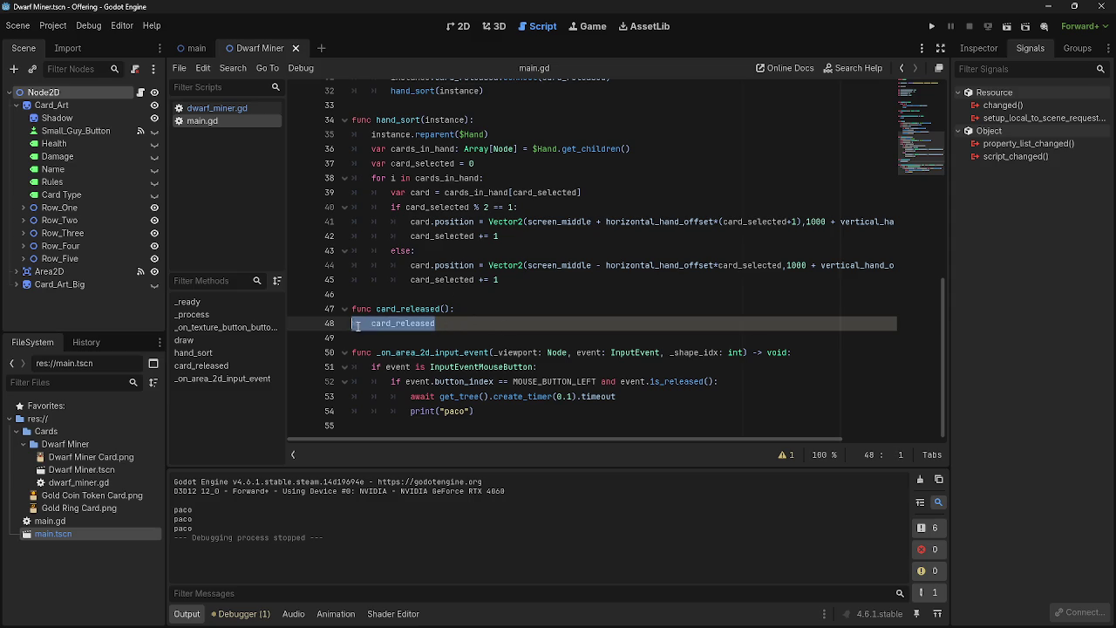
{"action": "left_click_drag", "start_coordinate": [436, 324], "coordinate": [368, 326]}
Rename the released reference on line 48 and the card_drop variable to card_dropped
{"action": "left_click", "coordinate": [436, 324]}
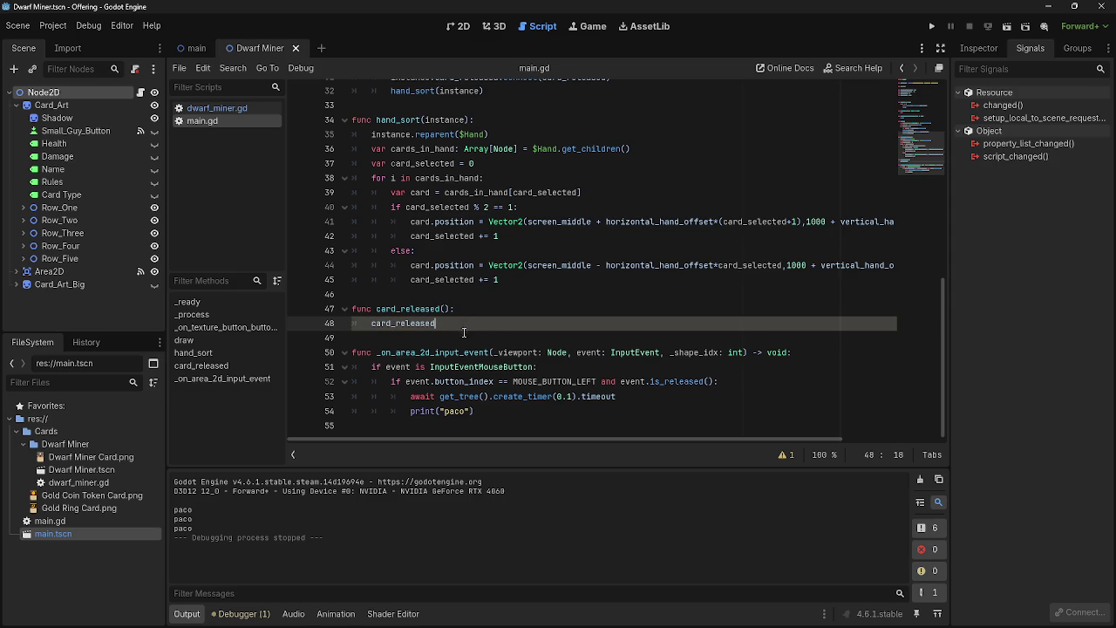
{"action": "left_click_drag", "start_coordinate": [436, 324], "coordinate": [400, 326]}
{"action": "key", "text": "BackSpace"}
{"action": "key", "text": "BackSpace"}
{"action": "type", "text": "dr"}
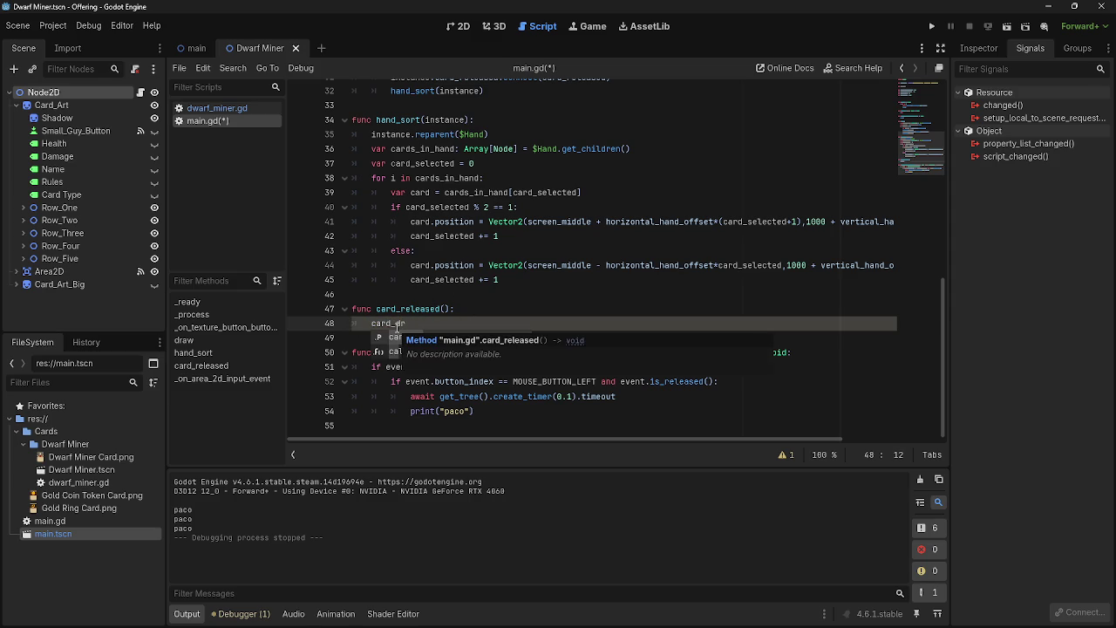
{"action": "type", "text": "opped"}
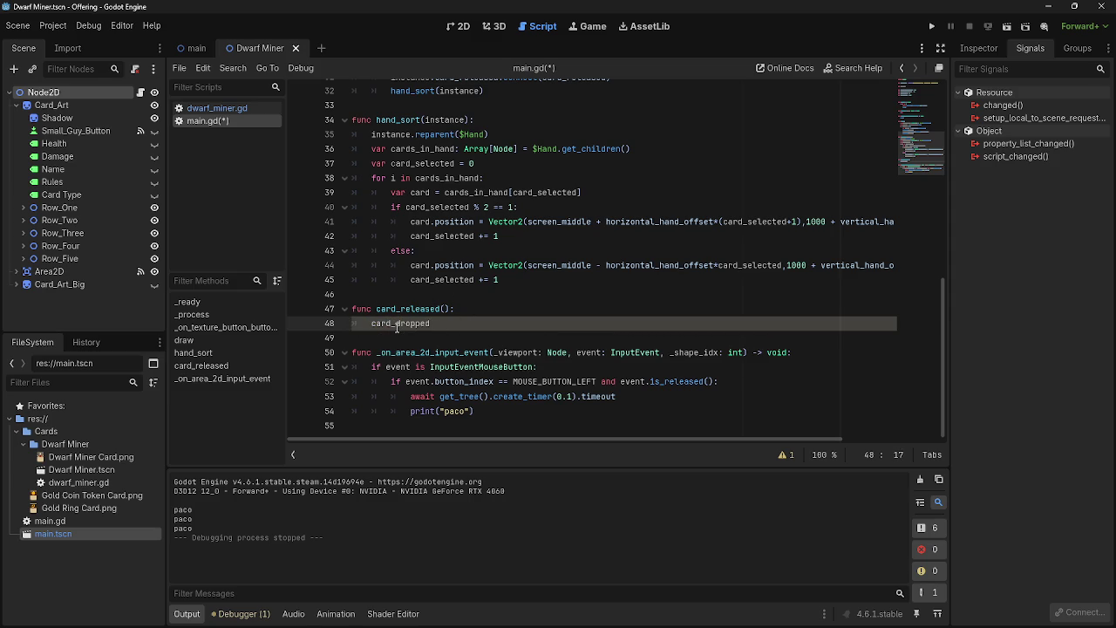
{"action": "scroll", "coordinate": [397, 325], "scroll_direction": "up", "scroll_amount": 10}
{"action": "left_click", "coordinate": [428, 149]}
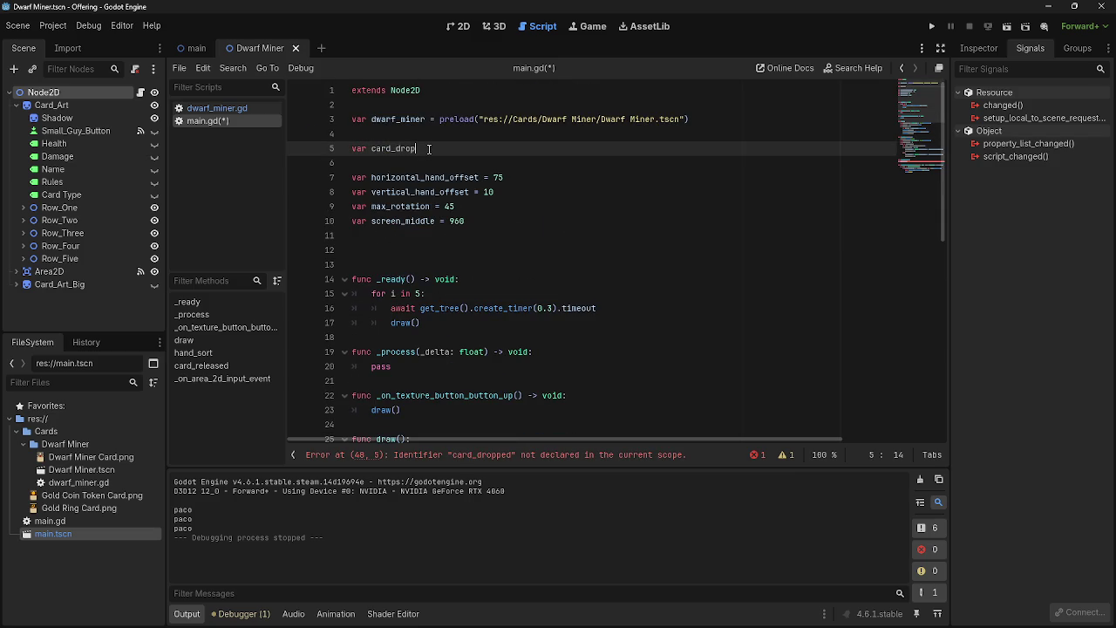
{"action": "type", "text": "ped"}
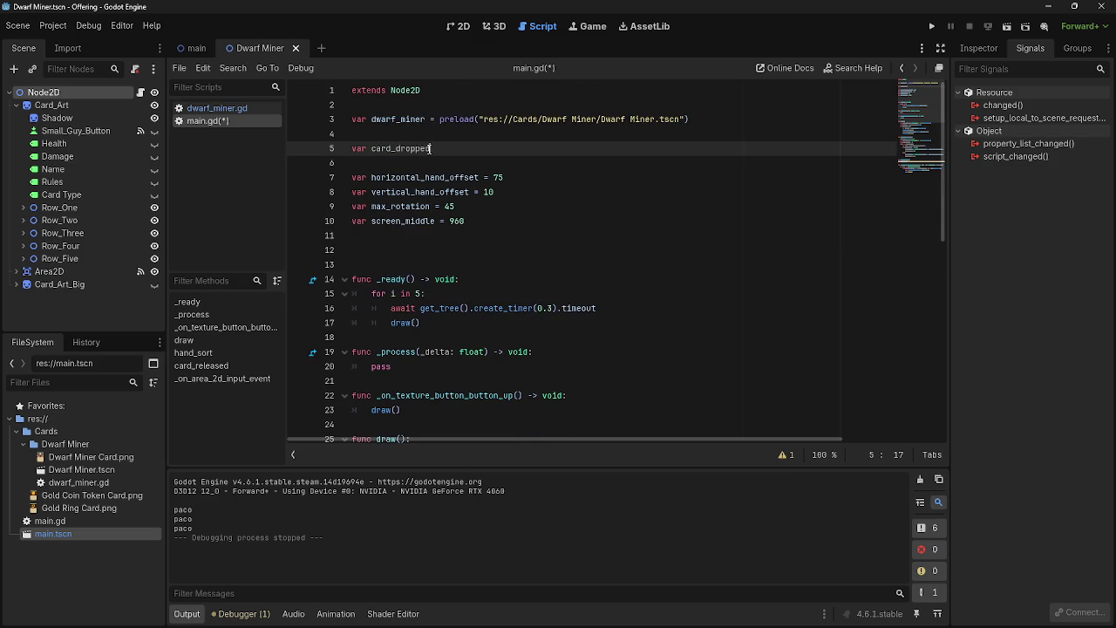
{"action": "scroll", "coordinate": [430, 149], "scroll_direction": "down", "scroll_amount": 10}
Type 'true' after card_dropped on line 48, then delete it, leaving 'card_dropped ='
{"action": "left_click", "coordinate": [470, 324]}
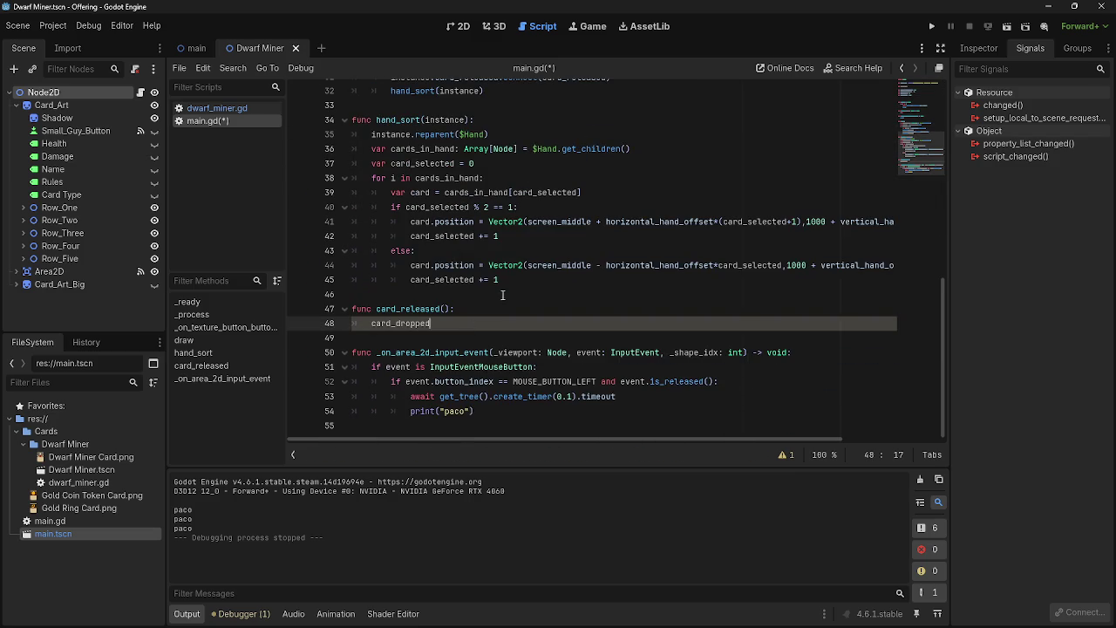
{"action": "type", "text": " = true"}
{"action": "scroll", "coordinate": [518, 328], "scroll_direction": "up", "scroll_amount": 1}
{"action": "left_click_drag", "start_coordinate": [485, 339], "coordinate": [392, 337]}
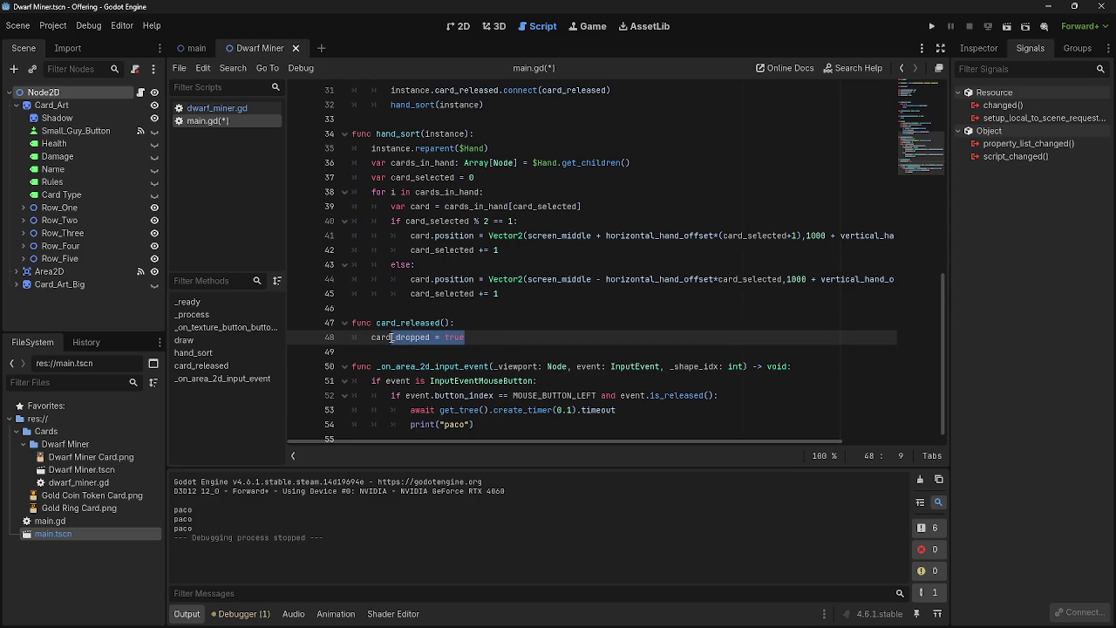
{"action": "left_click_drag", "start_coordinate": [488, 341], "coordinate": [436, 343]}
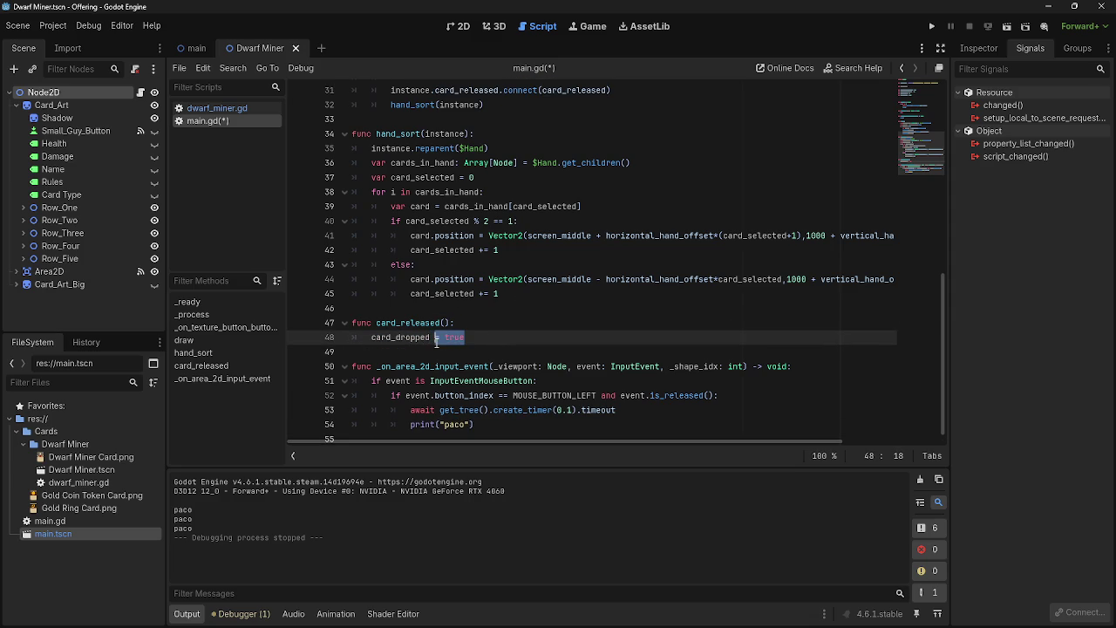
{"action": "left_click_drag", "start_coordinate": [521, 338], "coordinate": [444, 338]}
{"action": "key", "text": "BackSpace"}
Check the card_released signal connection near line 32 and glance at dwarf_miner.gd
{"action": "scroll", "coordinate": [479, 275], "scroll_direction": "up", "scroll_amount": 4}
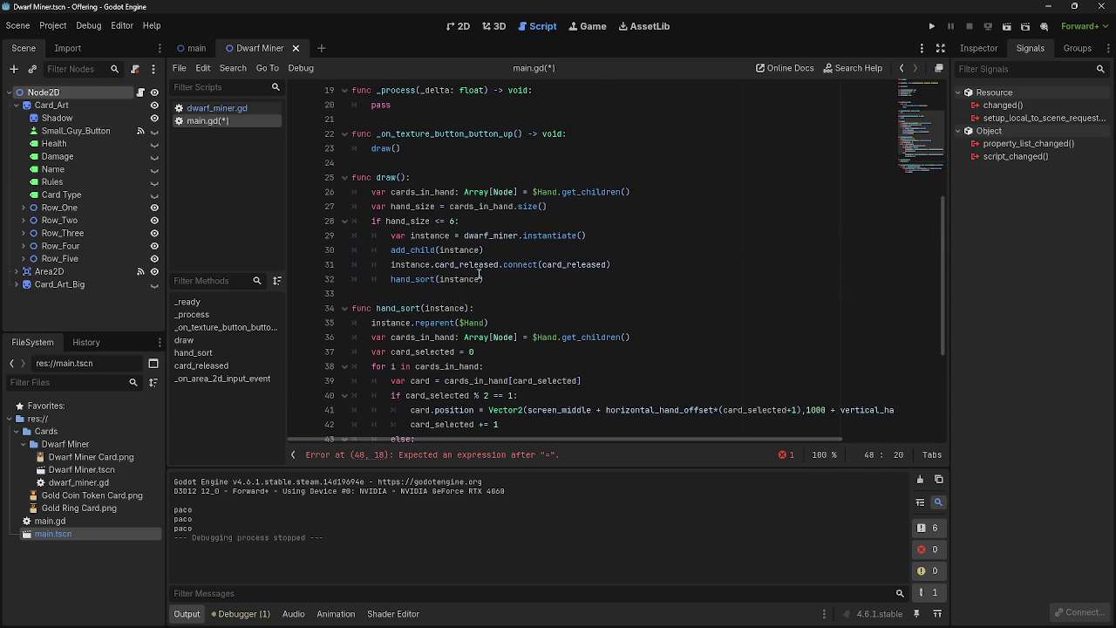
{"action": "left_click", "coordinate": [594, 264]}
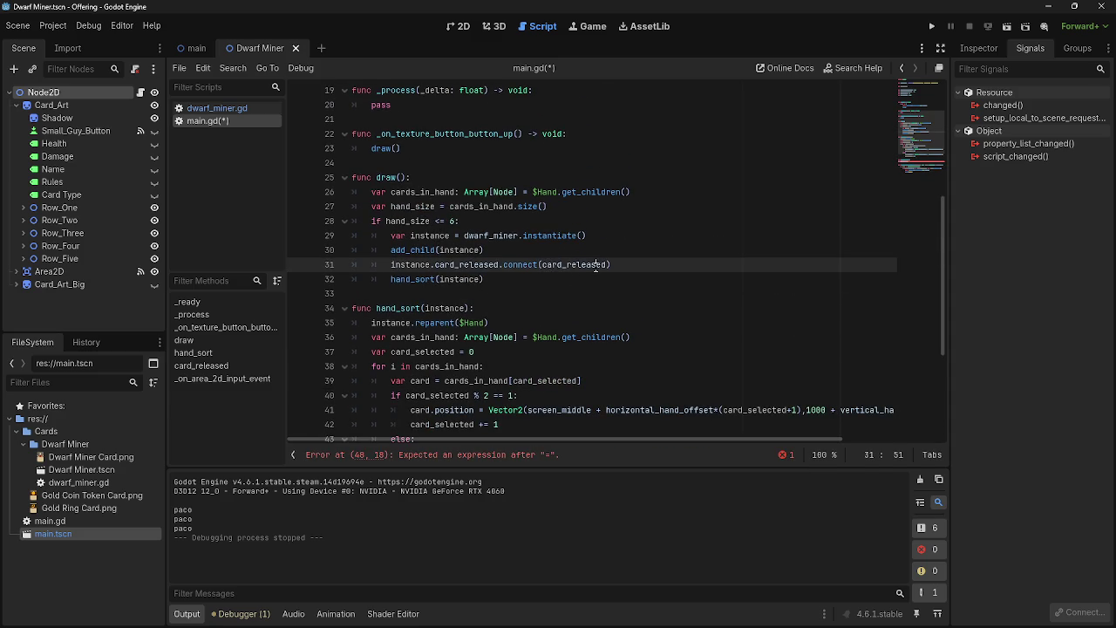
{"action": "key", "text": "Down"}
{"action": "key", "text": "Up"}
{"action": "key", "text": "Up"}
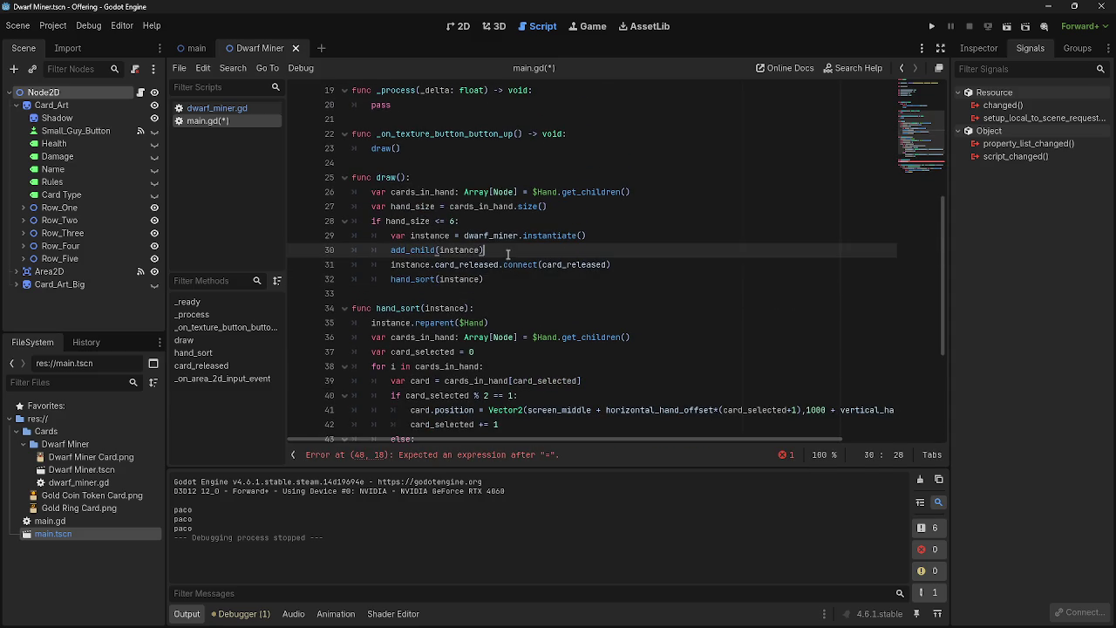
{"action": "key", "text": "Down"}
{"action": "key", "text": "Down"}
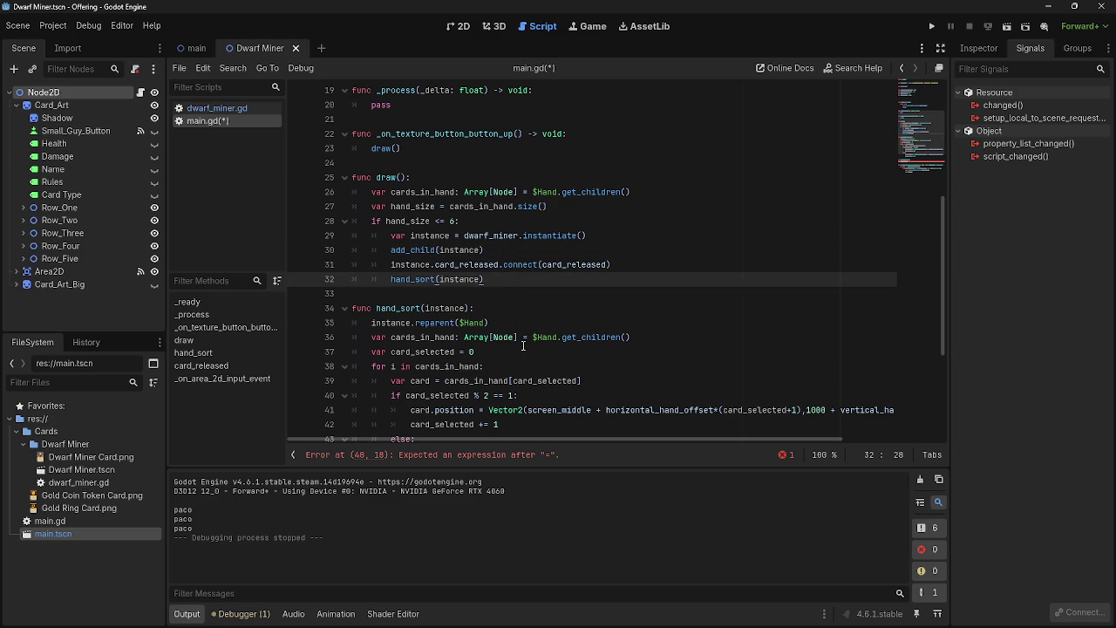
{"action": "left_click", "coordinate": [216, 108]}
{"action": "left_click", "coordinate": [207, 121]}
Delete the print("paco") debug line from main.gd
{"action": "scroll", "coordinate": [571, 286], "scroll_direction": "down", "scroll_amount": 2}
{"action": "scroll", "coordinate": [578, 288], "scroll_direction": "down", "scroll_amount": 2}
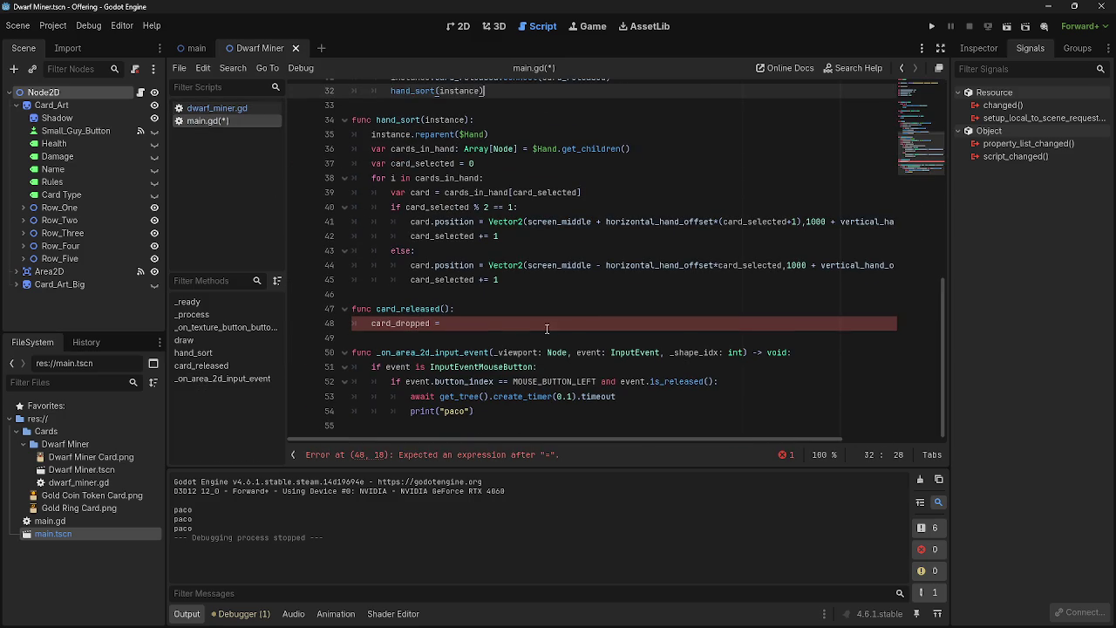
{"action": "scroll", "coordinate": [562, 322], "scroll_direction": "down", "scroll_amount": 3}
{"action": "left_click", "coordinate": [520, 325]}
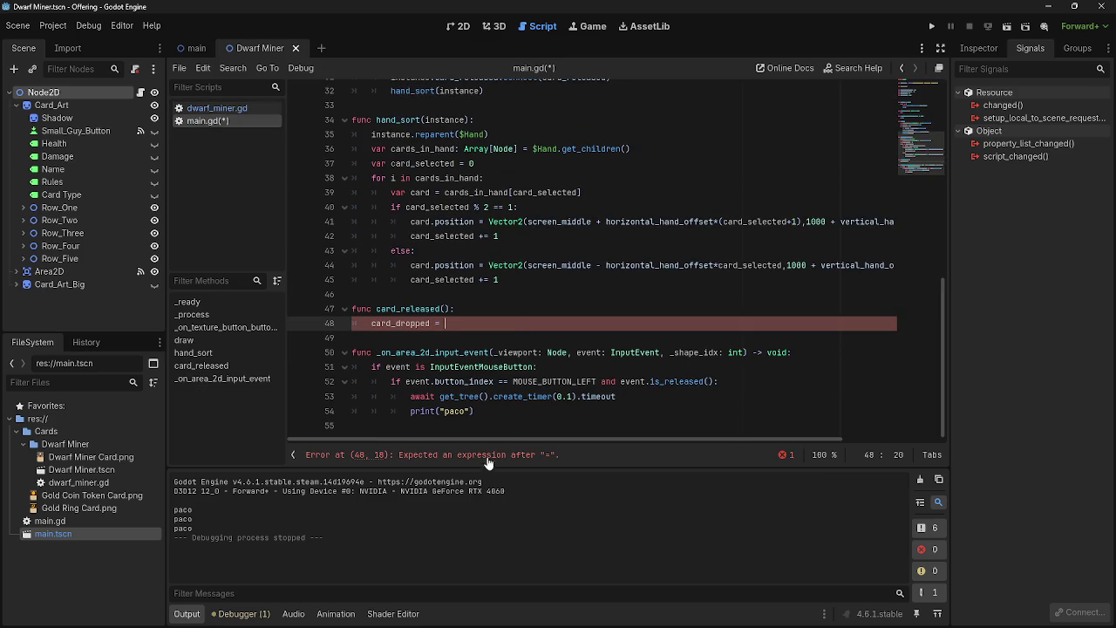
{"action": "left_click_drag", "start_coordinate": [475, 410], "coordinate": [352, 414]}
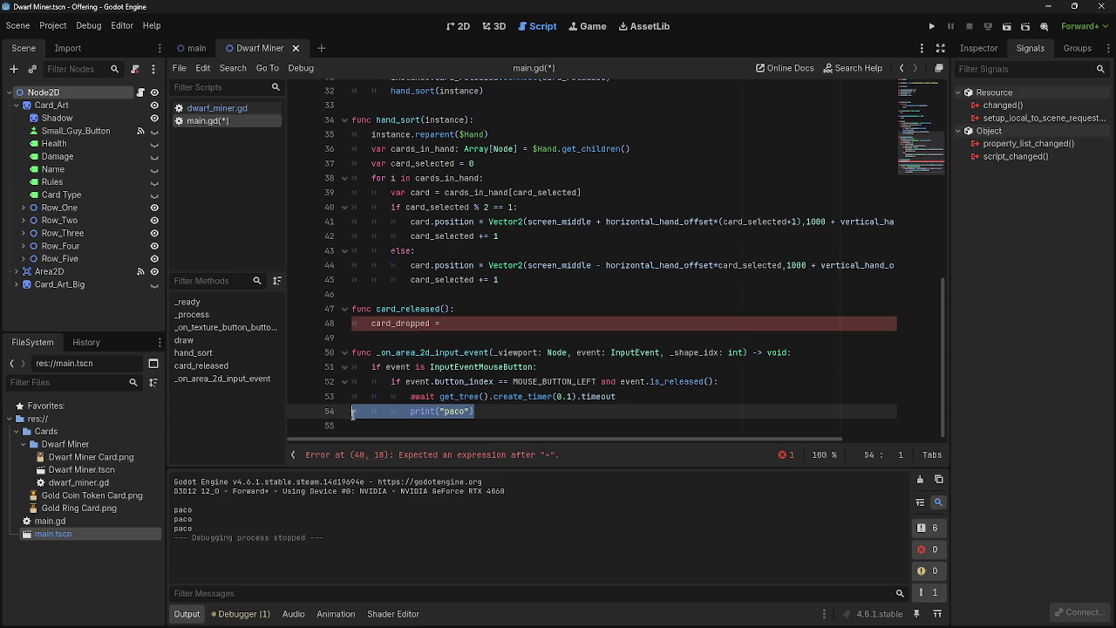
{"action": "key", "text": "BackSpace"}
{"action": "key", "text": "BackSpace"}
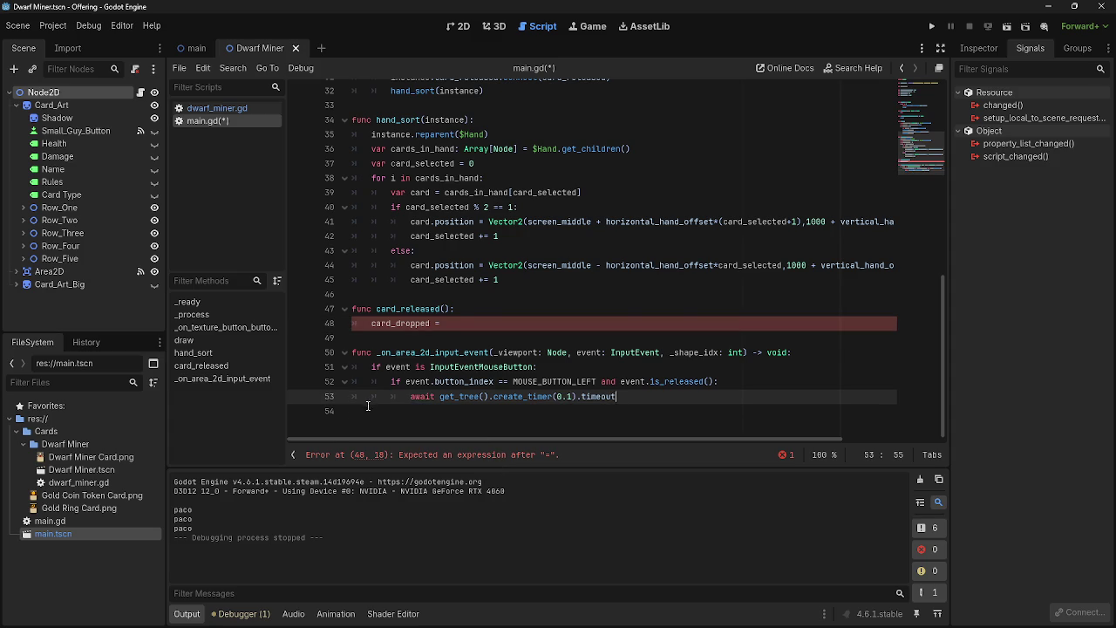
Review the card_released function around lines 46-48
{"action": "scroll", "coordinate": [363, 409], "scroll_direction": "up", "scroll_amount": 3}
{"action": "scroll", "coordinate": [392, 384], "scroll_direction": "down", "scroll_amount": 2}
{"action": "left_click", "coordinate": [408, 368]}
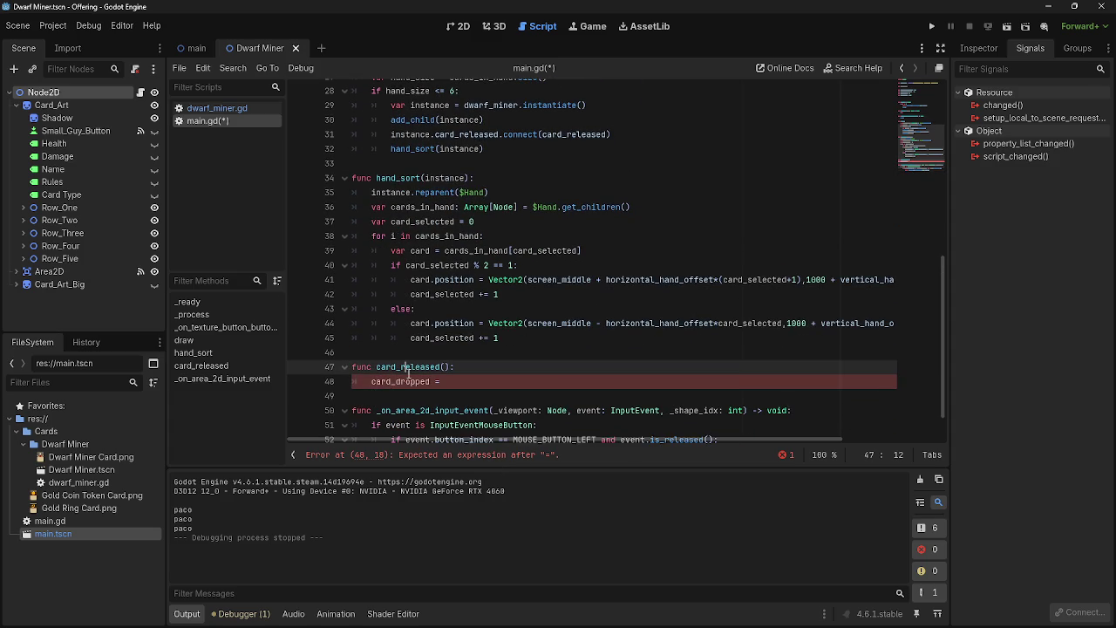
{"action": "left_click", "coordinate": [458, 381]}
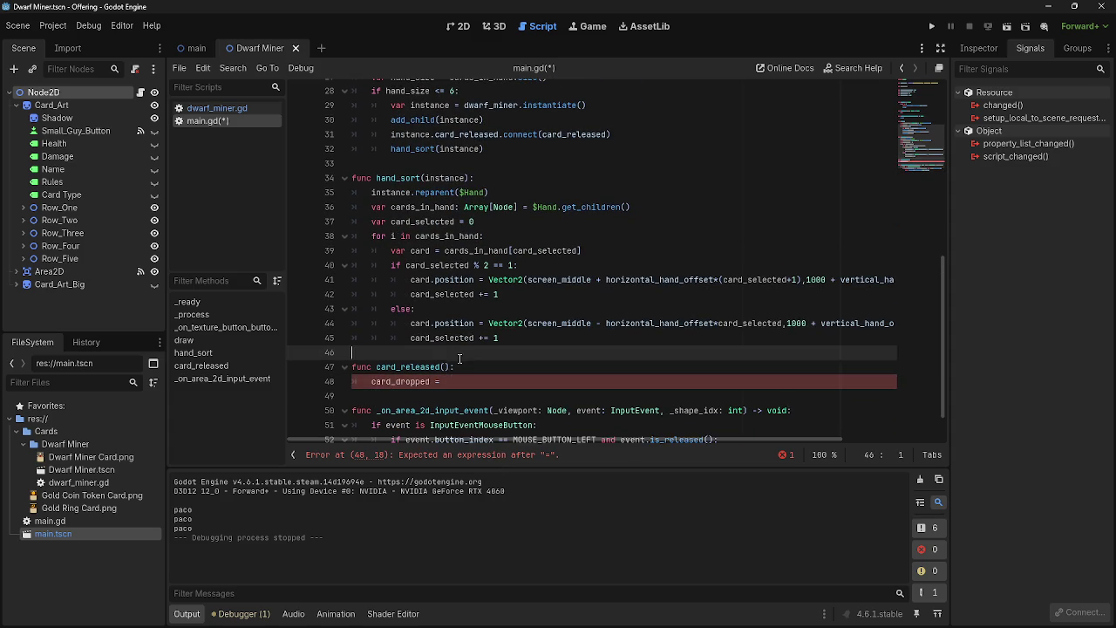
{"action": "left_click", "coordinate": [481, 357]}
{"action": "left_click", "coordinate": [460, 383]}
Select the decimal part of the 0.3 timer delay on line 16
{"action": "scroll", "coordinate": [459, 388], "scroll_direction": "up", "scroll_amount": 3}
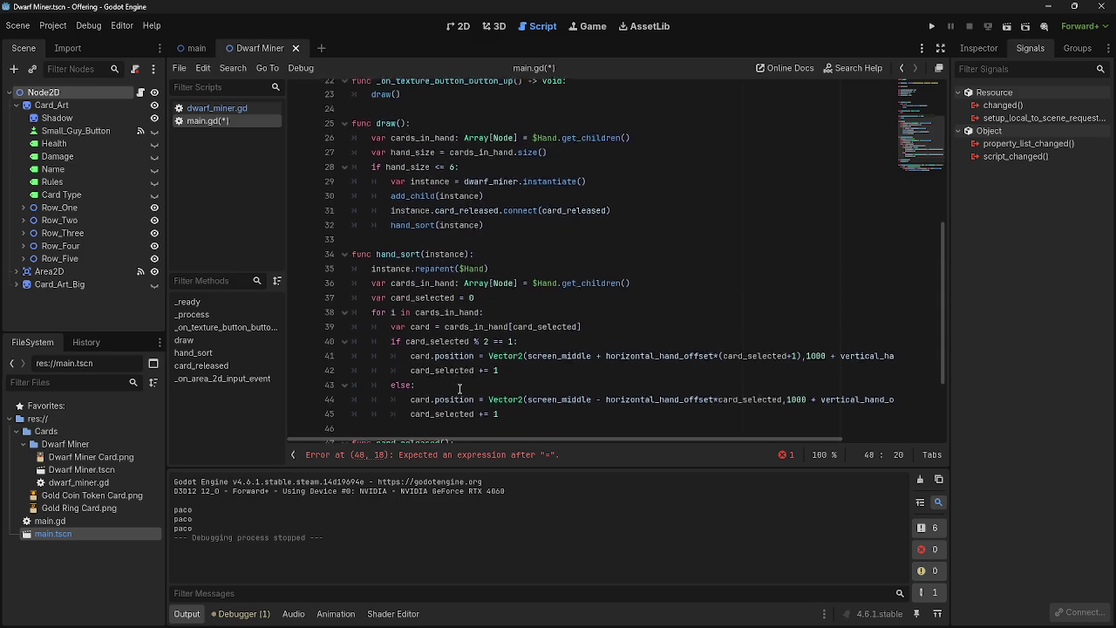
{"action": "scroll", "coordinate": [459, 389], "scroll_direction": "up", "scroll_amount": 2}
{"action": "scroll", "coordinate": [460, 389], "scroll_direction": "up", "scroll_amount": 4}
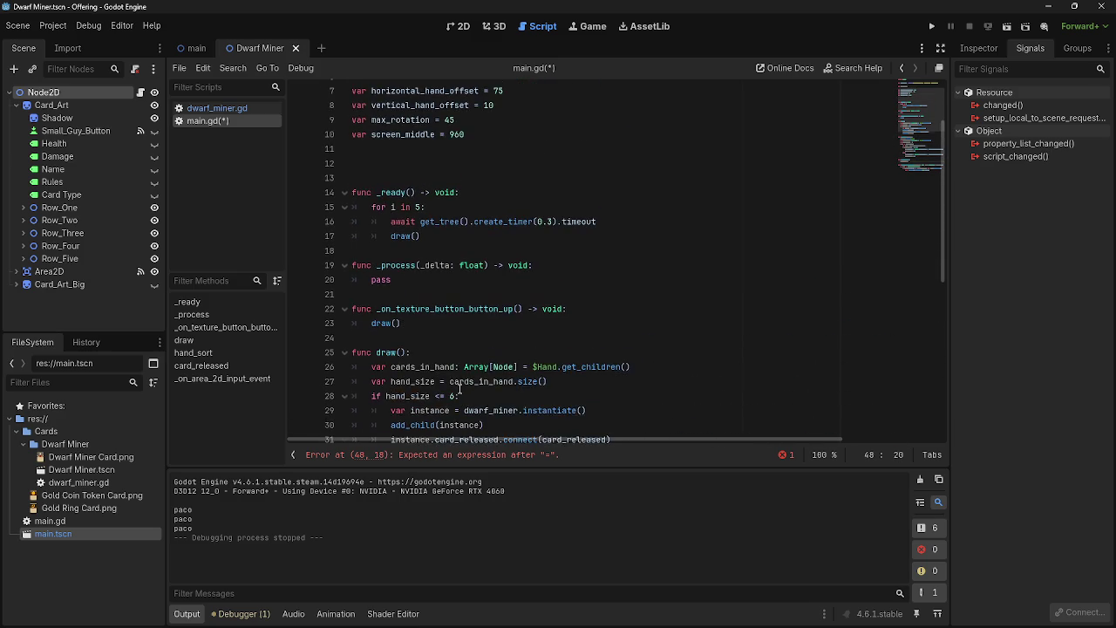
{"action": "scroll", "coordinate": [459, 389], "scroll_direction": "down", "scroll_amount": 1}
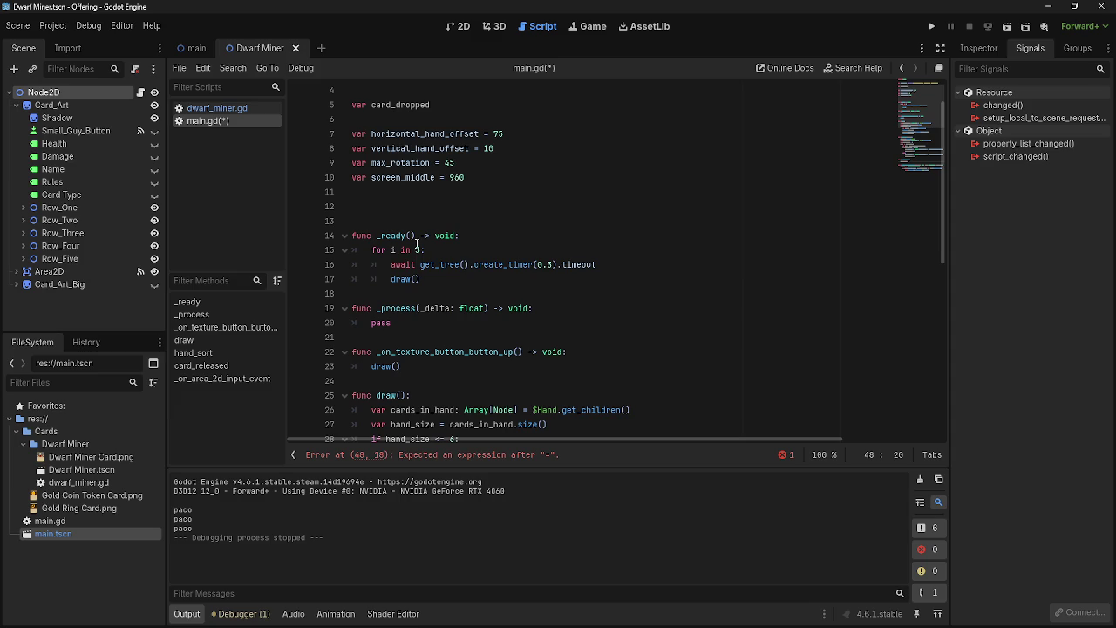
{"action": "left_click", "coordinate": [548, 264]}
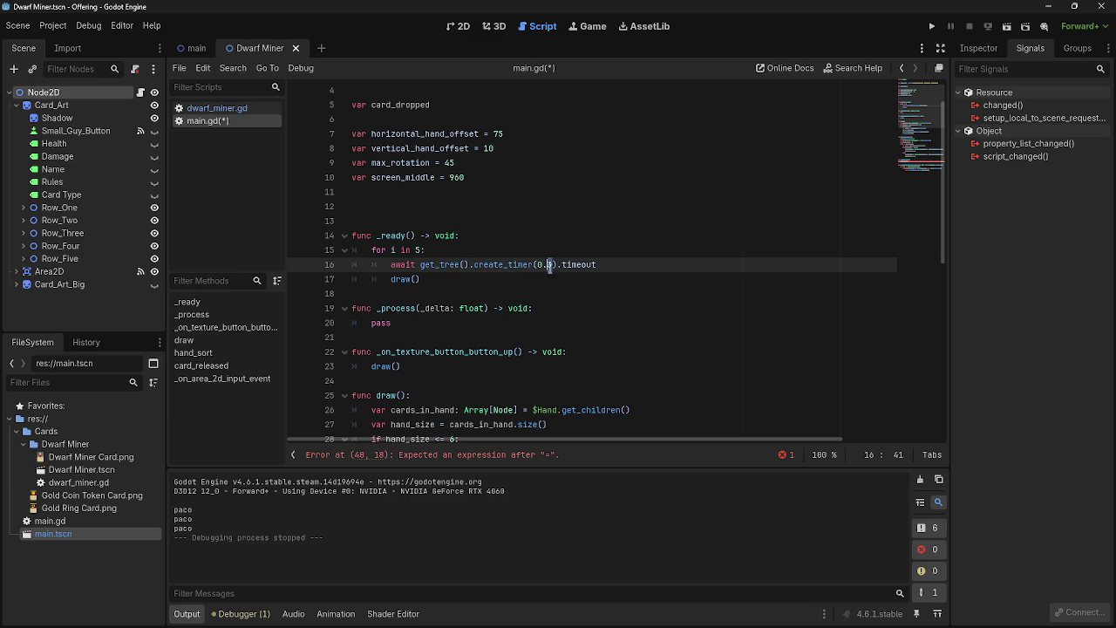
{"action": "left_click", "coordinate": [627, 265]}
{"action": "left_click_drag", "start_coordinate": [555, 264], "coordinate": [543, 264]}
Run the game with F5 to test the 0.2-second timer, hitting the line 48 parse error
{"action": "left_click", "coordinate": [548, 265]}
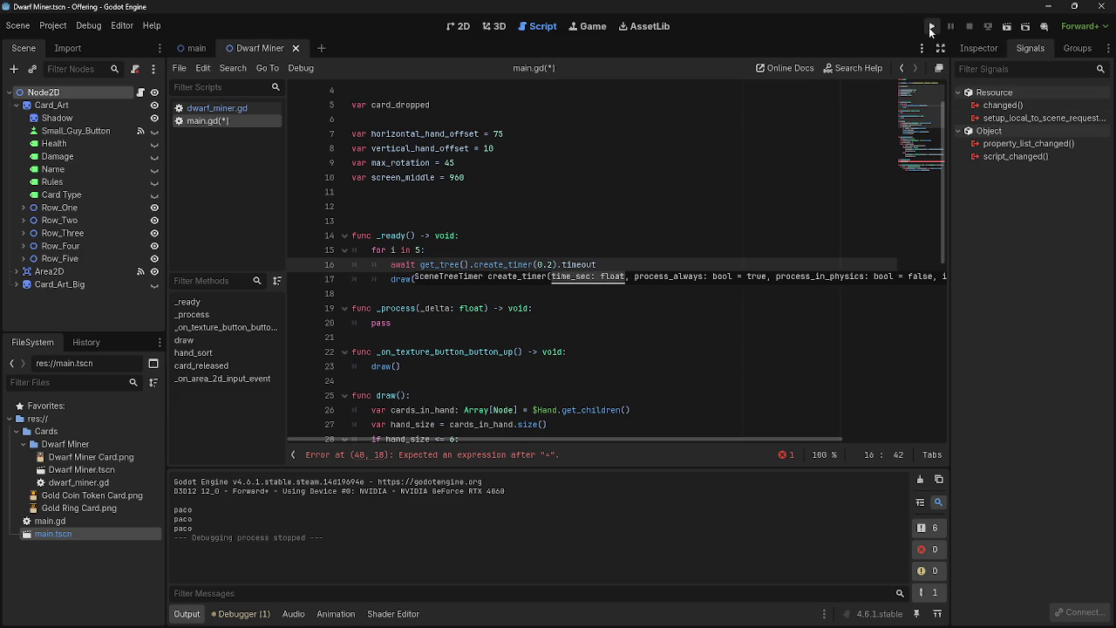
{"action": "key", "text": "F5"}
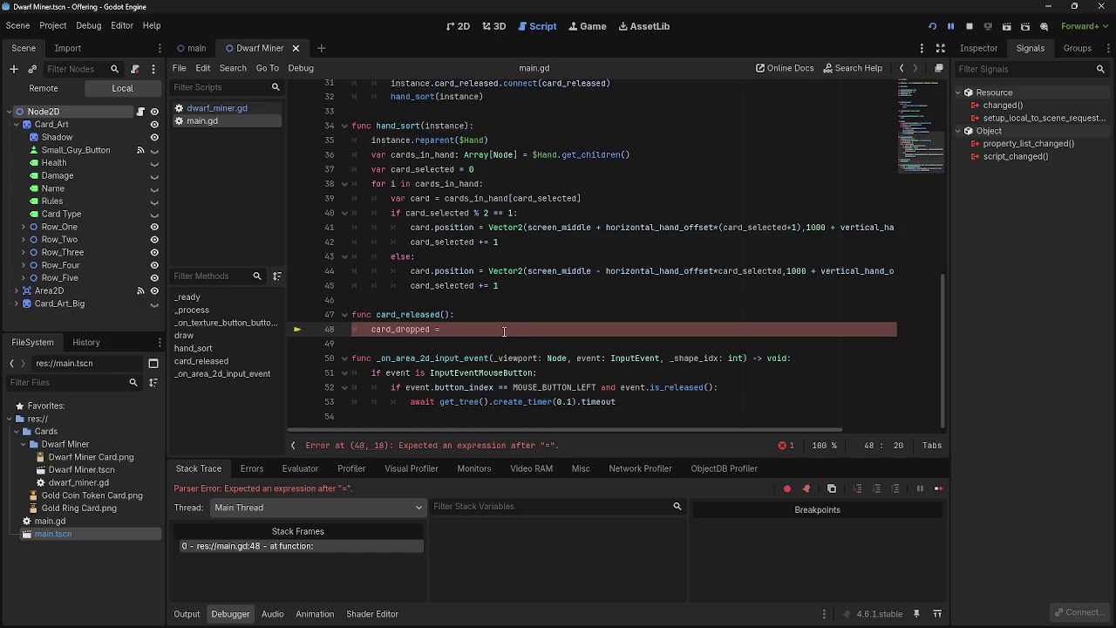
{"action": "scroll", "coordinate": [398, 384], "scroll_direction": "up", "scroll_amount": 1}
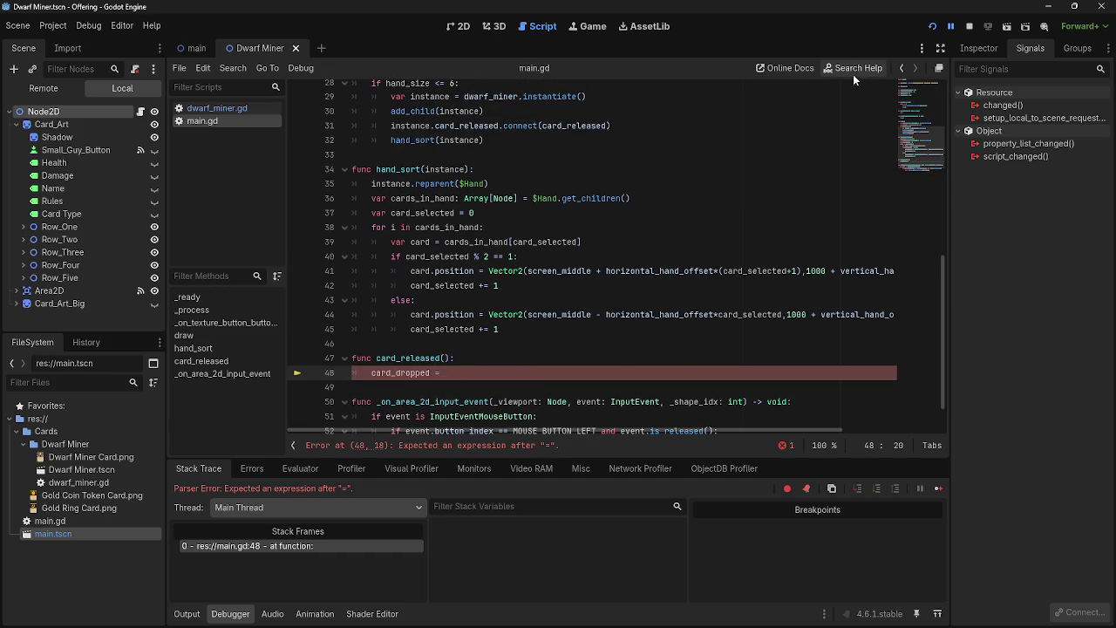
Comment out the card_dropped line, stop the game with F8, and select that line
{"action": "key", "text": "Home"}
{"action": "type", "text": "#"}
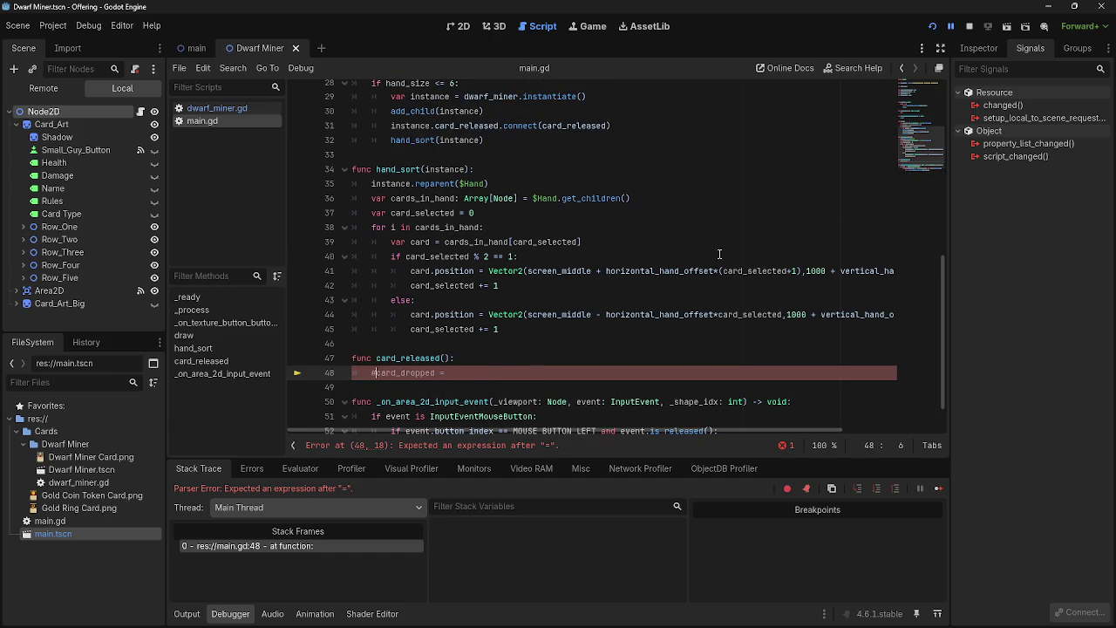
{"action": "key", "text": "F8"}
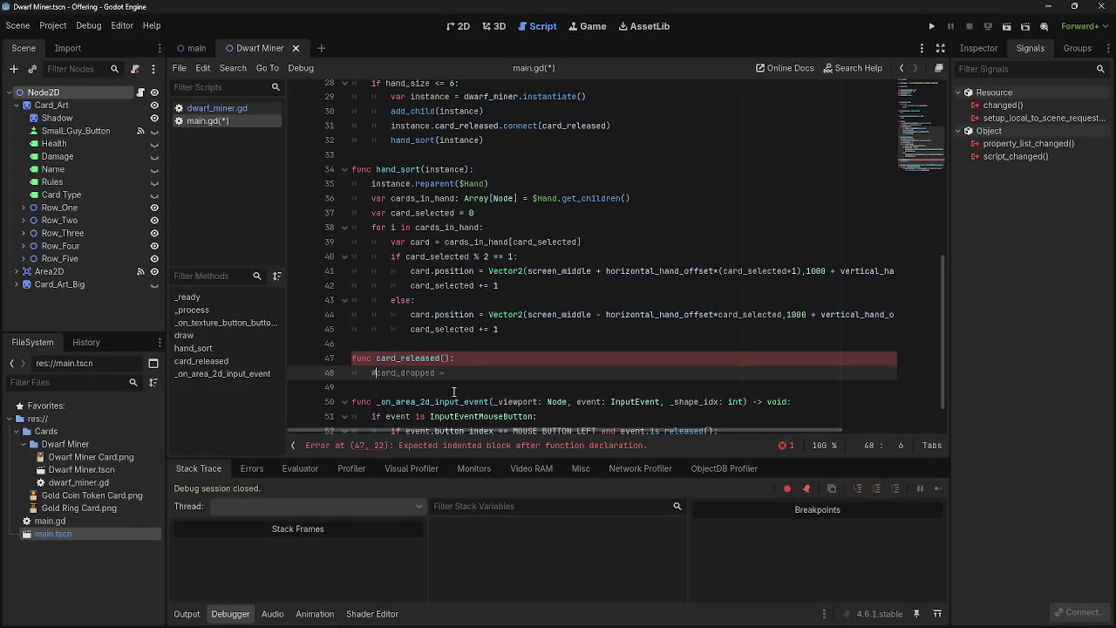
{"action": "left_click_drag", "start_coordinate": [470, 373], "coordinate": [374, 376]}
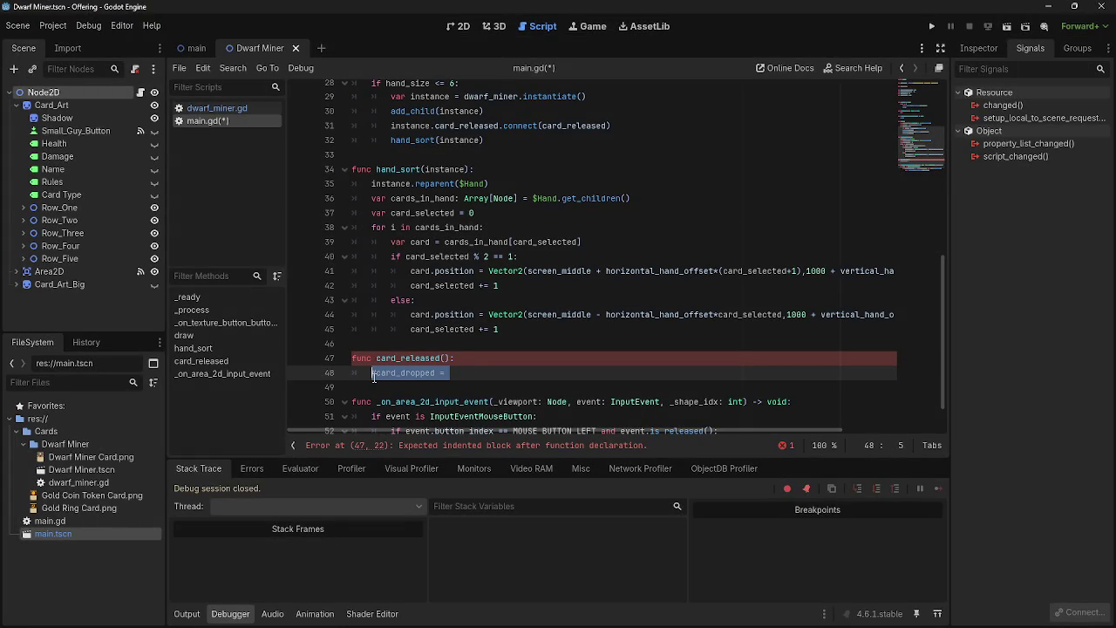
Replace the commented line with pass, then run and drag the middle dwarf card upward
{"action": "type", "text": "pass"}
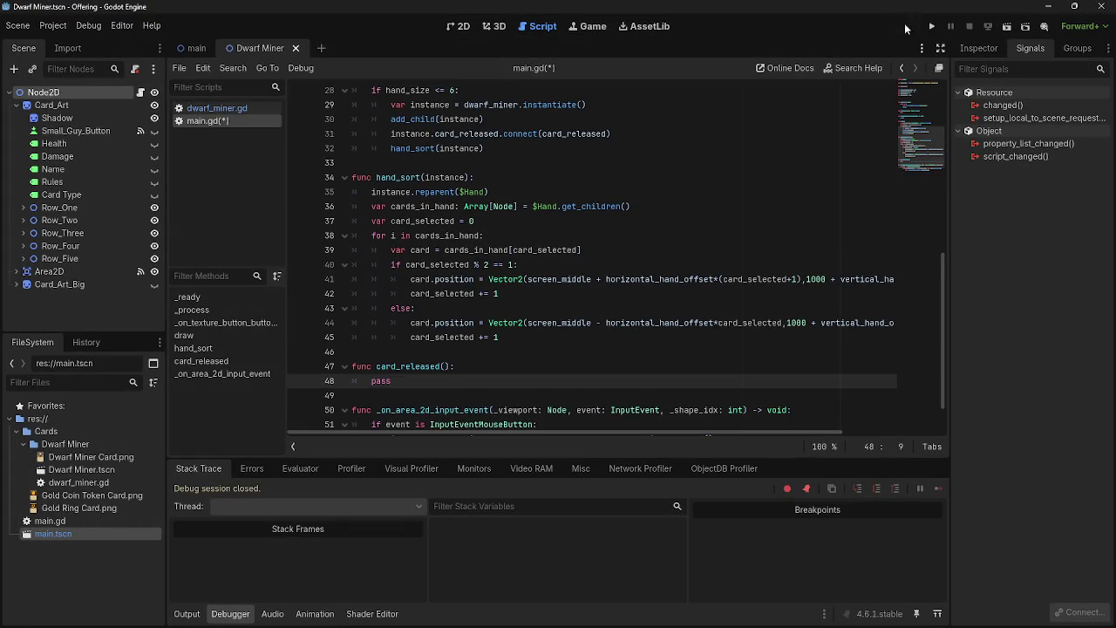
{"action": "left_click", "coordinate": [932, 27]}
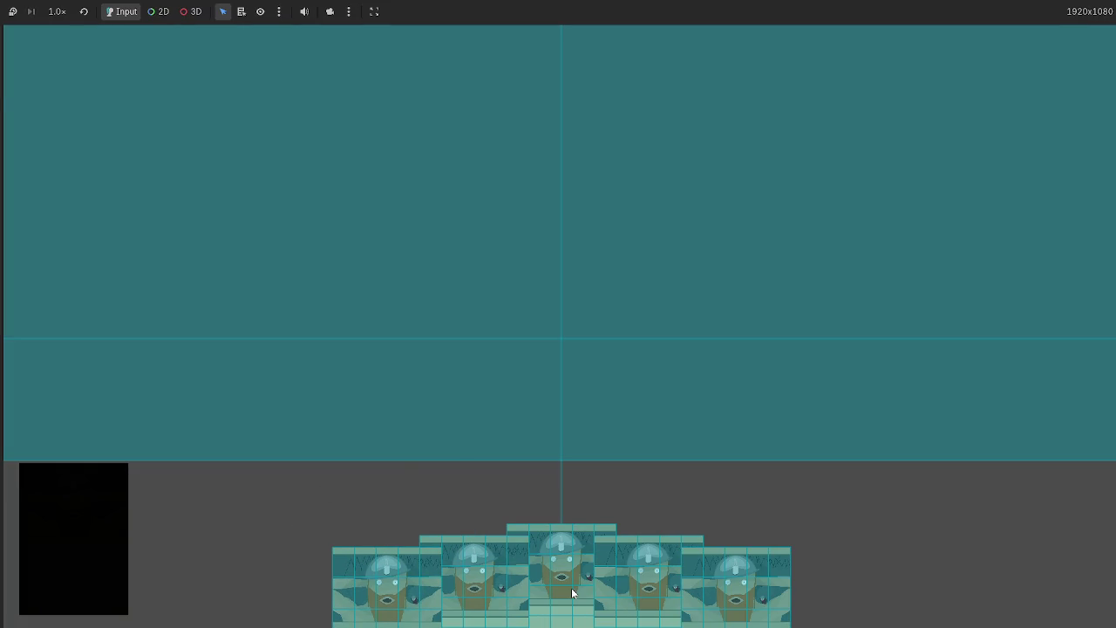
{"action": "left_click_drag", "start_coordinate": [573, 594], "coordinate": [491, 330]}
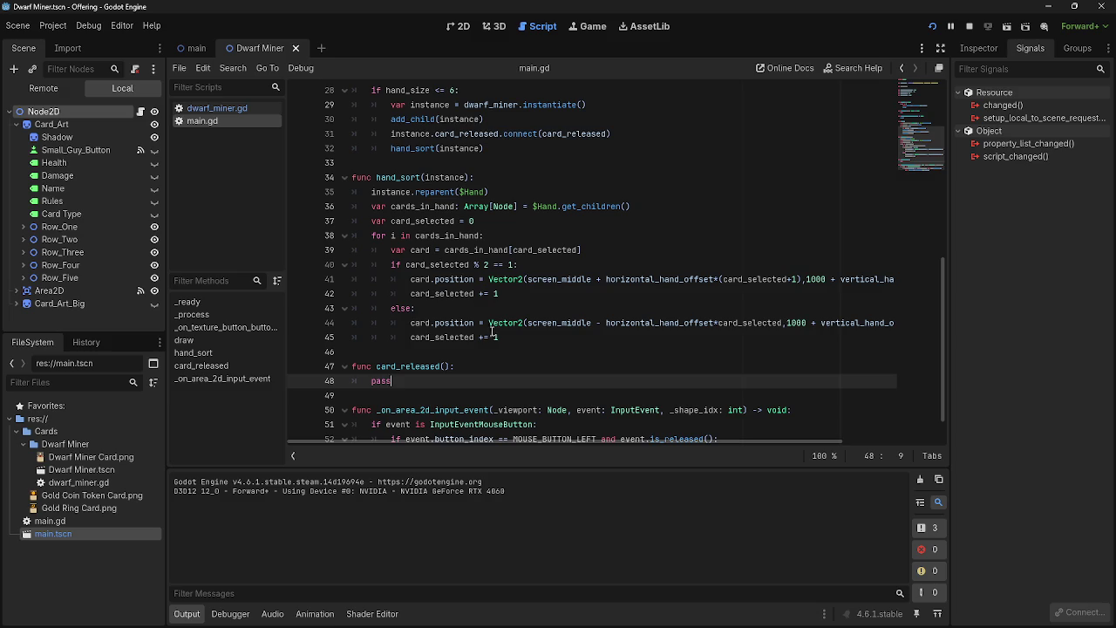
{"action": "scroll", "coordinate": [401, 368], "scroll_direction": "up", "scroll_amount": 2}
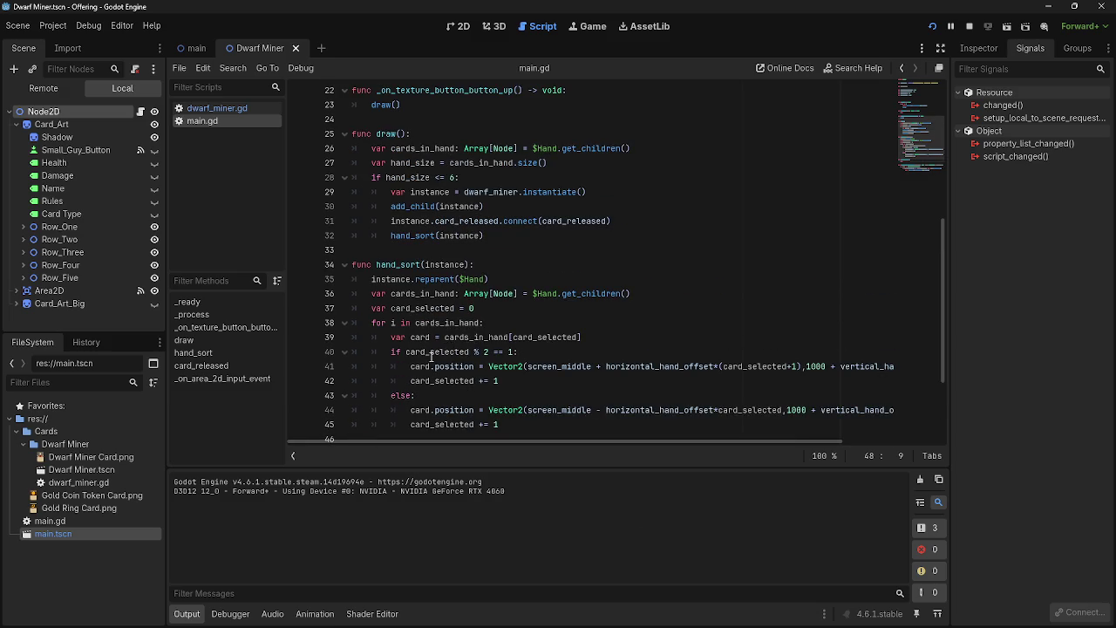
{"action": "scroll", "coordinate": [466, 327], "scroll_direction": "down", "scroll_amount": 3}
{"action": "left_click", "coordinate": [475, 327]}
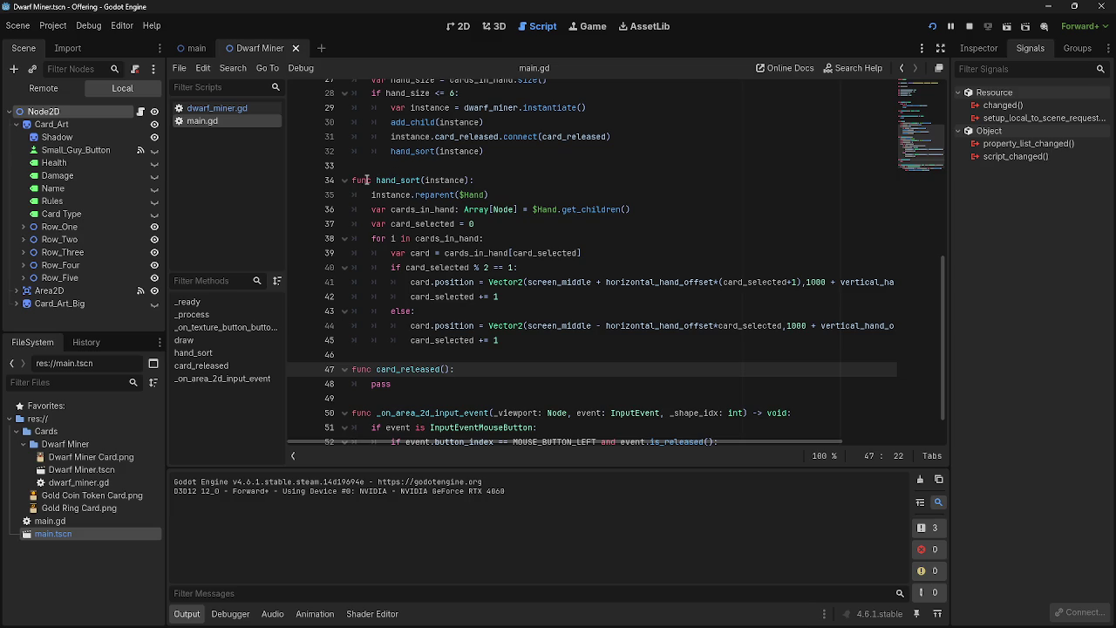
Replace pass in card_released with a hand_sort() call
{"action": "scroll", "coordinate": [367, 180], "scroll_direction": "down", "scroll_amount": 2}
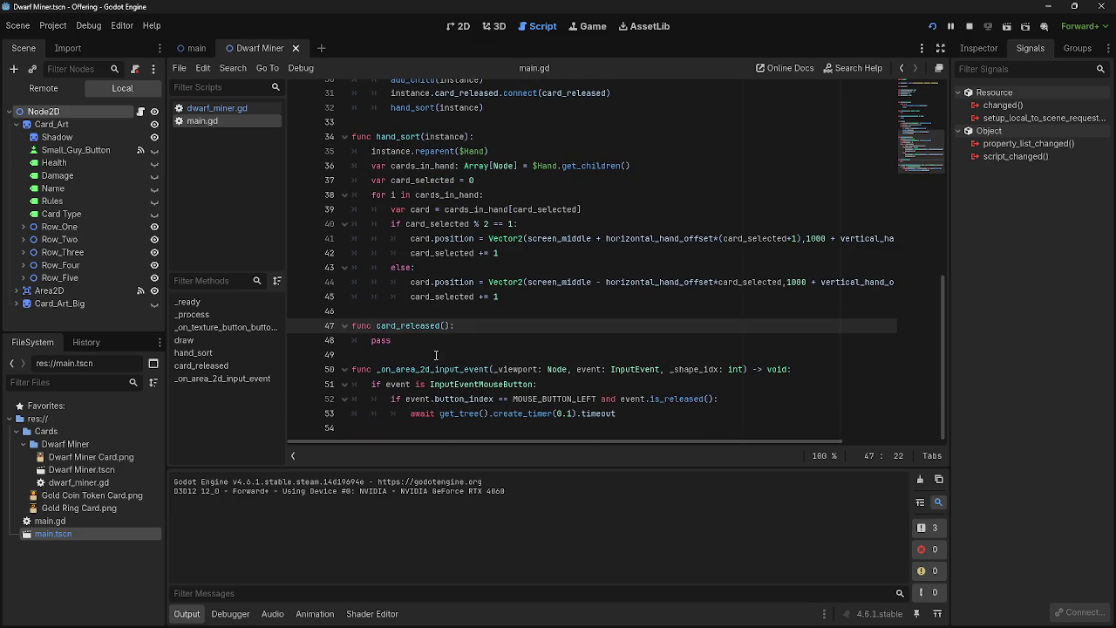
{"action": "scroll", "coordinate": [435, 349], "scroll_direction": "up", "scroll_amount": 1}
{"action": "double_click", "coordinate": [400, 387]}
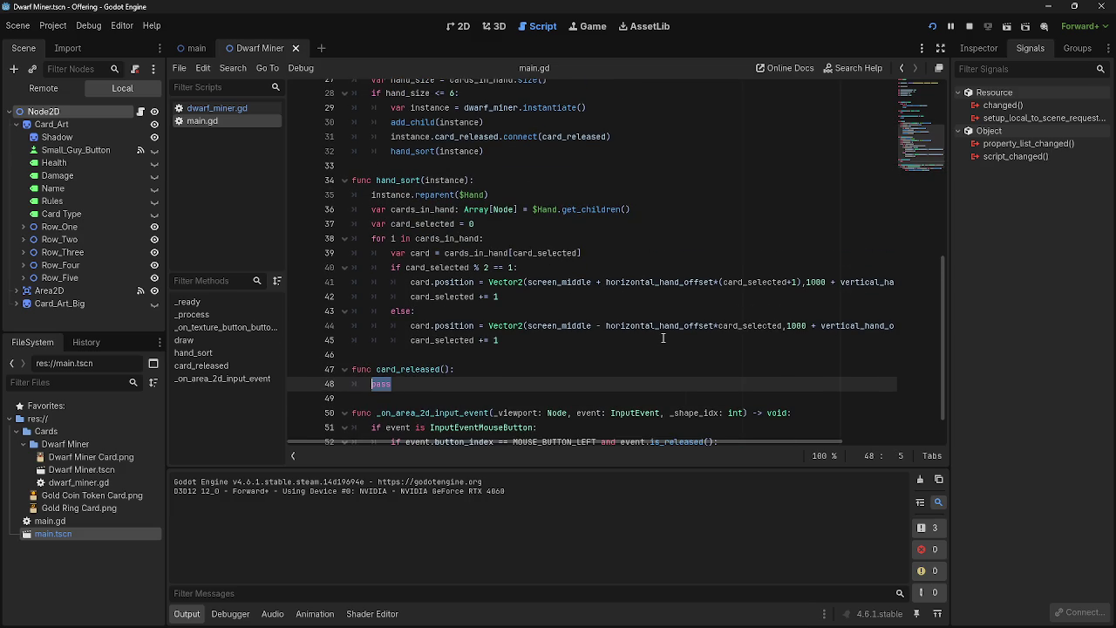
{"action": "type", "text": "ha"}
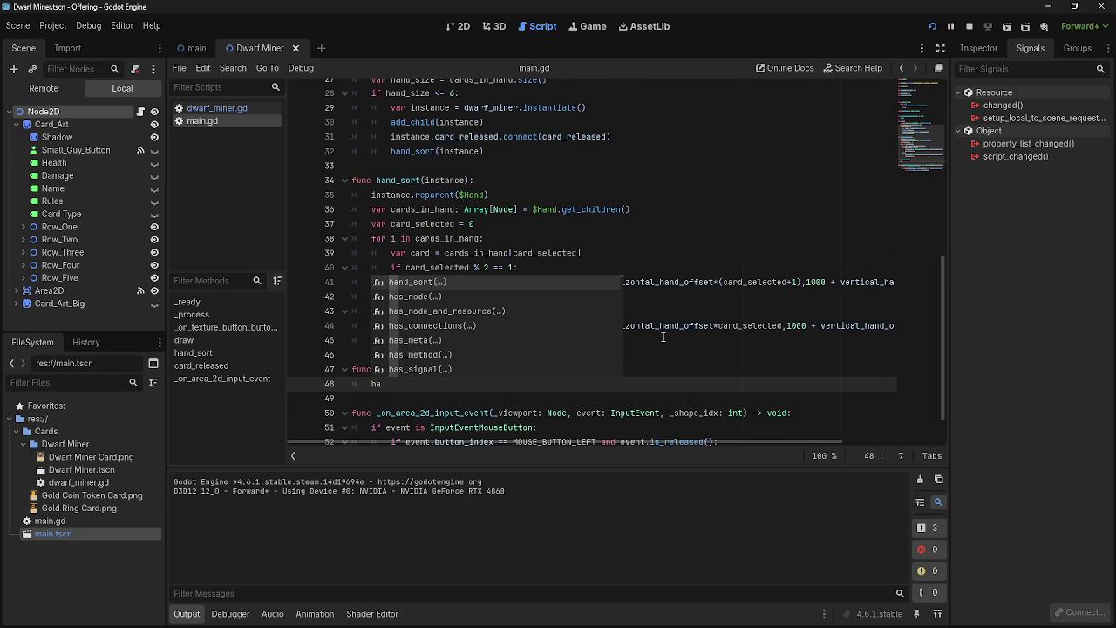
{"action": "key", "text": "Return"}
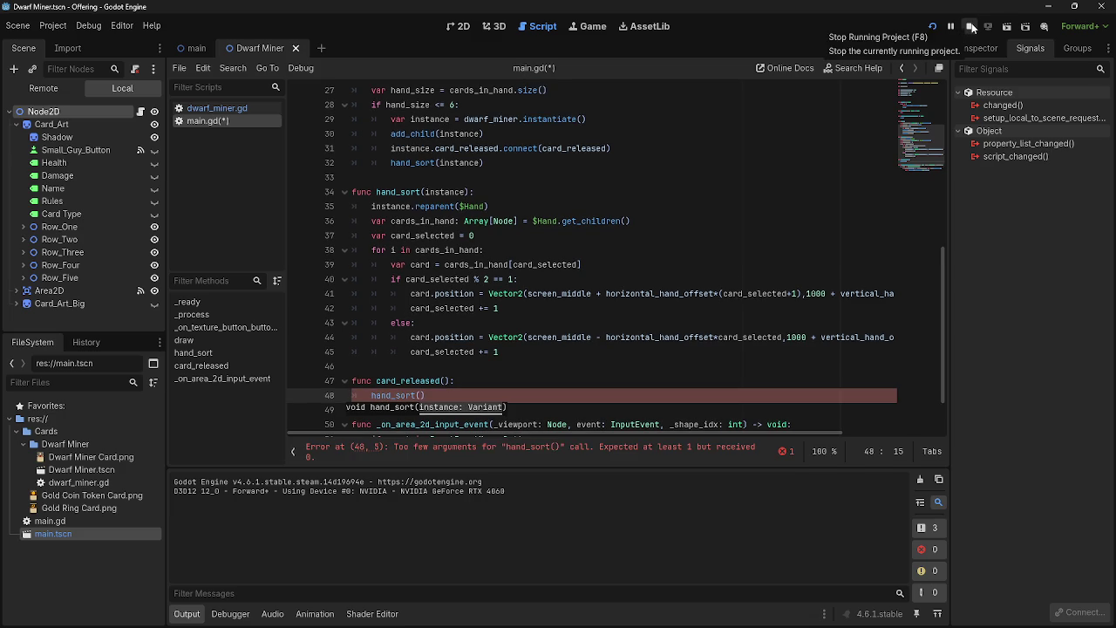
Paste instance.reparent($Hand) after hand_sort() in draw and remove its instance argument
{"action": "scroll", "coordinate": [739, 151], "scroll_direction": "up", "scroll_amount": 2}
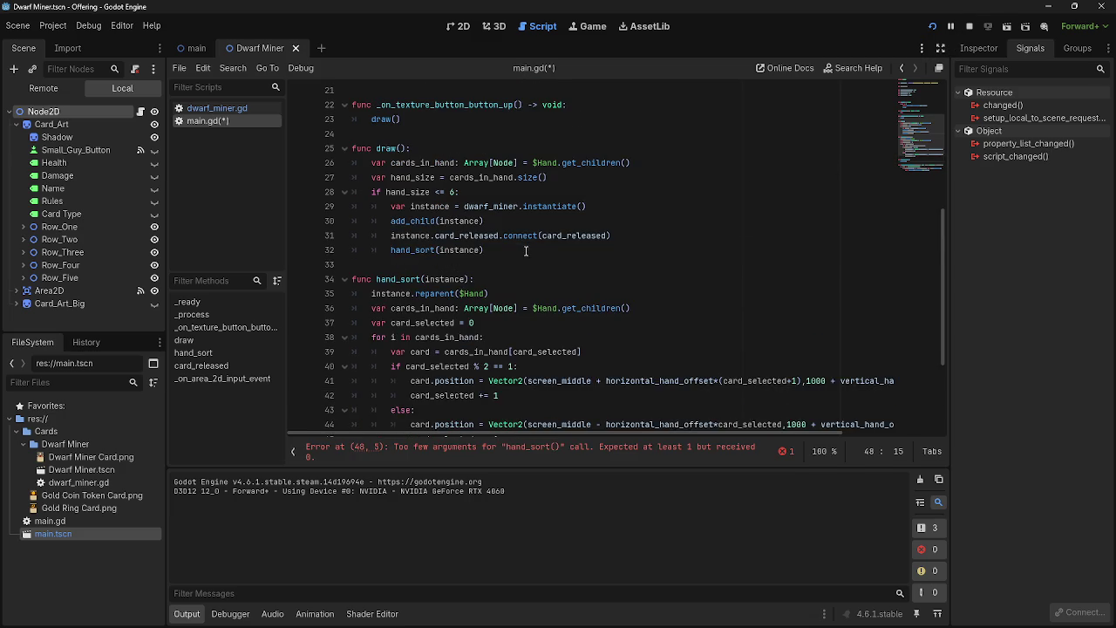
{"action": "left_click", "coordinate": [523, 250]}
{"action": "key", "text": "Return"}
{"action": "type", "text": "instance.reparent($Hand)"}
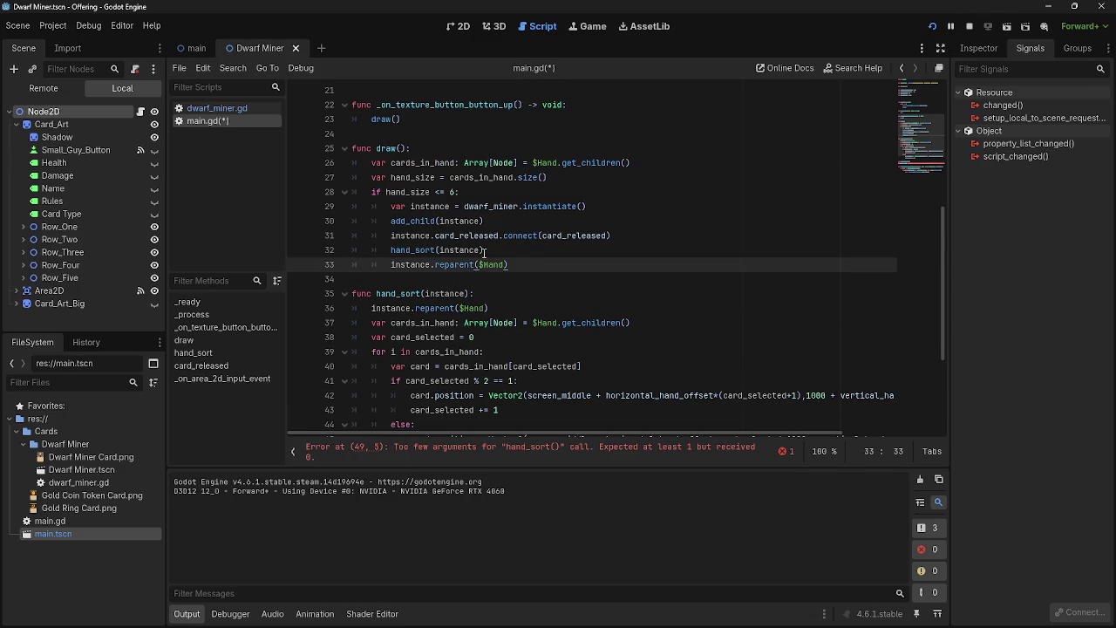
{"action": "left_click_drag", "start_coordinate": [479, 251], "coordinate": [441, 251]}
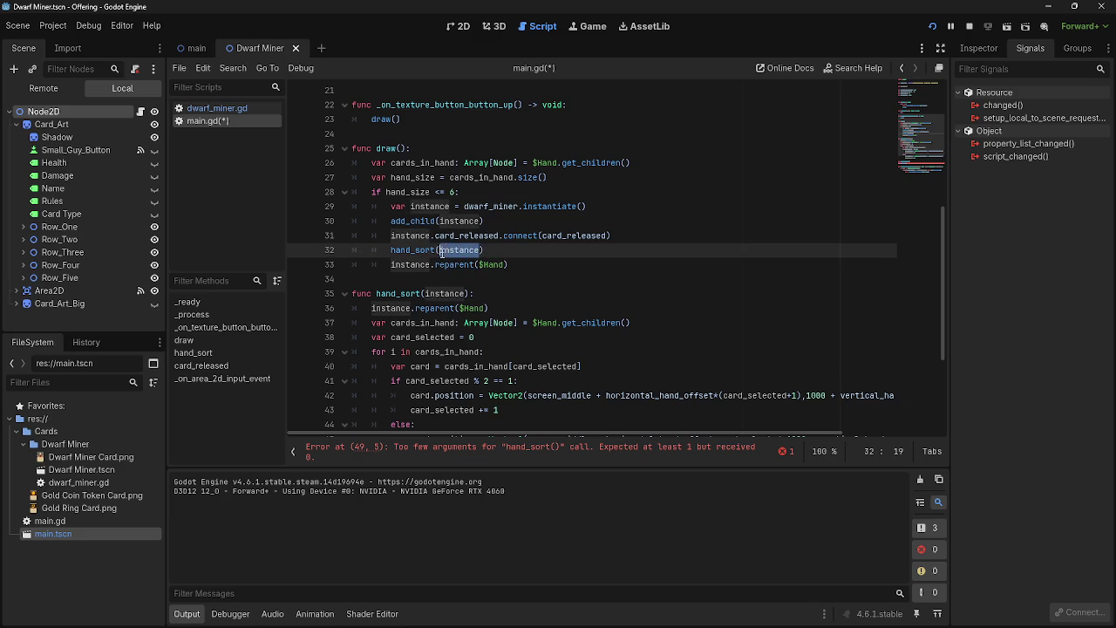
{"action": "key", "text": "BackSpace"}
Drop the instance parameter and the reparent line from hand_sort, then relaunch the game
{"action": "left_click_drag", "start_coordinate": [466, 294], "coordinate": [425, 294]}
{"action": "key", "text": "BackSpace"}
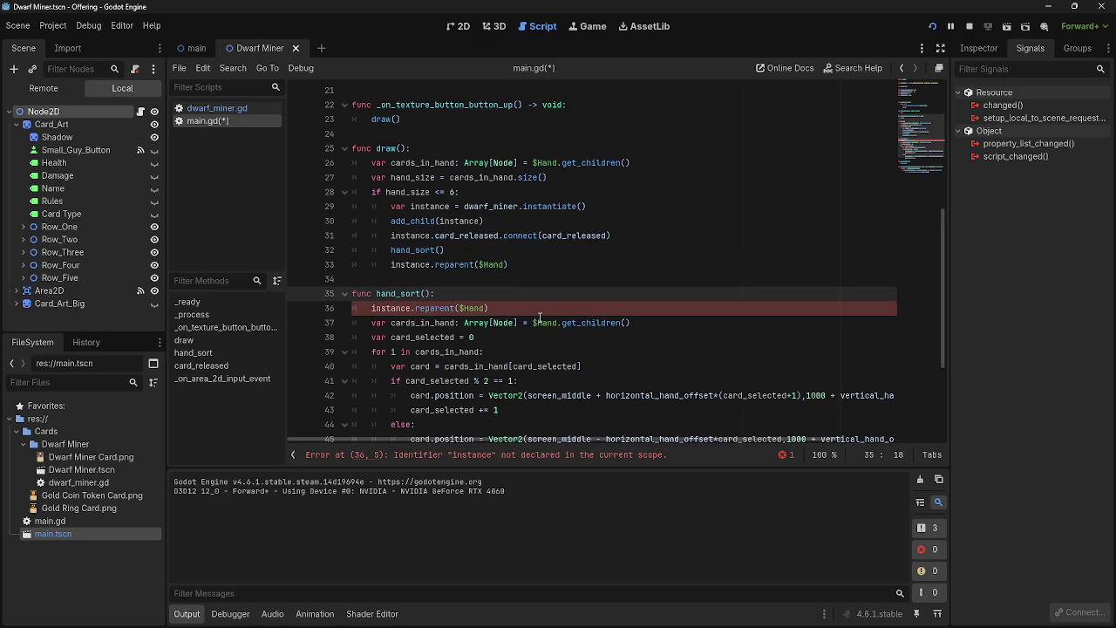
{"action": "left_click_drag", "start_coordinate": [498, 308], "coordinate": [353, 308]}
{"action": "key", "text": "BackSpace"}
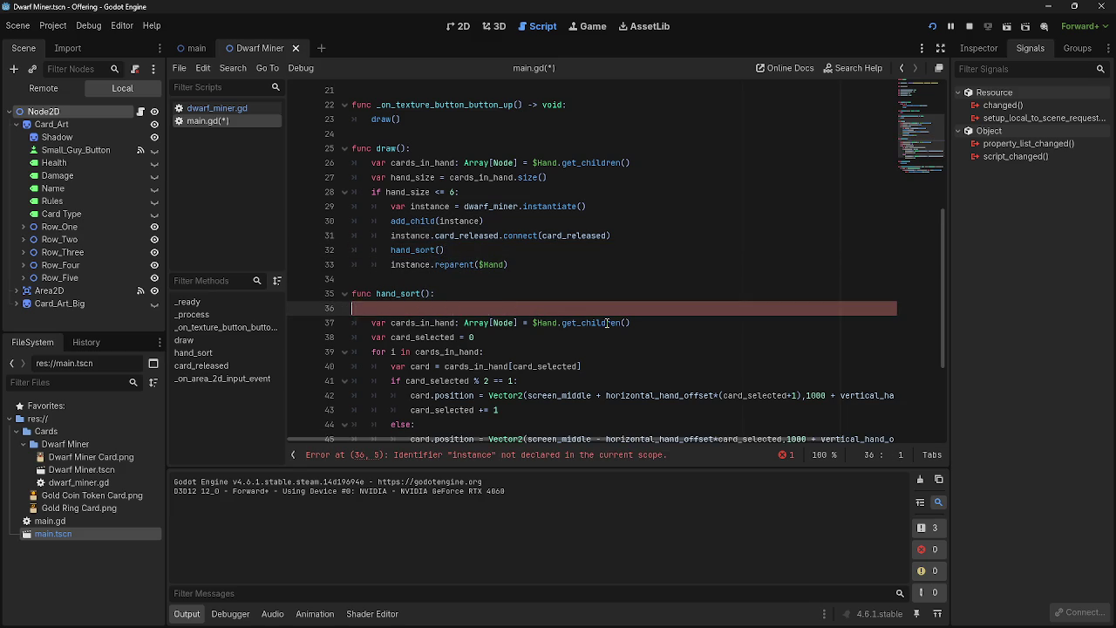
{"action": "key", "text": "BackSpace"}
{"action": "left_click", "coordinate": [680, 308]}
{"action": "left_click", "coordinate": [932, 26]}
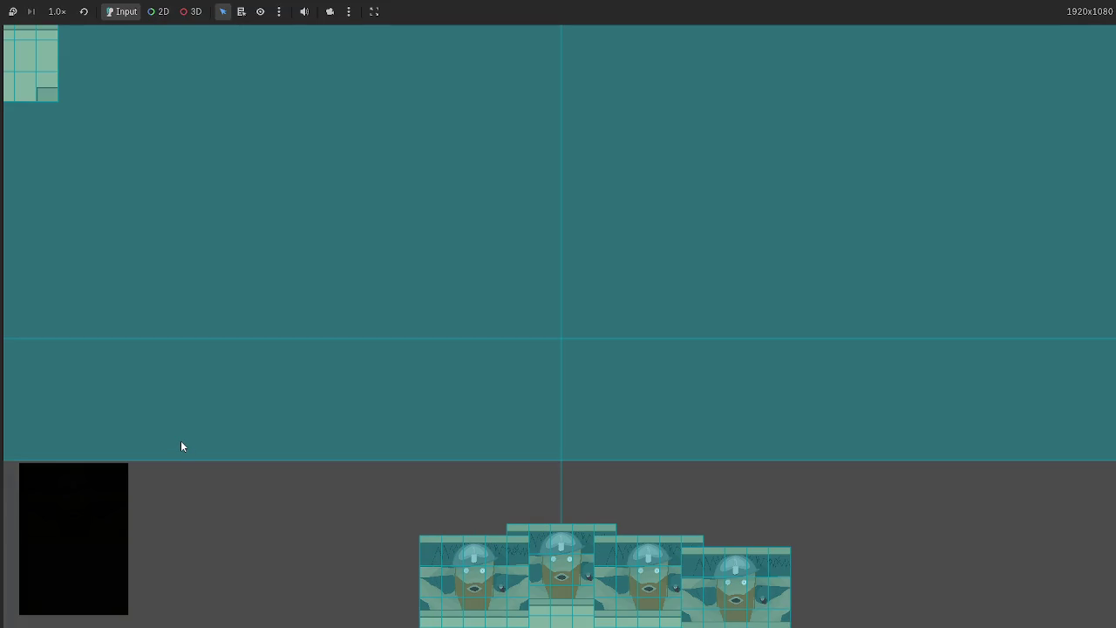
Drag five dwarf cards out of the hand and release them, then stop with F8
{"action": "mouse_move", "coordinate": [36, 91]}
{"action": "left_mouse_down"}
{"action": "mouse_move", "coordinate": [166, 168]}
{"action": "mouse_move", "coordinate": [232, 227]}
{"action": "mouse_move", "coordinate": [464, 233]}
{"action": "mouse_move", "coordinate": [652, 262]}
{"action": "left_mouse_up"}
{"action": "left_click_drag", "start_coordinate": [475, 528], "coordinate": [361, 371]}
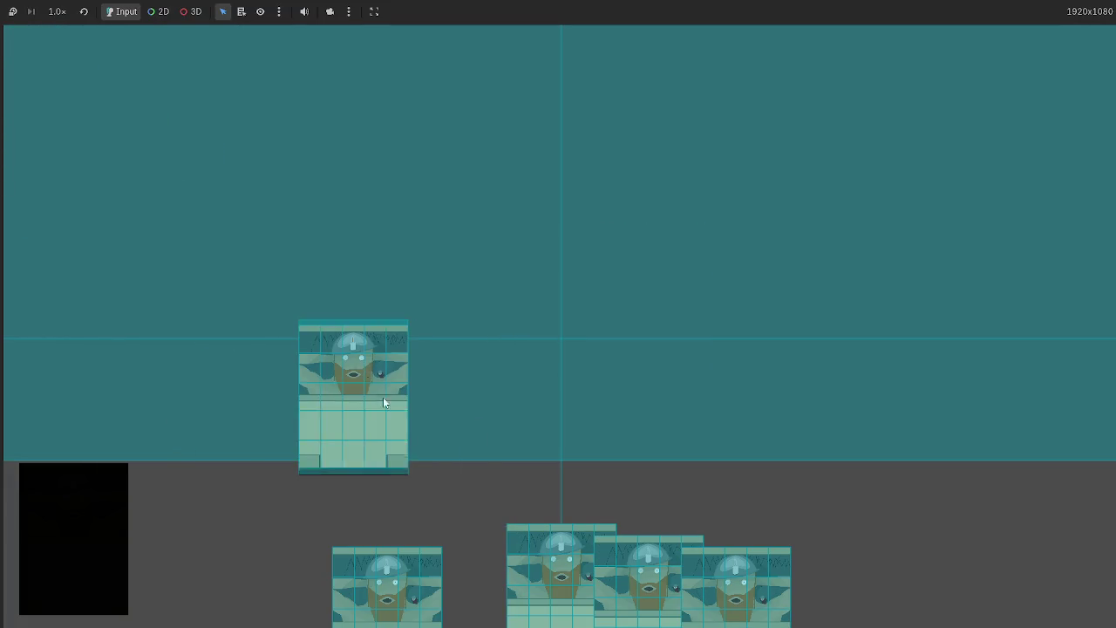
{"action": "left_click_drag", "start_coordinate": [547, 572], "coordinate": [672, 411]}
{"action": "mouse_move", "coordinate": [610, 567]}
{"action": "left_mouse_down"}
{"action": "mouse_move", "coordinate": [485, 334]}
{"action": "mouse_move", "coordinate": [477, 375]}
{"action": "mouse_move", "coordinate": [826, 340]}
{"action": "left_mouse_up"}
{"action": "mouse_move", "coordinate": [716, 467]}
{"action": "left_mouse_down"}
{"action": "mouse_move", "coordinate": [583, 243]}
{"action": "mouse_move", "coordinate": [605, 291]}
{"action": "left_mouse_up"}
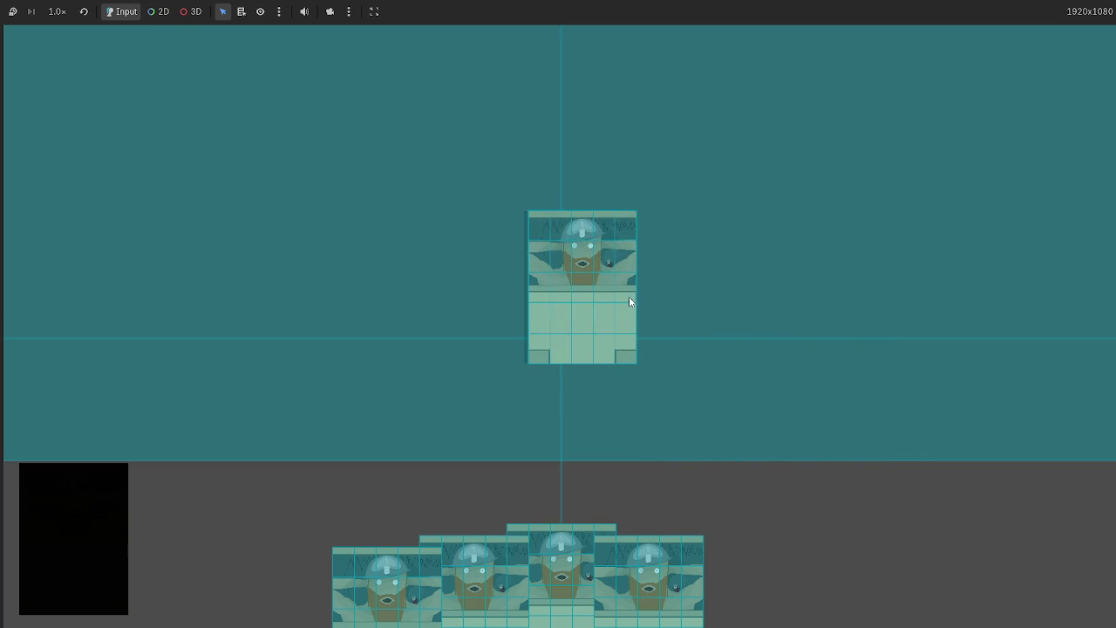
{"action": "key", "text": "F8"}
{"action": "scroll", "coordinate": [488, 350], "scroll_direction": "down", "scroll_amount": 2}
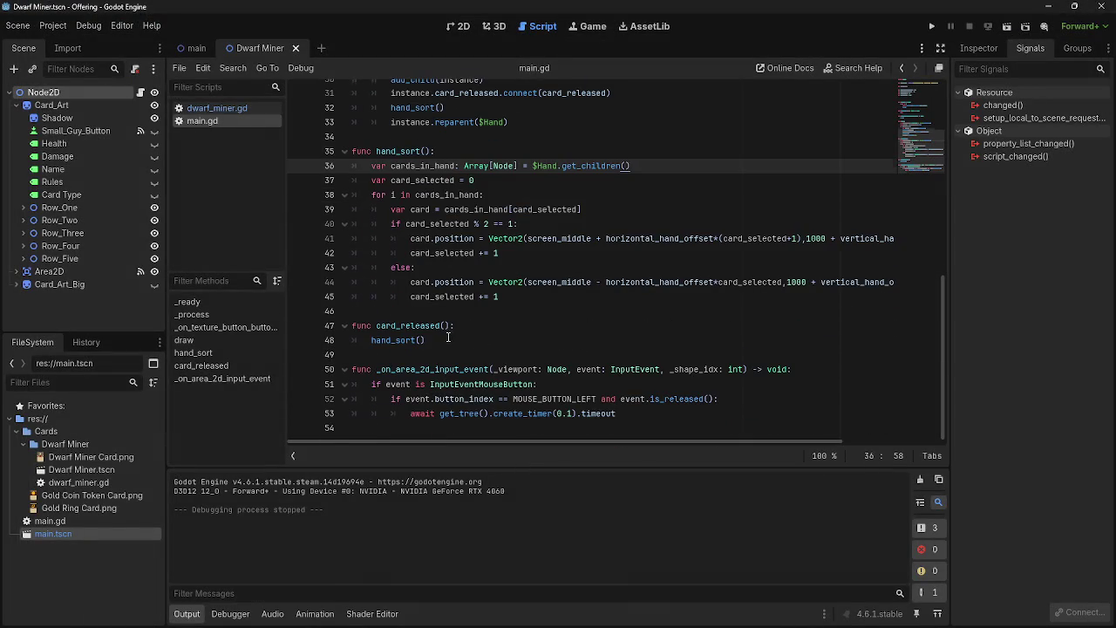
Move the reparent line in draw up to sit directly under add_child
{"action": "scroll", "coordinate": [448, 337], "scroll_direction": "up", "scroll_amount": 2}
{"action": "scroll", "coordinate": [524, 205], "scroll_direction": "down", "scroll_amount": 1}
{"action": "scroll", "coordinate": [524, 205], "scroll_direction": "up", "scroll_amount": 1}
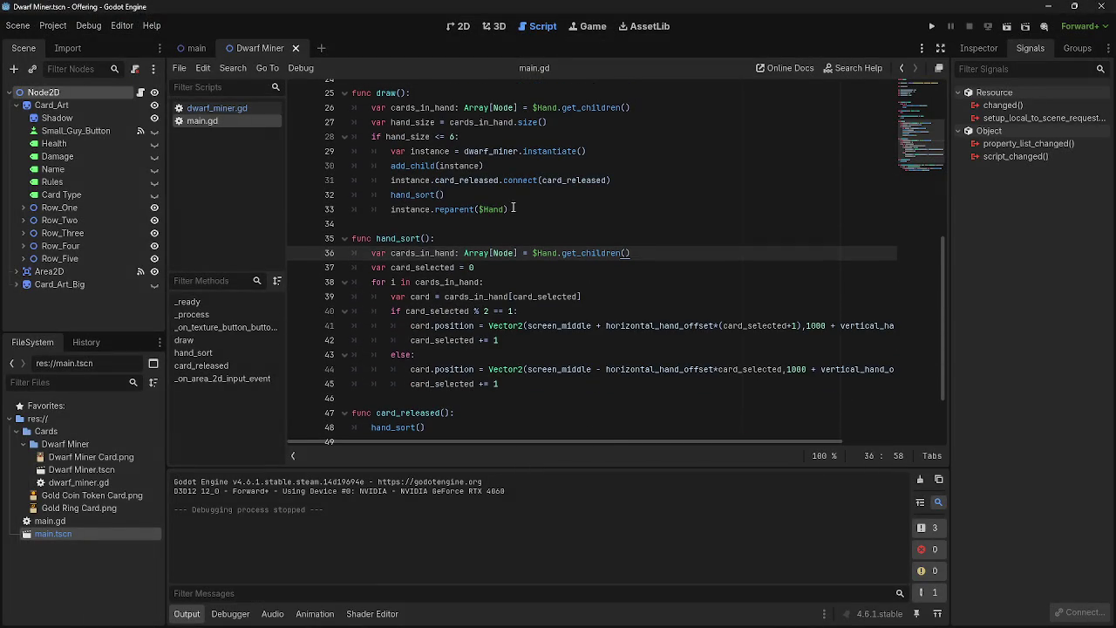
{"action": "left_click_drag", "start_coordinate": [513, 207], "coordinate": [390, 209]}
{"action": "left_click", "coordinate": [544, 163]}
{"action": "key", "text": "Return"}
{"action": "mouse_move", "coordinate": [509, 224]}
{"action": "left_mouse_down"}
{"action": "mouse_move", "coordinate": [390, 224]}
{"action": "mouse_move", "coordinate": [415, 179]}
{"action": "left_mouse_up"}
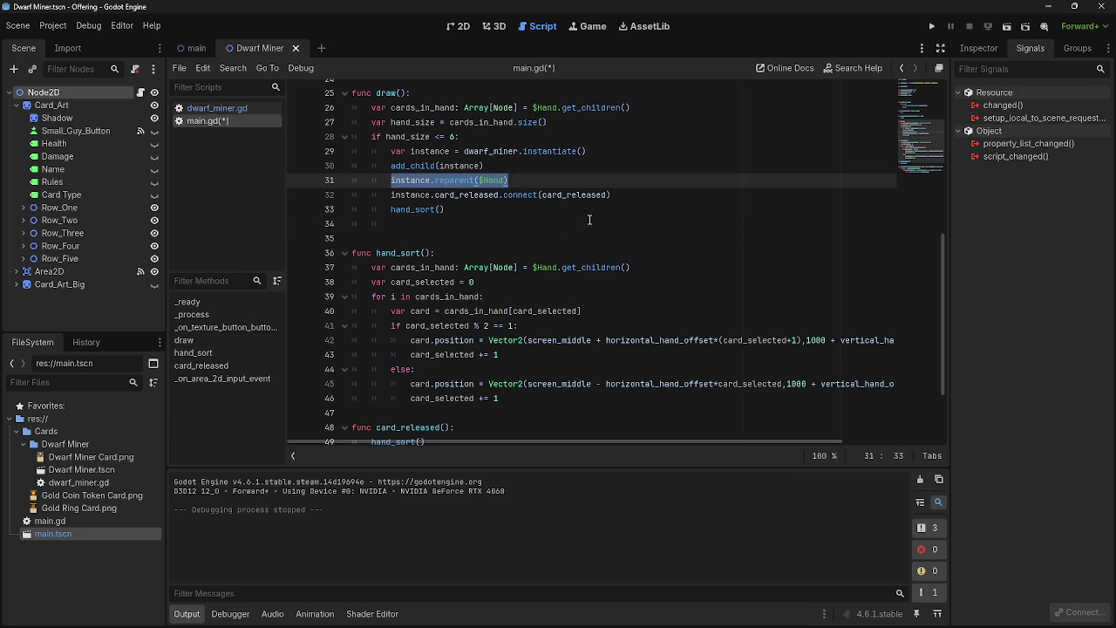
{"action": "left_click", "coordinate": [586, 224]}
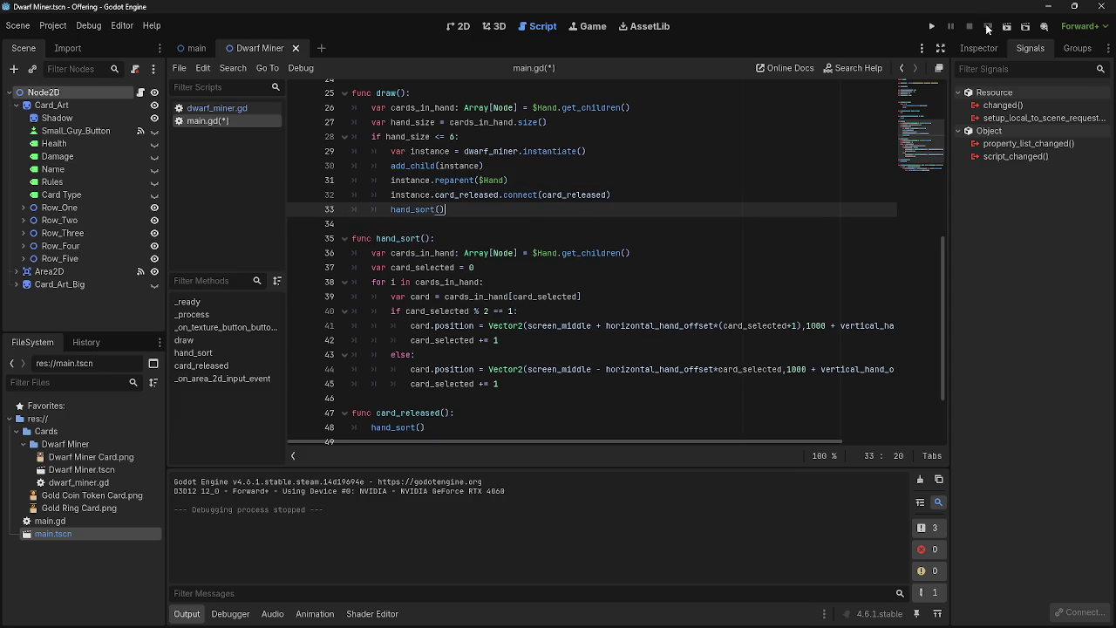
Run the game and drag several hand cards into the play area and back
{"action": "left_click", "coordinate": [925, 31]}
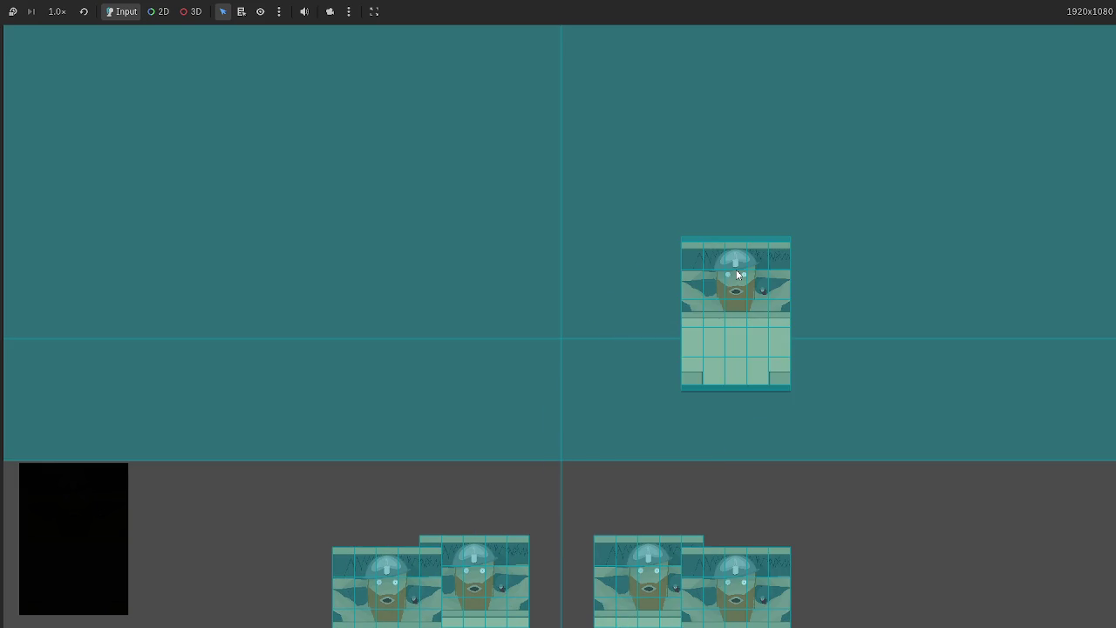
{"action": "mouse_move", "coordinate": [642, 571]}
{"action": "left_mouse_down"}
{"action": "mouse_move", "coordinate": [512, 298]}
{"action": "mouse_move", "coordinate": [539, 366]}
{"action": "left_mouse_up"}
{"action": "left_click_drag", "start_coordinate": [735, 575], "coordinate": [773, 305]}
{"action": "left_click_drag", "start_coordinate": [629, 577], "coordinate": [533, 325]}
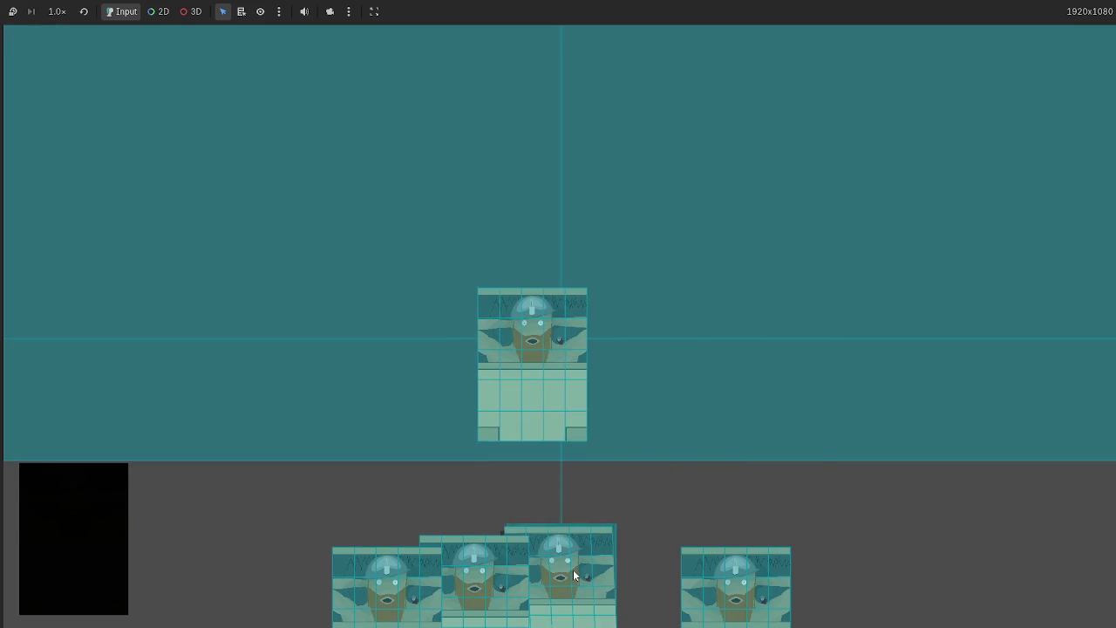
{"action": "left_click_drag", "start_coordinate": [573, 570], "coordinate": [835, 384]}
{"action": "left_click_drag", "start_coordinate": [739, 572], "coordinate": [735, 382]}
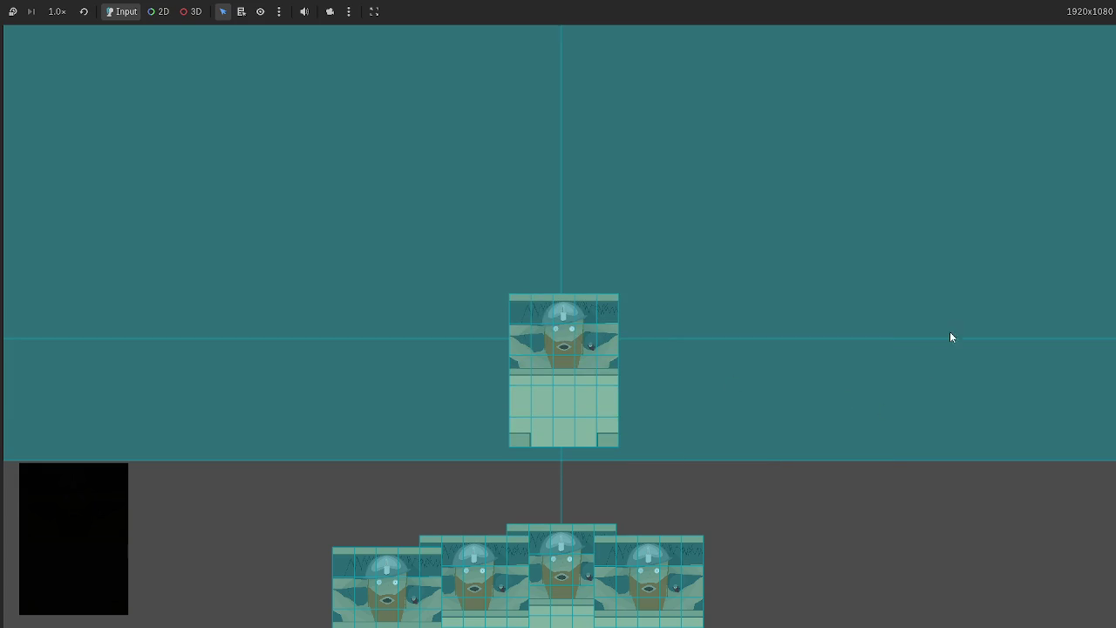
{"action": "left_click_drag", "start_coordinate": [607, 401], "coordinate": [955, 281]}
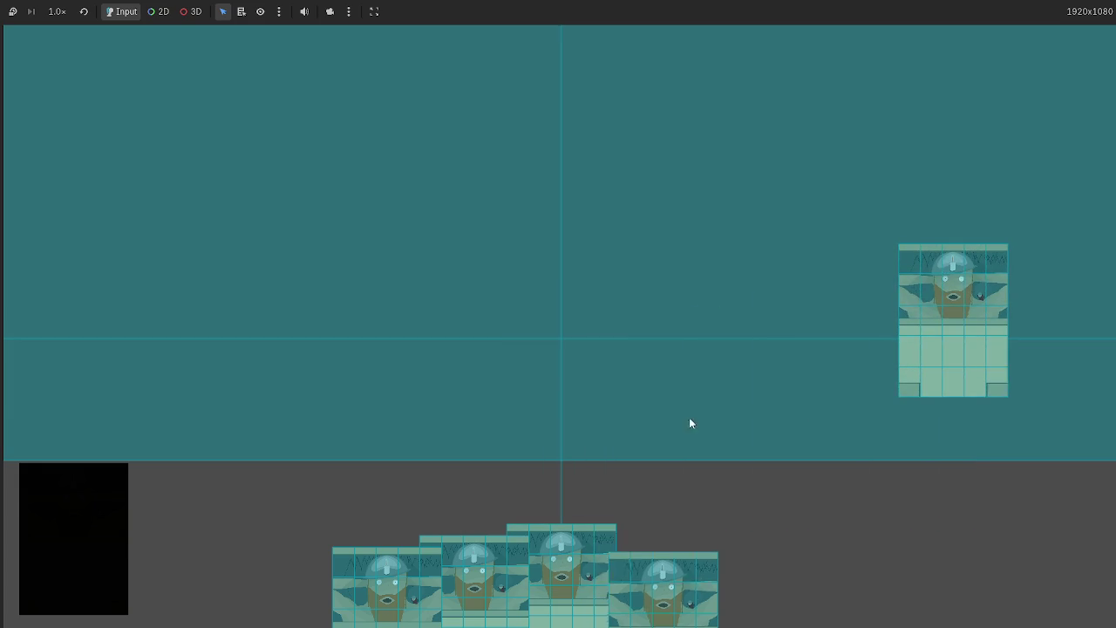
{"action": "left_click_drag", "start_coordinate": [669, 535], "coordinate": [804, 404]}
{"action": "mouse_move", "coordinate": [488, 567]}
{"action": "left_mouse_down"}
{"action": "mouse_move", "coordinate": [519, 474]}
{"action": "mouse_move", "coordinate": [439, 502]}
{"action": "mouse_move", "coordinate": [274, 336]}
{"action": "left_mouse_up"}
{"action": "left_click_drag", "start_coordinate": [549, 586], "coordinate": [710, 323]}
{"action": "mouse_move", "coordinate": [650, 571]}
{"action": "left_mouse_down"}
{"action": "mouse_move", "coordinate": [553, 375]}
{"action": "mouse_move", "coordinate": [694, 574]}
{"action": "mouse_move", "coordinate": [602, 547]}
{"action": "left_mouse_up"}
{"action": "left_click_drag", "start_coordinate": [474, 571], "coordinate": [386, 369]}
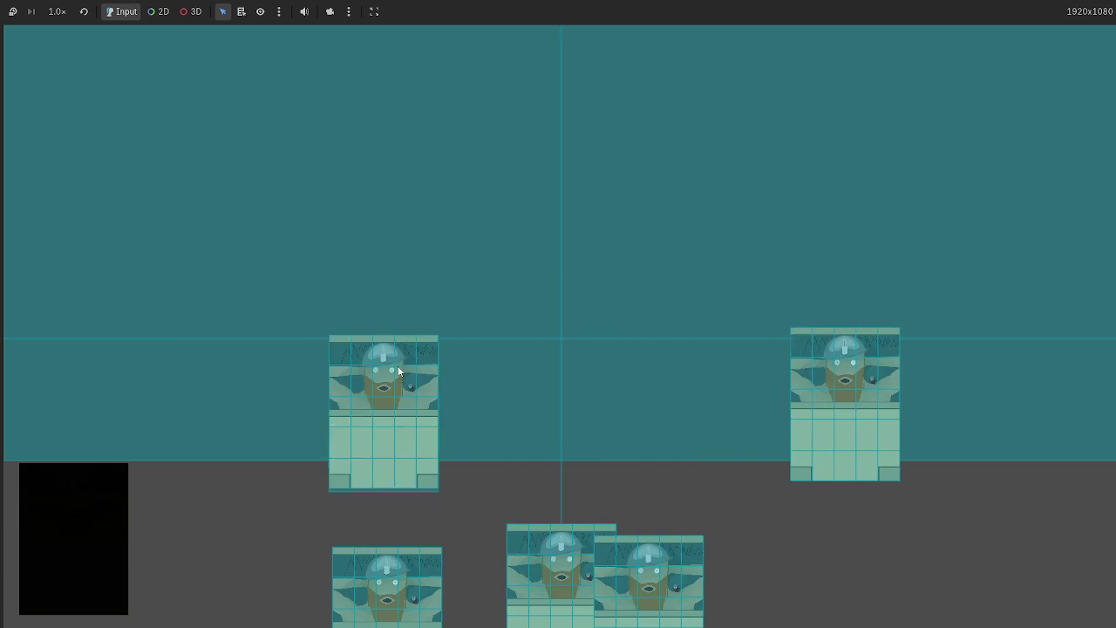
{"action": "left_click", "coordinate": [411, 337]}
{"action": "left_click", "coordinate": [482, 503]}
Keep swapping cards between the play slots and the hand, then stop with F8
{"action": "left_click_drag", "start_coordinate": [448, 563], "coordinate": [782, 409]}
{"action": "mouse_move", "coordinate": [449, 340]}
{"action": "left_mouse_down"}
{"action": "mouse_move", "coordinate": [479, 325]}
{"action": "mouse_move", "coordinate": [478, 366]}
{"action": "left_mouse_up"}
{"action": "left_click", "coordinate": [465, 407]}
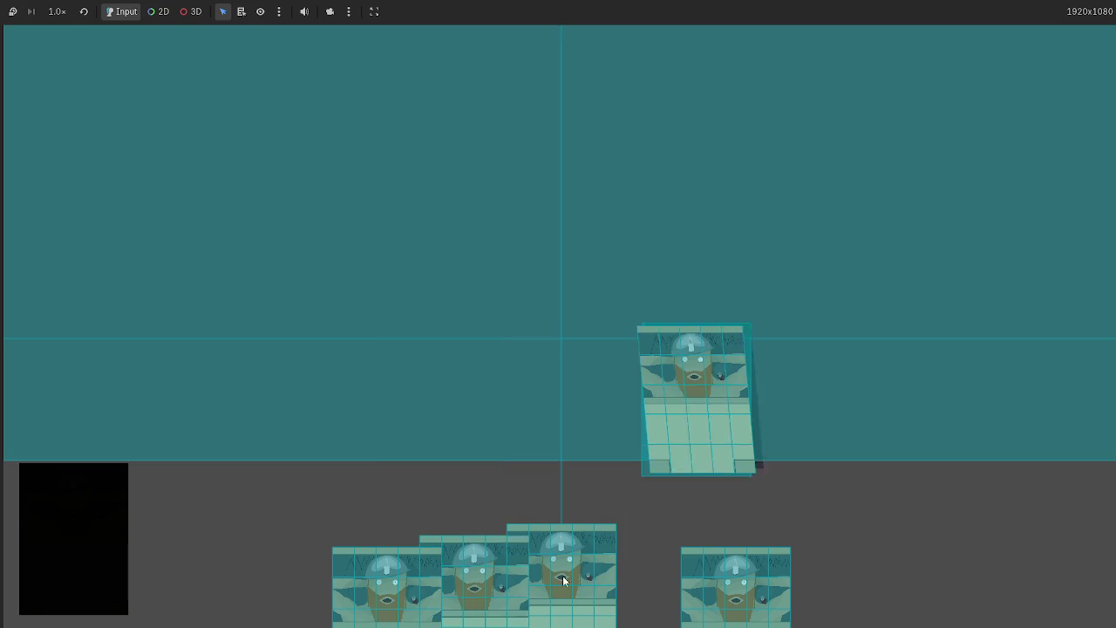
{"action": "left_click", "coordinate": [441, 556]}
{"action": "left_click", "coordinate": [567, 556]}
{"action": "left_click", "coordinate": [568, 555]}
{"action": "left_click", "coordinate": [614, 530]}
{"action": "left_click", "coordinate": [581, 515]}
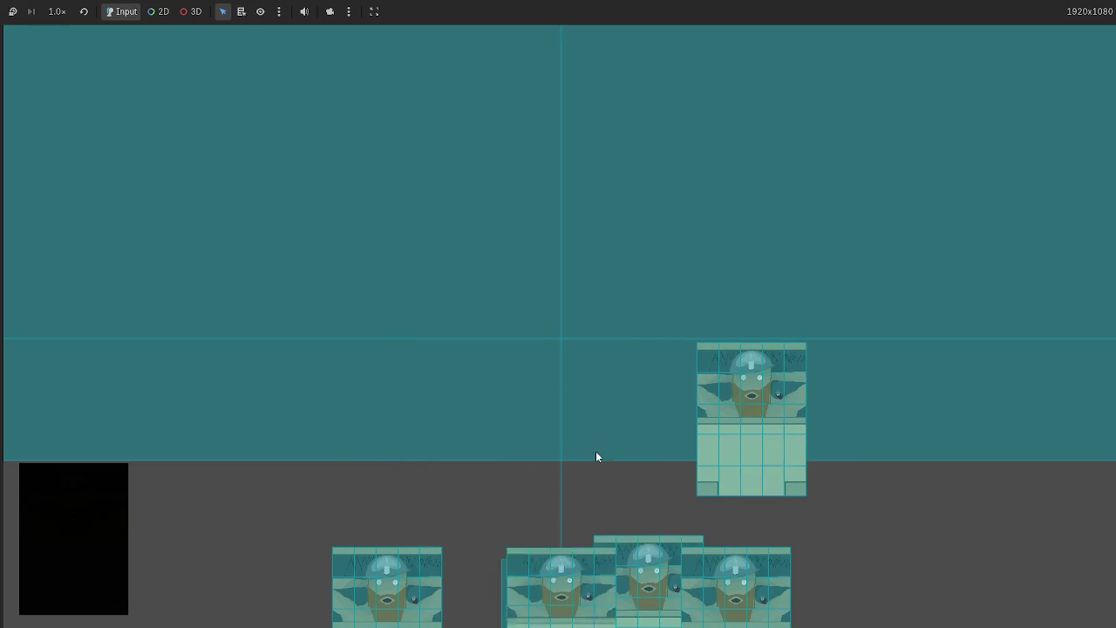
{"action": "left_click", "coordinate": [535, 504]}
{"action": "left_click", "coordinate": [705, 413]}
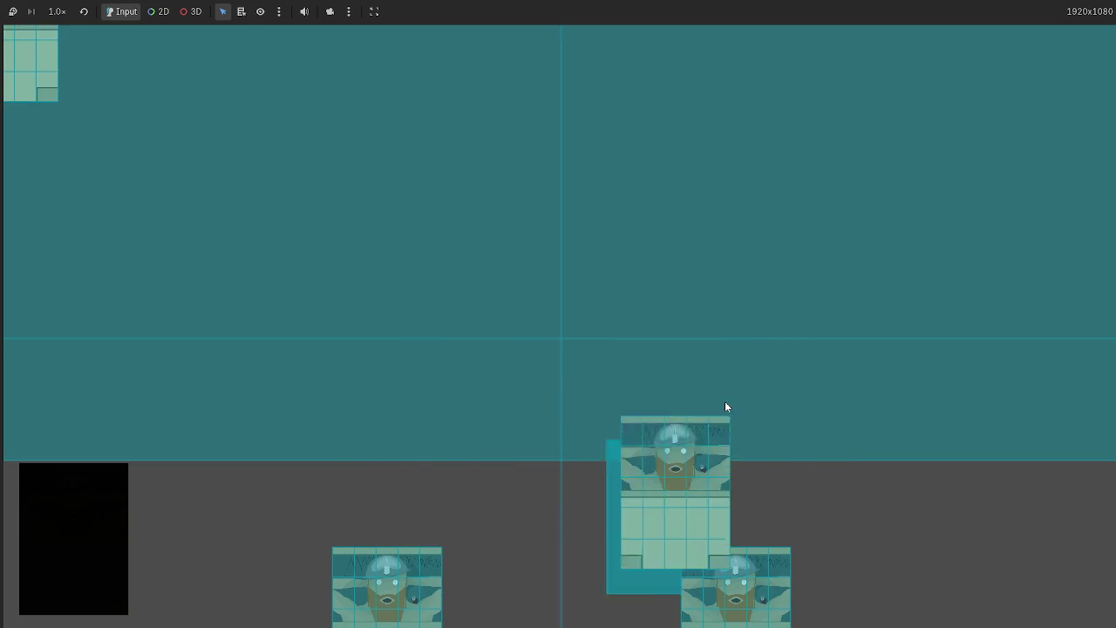
{"action": "left_click", "coordinate": [609, 553]}
{"action": "left_click", "coordinate": [608, 553]}
{"action": "left_click", "coordinate": [562, 524]}
{"action": "left_click", "coordinate": [650, 538]}
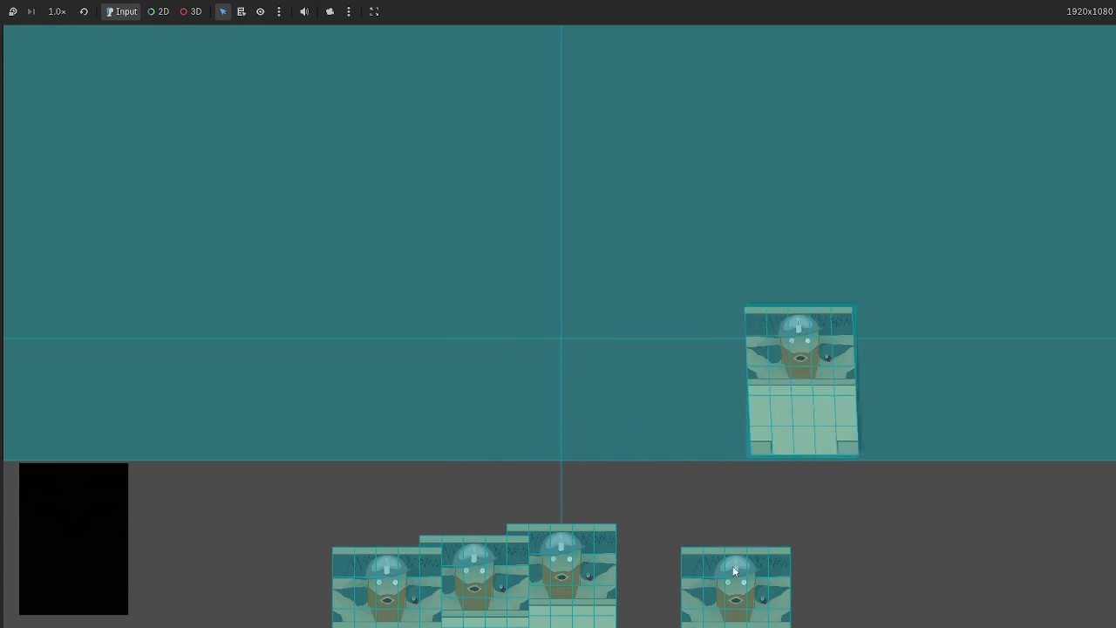
{"action": "left_click", "coordinate": [757, 545]}
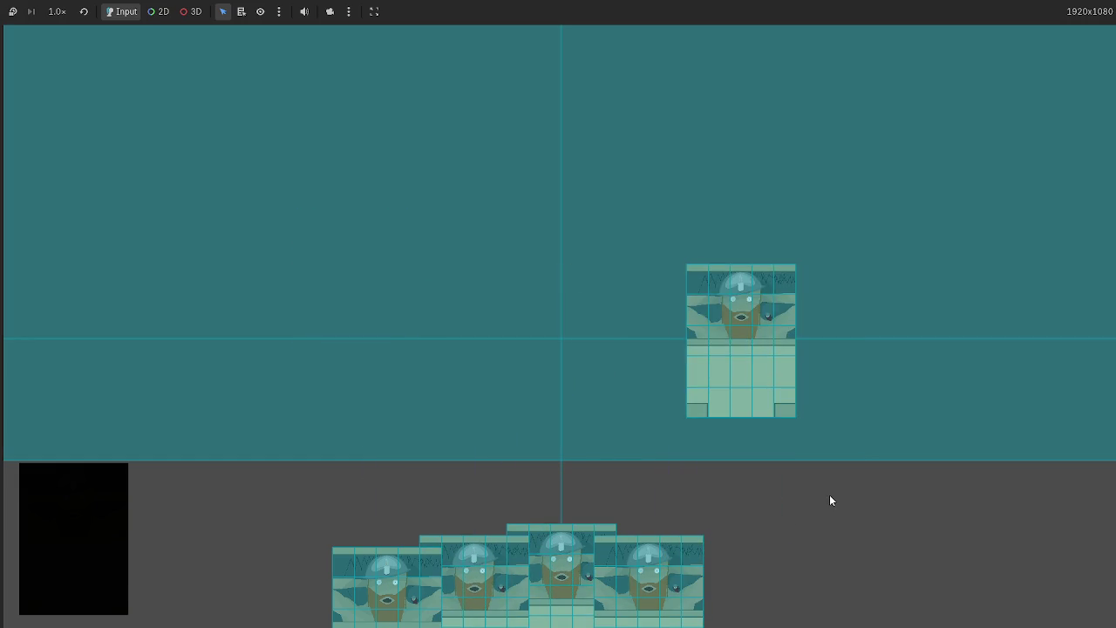
{"action": "key", "text": "F8"}
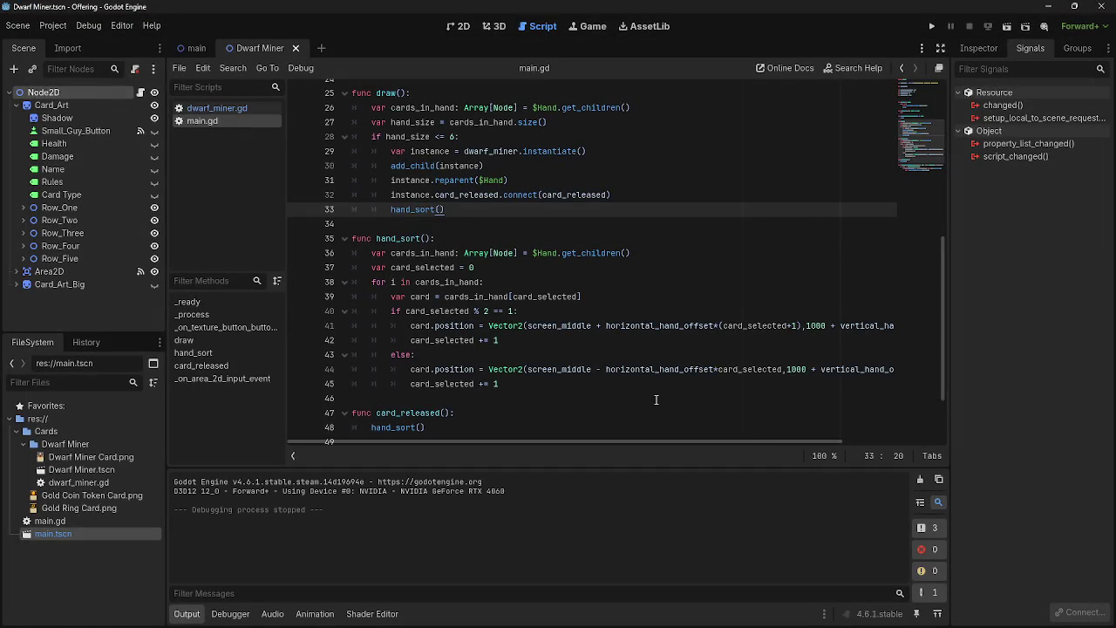
Comment out the hand_sort() call on line 48 with Ctrl+K
{"action": "scroll", "coordinate": [484, 237], "scroll_direction": "down", "scroll_amount": 1}
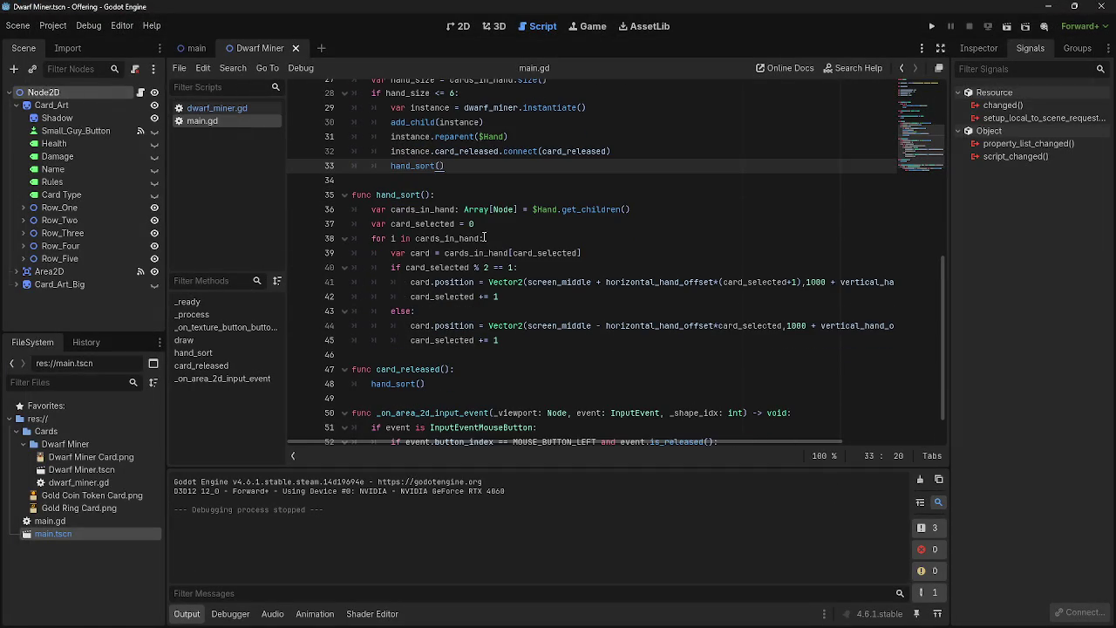
{"action": "left_click_drag", "start_coordinate": [647, 214], "coordinate": [371, 211]}
{"action": "left_click", "coordinate": [489, 224]}
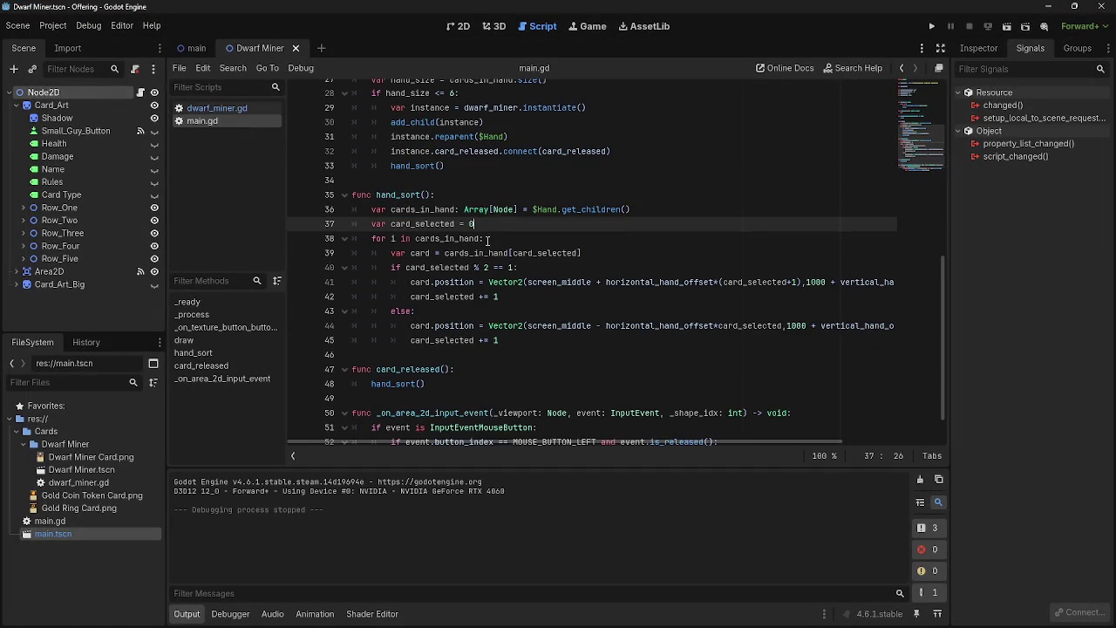
{"action": "left_click", "coordinate": [434, 384]}
{"action": "left_click", "coordinate": [373, 383]}
{"action": "key", "text": "ctrl+k"}
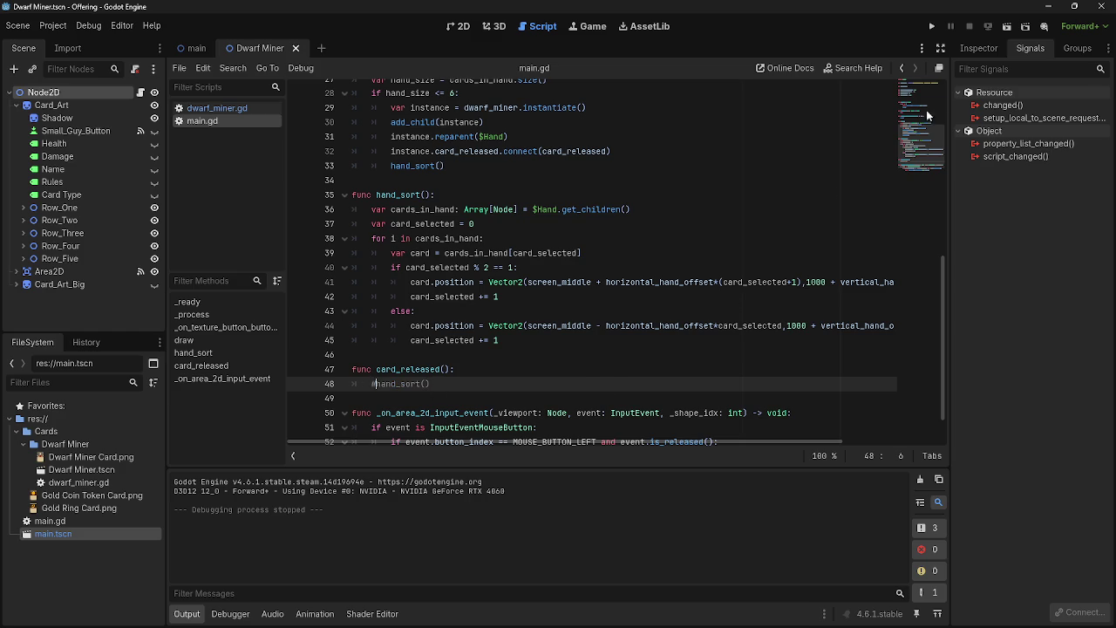
Add an indented pass line under func card_released to fix the error and rerun
{"action": "left_click", "coordinate": [932, 27]}
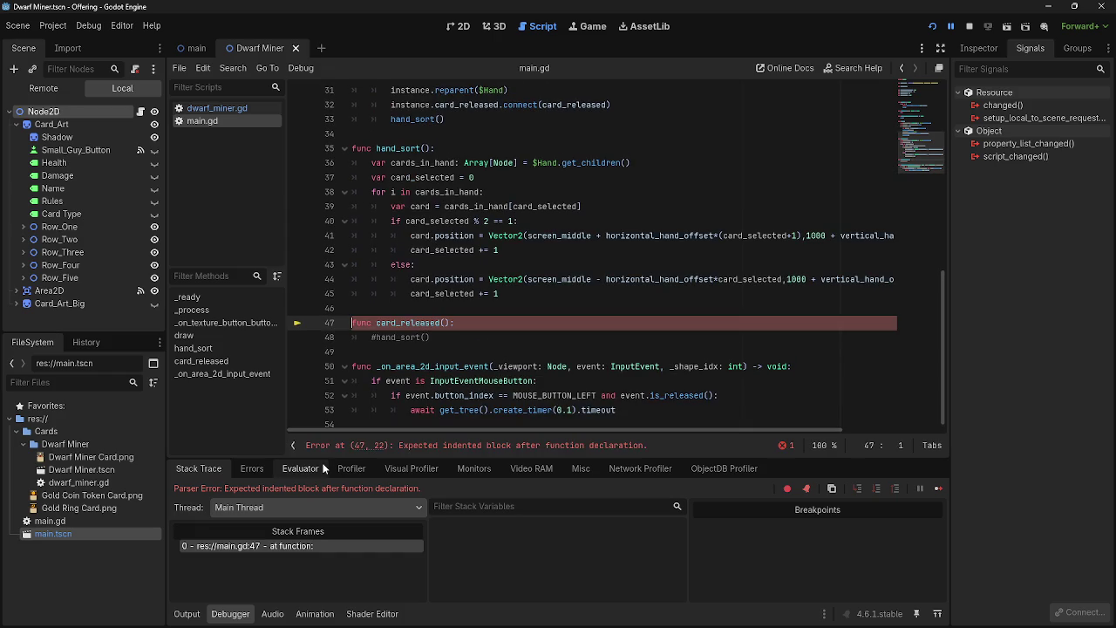
{"action": "left_click", "coordinate": [464, 325]}
{"action": "key", "text": "Return"}
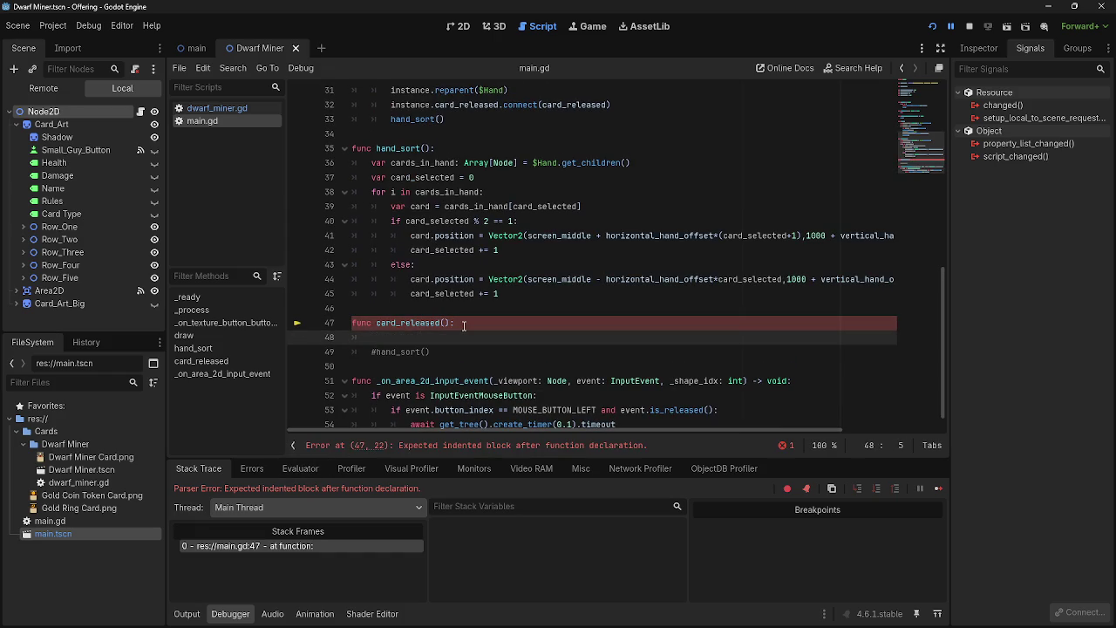
{"action": "left_click", "coordinate": [1006, 26]}
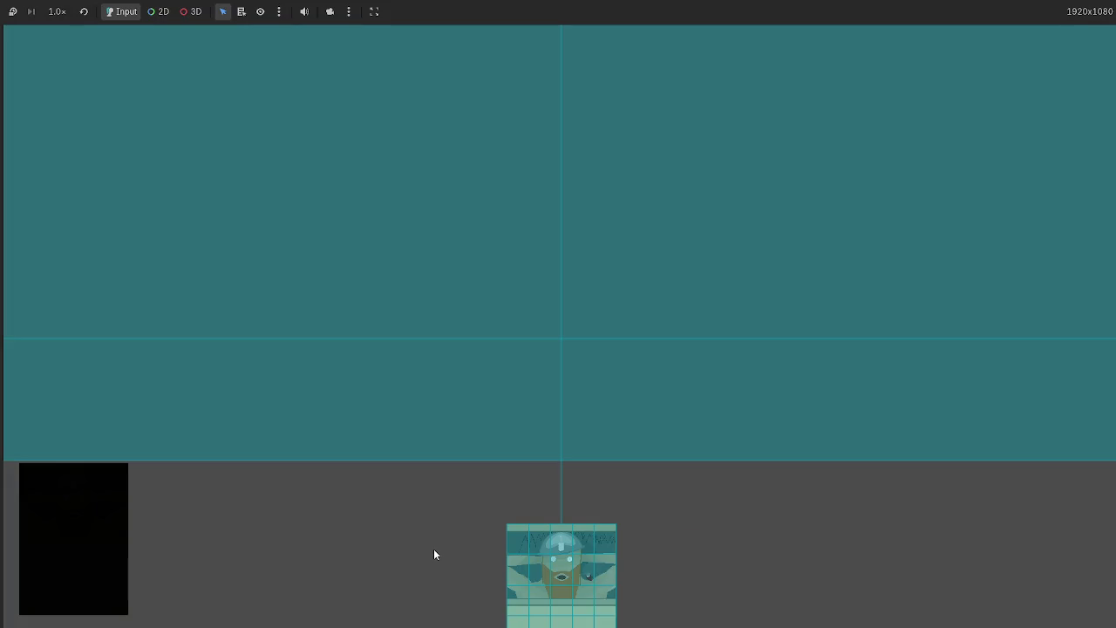
Drag all five hand cards into the play area, then stop the game with F8
{"action": "mouse_move", "coordinate": [558, 545]}
{"action": "left_mouse_down"}
{"action": "mouse_move", "coordinate": [573, 546]}
{"action": "mouse_move", "coordinate": [519, 287]}
{"action": "left_mouse_up"}
{"action": "left_click_drag", "start_coordinate": [643, 549], "coordinate": [688, 391]}
{"action": "left_click_drag", "start_coordinate": [735, 575], "coordinate": [784, 331]}
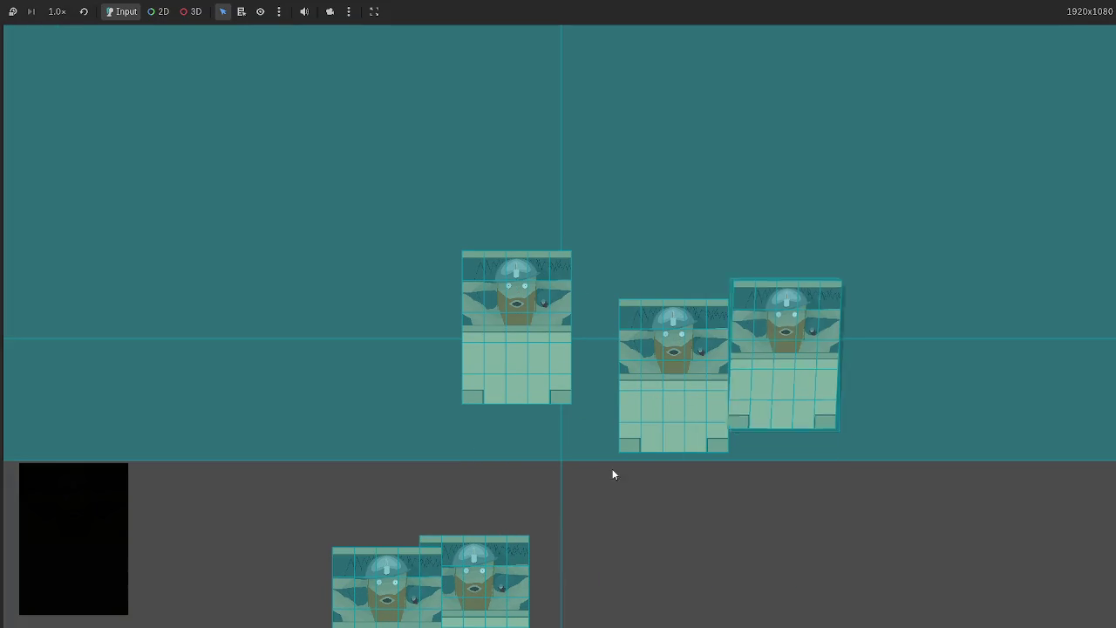
{"action": "left_click_drag", "start_coordinate": [472, 575], "coordinate": [351, 364]}
{"action": "left_click_drag", "start_coordinate": [387, 575], "coordinate": [185, 328]}
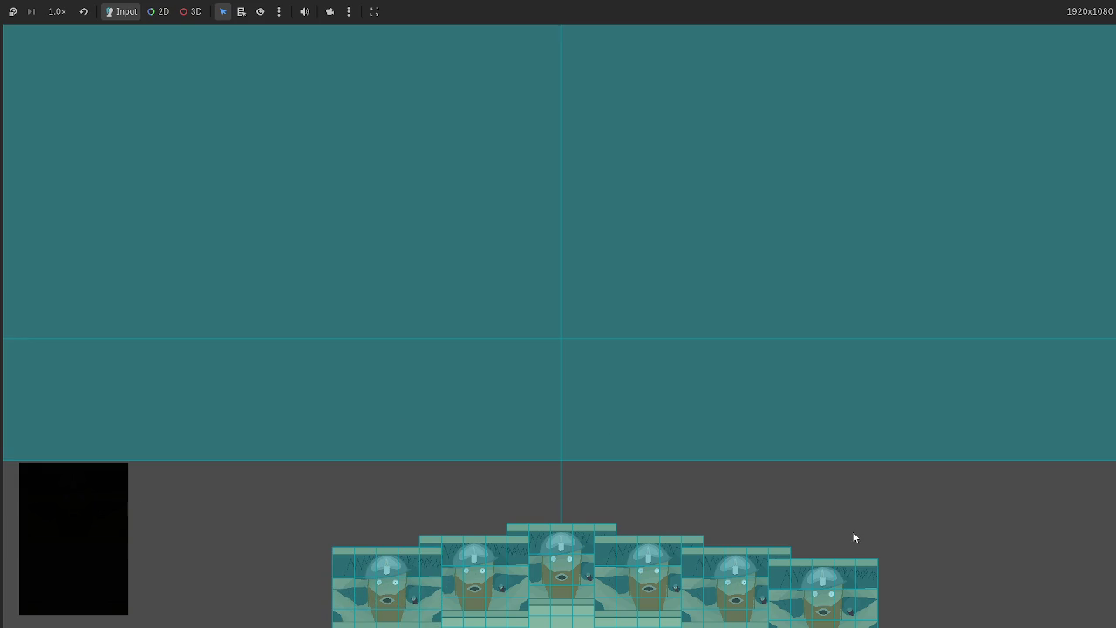
{"action": "key", "text": "F8"}
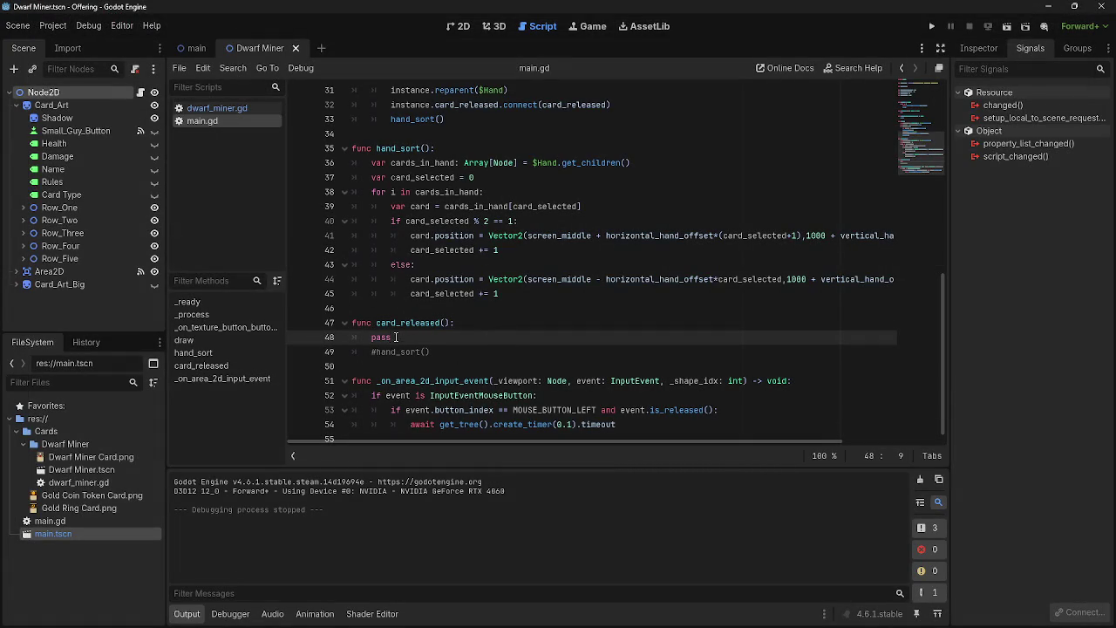
Delete the pass placeholder and uncomment hand_sort() in card_released on line 48
{"action": "left_click_drag", "start_coordinate": [396, 338], "coordinate": [359, 339]}
{"action": "key", "text": "BackSpace"}
{"action": "key", "text": "Delete"}
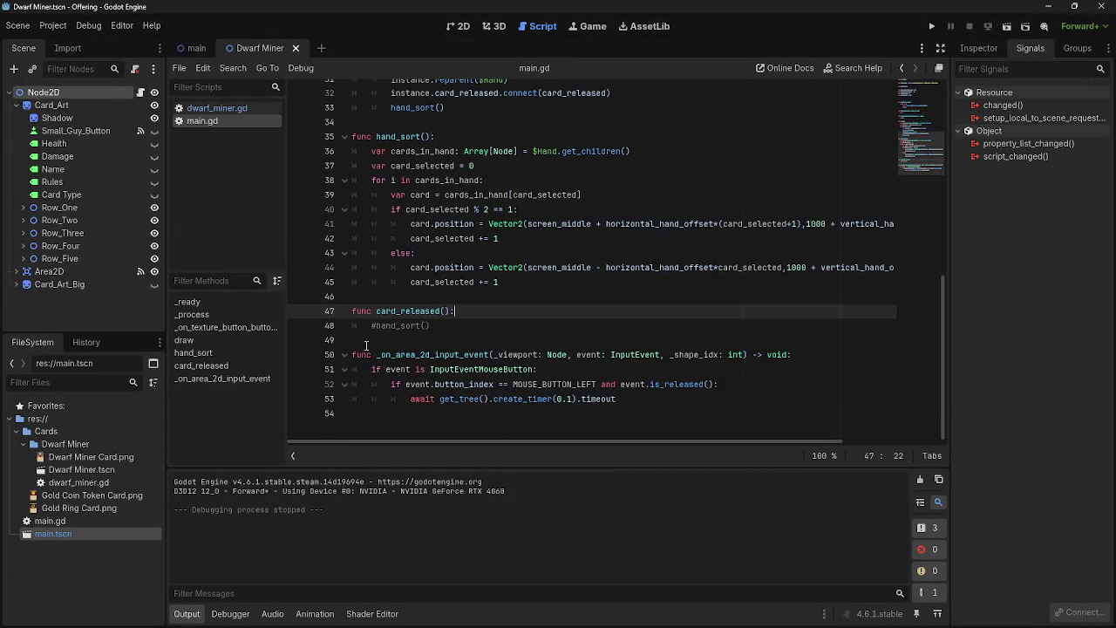
{"action": "key", "text": "Right"}
{"action": "key", "text": "Delete"}
Playtest by dragging the centre card out of the hand, then stop the game with F8
{"action": "left_click", "coordinate": [932, 27]}
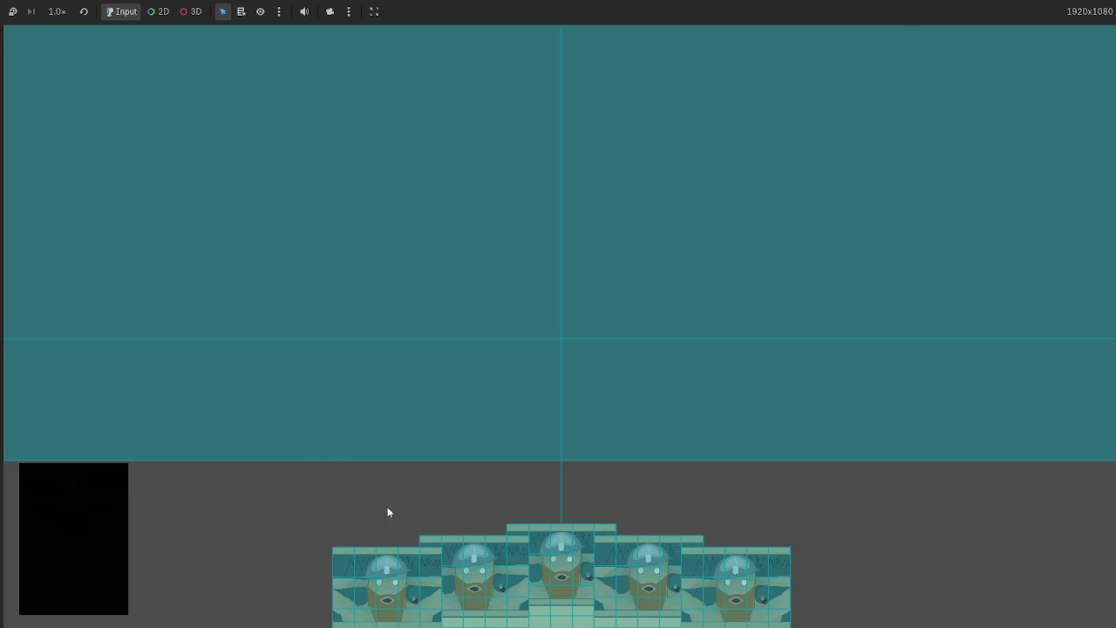
{"action": "mouse_move", "coordinate": [549, 562]}
{"action": "left_mouse_down"}
{"action": "mouse_move", "coordinate": [425, 263]}
{"action": "mouse_move", "coordinate": [436, 242]}
{"action": "mouse_move", "coordinate": [426, 270]}
{"action": "left_mouse_up"}
{"action": "key", "text": "F8"}
Inspect the hand_sort() call in card_released and the InputEventMouseButton check
{"action": "left_click", "coordinate": [523, 324]}
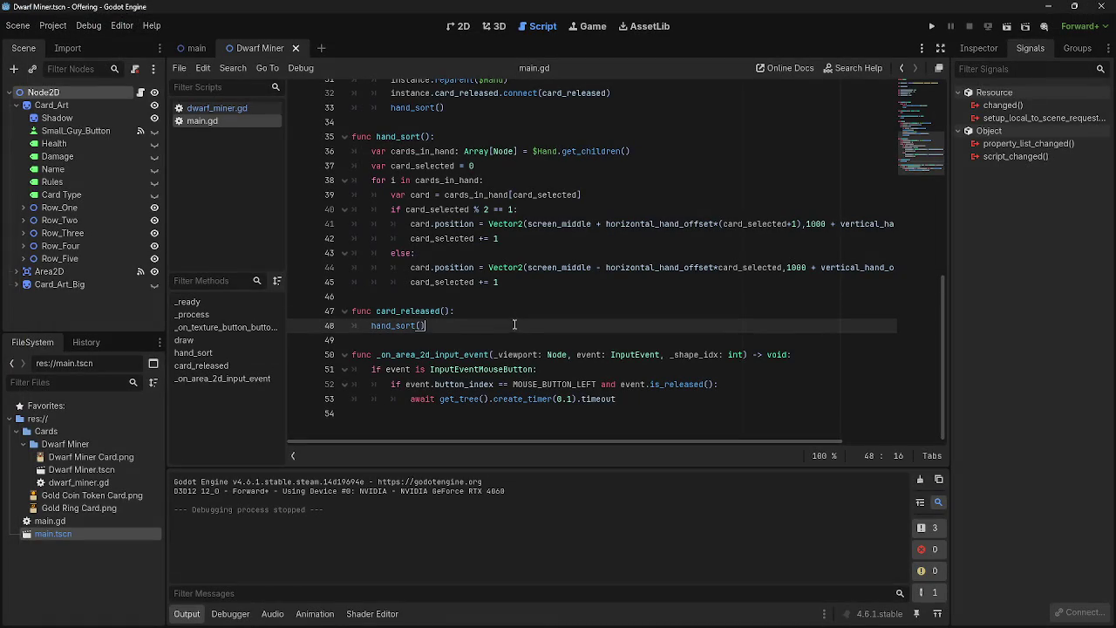
{"action": "mouse_move", "coordinate": [518, 310]}
{"action": "left_mouse_down"}
{"action": "mouse_move", "coordinate": [512, 329]}
{"action": "mouse_move", "coordinate": [457, 313]}
{"action": "left_mouse_up"}
{"action": "left_click", "coordinate": [511, 330]}
{"action": "left_click", "coordinate": [458, 328]}
{"action": "left_click", "coordinate": [596, 373]}
{"action": "left_click", "coordinate": [632, 397]}
{"action": "left_click", "coordinate": [644, 371]}
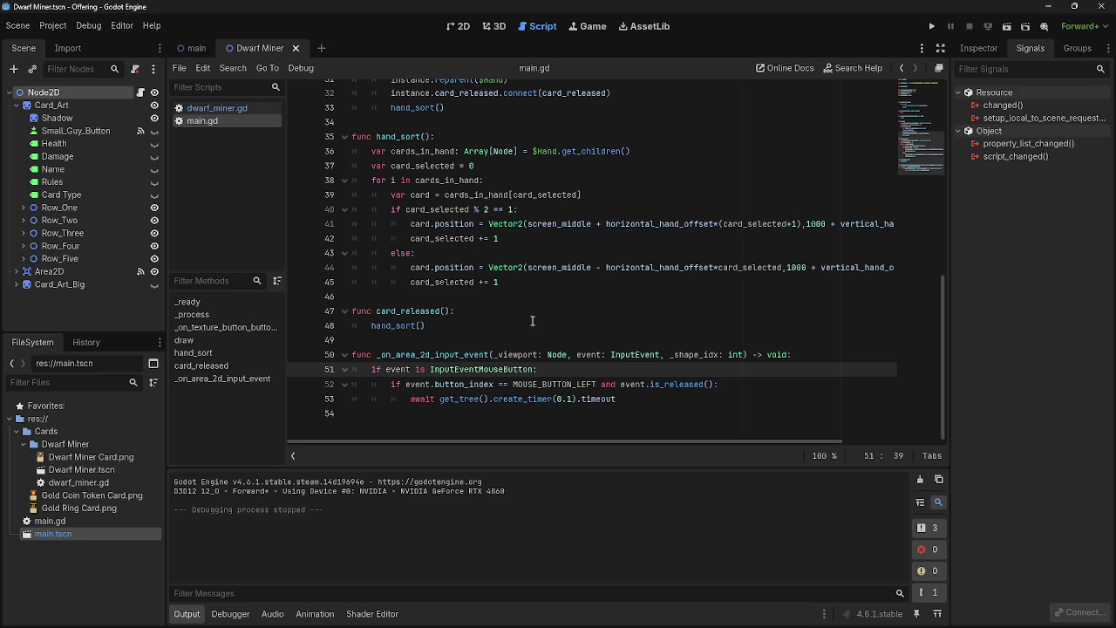
Point back and forth between the card_released declaration and its hand_sort() call
{"action": "left_click", "coordinate": [521, 325]}
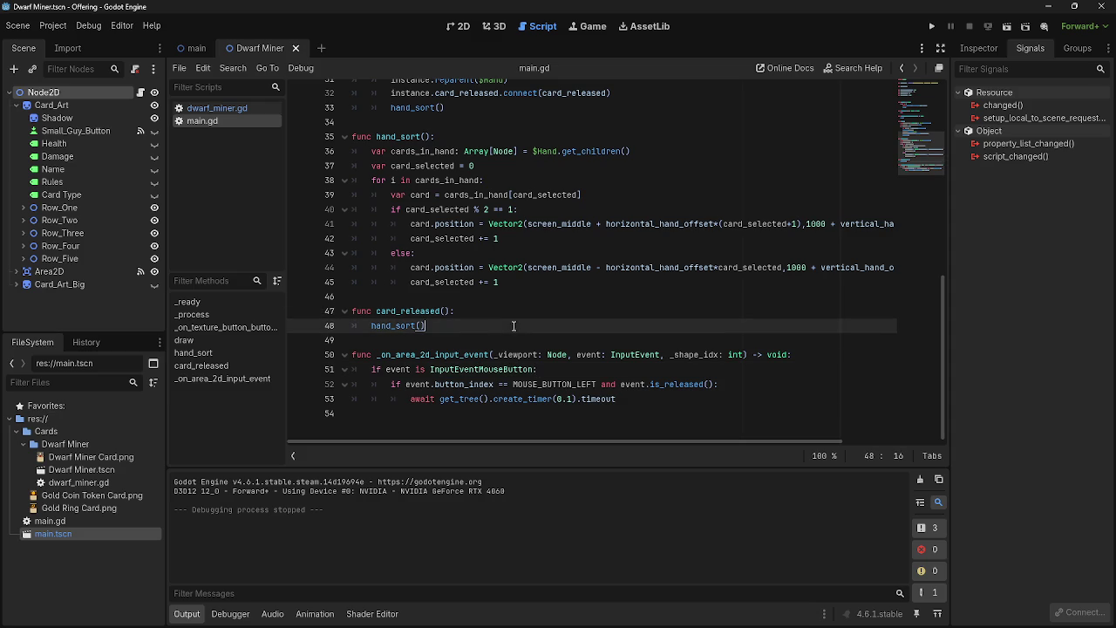
{"action": "left_click", "coordinate": [447, 311]}
{"action": "left_click", "coordinate": [448, 326]}
{"action": "left_click", "coordinate": [450, 313]}
{"action": "left_click", "coordinate": [449, 326]}
{"action": "left_click", "coordinate": [451, 311]}
{"action": "left_click", "coordinate": [450, 320]}
{"action": "left_click", "coordinate": [450, 312]}
{"action": "left_click", "coordinate": [450, 325]}
{"action": "left_click", "coordinate": [450, 312]}
{"action": "left_click", "coordinate": [449, 322]}
{"action": "left_click", "coordinate": [450, 312]}
{"action": "left_click", "coordinate": [450, 325]}
{"action": "left_click", "coordinate": [450, 312]}
{"action": "left_click", "coordinate": [450, 326]}
{"action": "left_click", "coordinate": [450, 312]}
{"action": "left_click", "coordinate": [450, 325]}
{"action": "left_click", "coordinate": [450, 312]}
{"action": "left_click", "coordinate": [450, 325]}
{"action": "left_click", "coordinate": [450, 313]}
{"action": "left_click", "coordinate": [448, 324]}
{"action": "left_click", "coordinate": [448, 311]}
{"action": "left_click", "coordinate": [448, 323]}
Highlight the cards_in_hand declaration and the card_selected = 0 line in hand_sort
{"action": "scroll", "coordinate": [489, 336], "scroll_direction": "up", "scroll_amount": 3}
{"action": "scroll", "coordinate": [488, 337], "scroll_direction": "down", "scroll_amount": 3}
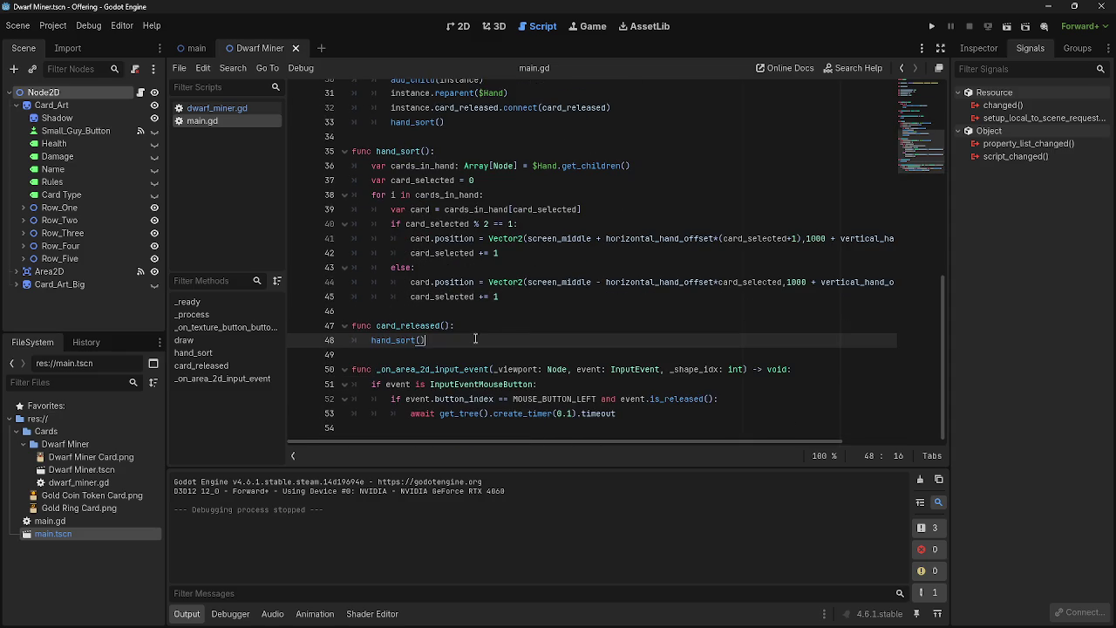
{"action": "scroll", "coordinate": [426, 340], "scroll_direction": "up", "scroll_amount": 1}
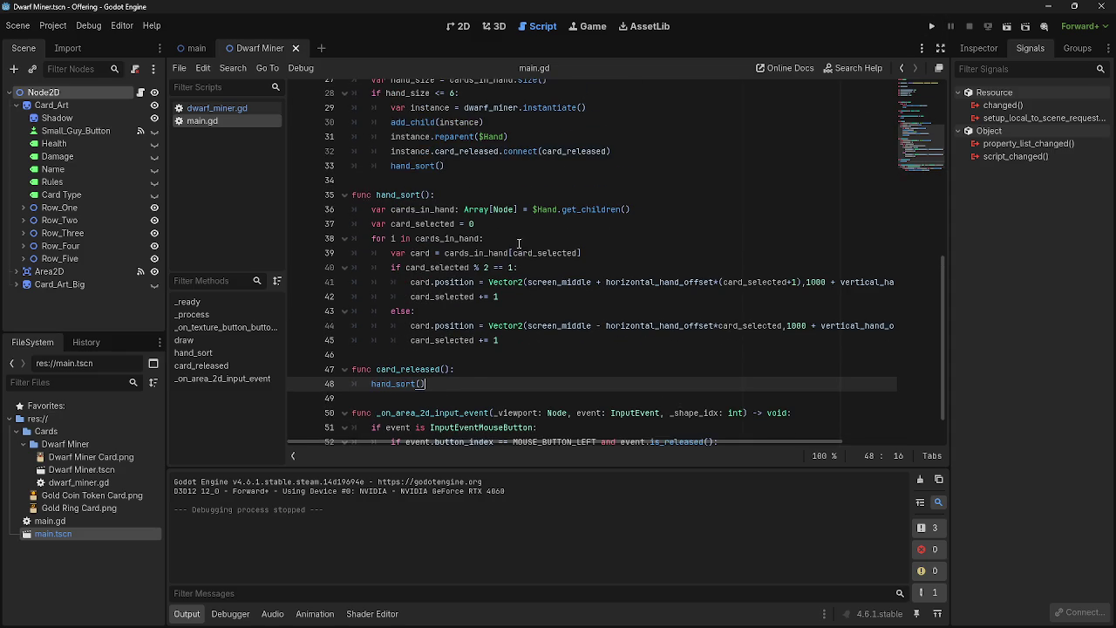
{"action": "left_click_drag", "start_coordinate": [374, 209], "coordinate": [671, 210]}
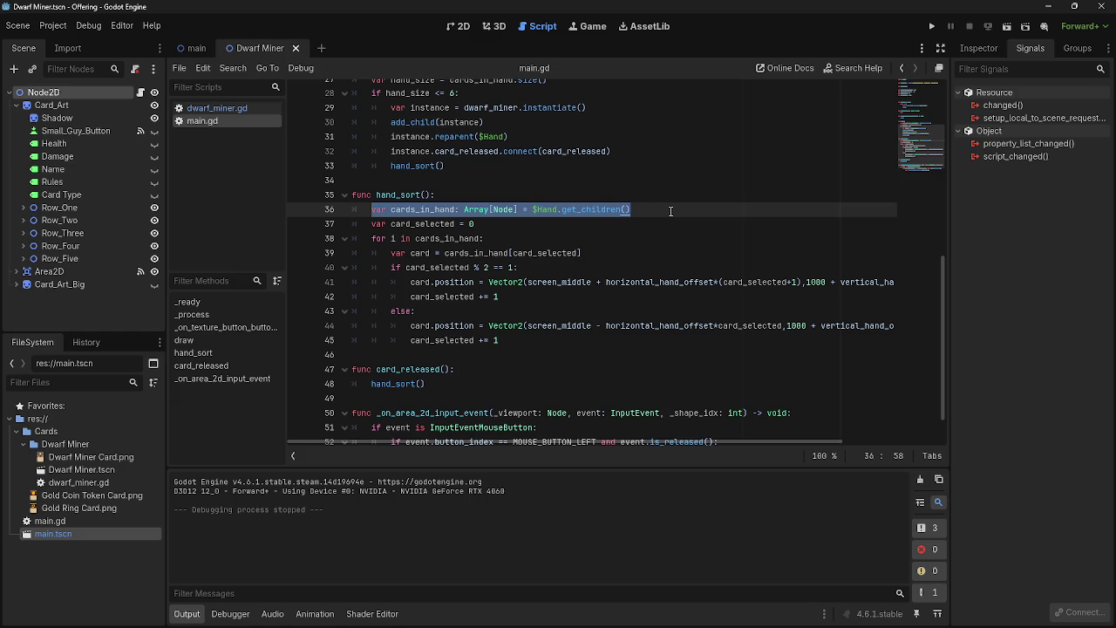
{"action": "left_click", "coordinate": [671, 211]}
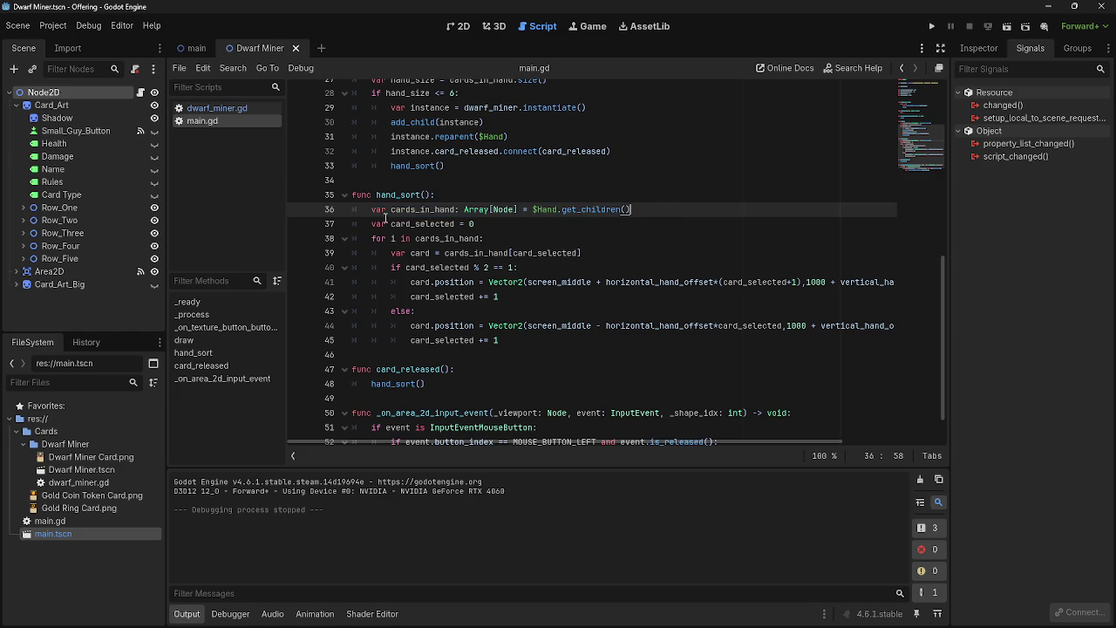
{"action": "left_click_drag", "start_coordinate": [369, 224], "coordinate": [543, 225]}
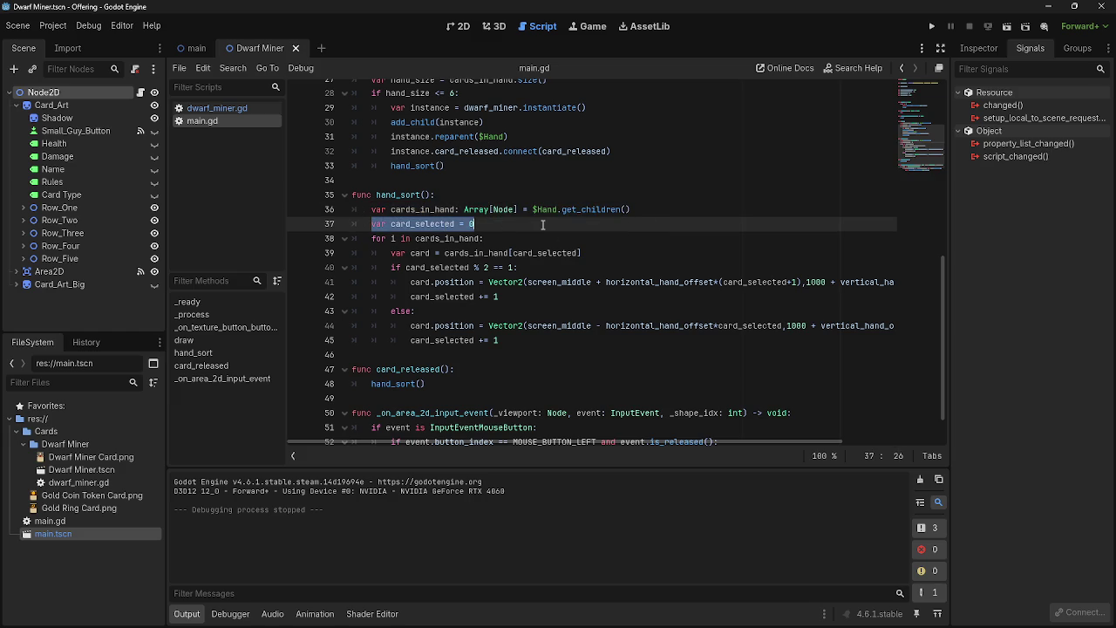
Run the project again, drag the raised card toward the upper left, then stop with F8
{"action": "left_click", "coordinate": [542, 225]}
{"action": "left_click", "coordinate": [932, 27]}
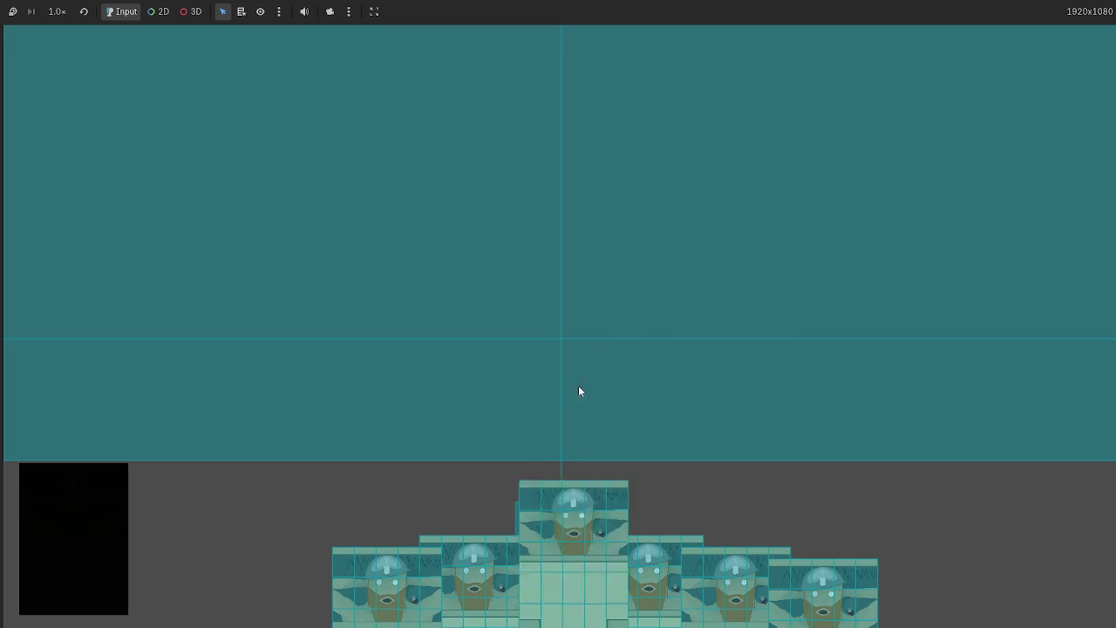
{"action": "mouse_move", "coordinate": [875, 336]}
{"action": "left_mouse_down"}
{"action": "mouse_move", "coordinate": [875, 363]}
{"action": "mouse_move", "coordinate": [353, 233]}
{"action": "mouse_move", "coordinate": [725, 233]}
{"action": "left_mouse_up"}
{"action": "key", "text": "F8"}
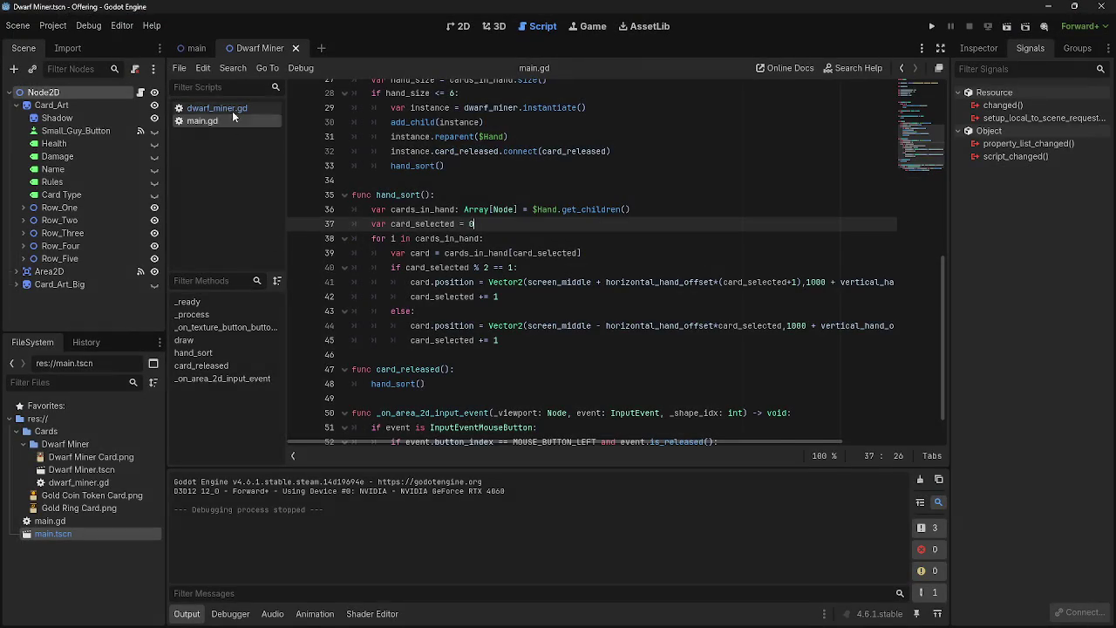
In dwarf_miner.gd, move emit_signal("card_released") from line 37 to after line 41
{"action": "left_click", "coordinate": [227, 107]}
{"action": "scroll", "coordinate": [565, 310], "scroll_direction": "down", "scroll_amount": 4}
{"action": "scroll", "coordinate": [565, 310], "scroll_direction": "down", "scroll_amount": 4}
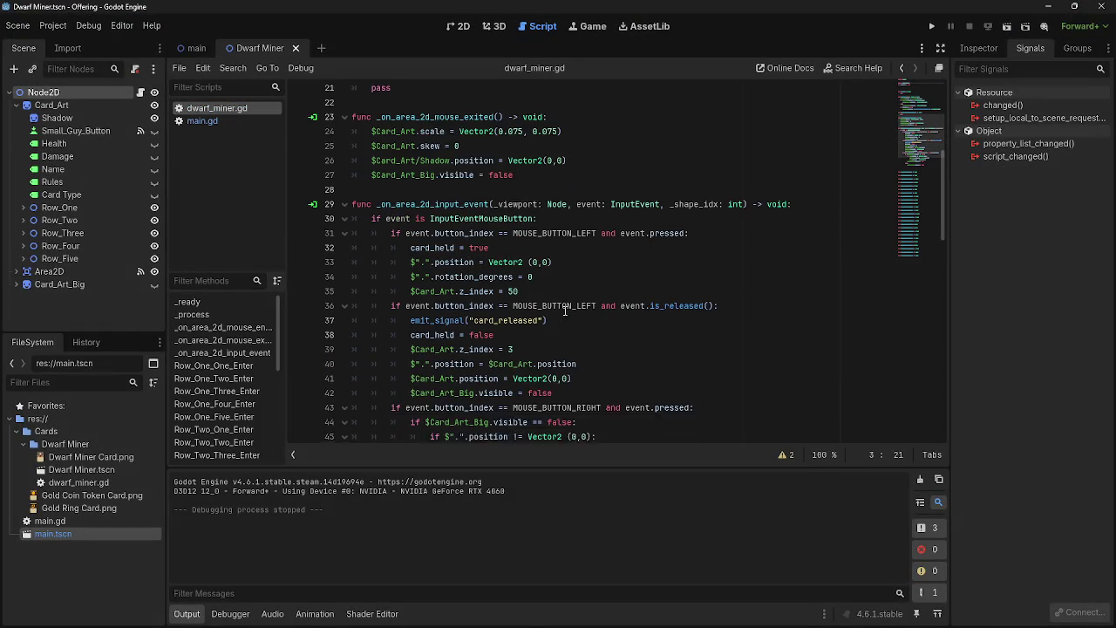
{"action": "left_click", "coordinate": [557, 265]}
{"action": "mouse_move", "coordinate": [547, 264]}
{"action": "left_mouse_down"}
{"action": "mouse_move", "coordinate": [408, 264]}
{"action": "mouse_move", "coordinate": [575, 309]}
{"action": "left_mouse_up"}
{"action": "left_click", "coordinate": [410, 279]}
{"action": "left_click", "coordinate": [591, 305]}
{"action": "left_click_drag", "start_coordinate": [569, 264], "coordinate": [401, 263]}
{"action": "key", "text": "ctrl+c"}
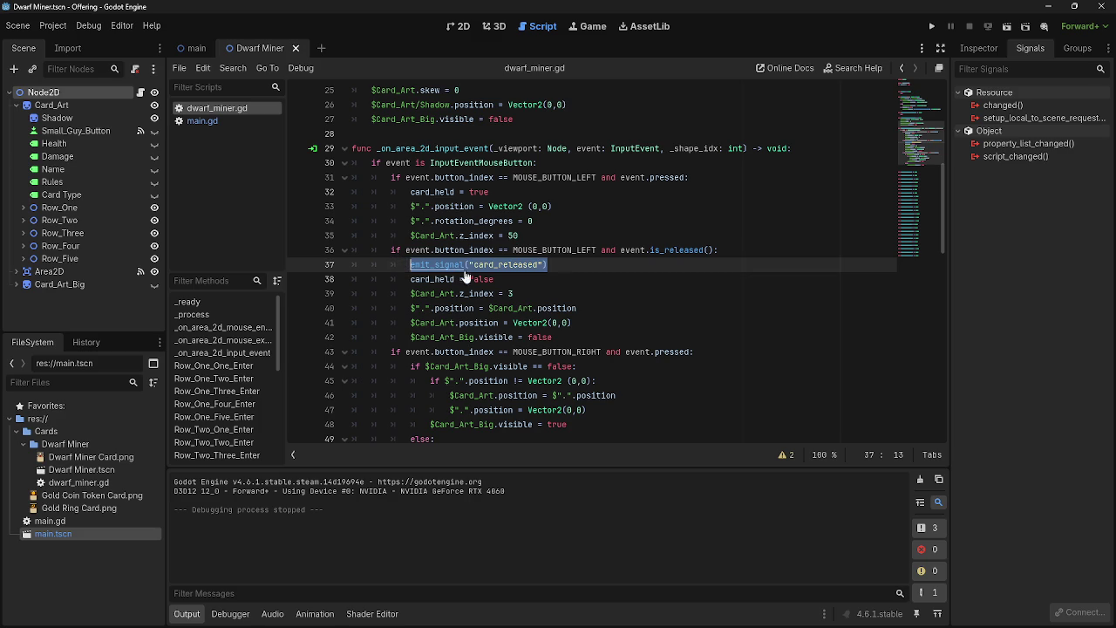
{"action": "key", "text": "BackSpace"}
{"action": "key", "text": "BackSpace"}
{"action": "key", "text": "BackSpace"}
{"action": "key", "text": "BackSpace"}
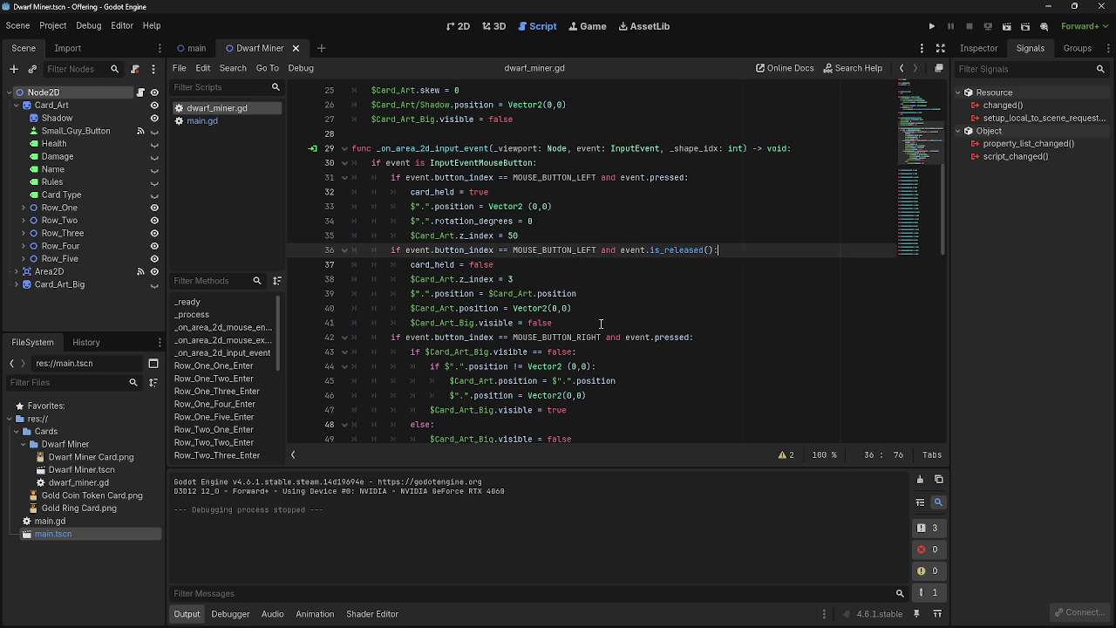
{"action": "left_click", "coordinate": [601, 323]}
{"action": "key", "text": "Return"}
{"action": "key", "text": "ctrl+v"}
Run with F5, lift and release several cards to test they return, then stop with F8
{"action": "key", "text": "F5"}
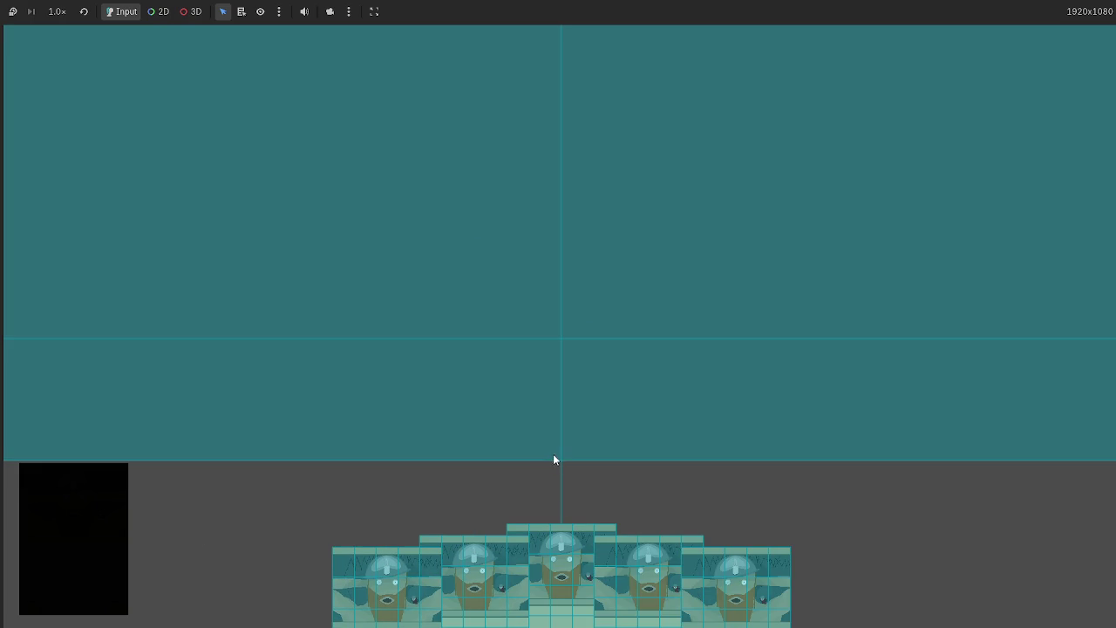
{"action": "mouse_move", "coordinate": [553, 454]}
{"action": "left_mouse_down"}
{"action": "mouse_move", "coordinate": [714, 289]}
{"action": "mouse_move", "coordinate": [731, 210]}
{"action": "left_mouse_up"}
{"action": "mouse_move", "coordinate": [526, 550]}
{"action": "left_mouse_down"}
{"action": "mouse_move", "coordinate": [550, 340]}
{"action": "mouse_move", "coordinate": [546, 326]}
{"action": "mouse_move", "coordinate": [510, 528]}
{"action": "mouse_move", "coordinate": [473, 334]}
{"action": "mouse_move", "coordinate": [501, 572]}
{"action": "mouse_move", "coordinate": [460, 307]}
{"action": "mouse_move", "coordinate": [492, 565]}
{"action": "mouse_move", "coordinate": [440, 293]}
{"action": "mouse_move", "coordinate": [480, 566]}
{"action": "mouse_move", "coordinate": [471, 298]}
{"action": "left_mouse_up"}
{"action": "mouse_move", "coordinate": [503, 460]}
{"action": "left_mouse_down"}
{"action": "mouse_move", "coordinate": [498, 314]}
{"action": "mouse_move", "coordinate": [513, 520]}
{"action": "left_mouse_up"}
{"action": "left_click_drag", "start_coordinate": [527, 593], "coordinate": [477, 244]}
{"action": "left_click_drag", "start_coordinate": [650, 608], "coordinate": [602, 321]}
{"action": "key", "text": "F8"}
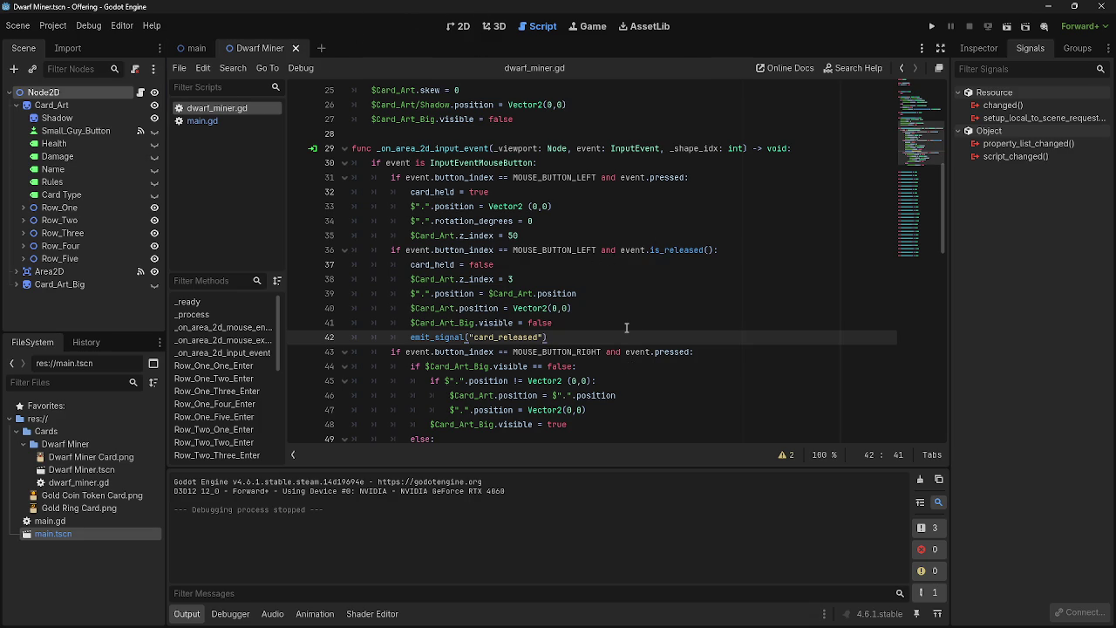
Scroll through dwarf_miner.gd to review its input handling code
{"action": "scroll", "coordinate": [643, 366], "scroll_direction": "down", "scroll_amount": 2}
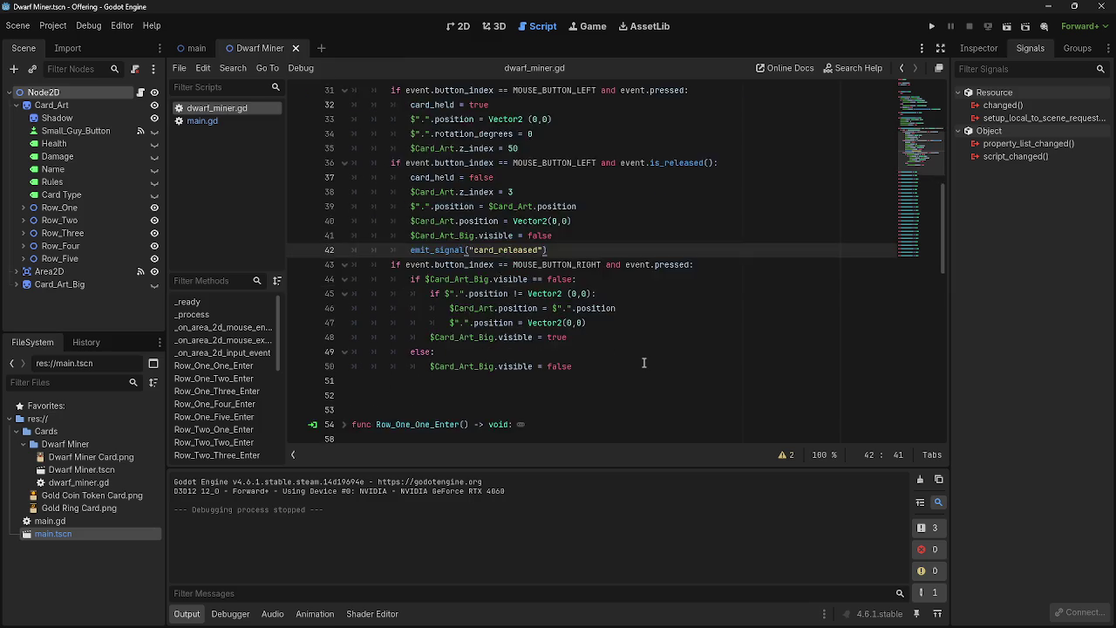
{"action": "scroll", "coordinate": [642, 366], "scroll_direction": "up", "scroll_amount": 4}
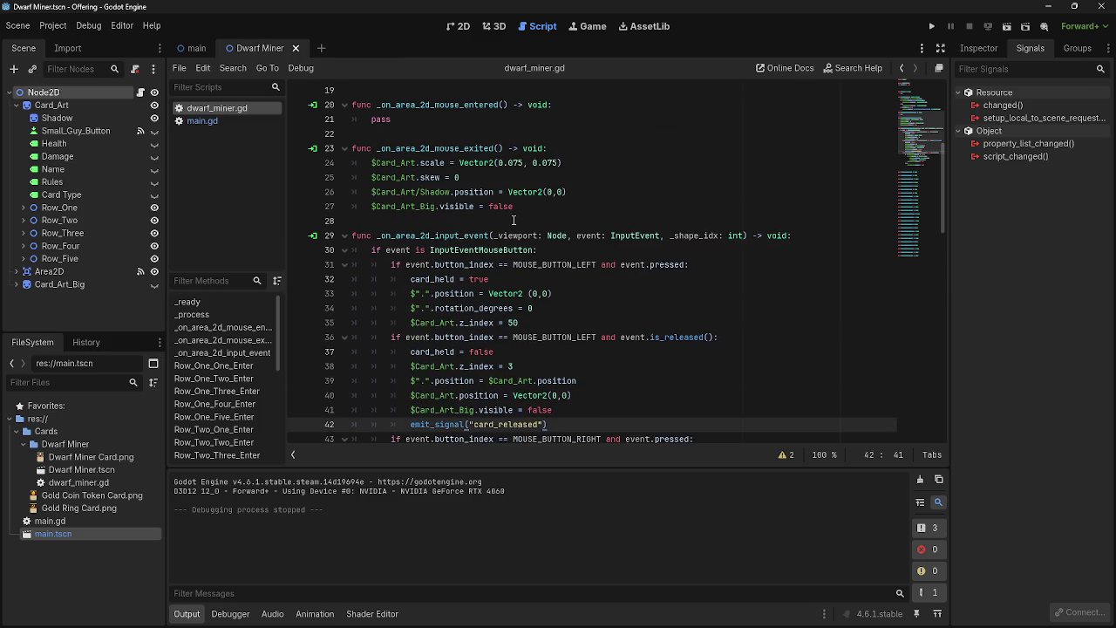
{"action": "scroll", "coordinate": [513, 220], "scroll_direction": "down", "scroll_amount": 2}
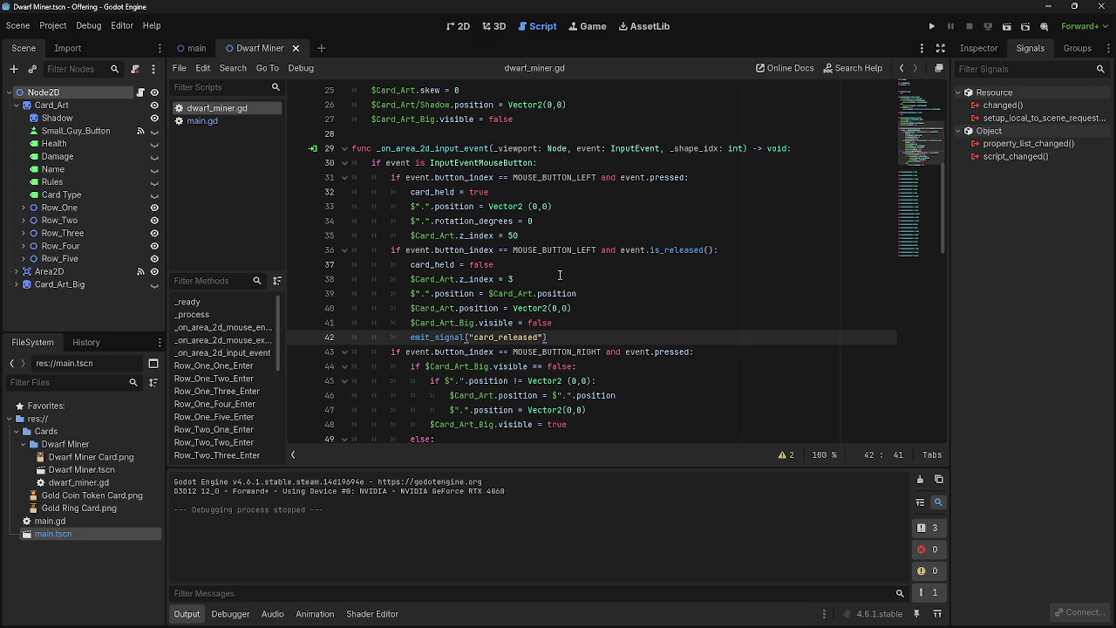
{"action": "scroll", "coordinate": [559, 276], "scroll_direction": "down", "scroll_amount": 2}
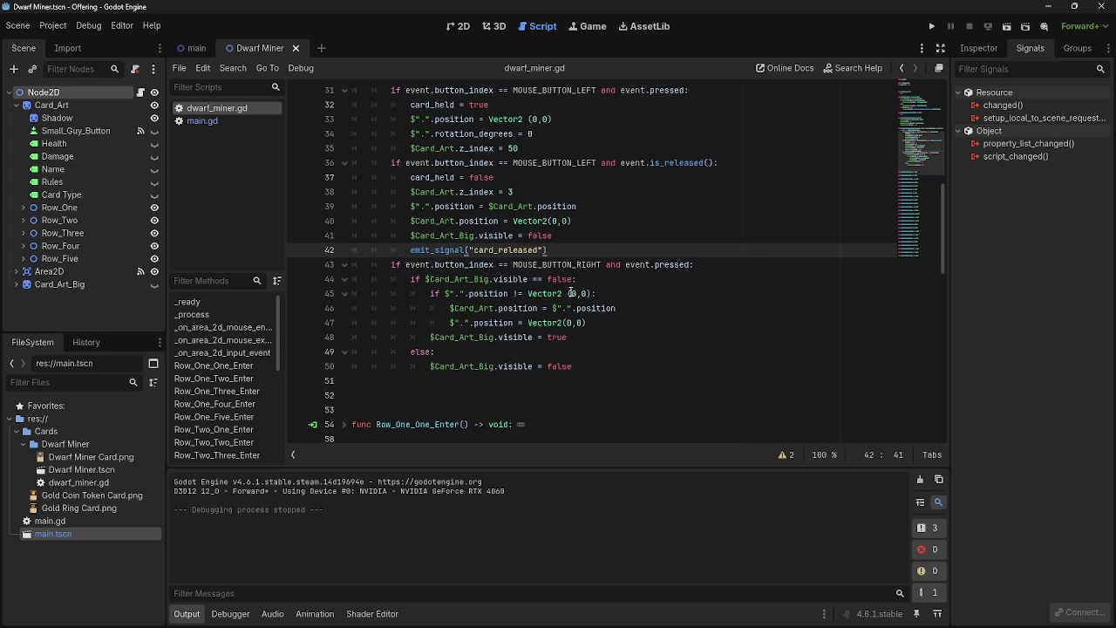
{"action": "scroll", "coordinate": [575, 301], "scroll_direction": "up", "scroll_amount": 6}
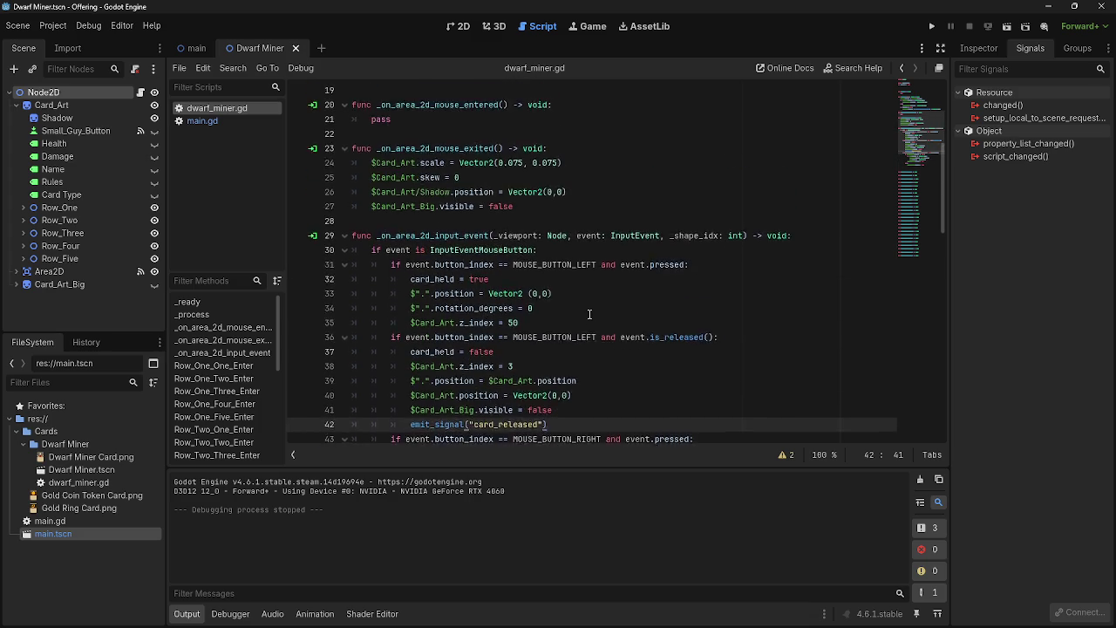
{"action": "scroll", "coordinate": [589, 314], "scroll_direction": "up", "scroll_amount": 4}
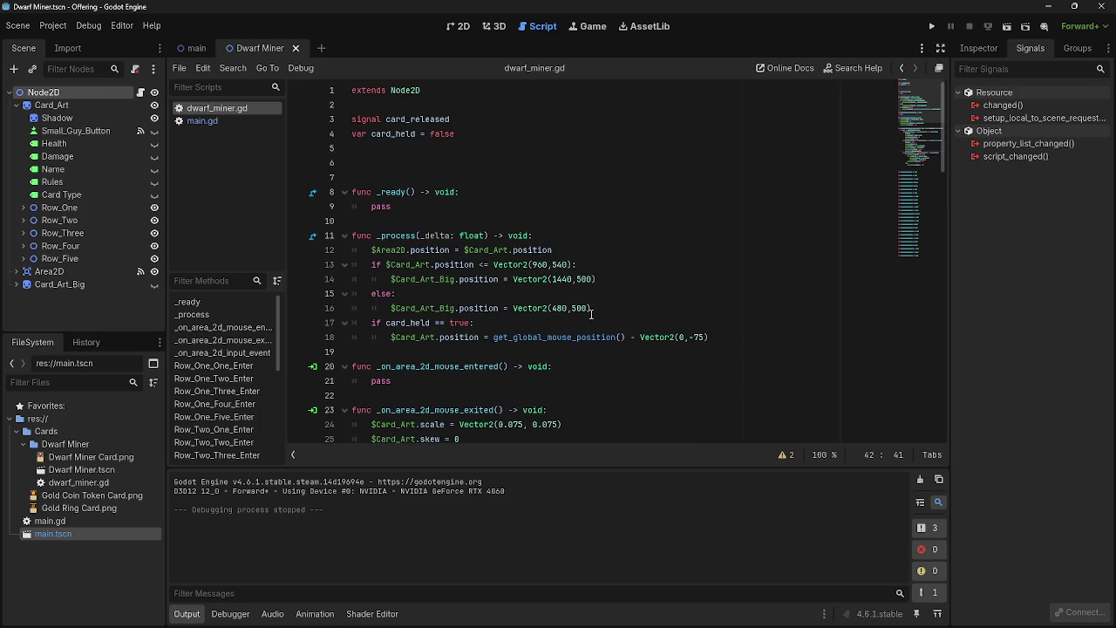
{"action": "scroll", "coordinate": [589, 313], "scroll_direction": "down", "scroll_amount": 5}
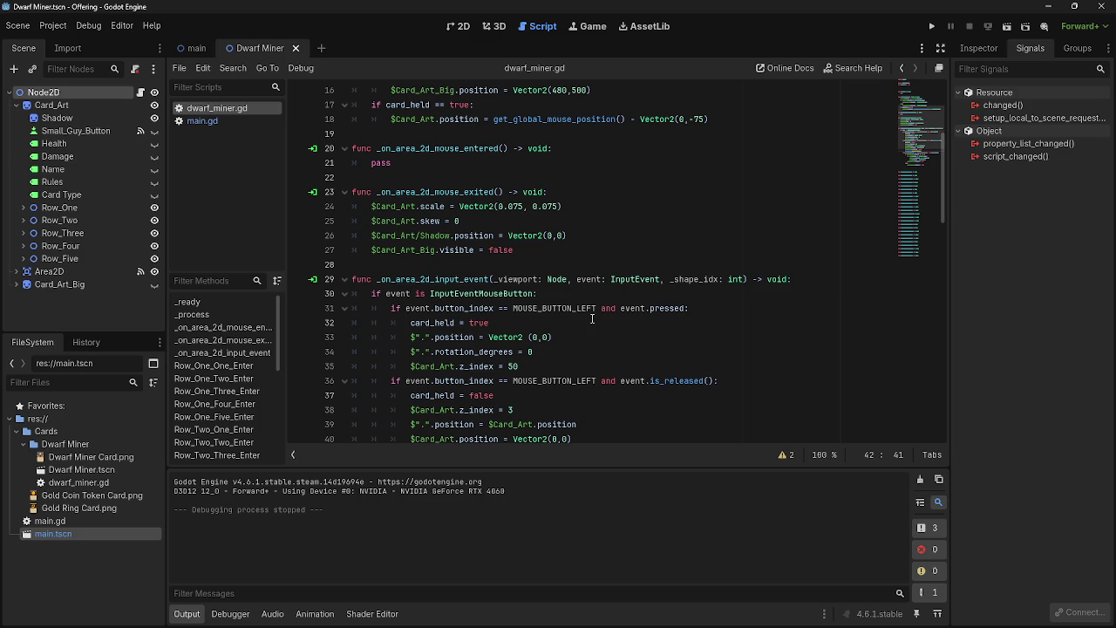
{"action": "scroll", "coordinate": [592, 319], "scroll_direction": "down", "scroll_amount": 3}
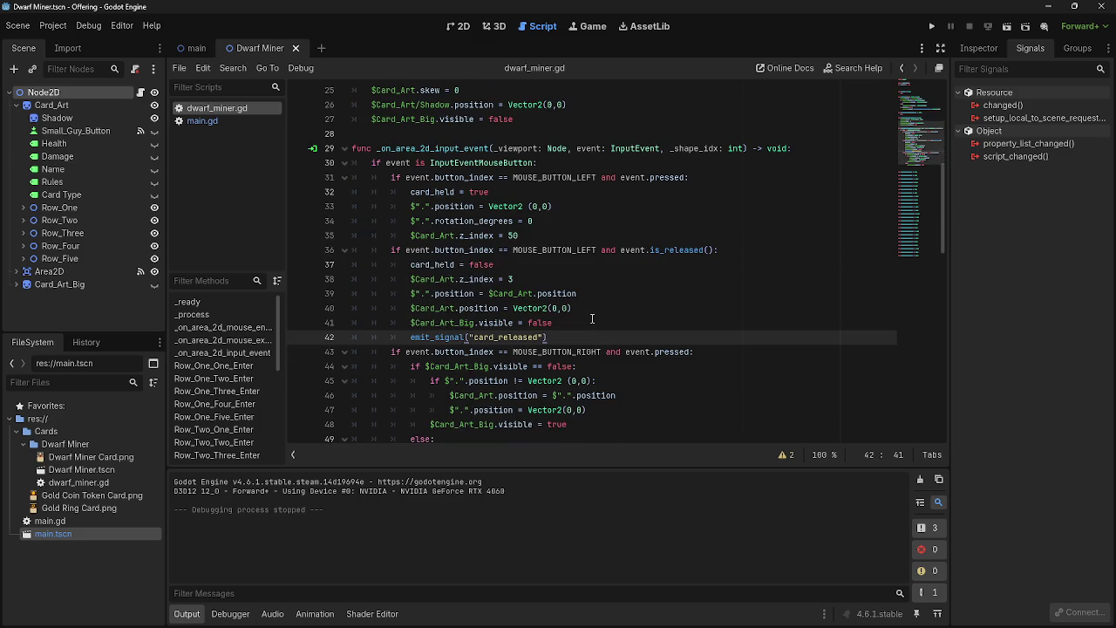
{"action": "scroll", "coordinate": [600, 364], "scroll_direction": "down", "scroll_amount": 1}
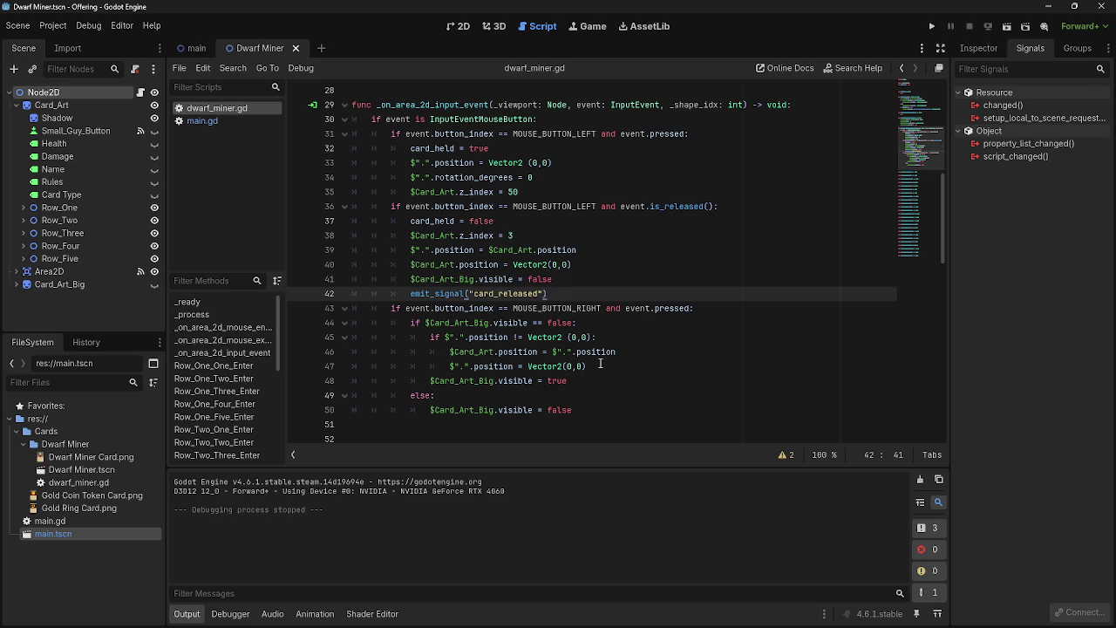
{"action": "scroll", "coordinate": [600, 361], "scroll_direction": "down", "scroll_amount": 1}
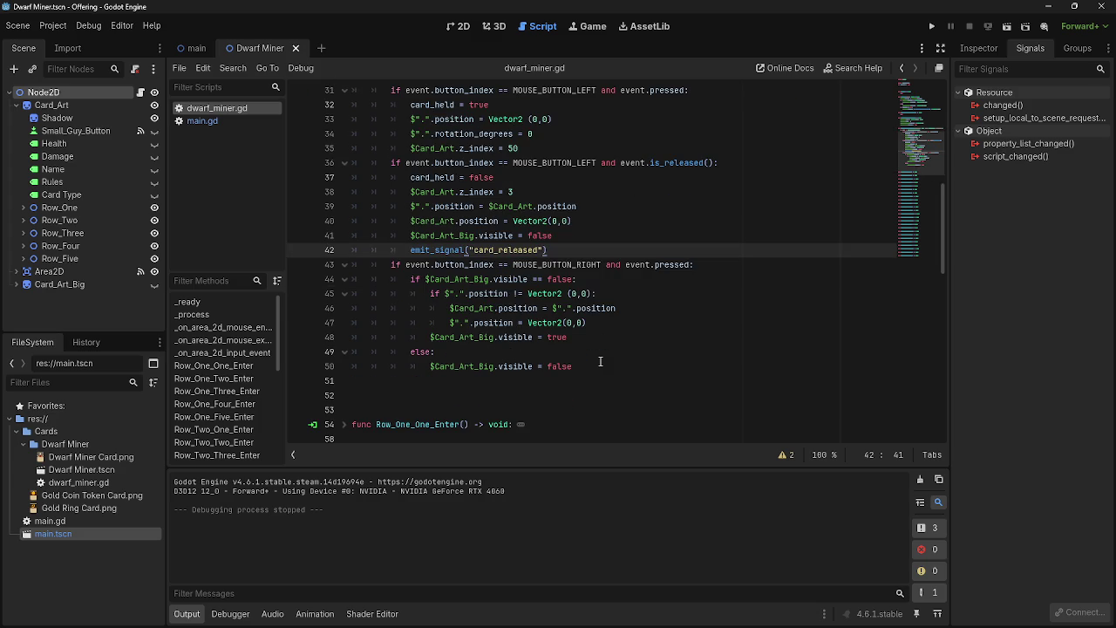
Check the release branch on lines 40–42 and the mouse-entered handler, then open main.gd
{"action": "left_click", "coordinate": [610, 367]}
{"action": "left_click", "coordinate": [598, 236]}
{"action": "left_click", "coordinate": [590, 226]}
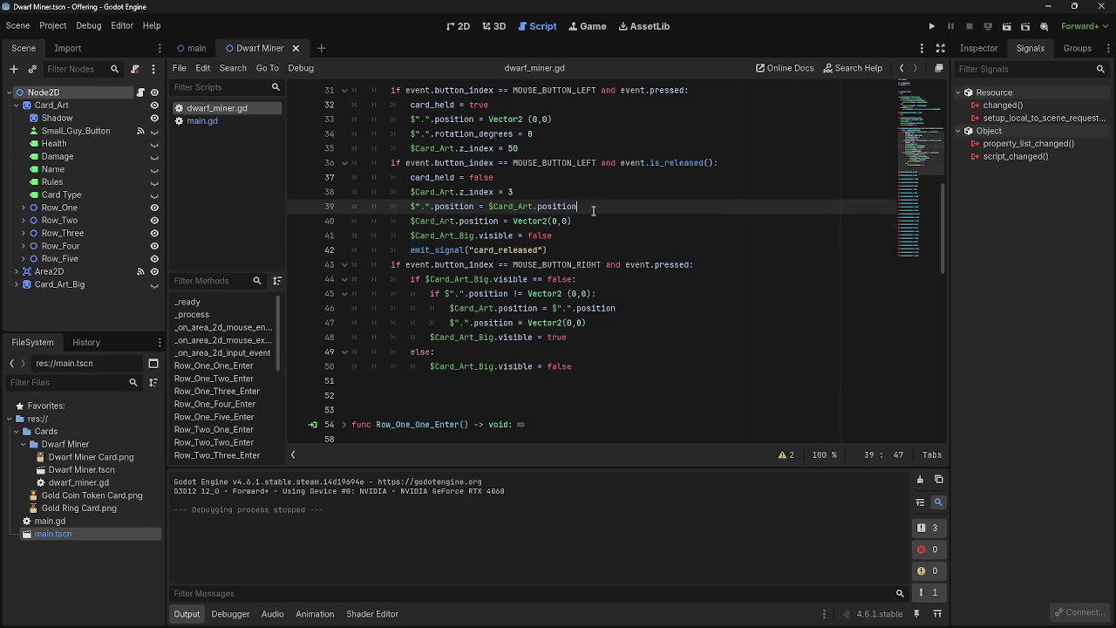
{"action": "left_click", "coordinate": [580, 250]}
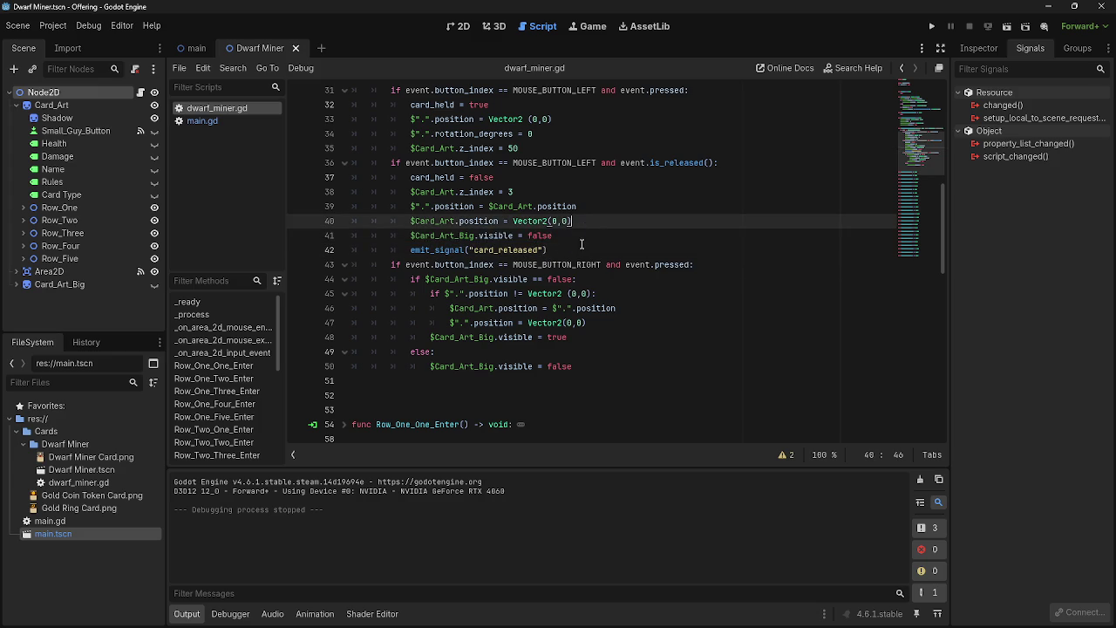
{"action": "scroll", "coordinate": [706, 317], "scroll_direction": "down", "scroll_amount": 1}
{"action": "scroll", "coordinate": [707, 318], "scroll_direction": "down", "scroll_amount": 2}
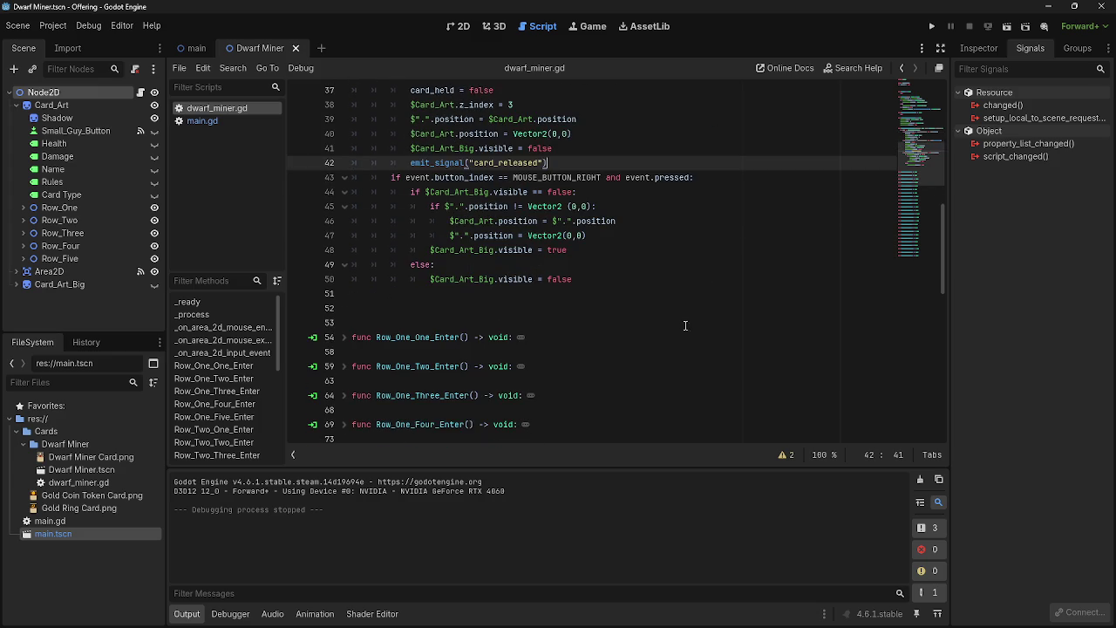
{"action": "scroll", "coordinate": [685, 324], "scroll_direction": "up", "scroll_amount": 7}
{"action": "scroll", "coordinate": [680, 328], "scroll_direction": "up", "scroll_amount": 2}
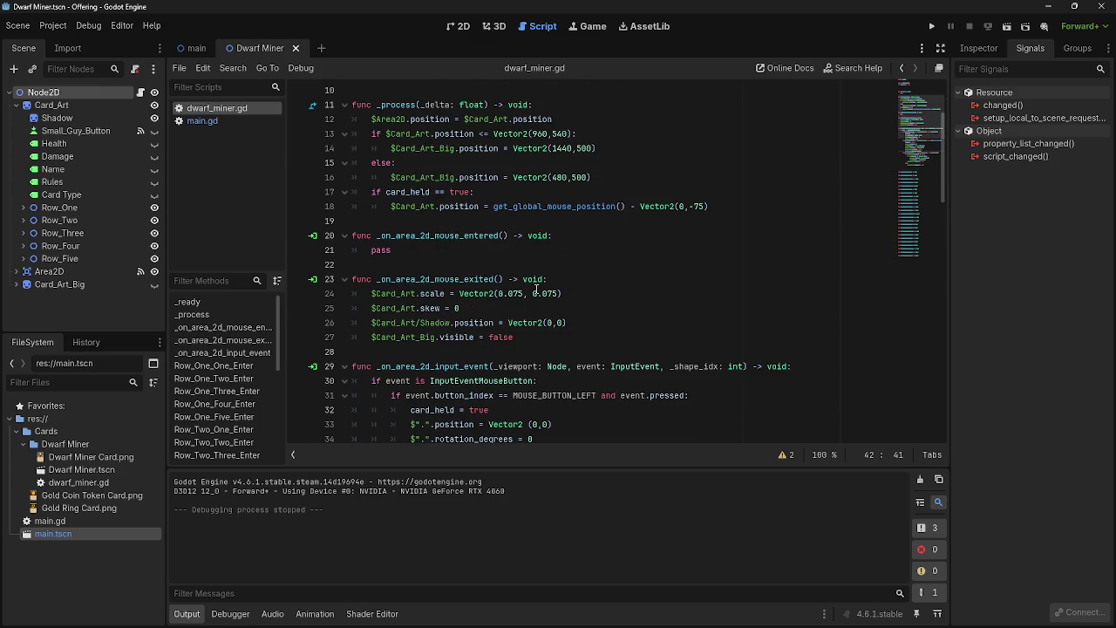
{"action": "left_click", "coordinate": [396, 249]}
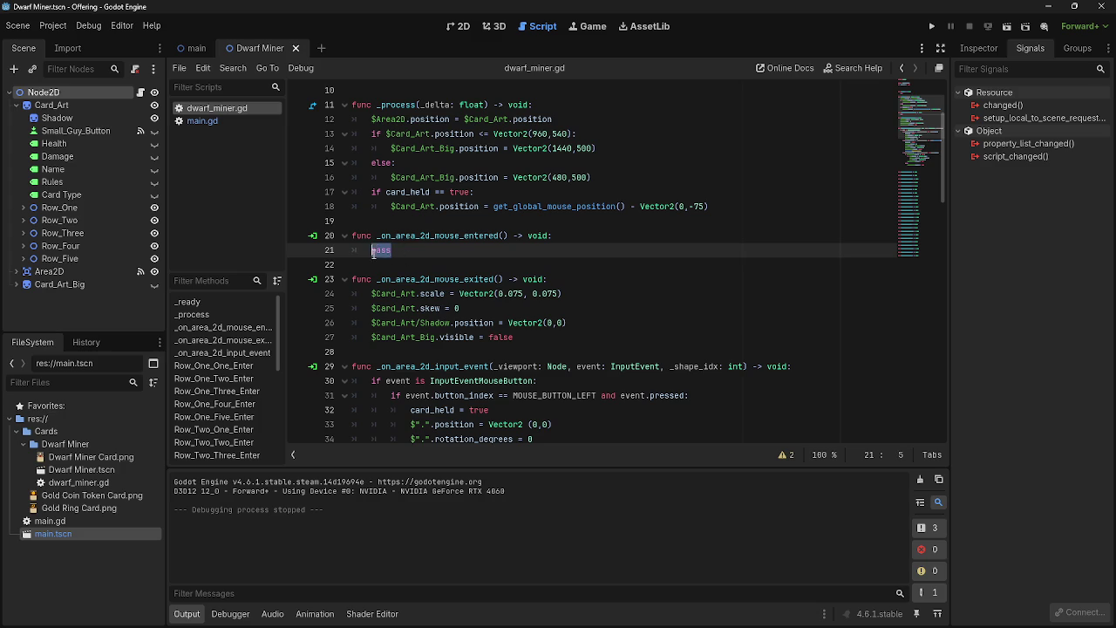
{"action": "left_click", "coordinate": [220, 121]}
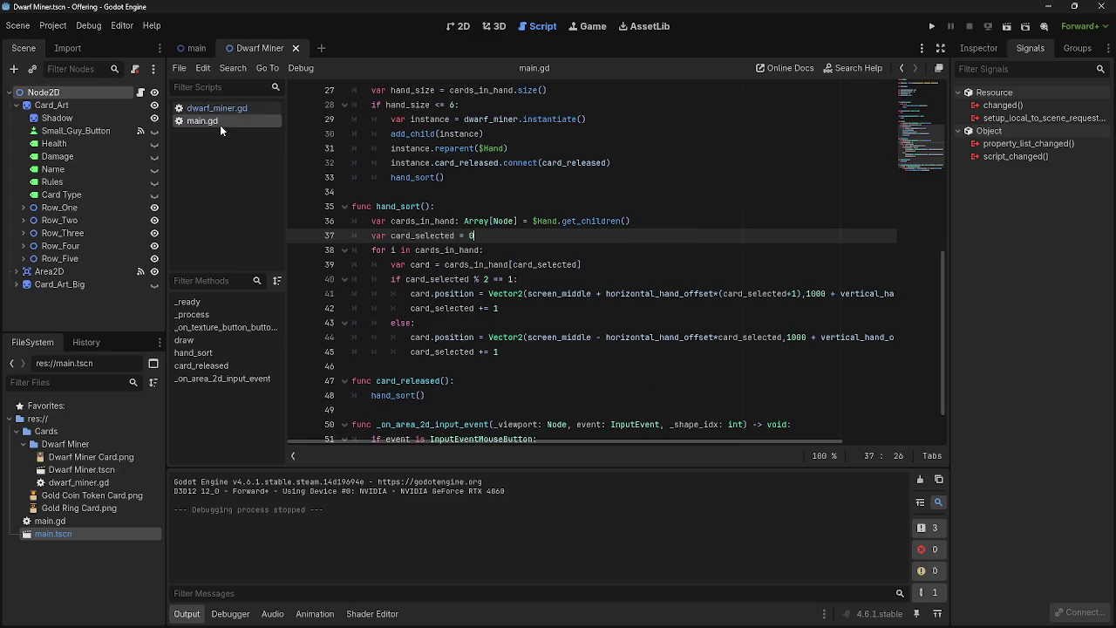
In main.gd, step through the card_released header and its hand_sort() call on line 48
{"action": "scroll", "coordinate": [346, 218], "scroll_direction": "down", "scroll_amount": 2}
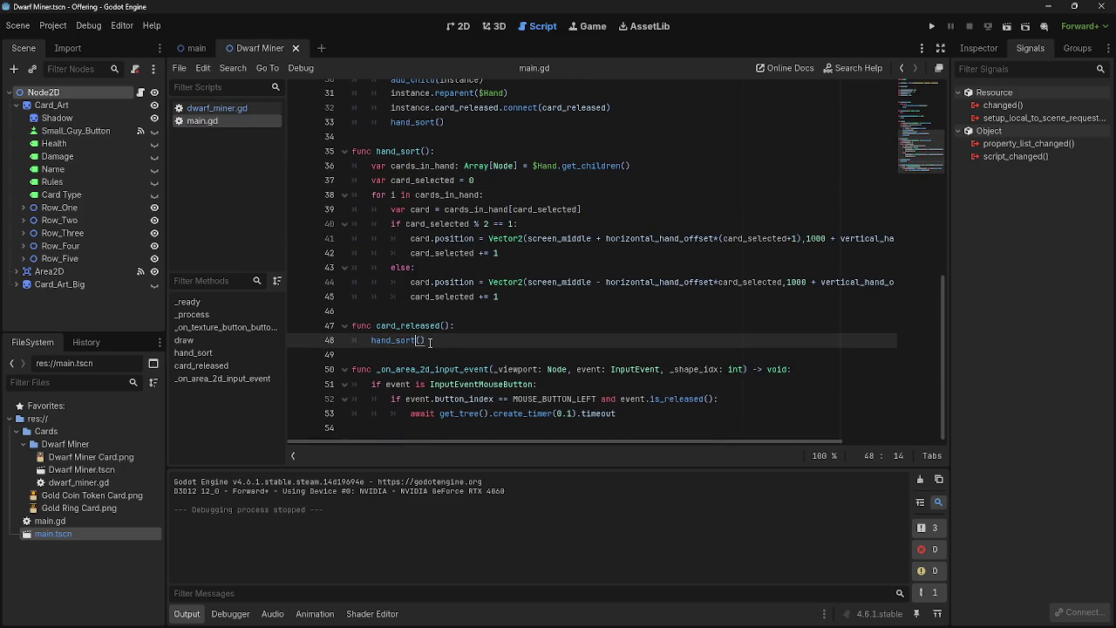
{"action": "left_click", "coordinate": [406, 358]}
{"action": "left_click", "coordinate": [452, 342]}
{"action": "key", "text": "Down"}
{"action": "left_click", "coordinate": [484, 342]}
{"action": "key", "text": "Up"}
{"action": "key", "text": "End"}
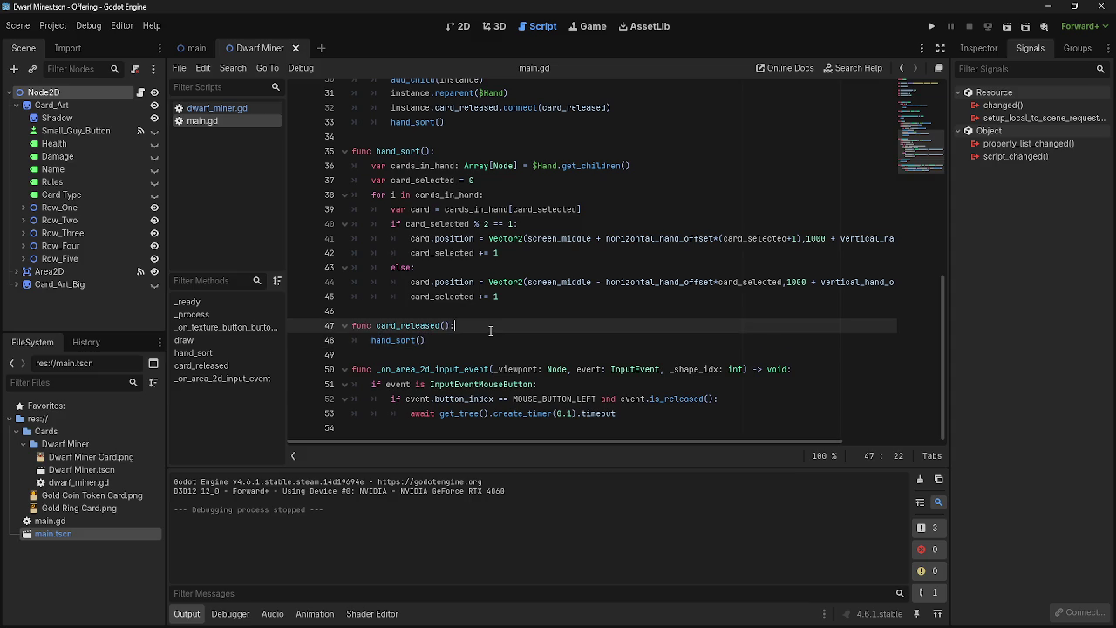
{"action": "key", "text": "Down"}
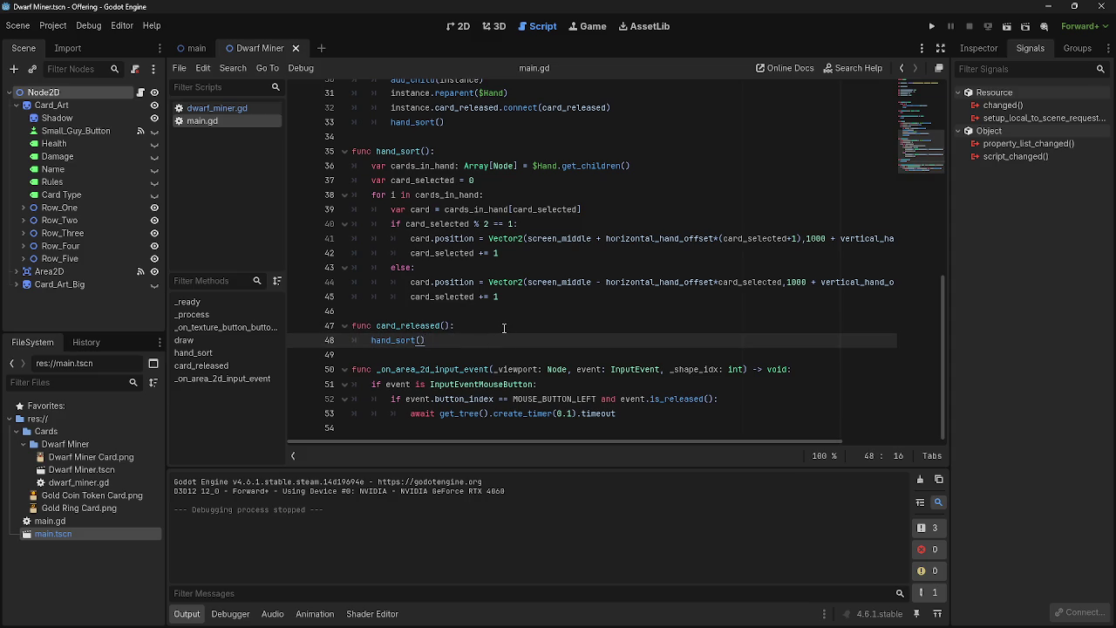
Point out the card_released function lines, from its header down to hand_sort()
{"action": "left_click", "coordinate": [504, 327]}
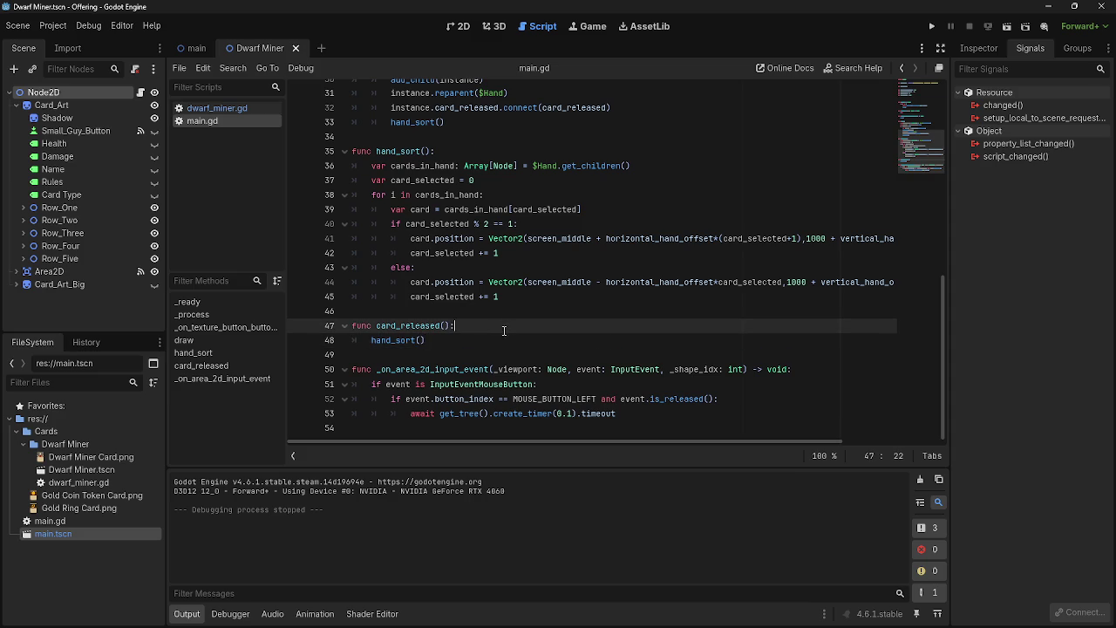
{"action": "left_click", "coordinate": [503, 342]}
{"action": "left_click", "coordinate": [501, 330]}
{"action": "left_click", "coordinate": [502, 340]}
{"action": "left_click", "coordinate": [503, 330]}
{"action": "left_click", "coordinate": [499, 337]}
{"action": "left_click", "coordinate": [499, 330]}
{"action": "left_click", "coordinate": [498, 340]}
{"action": "left_click", "coordinate": [498, 330]}
{"action": "left_click", "coordinate": [499, 340]}
{"action": "left_click", "coordinate": [497, 329]}
{"action": "mouse_move", "coordinate": [555, 216]}
{"action": "left_click", "coordinate": [462, 305]}
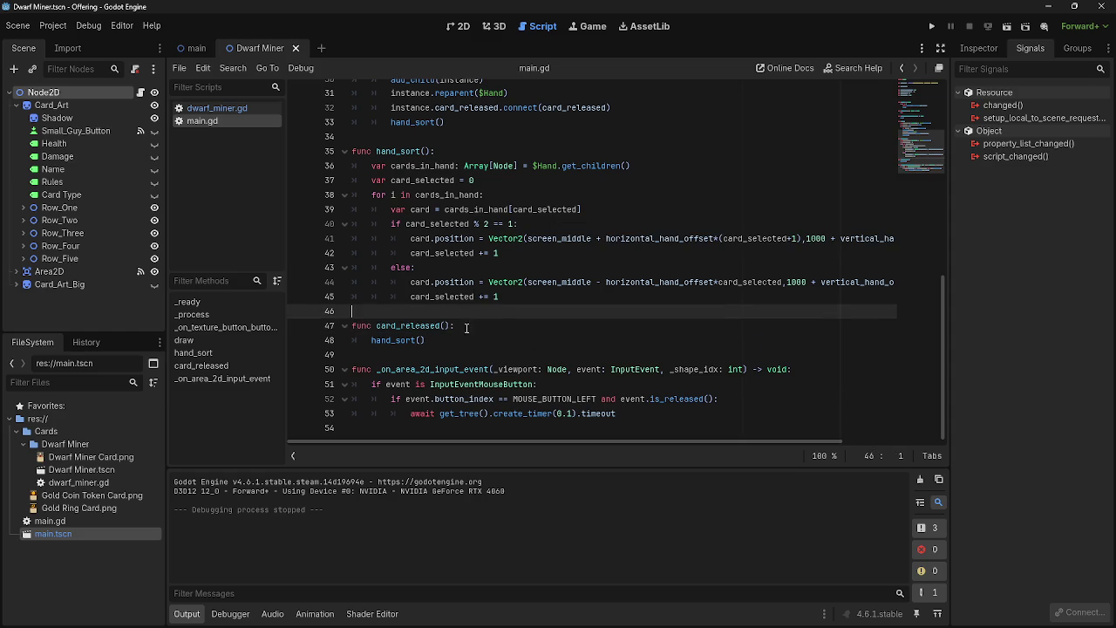
{"action": "left_click", "coordinate": [470, 325]}
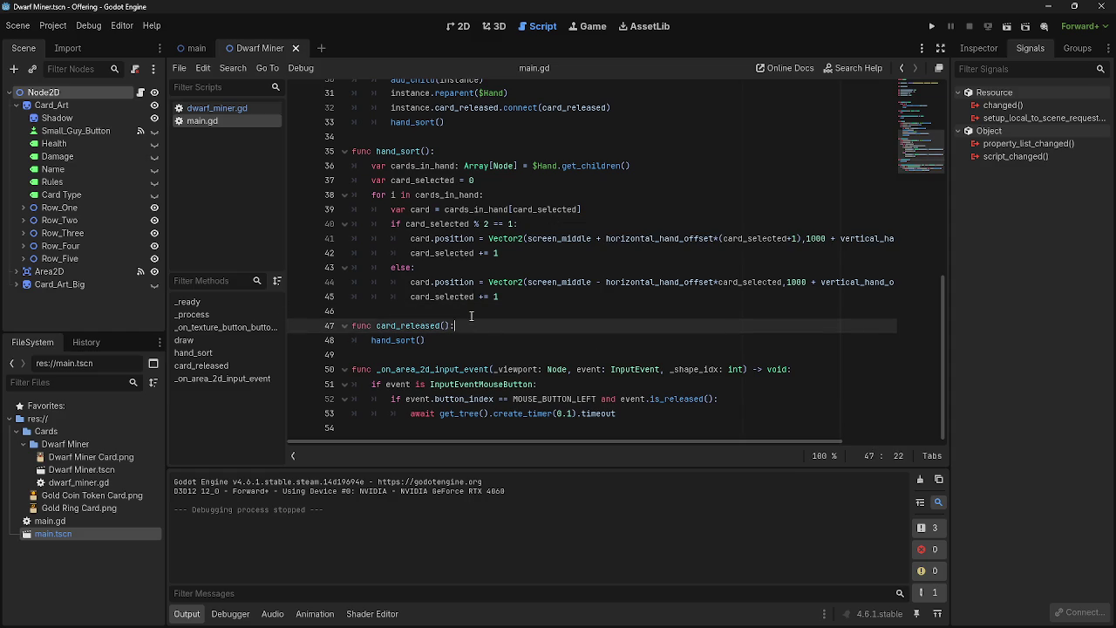
{"action": "left_click", "coordinate": [476, 313]}
{"action": "left_click", "coordinate": [473, 325]}
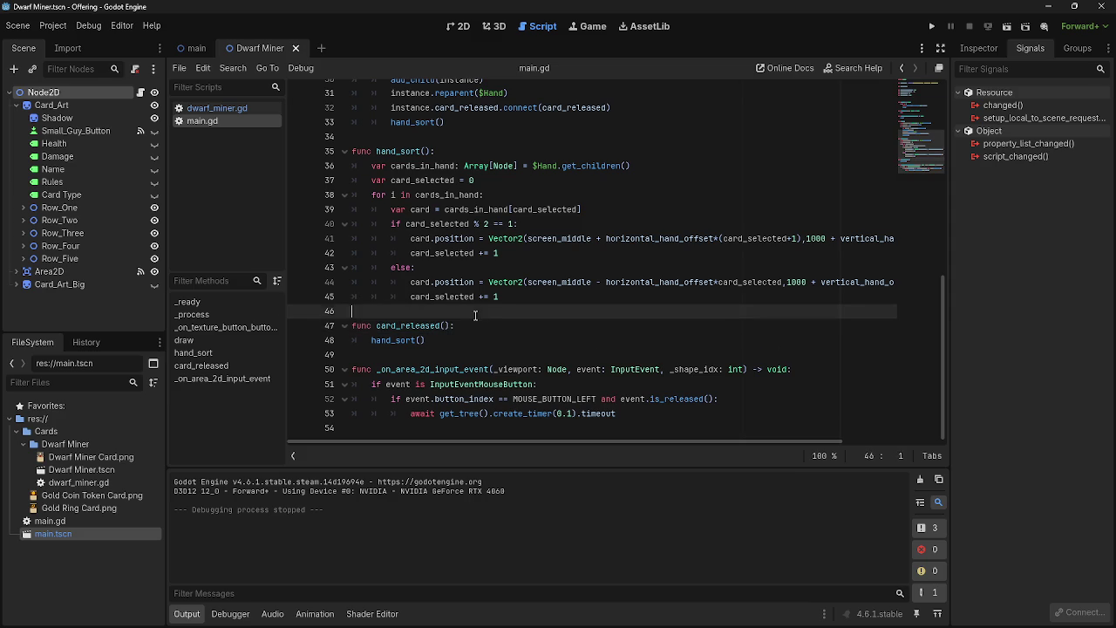
{"action": "key", "text": "Down"}
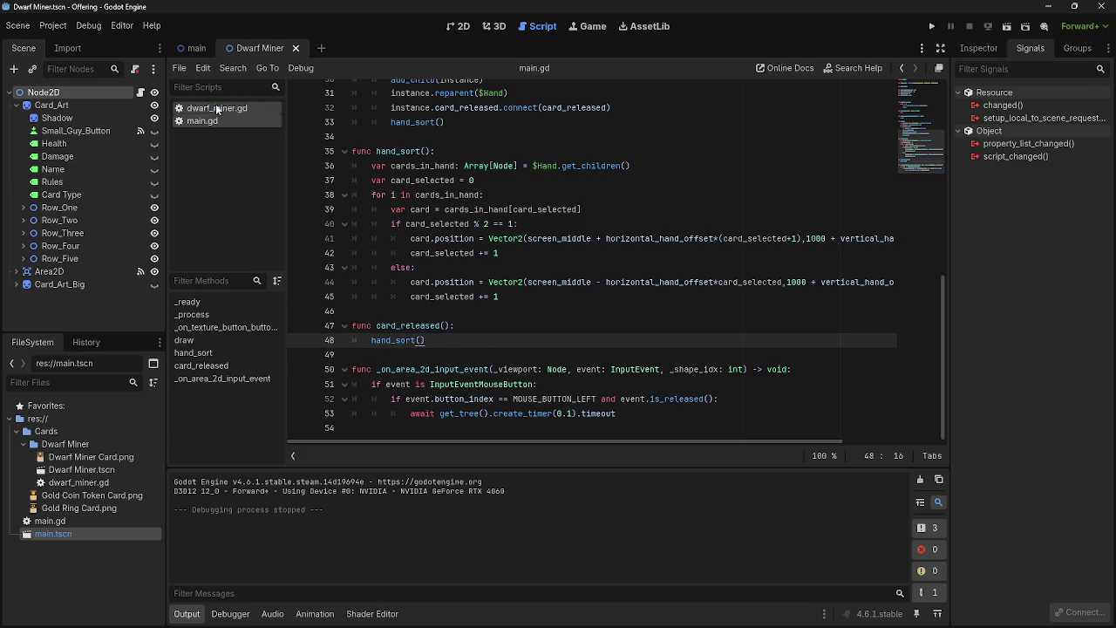
Flip between dwarf_miner.gd and main.gd, ending on dwarf_miner.gd
{"action": "left_click", "coordinate": [209, 107]}
{"action": "left_click", "coordinate": [202, 122]}
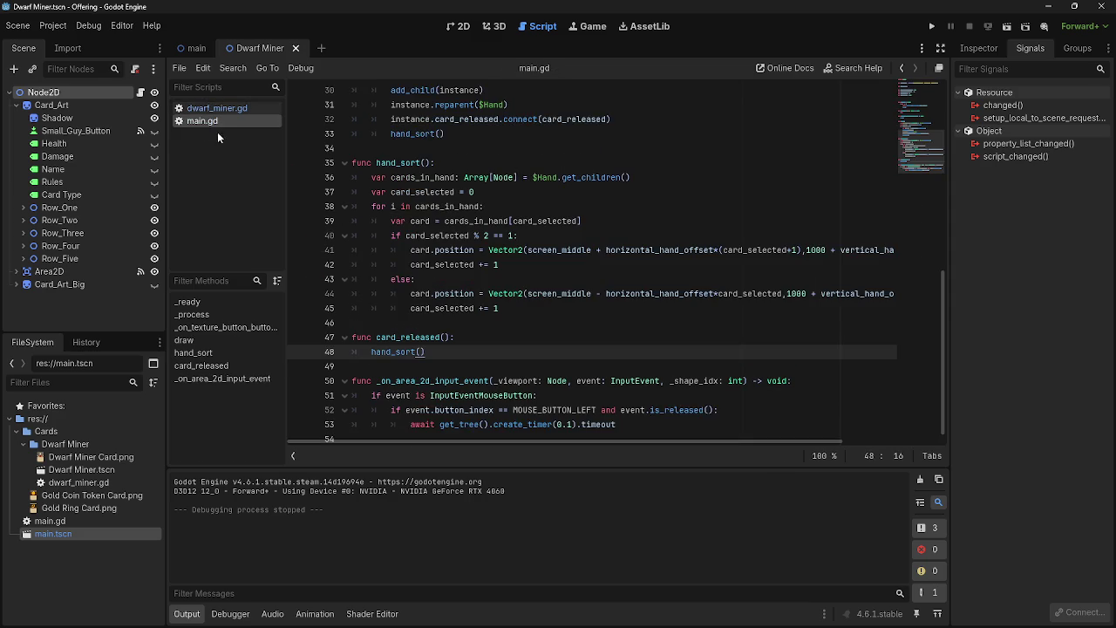
{"action": "scroll", "coordinate": [561, 285], "scroll_direction": "down", "scroll_amount": 1}
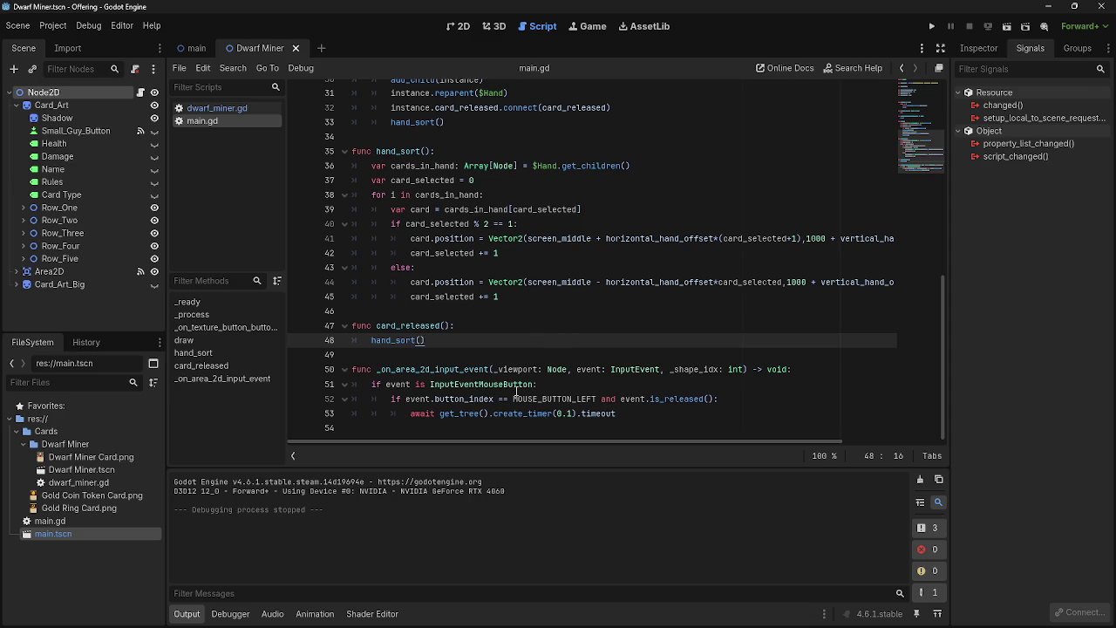
{"action": "scroll", "coordinate": [444, 361], "scroll_direction": "up", "scroll_amount": 3}
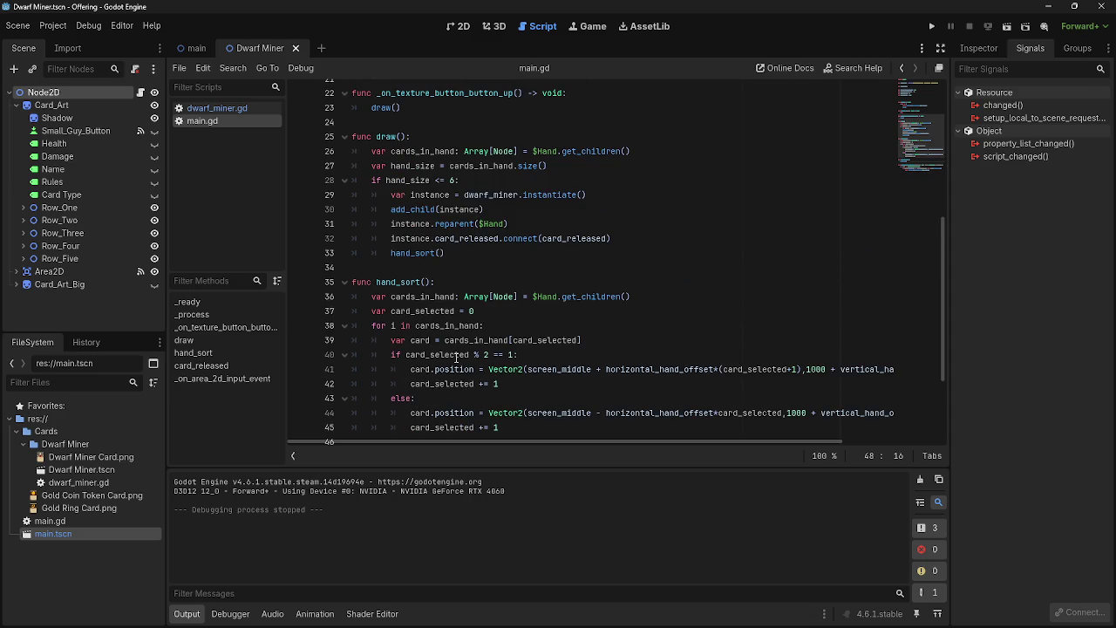
{"action": "scroll", "coordinate": [471, 291], "scroll_direction": "up", "scroll_amount": 5}
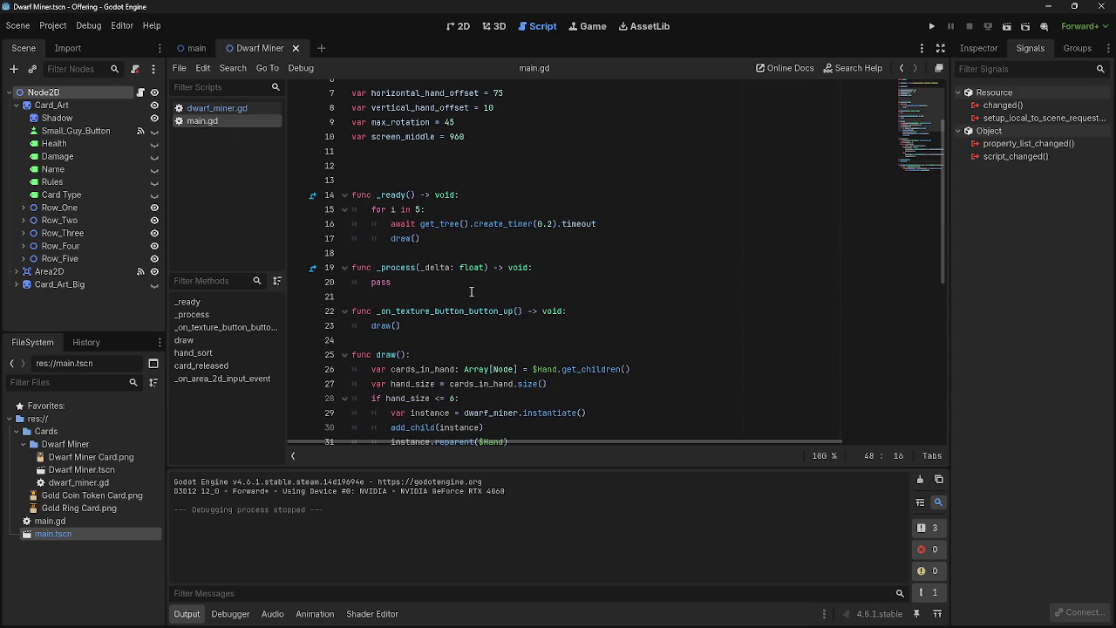
{"action": "scroll", "coordinate": [488, 336], "scroll_direction": "up", "scroll_amount": 2}
{"action": "scroll", "coordinate": [489, 335], "scroll_direction": "down", "scroll_amount": 10}
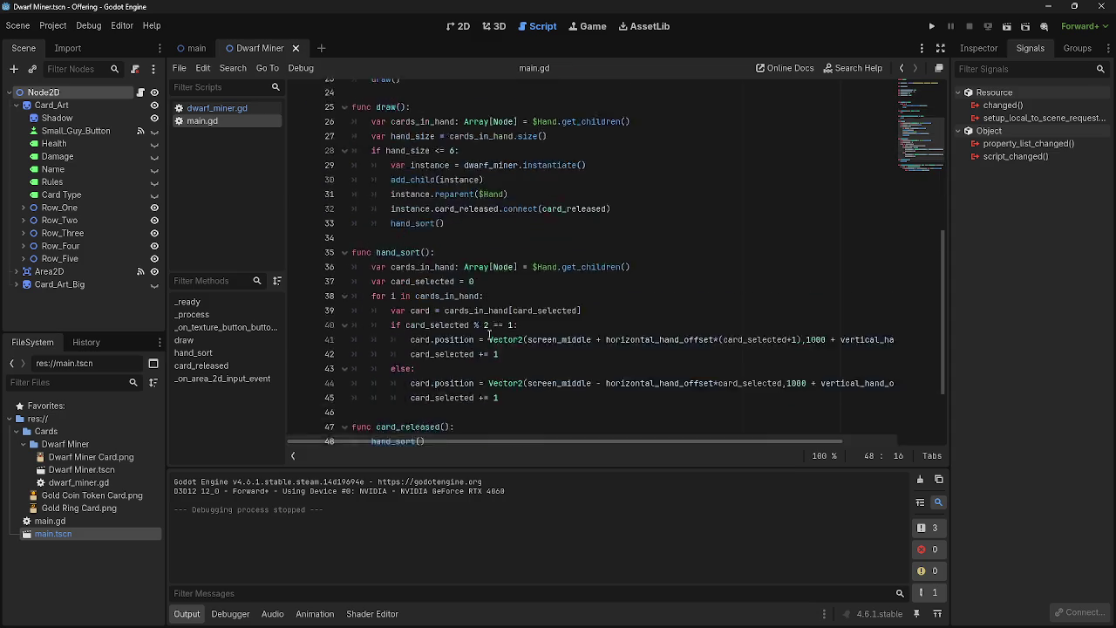
{"action": "left_click", "coordinate": [210, 108]}
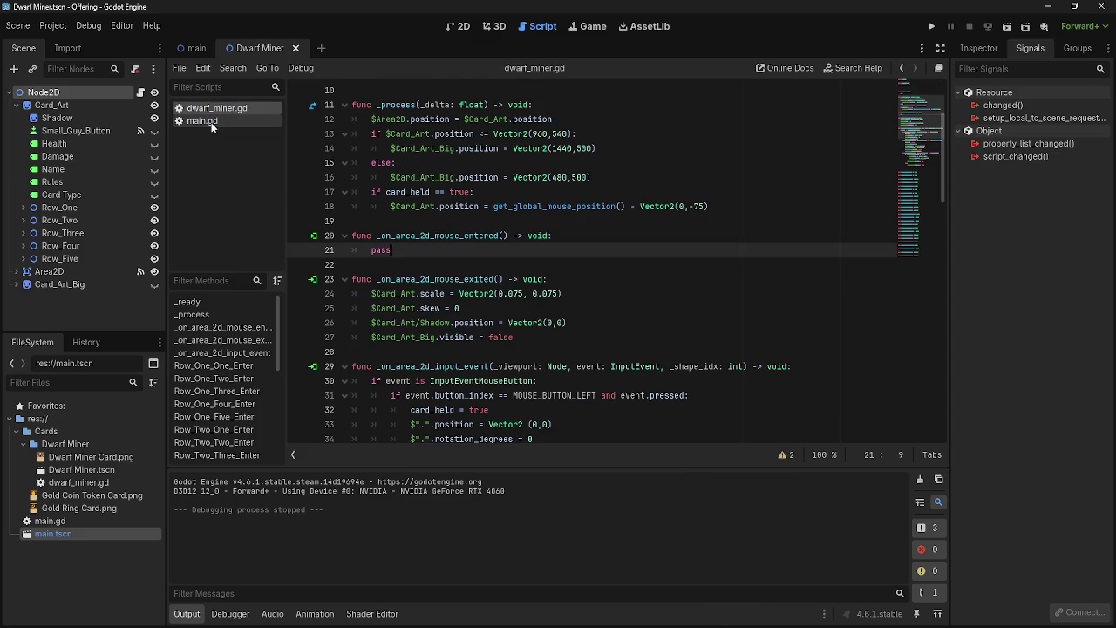
Compare the scripts and check the blank line after the sorting loop in main.gd
{"action": "scroll", "coordinate": [517, 377], "scroll_direction": "down", "scroll_amount": 10}
{"action": "scroll", "coordinate": [517, 377], "scroll_direction": "up", "scroll_amount": 7}
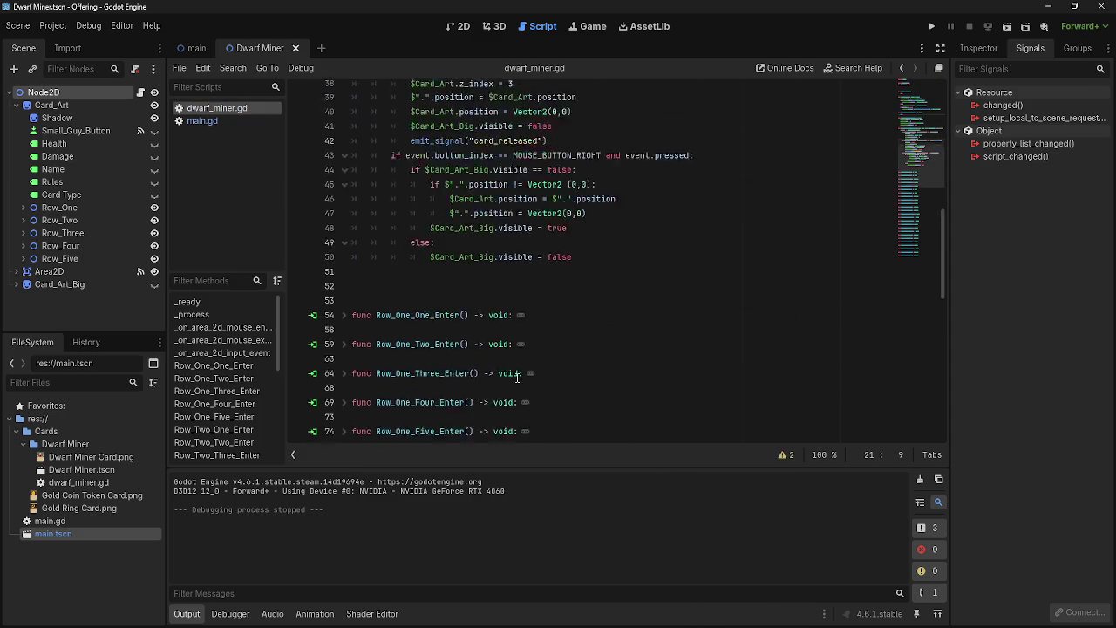
{"action": "scroll", "coordinate": [517, 377], "scroll_direction": "down", "scroll_amount": 3}
{"action": "scroll", "coordinate": [517, 377], "scroll_direction": "up", "scroll_amount": 1}
{"action": "scroll", "coordinate": [517, 380], "scroll_direction": "up", "scroll_amount": 9}
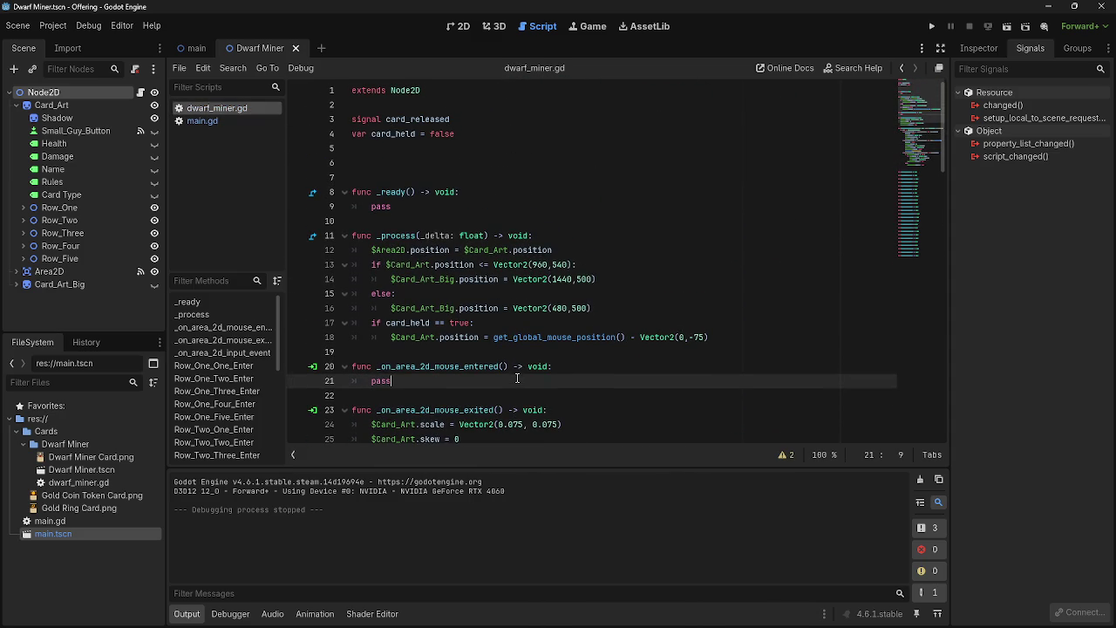
{"action": "left_click", "coordinate": [217, 121]}
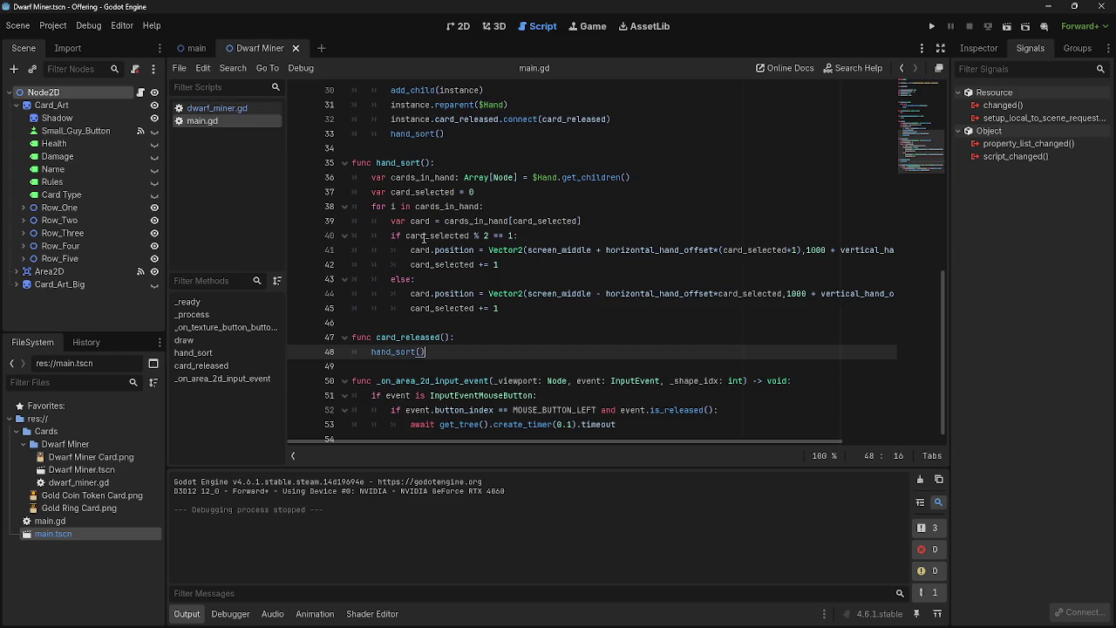
{"action": "left_click", "coordinate": [470, 317]}
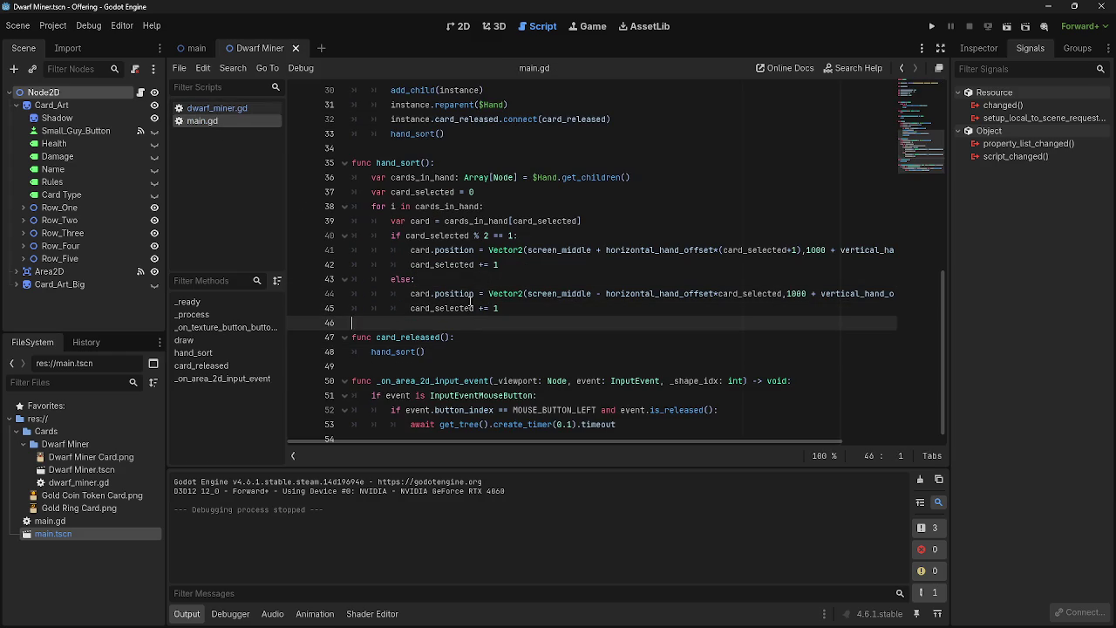
{"action": "scroll", "coordinate": [455, 326], "scroll_direction": "down", "scroll_amount": 1}
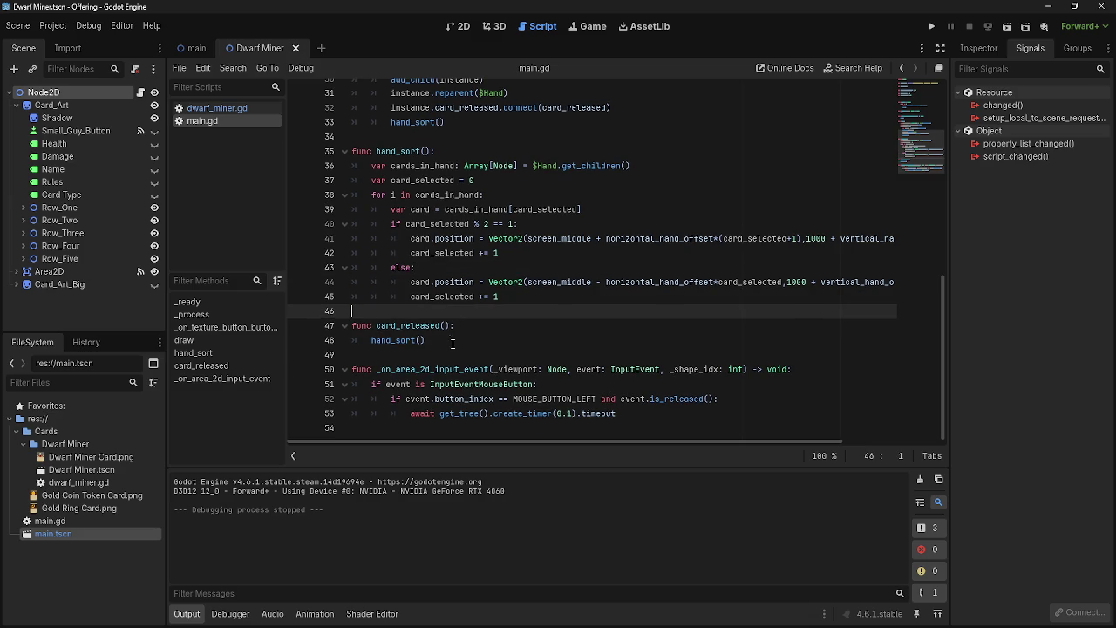
In dwarf_miner.gd, select the release code that resets the card position
{"action": "left_click", "coordinate": [453, 341]}
{"action": "left_click", "coordinate": [217, 108]}
{"action": "scroll", "coordinate": [627, 375], "scroll_direction": "down", "scroll_amount": 2}
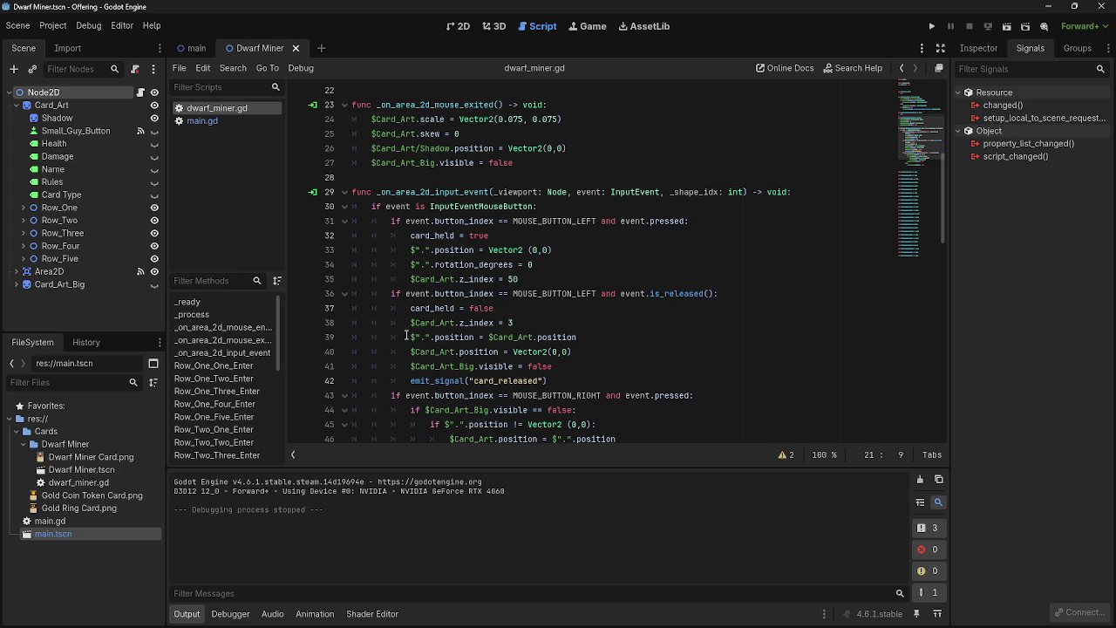
{"action": "left_click_drag", "start_coordinate": [410, 336], "coordinate": [602, 352]}
{"action": "left_click", "coordinate": [601, 352]}
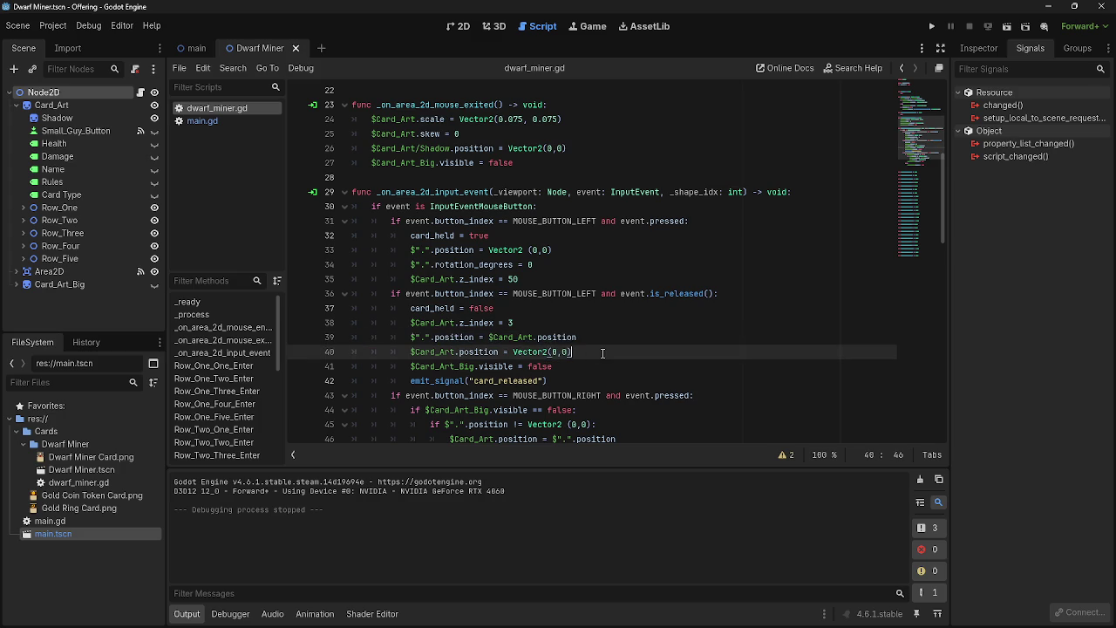
{"action": "mouse_move", "coordinate": [573, 351]}
{"action": "left_mouse_down"}
{"action": "mouse_move", "coordinate": [558, 380]}
{"action": "mouse_move", "coordinate": [549, 375]}
{"action": "left_mouse_up"}
In main.gd, add an empty indented line after the func card_released(): header
{"action": "left_click", "coordinate": [201, 120]}
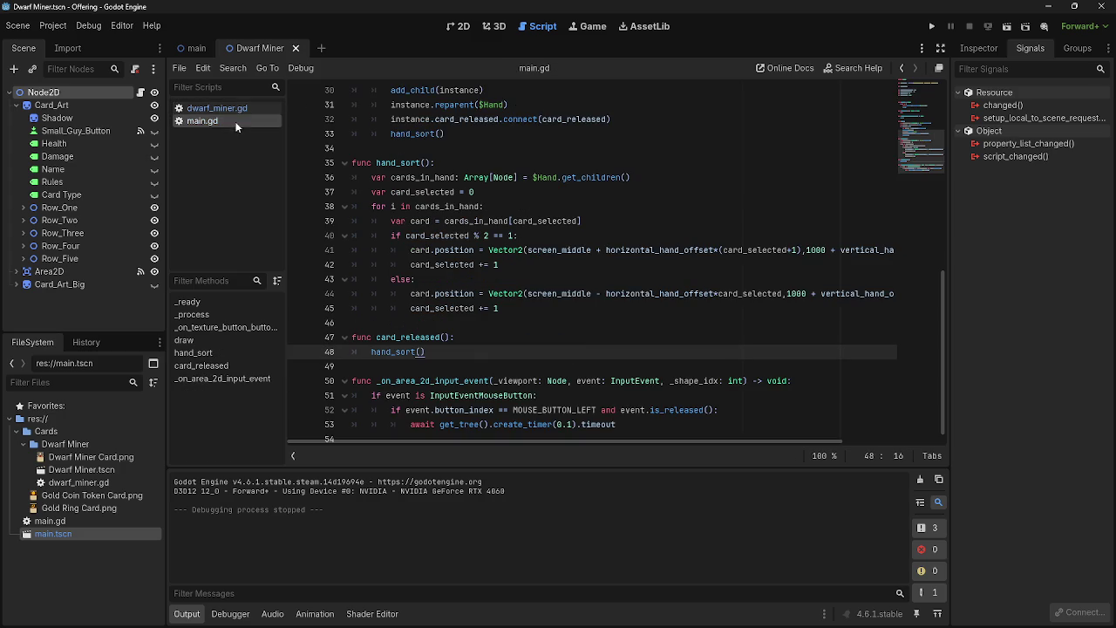
{"action": "left_click", "coordinate": [495, 346]}
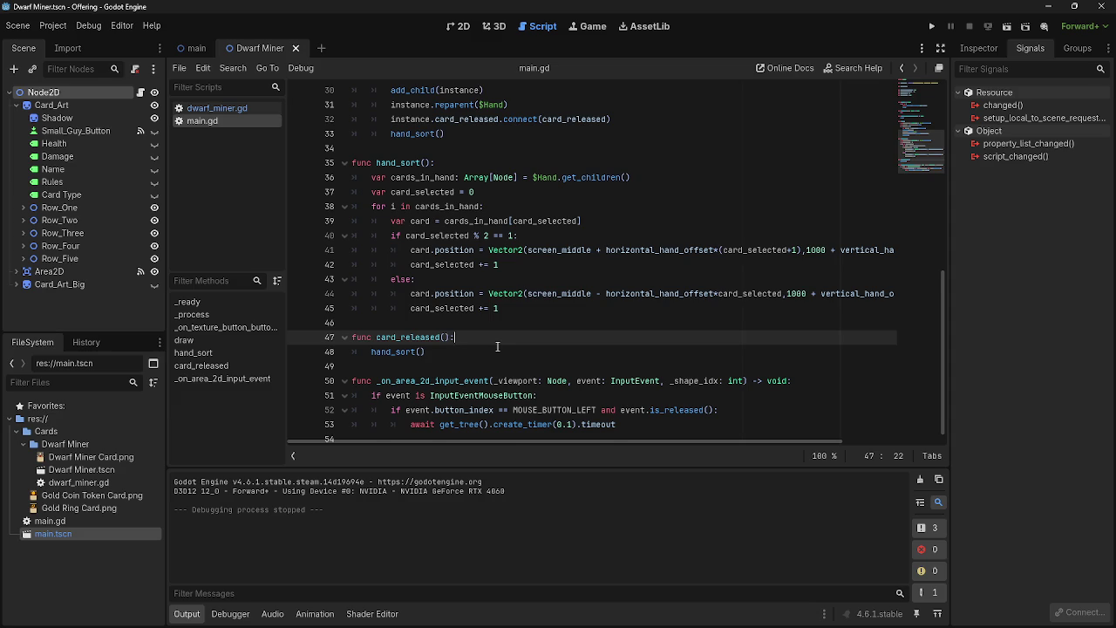
{"action": "key", "text": "Return"}
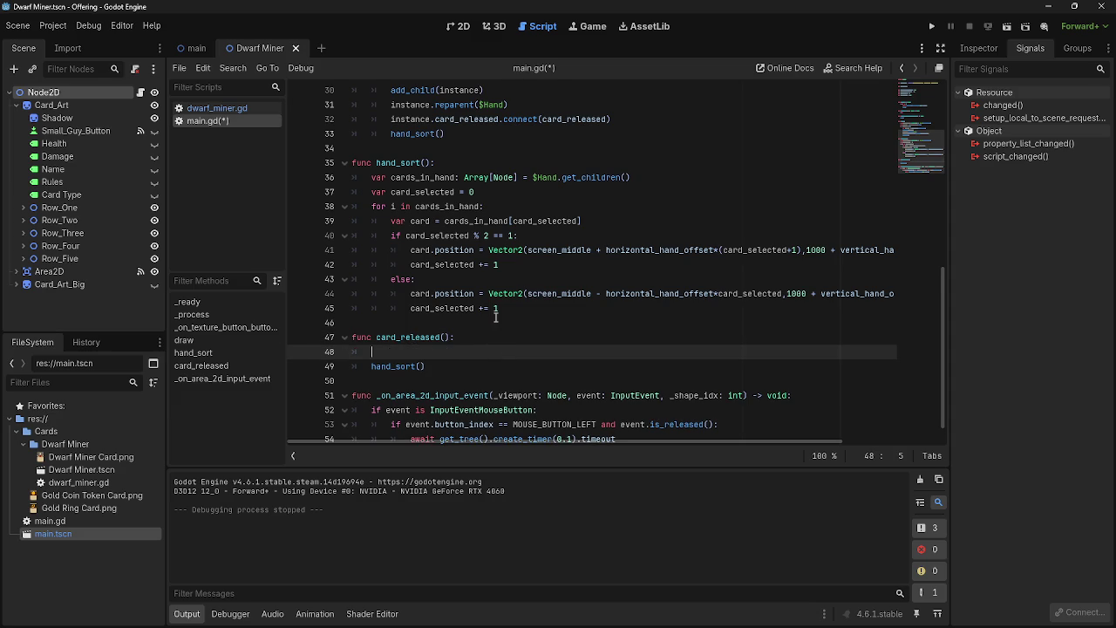
Write 'if card_play_attempt == true:' on line 48 of card_released
{"action": "scroll", "coordinate": [494, 323], "scroll_direction": "down", "scroll_amount": 1}
{"action": "key", "text": "BackSpace"}
{"action": "key", "text": "Up"}
{"action": "key", "text": "Down"}
{"action": "key", "text": "Tab"}
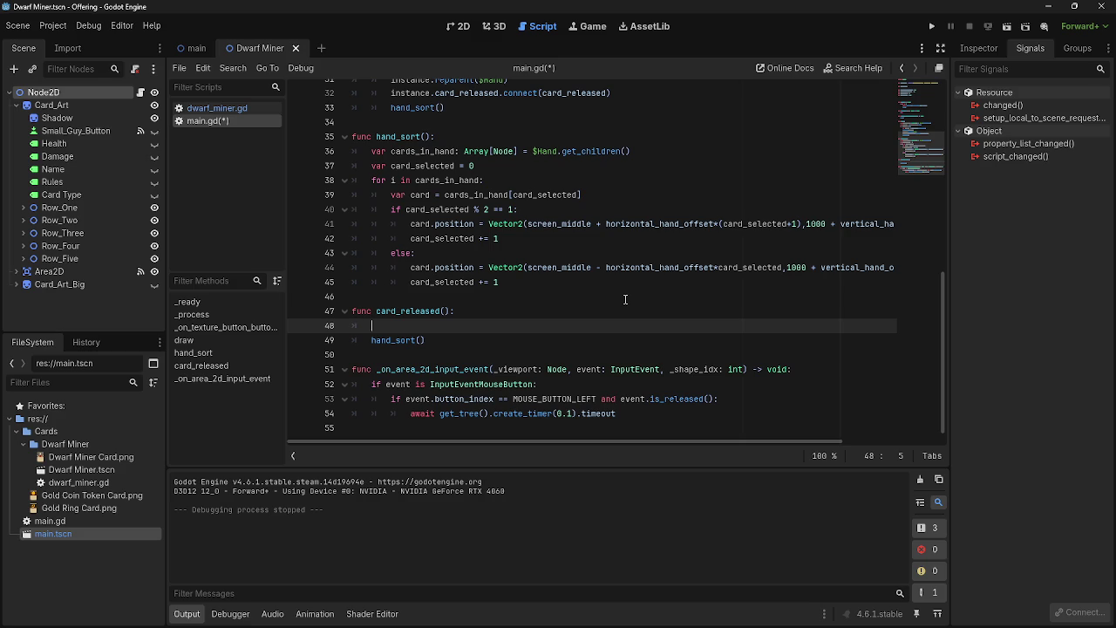
{"action": "type", "text": "if card is"}
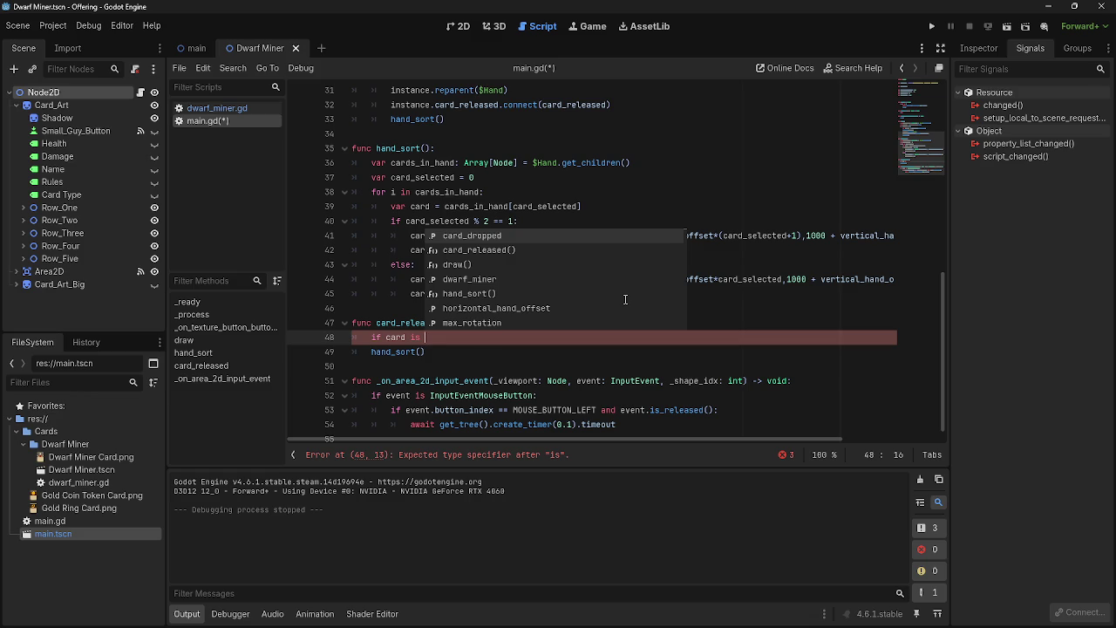
{"action": "key", "text": "BackSpace"}
{"action": "key", "text": "BackSpace"}
{"action": "key", "text": "BackSpace"}
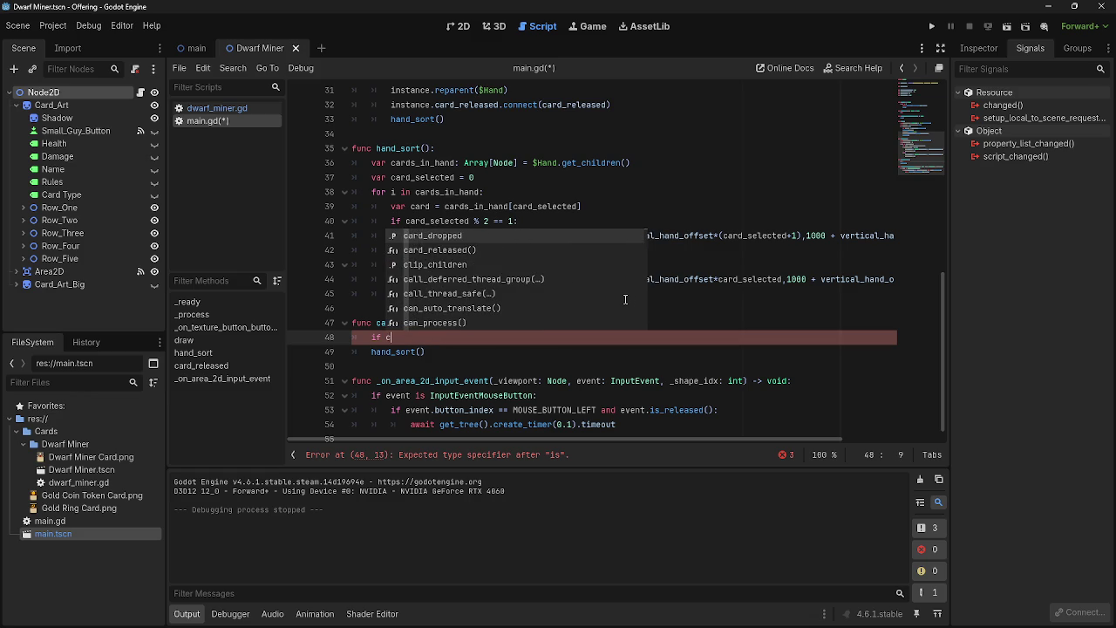
{"action": "type", "text": "ard"}
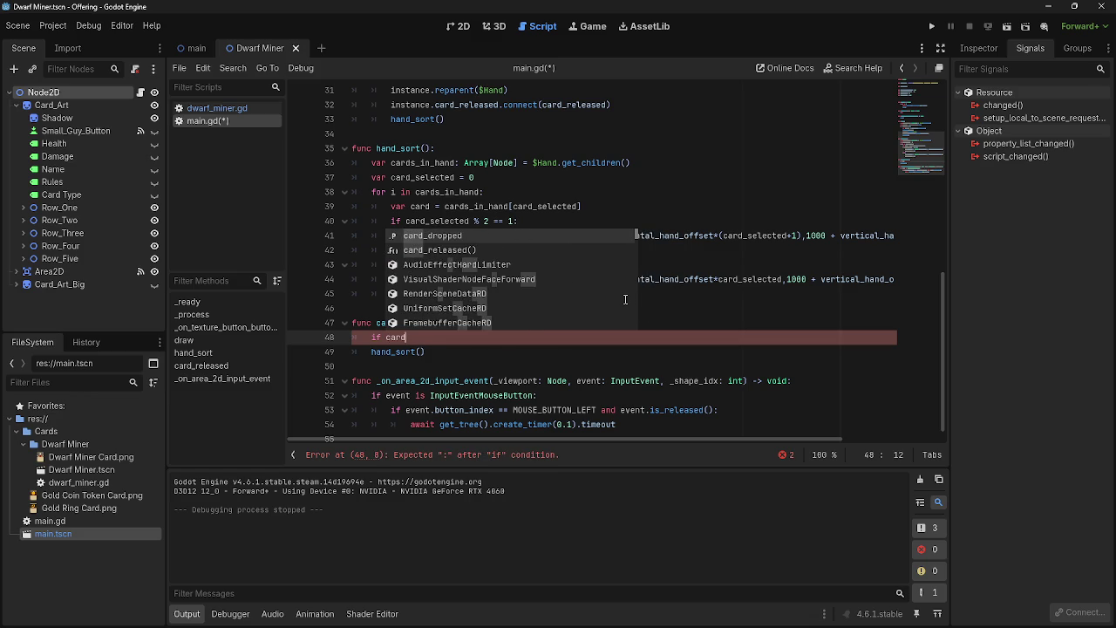
{"action": "key", "text": "Return"}
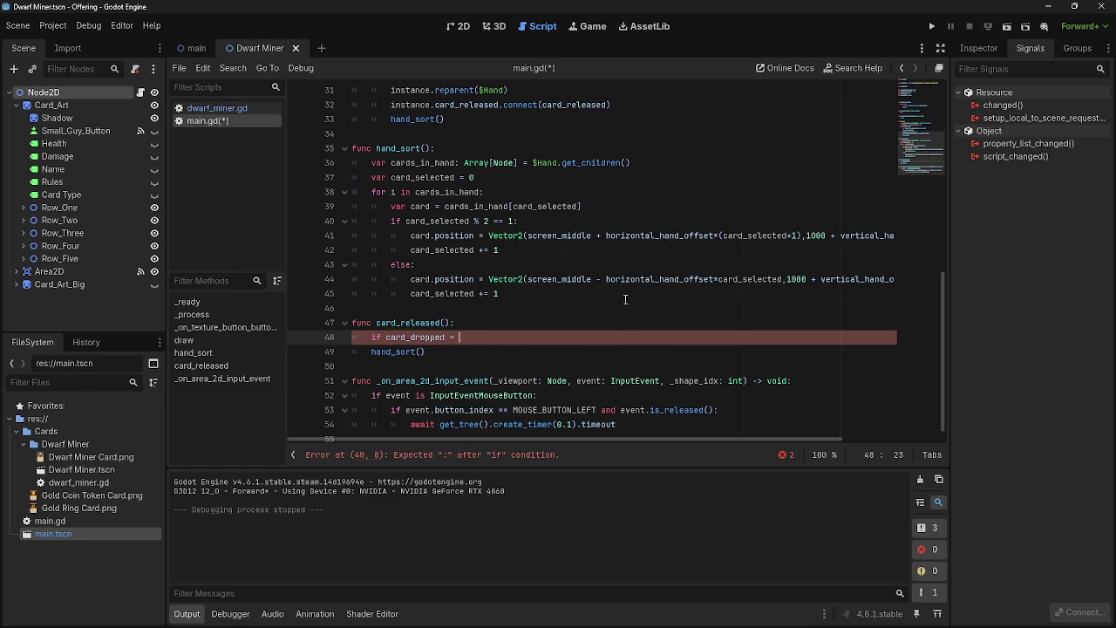
{"action": "key", "text": "BackSpace"}
{"action": "key", "text": "BackSpace"}
{"action": "key", "text": "BackSpace"}
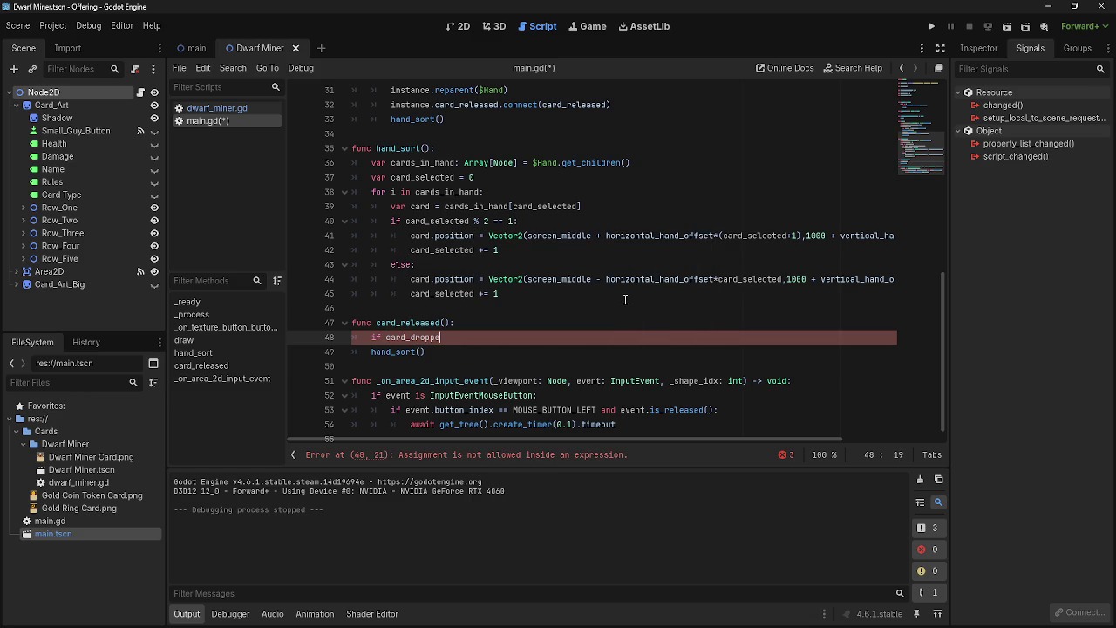
{"action": "key", "text": "BackSpace"}
{"action": "key", "text": "BackSpace"}
{"action": "key", "text": "BackSpace"}
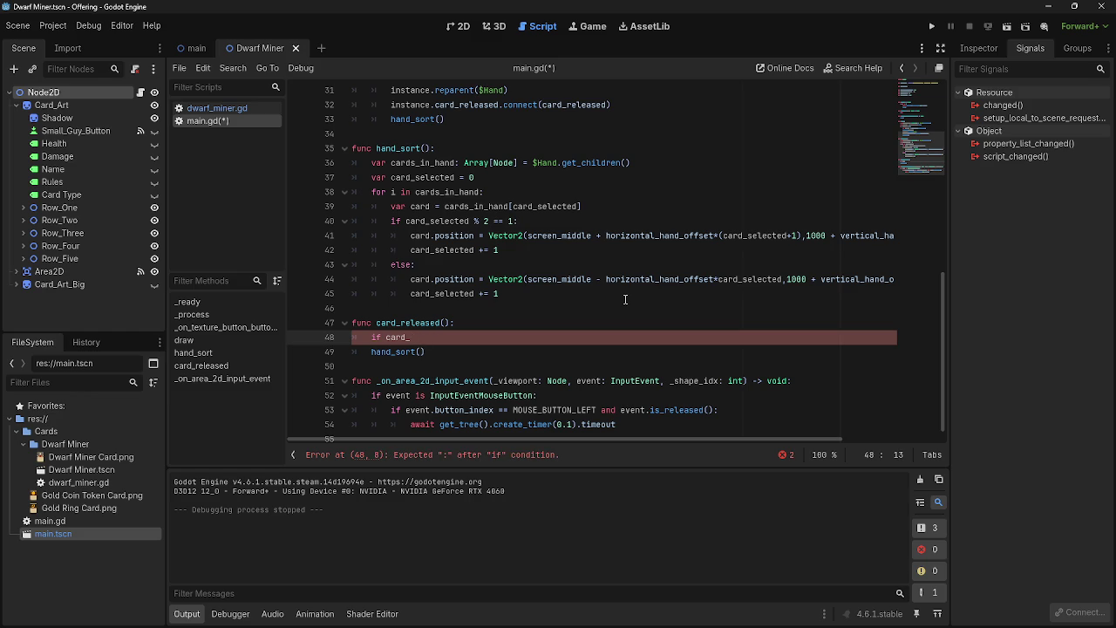
{"action": "type", "text": "playe"}
{"action": "key", "text": "BackSpace"}
{"action": "type", "text": "_attempt "}
{"action": "type", "text": "= true"}
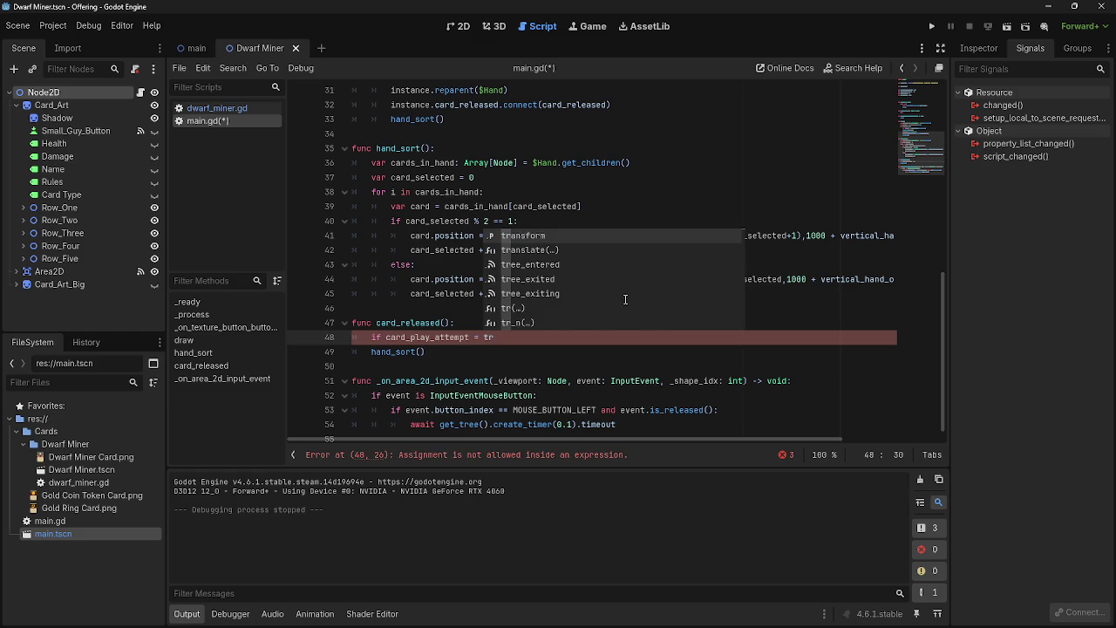
{"action": "key", "text": "BackSpace"}
{"action": "key", "text": "BackSpace"}
{"action": "key", "text": "BackSpace"}
{"action": "type", "text": "true"}
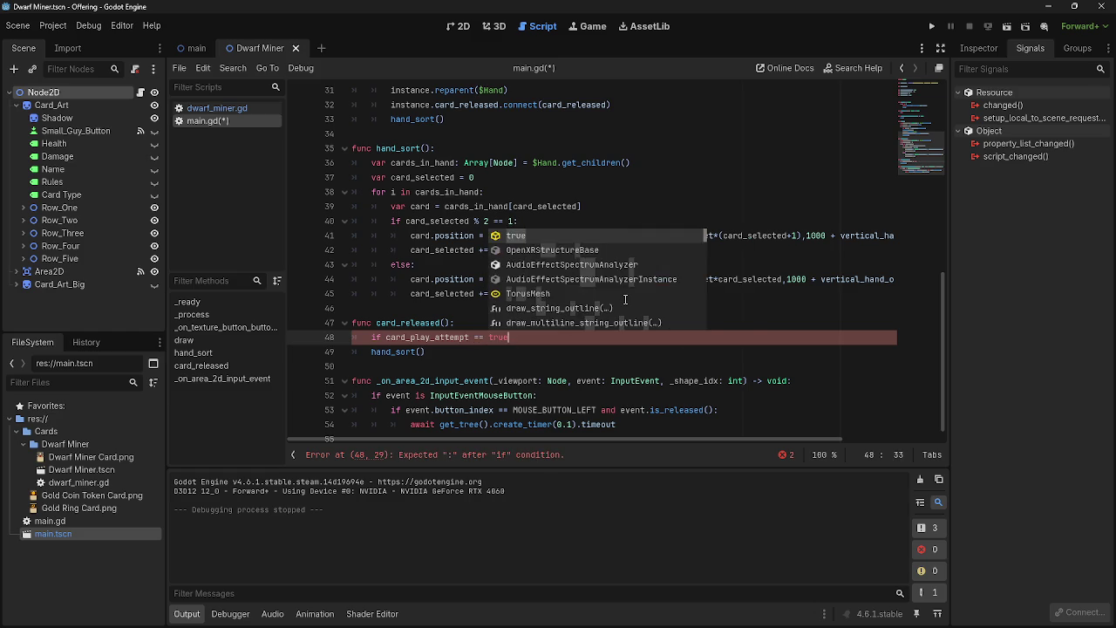
{"action": "type", "text": ";"}
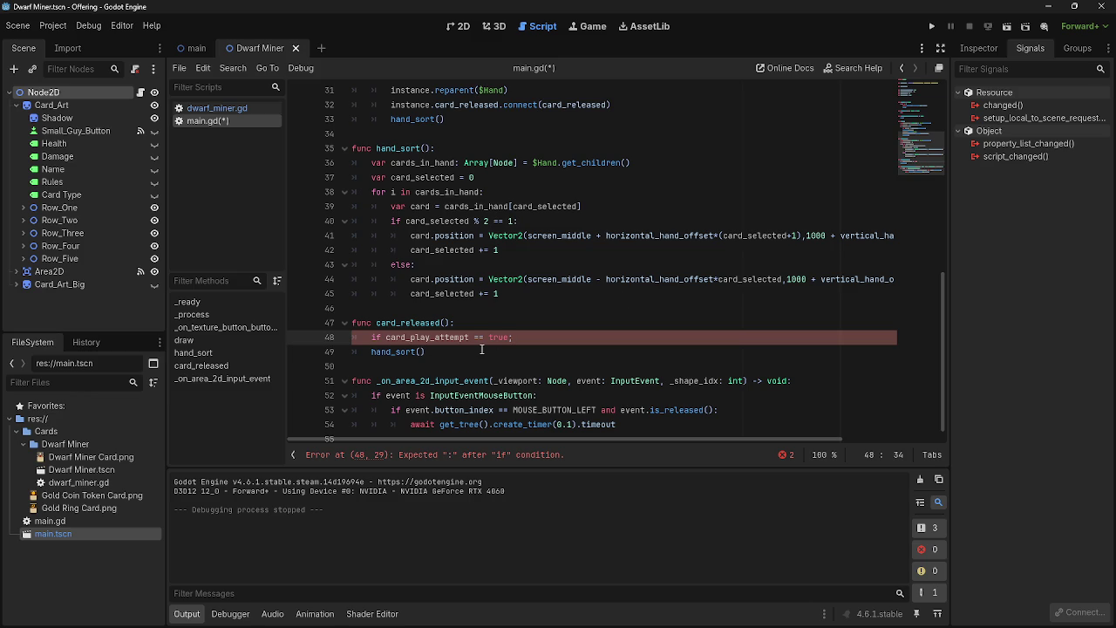
{"action": "key", "text": "BackSpace"}
{"action": "type", "text": ":"}
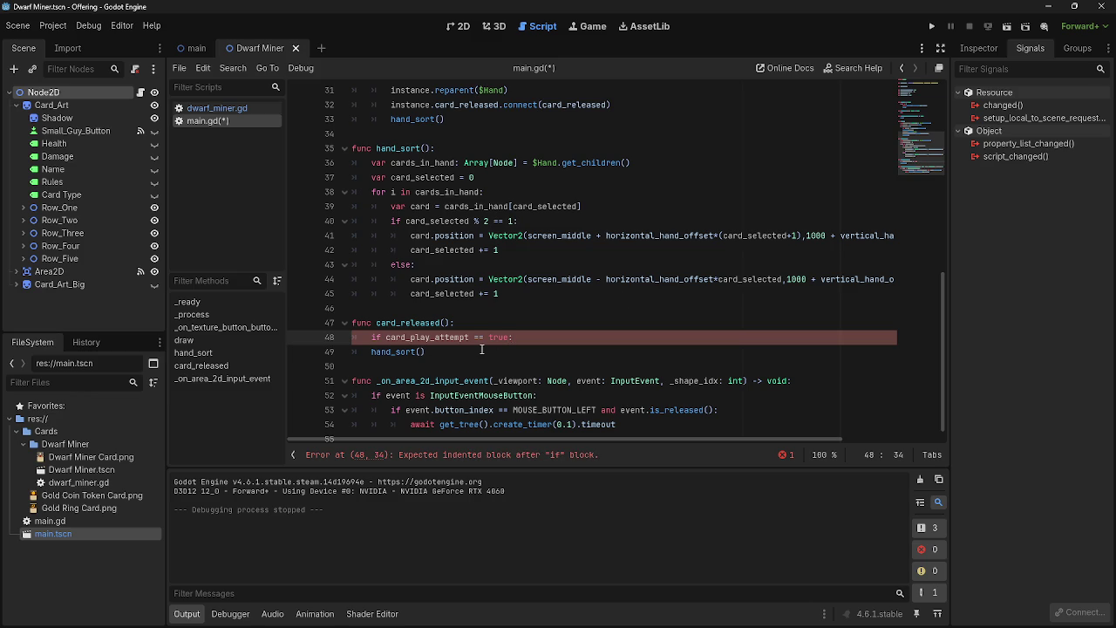
Indent hand_sort() under the new if and add a blank indented line above it
{"action": "key", "text": "Down"}
{"action": "key", "text": "Home"}
{"action": "key", "text": "Tab"}
{"action": "key", "text": "Return"}
{"action": "key", "text": "Up"}
{"action": "scroll", "coordinate": [612, 377], "scroll_direction": "down", "scroll_amount": 1}
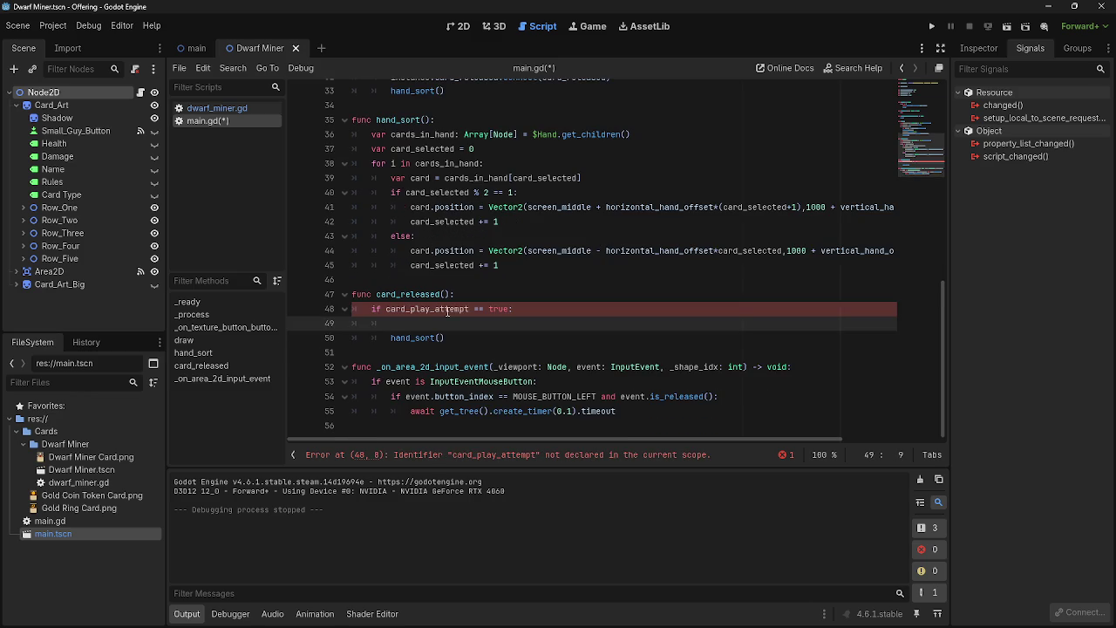
{"action": "left_click_drag", "start_coordinate": [469, 309], "coordinate": [386, 309]}
{"action": "key", "text": "ctrl+c"}
Declare 'var card_play_attempt' on a new line below the card_dropped declaration
{"action": "scroll", "coordinate": [612, 384], "scroll_direction": "up", "scroll_amount": 10}
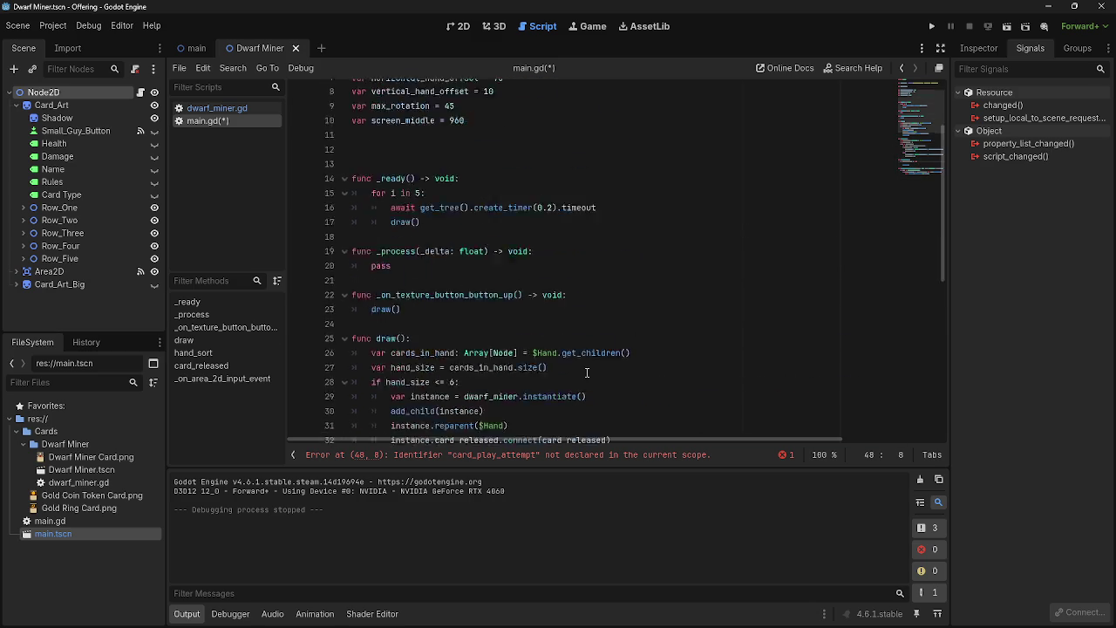
{"action": "left_click", "coordinate": [464, 148]}
{"action": "key", "text": "Return"}
{"action": "key", "text": "ctrl+v"}
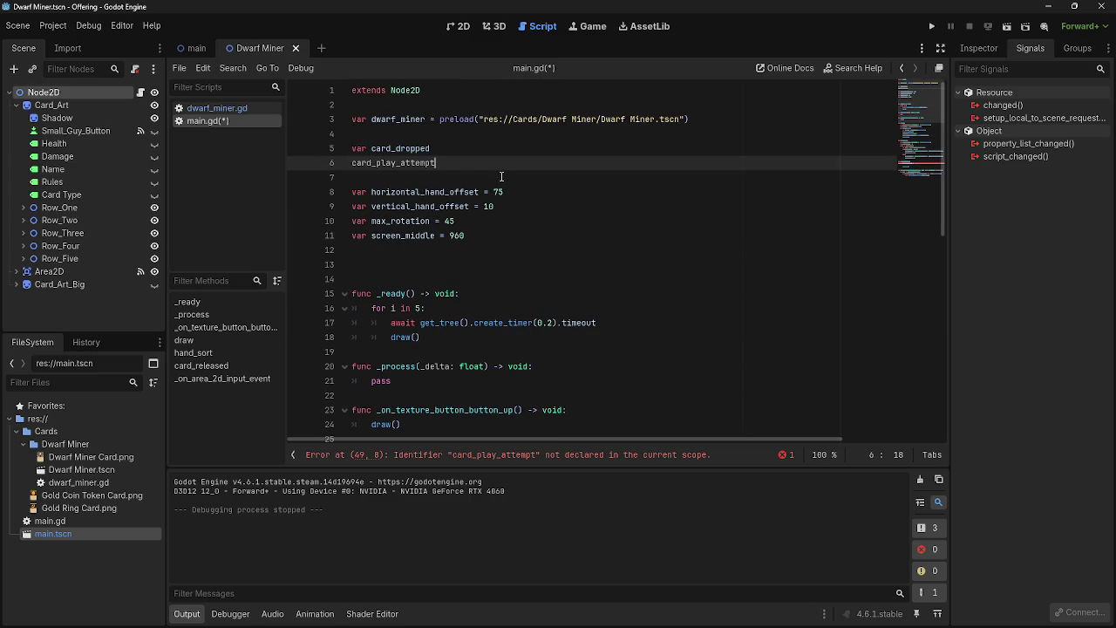
{"action": "left_click", "coordinate": [351, 162]}
{"action": "type", "text": "var"}
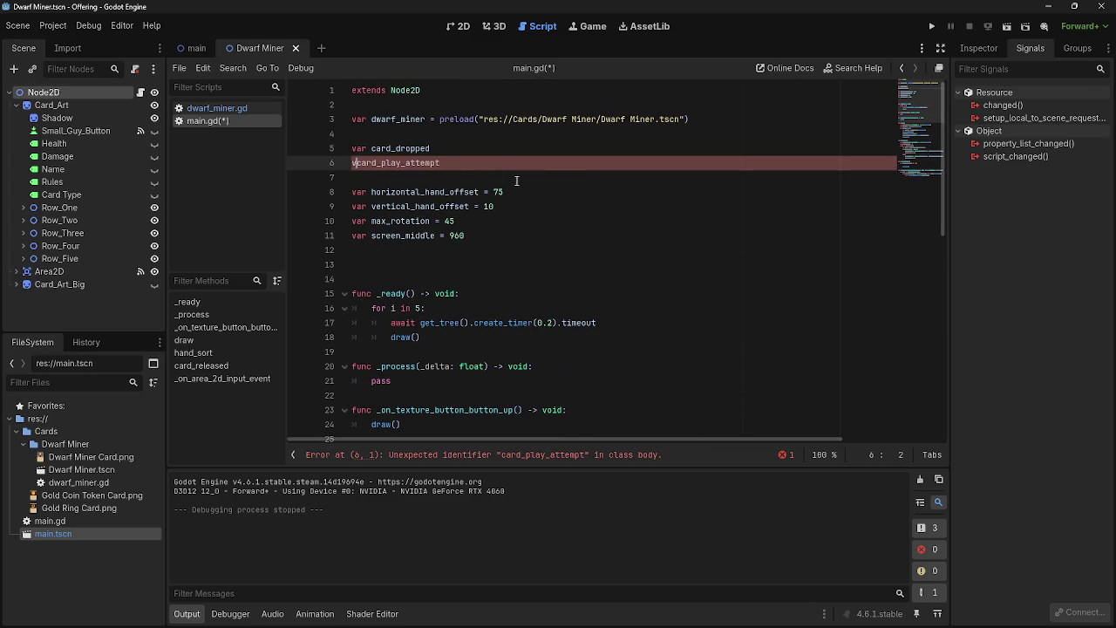
Copy the 'await get_tree().create_timer(0.1).timeout' line from the mouse-release handler
{"action": "scroll", "coordinate": [642, 426], "scroll_direction": "down", "scroll_amount": 10}
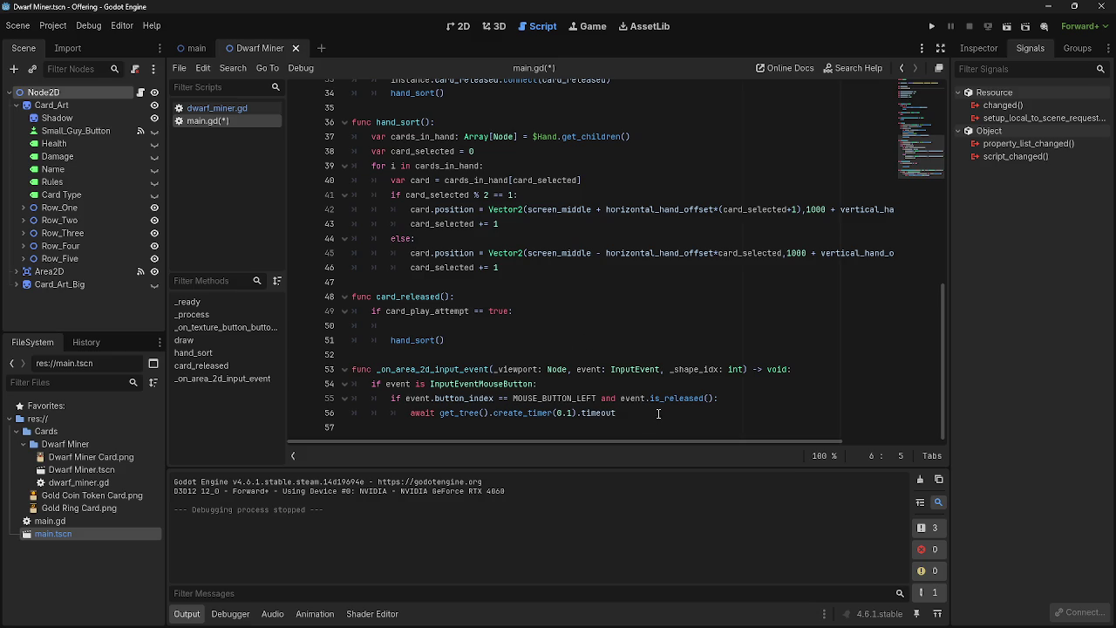
{"action": "left_click", "coordinate": [658, 414]}
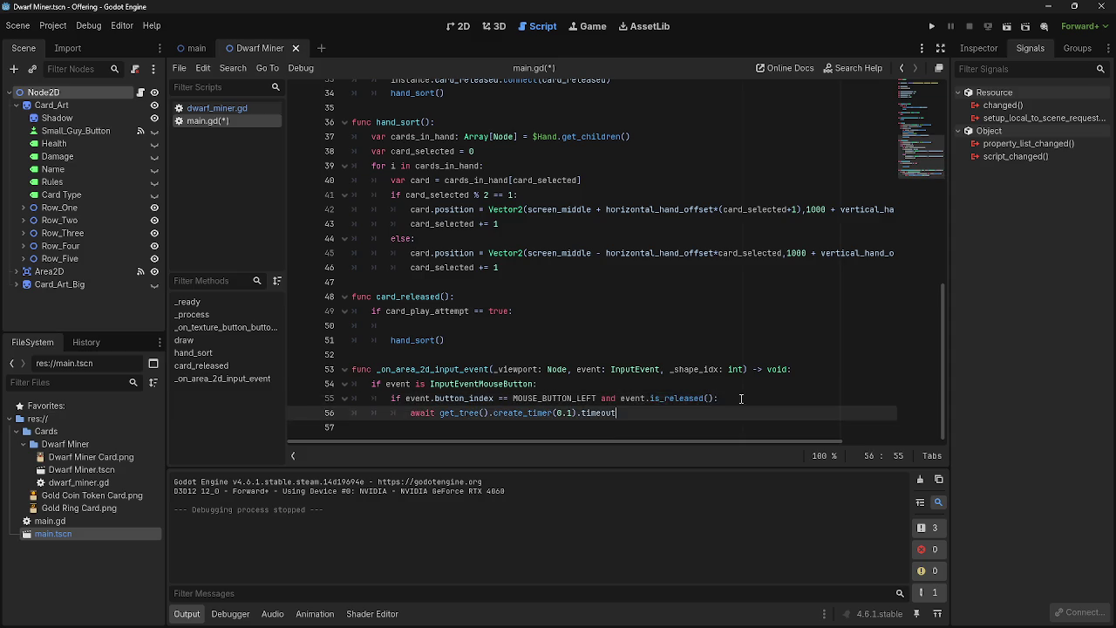
{"action": "left_click", "coordinate": [736, 403]}
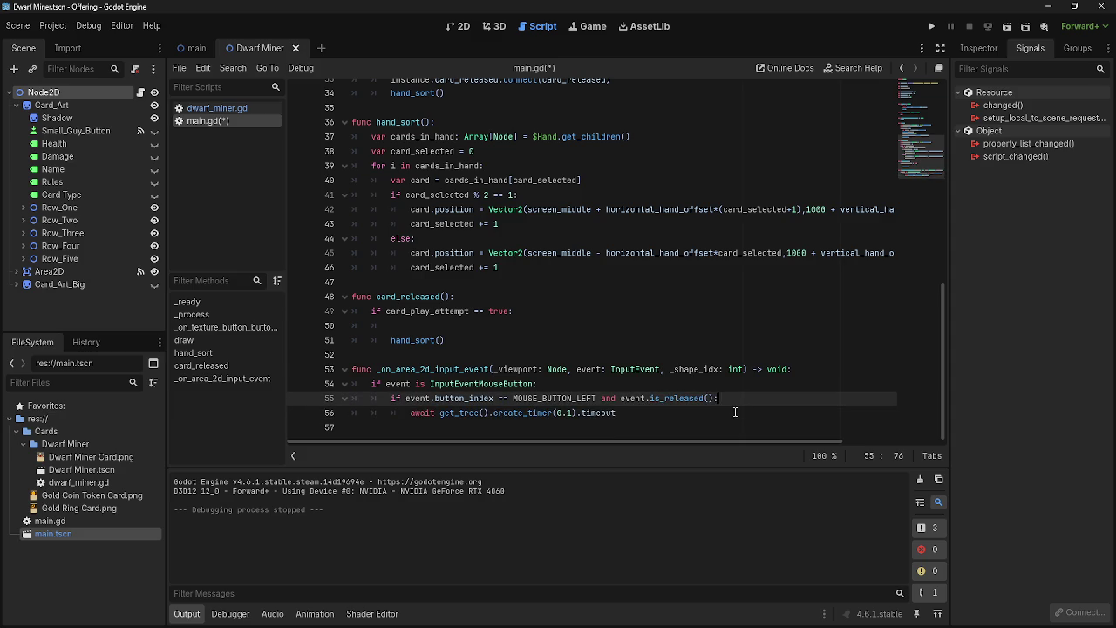
{"action": "left_click", "coordinate": [734, 417]}
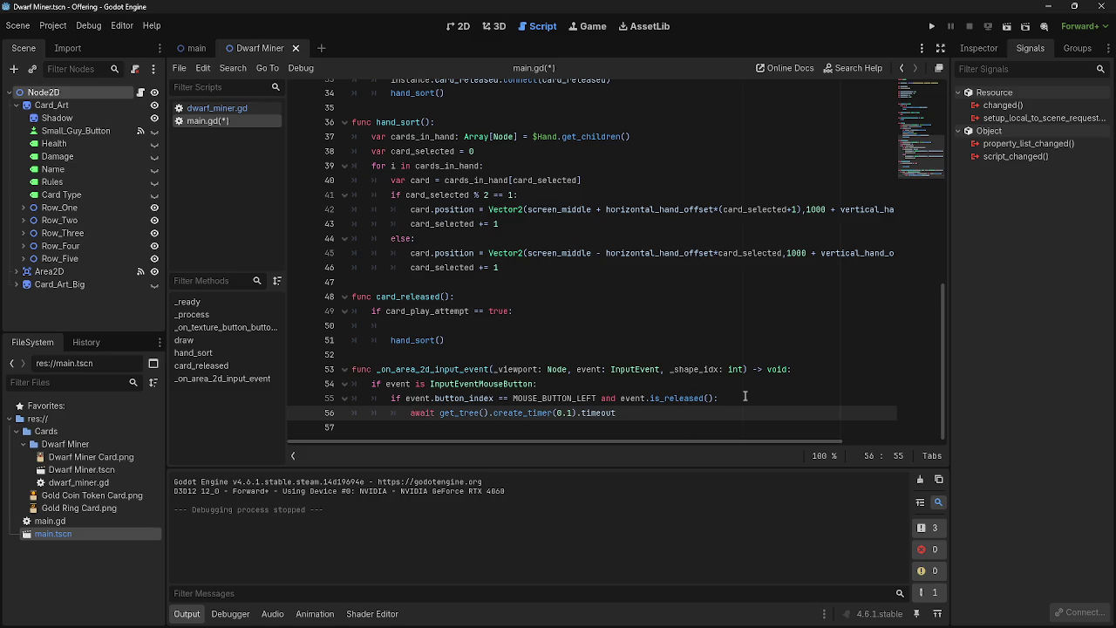
{"action": "left_click", "coordinate": [558, 325]}
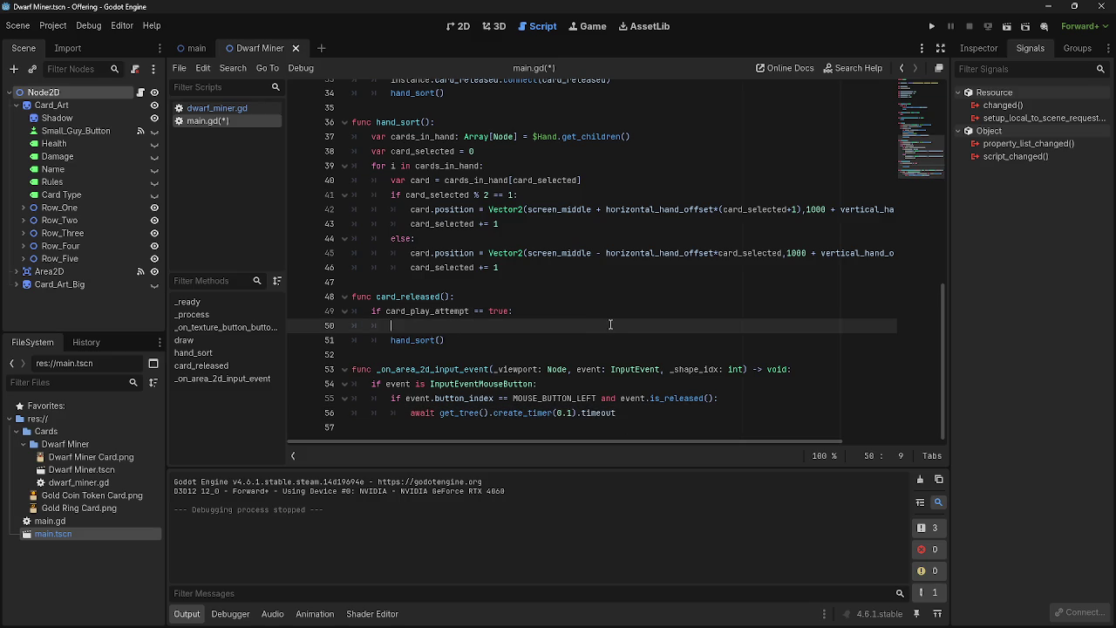
{"action": "left_click", "coordinate": [783, 401]}
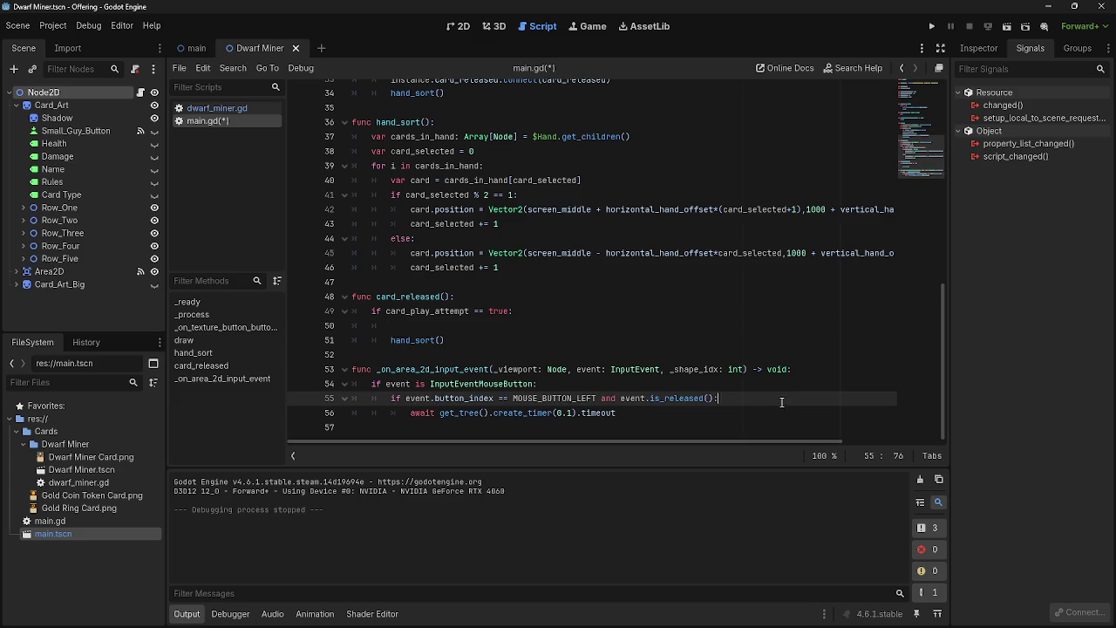
{"action": "left_click_drag", "start_coordinate": [623, 418], "coordinate": [404, 413]}
{"action": "key", "text": "ctrl+c"}
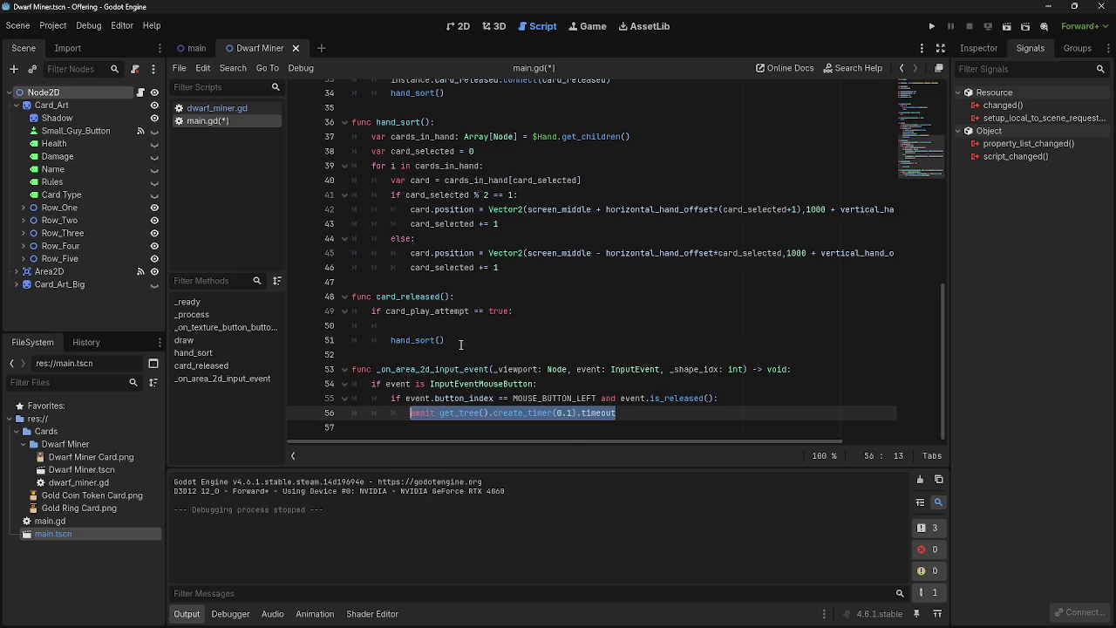
Paste the timer wait into card_released and replace the original line 56 with 'card_play_attempt = true'
{"action": "left_click", "coordinate": [468, 328]}
{"action": "key", "text": "ctrl+v"}
{"action": "left_click_drag", "start_coordinate": [617, 412], "coordinate": [413, 412]}
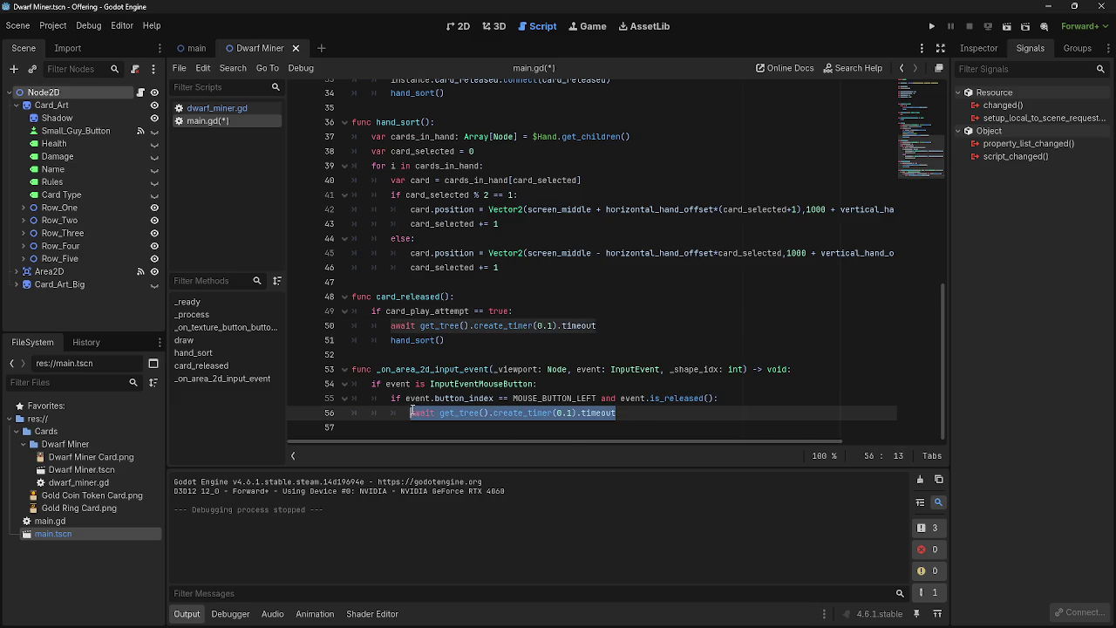
{"action": "key", "text": "BackSpace"}
{"action": "type", "text": "card"}
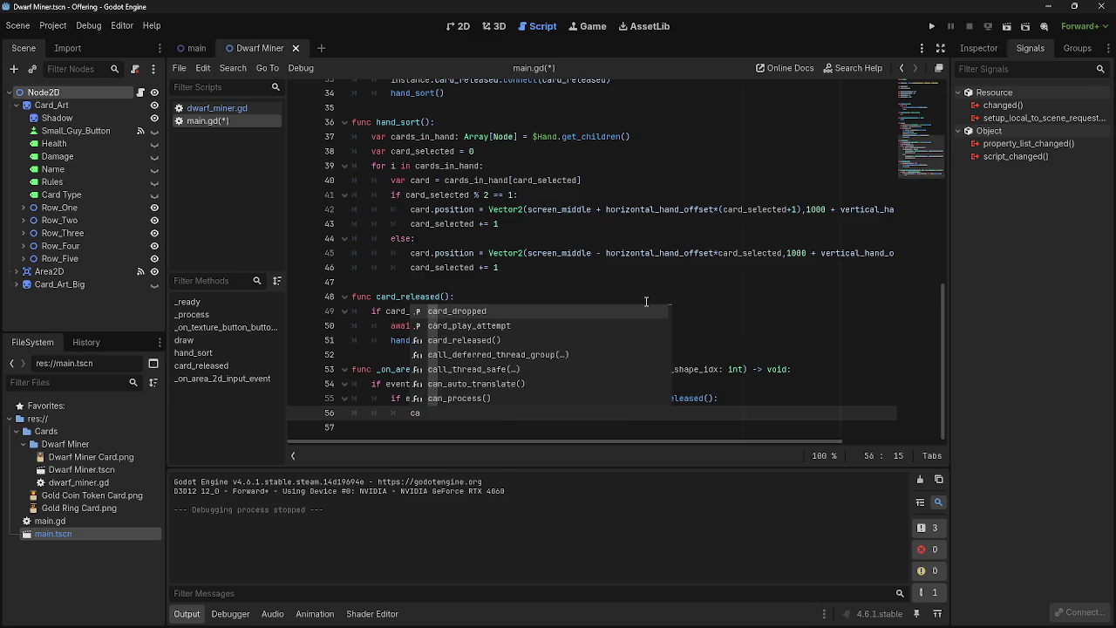
{"action": "key", "text": "Down"}
{"action": "key", "text": "Return"}
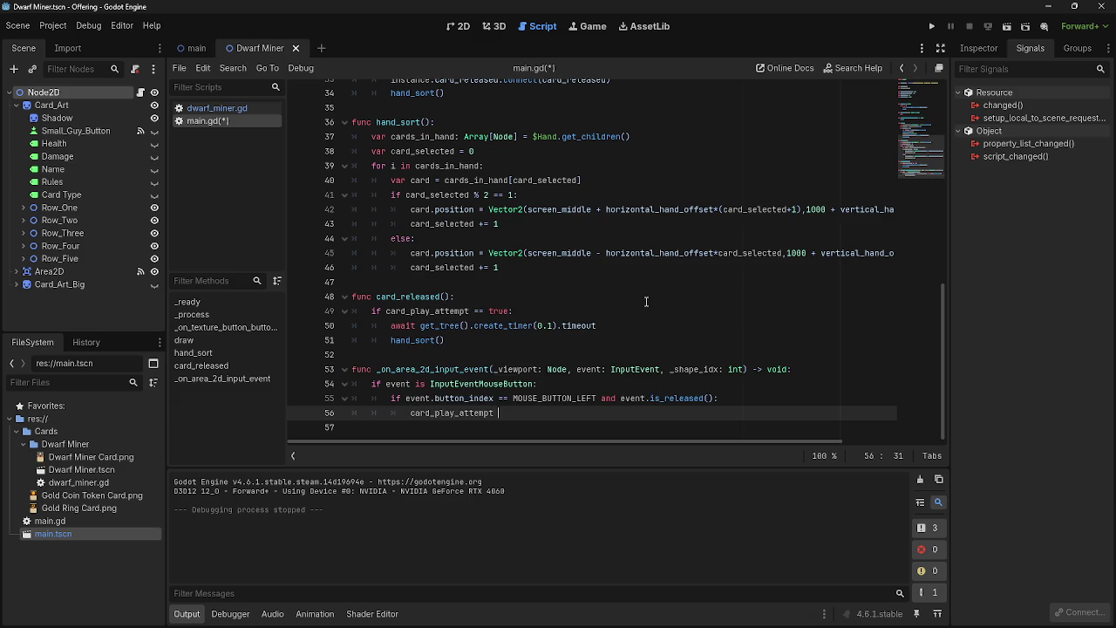
{"action": "type", "text": "= true"}
Add a new line after the await and dedent hand_sort() out of the if block
{"action": "left_click", "coordinate": [374, 312]}
{"action": "left_click_drag", "start_coordinate": [391, 325], "coordinate": [409, 326]}
{"action": "triple_click", "coordinate": [463, 326]}
{"action": "left_click", "coordinate": [510, 340]}
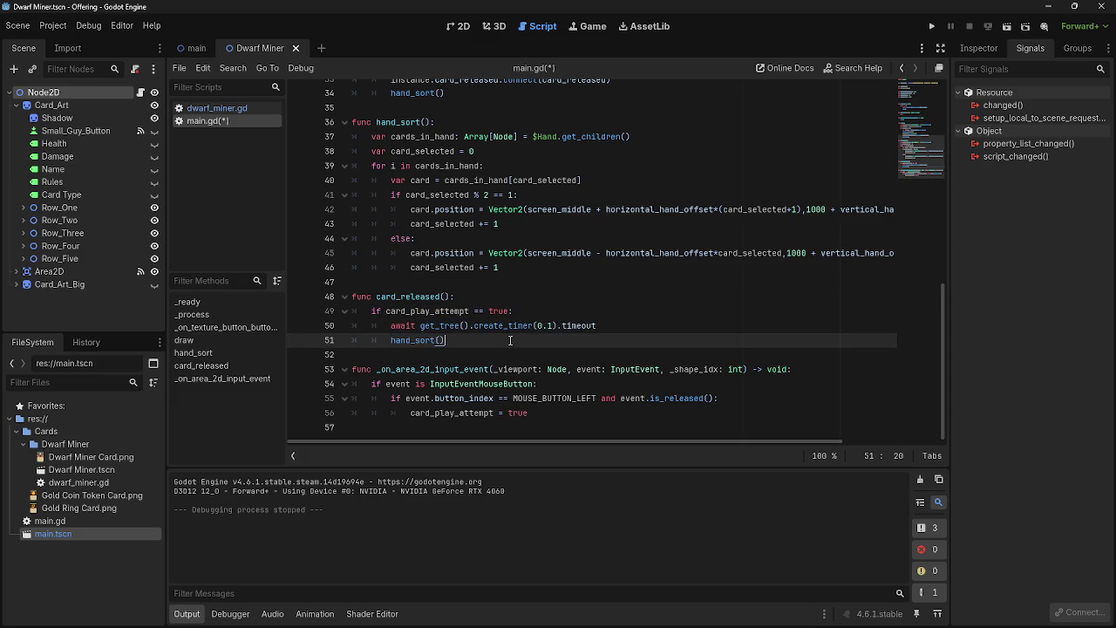
{"action": "left_click", "coordinate": [611, 325]}
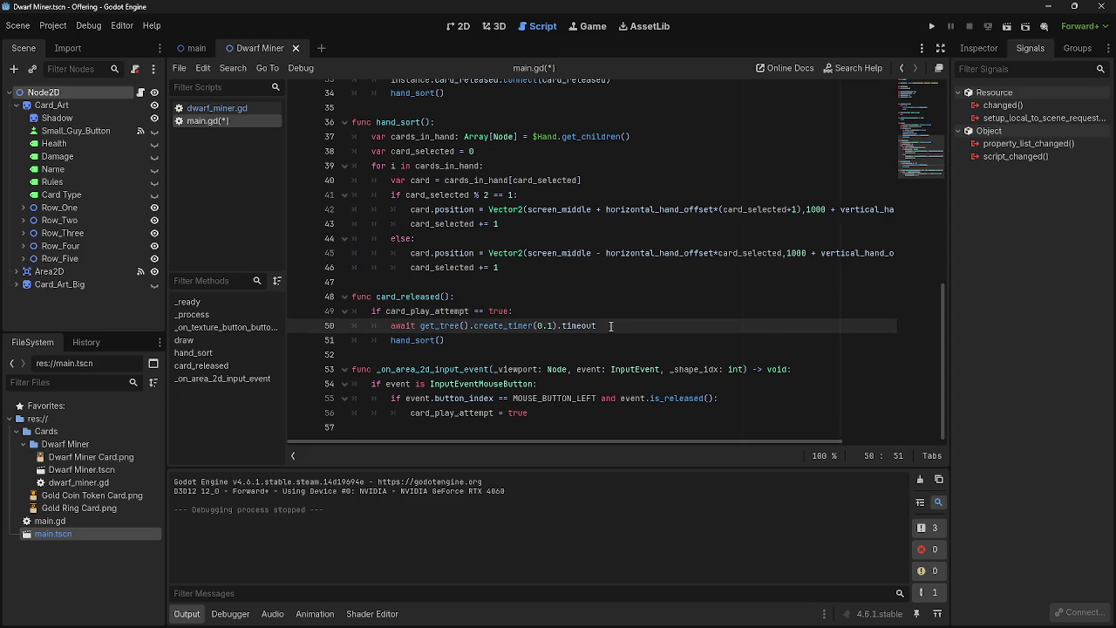
{"action": "key", "text": "Return"}
{"action": "left_click_drag", "start_coordinate": [446, 355], "coordinate": [370, 355]}
{"action": "key", "text": "shift+Tab"}
{"action": "left_click", "coordinate": [449, 340]}
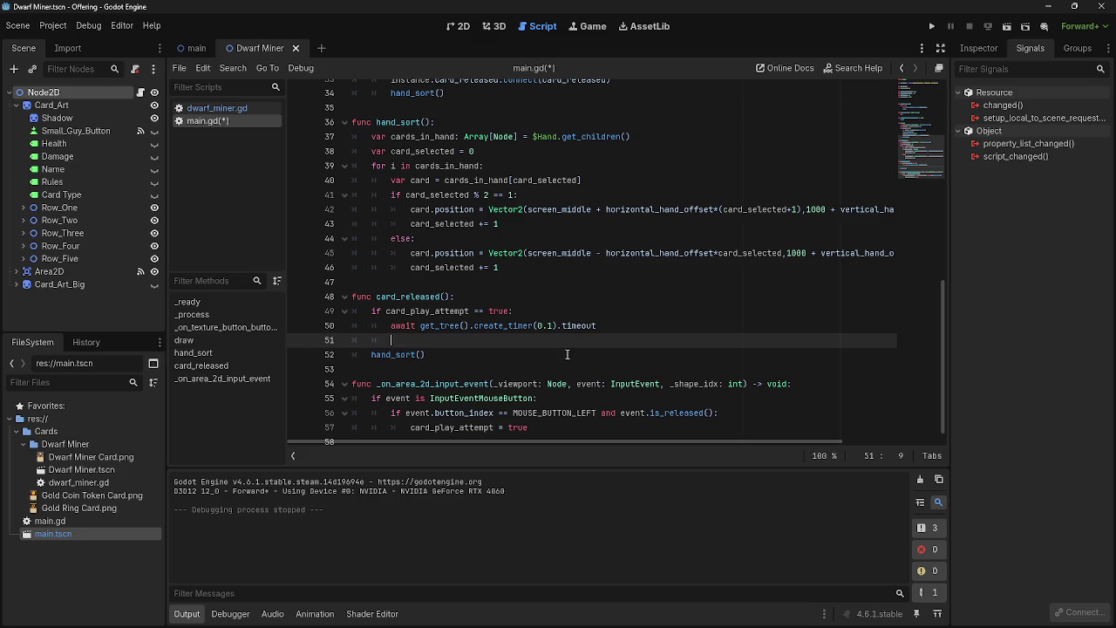
{"action": "scroll", "coordinate": [436, 322], "scroll_direction": "down", "scroll_amount": 1}
{"action": "left_click", "coordinate": [444, 281]}
Review the mouse-release handler, the card_play_attempt check and the 'card_play_attempt = true' line
{"action": "left_click", "coordinate": [445, 282]}
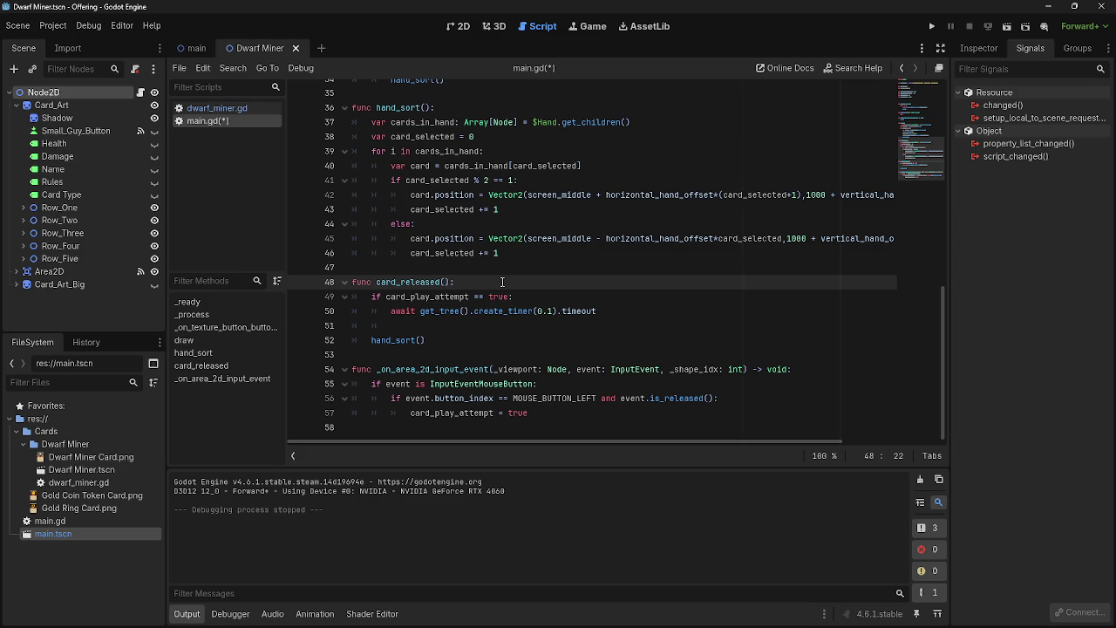
{"action": "left_click", "coordinate": [521, 297]}
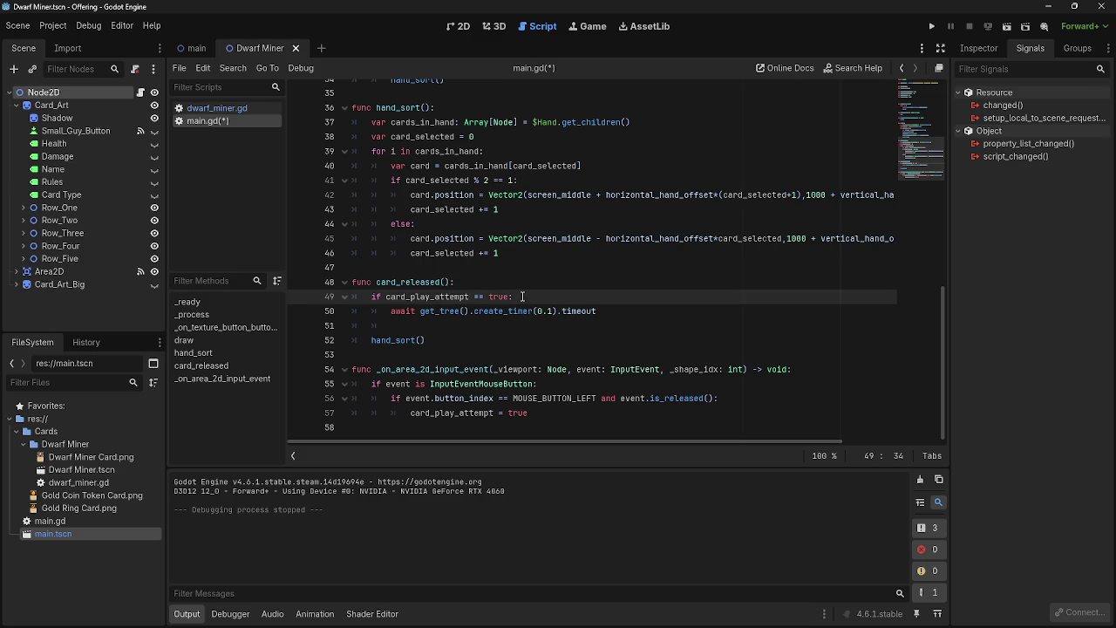
{"action": "mouse_move", "coordinate": [386, 369]}
{"action": "left_mouse_down"}
{"action": "mouse_move", "coordinate": [497, 370]}
{"action": "mouse_move", "coordinate": [637, 415]}
{"action": "left_mouse_up"}
{"action": "left_click", "coordinate": [580, 415]}
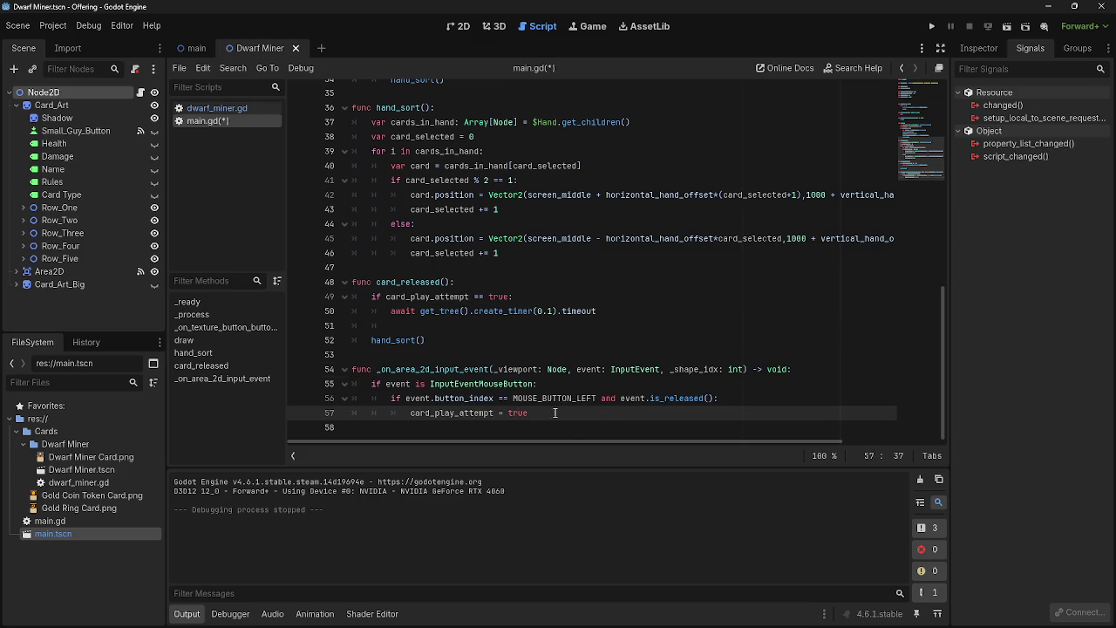
{"action": "left_click", "coordinate": [476, 325]}
{"action": "left_click_drag", "start_coordinate": [375, 297], "coordinate": [563, 301]}
{"action": "left_click", "coordinate": [563, 301]}
{"action": "left_click_drag", "start_coordinate": [352, 370], "coordinate": [538, 385]}
{"action": "left_click", "coordinate": [537, 385]}
{"action": "left_click_drag", "start_coordinate": [422, 418], "coordinate": [529, 416]}
{"action": "left_click", "coordinate": [558, 420]}
Re-examine the card_play_attempt check and put the caret at the start of the await line
{"action": "left_click_drag", "start_coordinate": [372, 297], "coordinate": [538, 298]}
{"action": "left_click", "coordinate": [539, 298]}
{"action": "left_click_drag", "start_coordinate": [372, 297], "coordinate": [540, 297]}
{"action": "left_click", "coordinate": [546, 298]}
{"action": "left_click_drag", "start_coordinate": [373, 297], "coordinate": [564, 296]}
{"action": "left_click", "coordinate": [566, 296]}
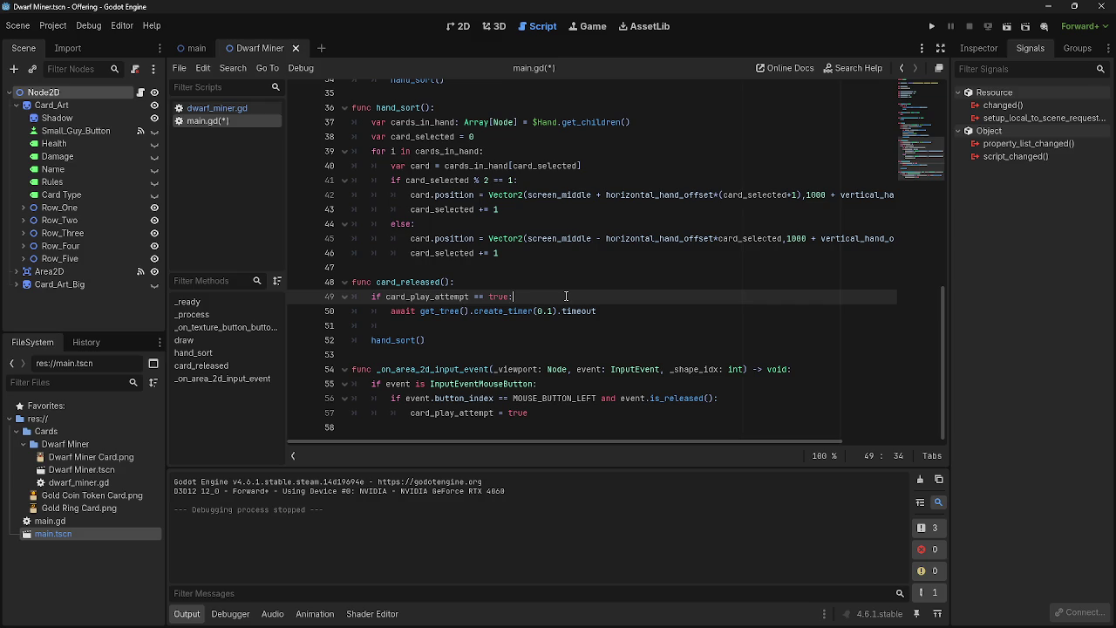
{"action": "left_click_drag", "start_coordinate": [373, 297], "coordinate": [515, 298]}
{"action": "left_click", "coordinate": [545, 298]}
{"action": "key", "text": "Down"}
{"action": "key", "text": "Home"}
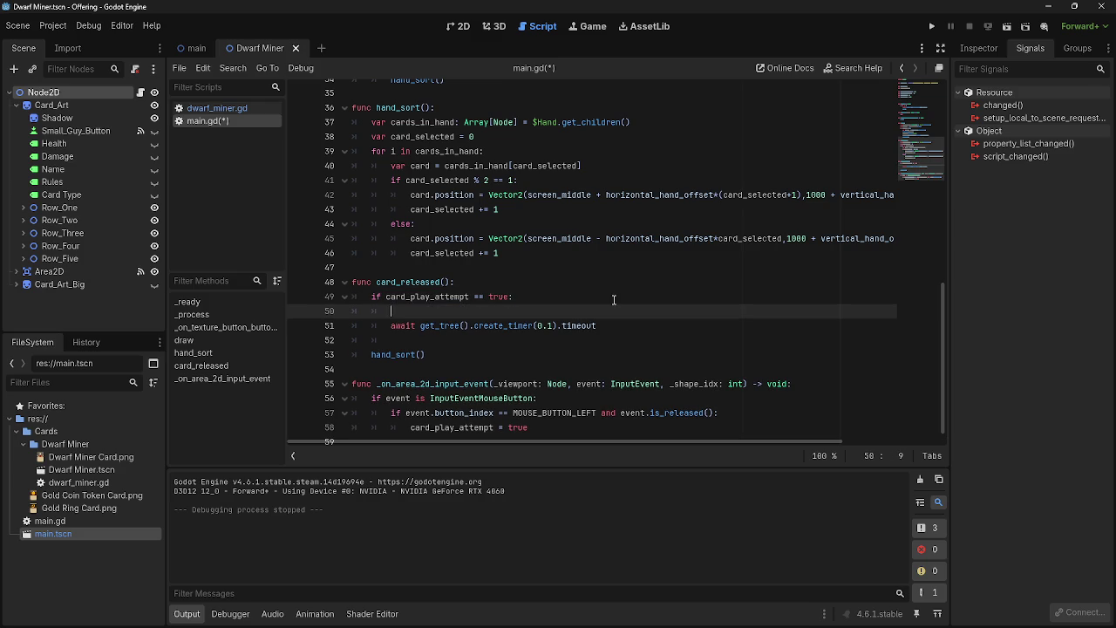
{"action": "key", "text": "Return"}
{"action": "key", "text": "End"}
{"action": "key", "text": "Delete"}
{"action": "scroll", "coordinate": [554, 347], "scroll_direction": "up", "scroll_amount": 3}
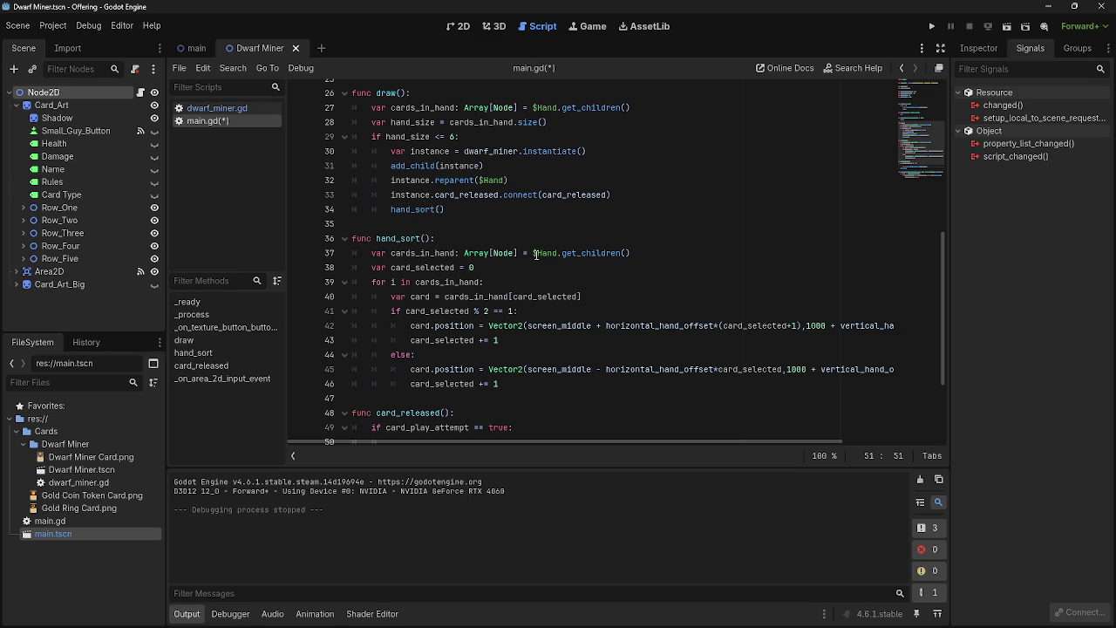
{"action": "scroll", "coordinate": [533, 252], "scroll_direction": "down", "scroll_amount": 2}
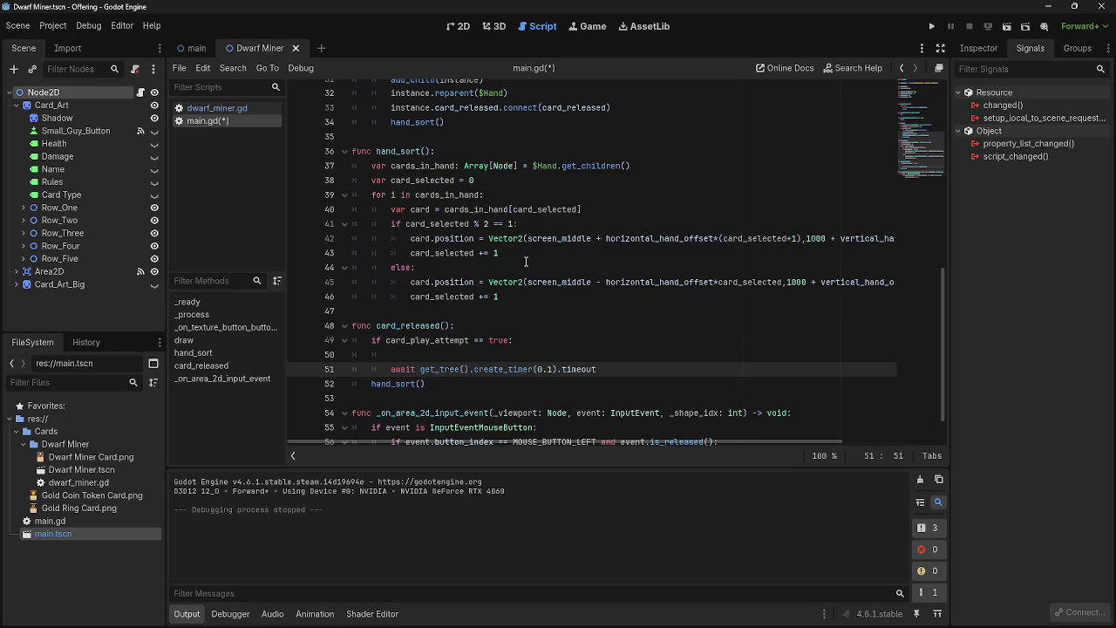
{"action": "scroll", "coordinate": [447, 330], "scroll_direction": "up", "scroll_amount": 4}
{"action": "scroll", "coordinate": [447, 330], "scroll_direction": "down", "scroll_amount": 5}
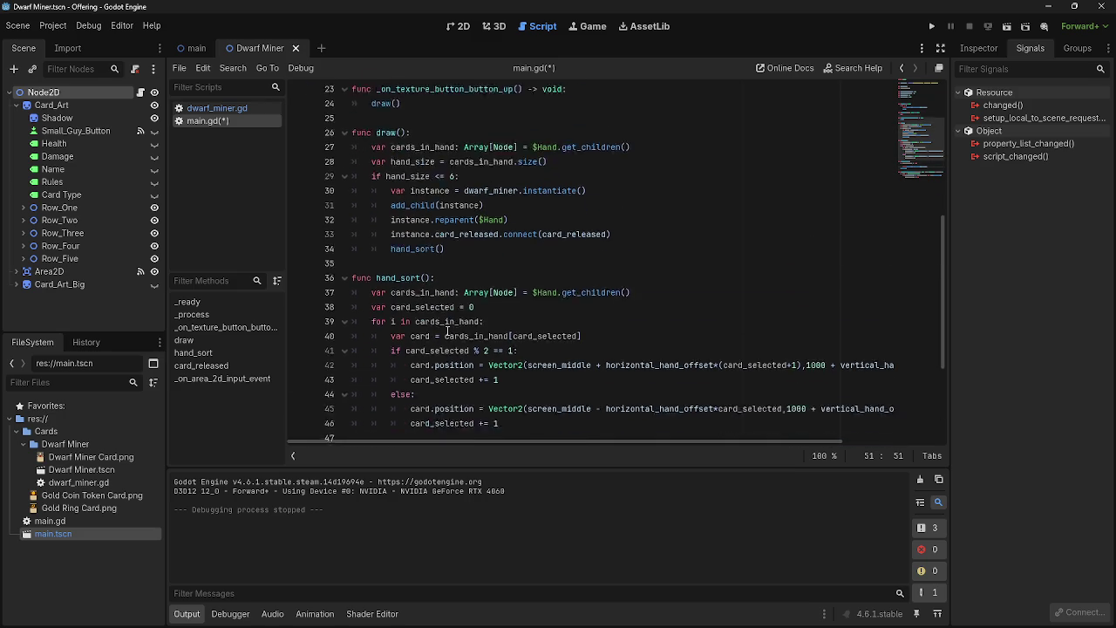
{"action": "left_click", "coordinate": [446, 282]}
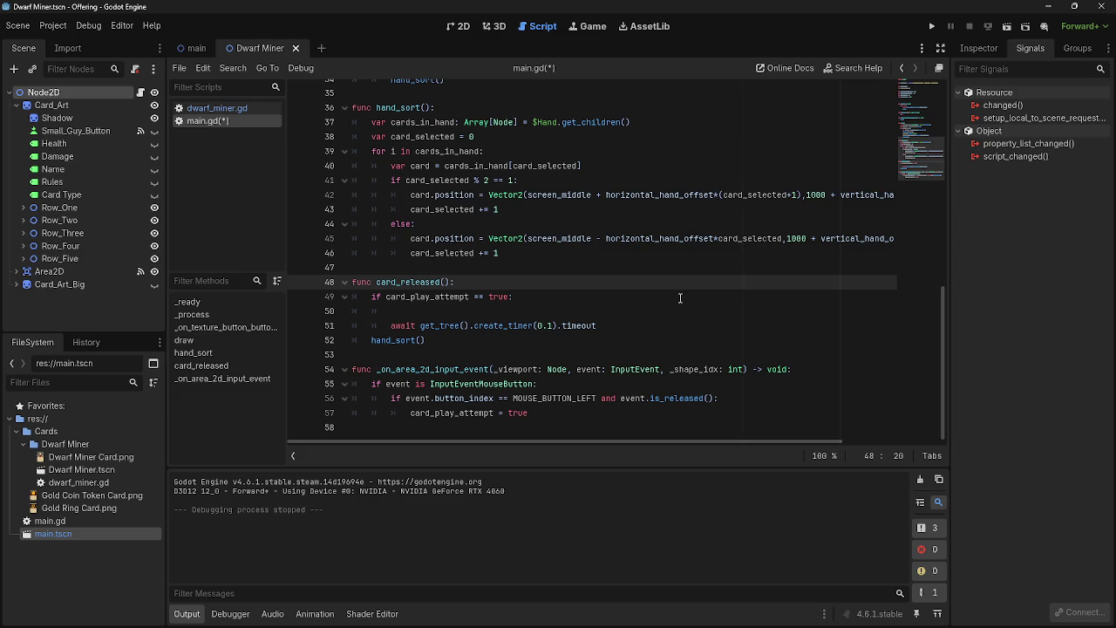
{"action": "left_click", "coordinate": [403, 282]}
{"action": "mouse_move", "coordinate": [376, 282]}
{"action": "left_mouse_down"}
{"action": "mouse_move", "coordinate": [453, 281]}
{"action": "mouse_move", "coordinate": [405, 281]}
{"action": "left_mouse_up"}
{"action": "double_click", "coordinate": [384, 283]}
{"action": "left_click", "coordinate": [454, 282]}
{"action": "key", "text": "Up"}
{"action": "left_click", "coordinate": [519, 311]}
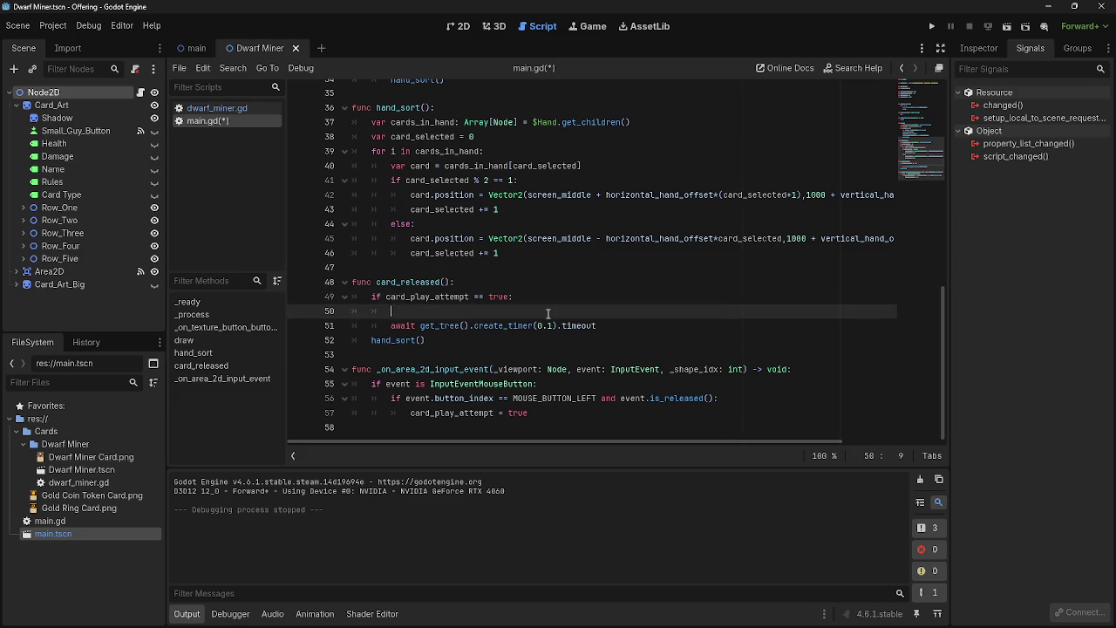
{"action": "left_click", "coordinate": [549, 298]}
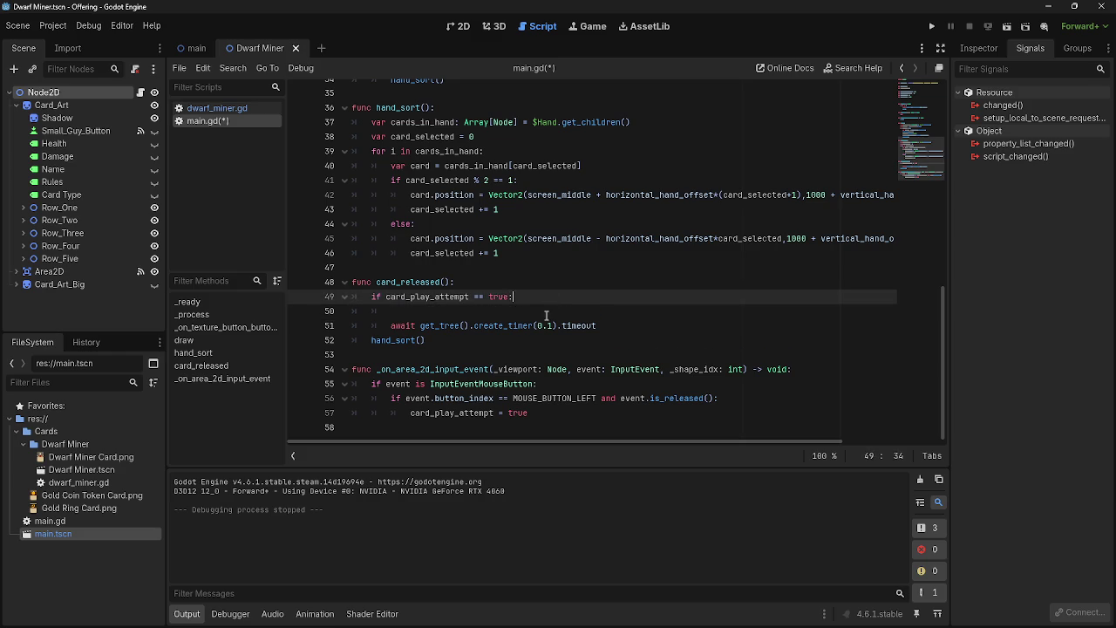
{"action": "key", "text": "Up"}
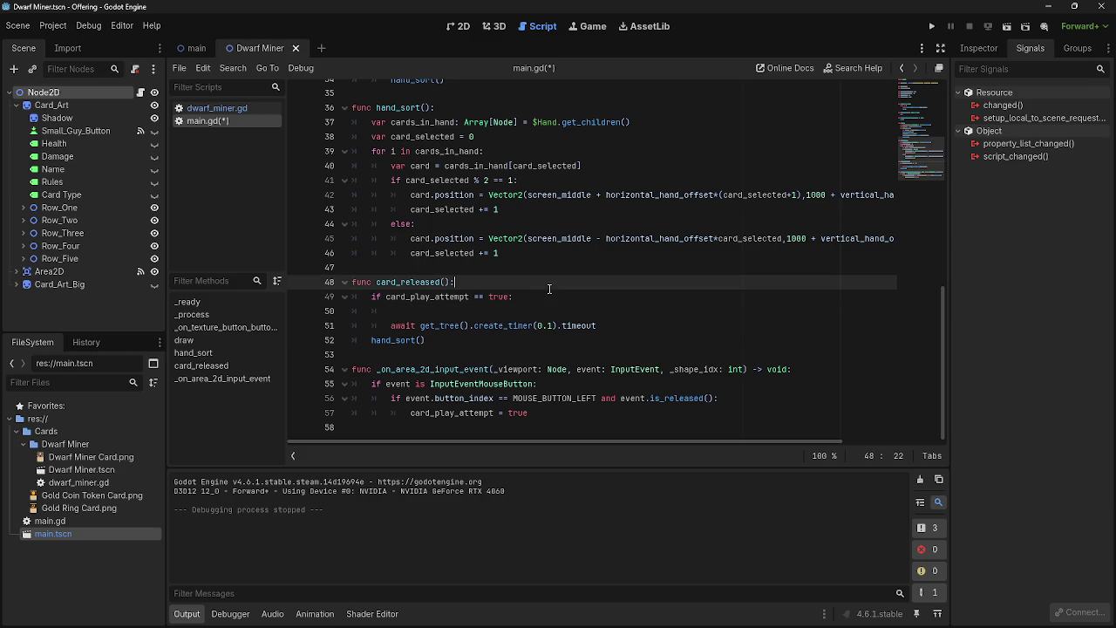
{"action": "left_click", "coordinate": [541, 296]}
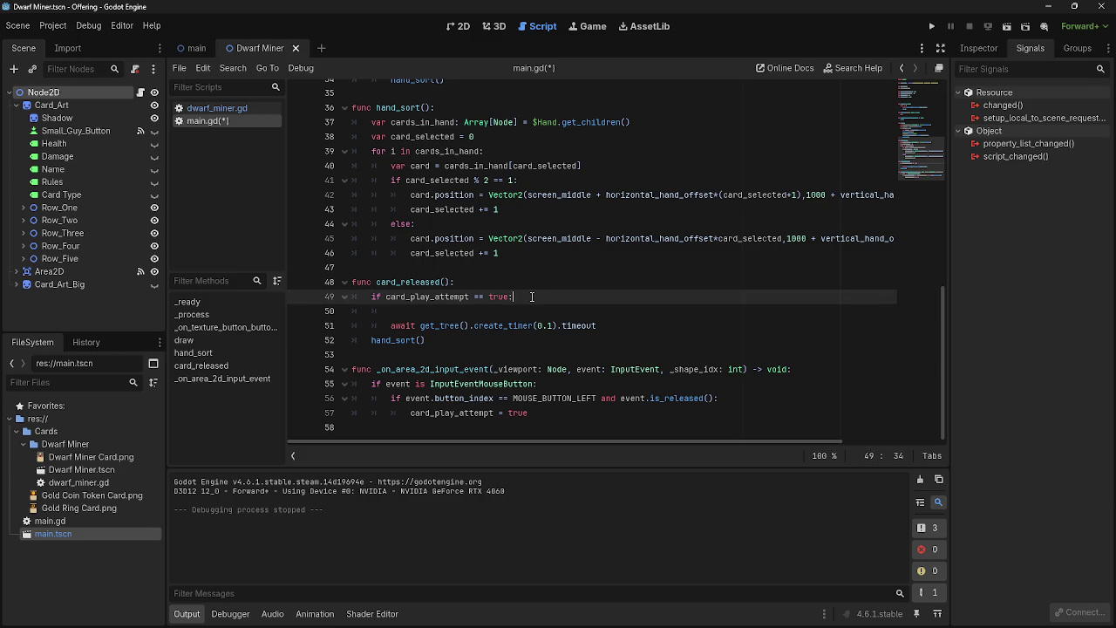
{"action": "left_click", "coordinate": [367, 296]}
{"action": "left_click", "coordinate": [353, 295]}
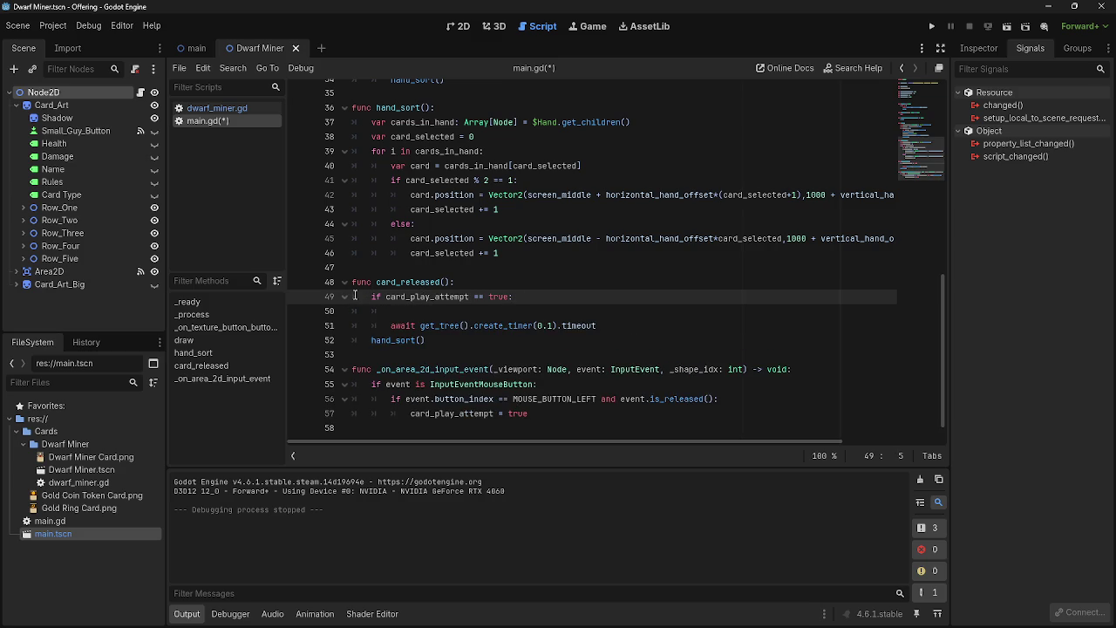
{"action": "left_click", "coordinate": [575, 311]}
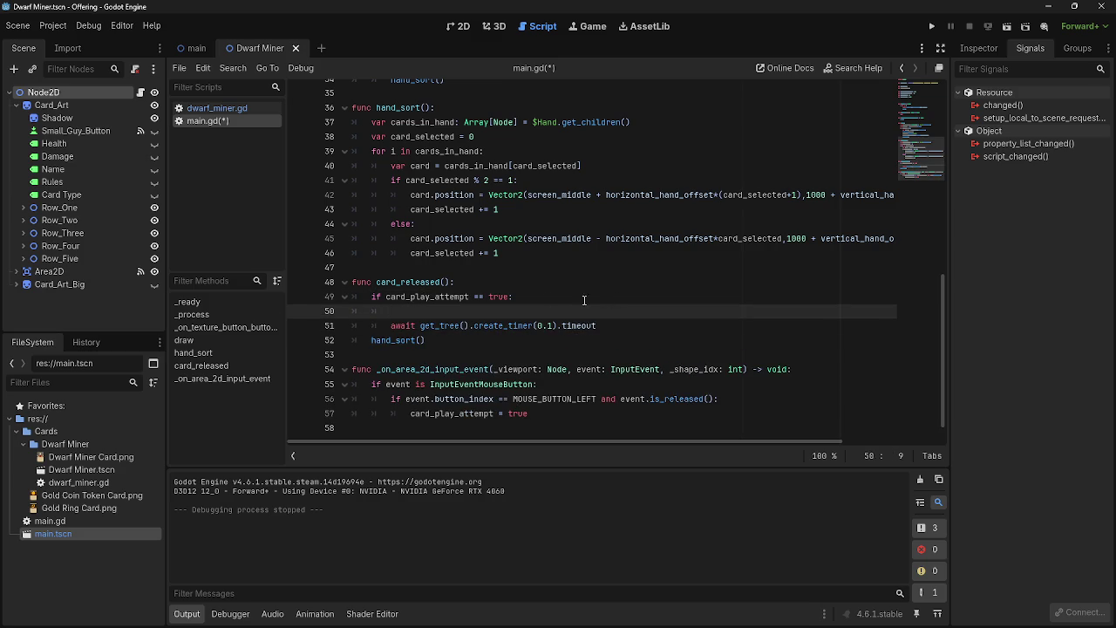
{"action": "left_click", "coordinate": [593, 298]}
{"action": "left_click_drag", "start_coordinate": [540, 411], "coordinate": [408, 413]}
{"action": "left_click", "coordinate": [566, 417]}
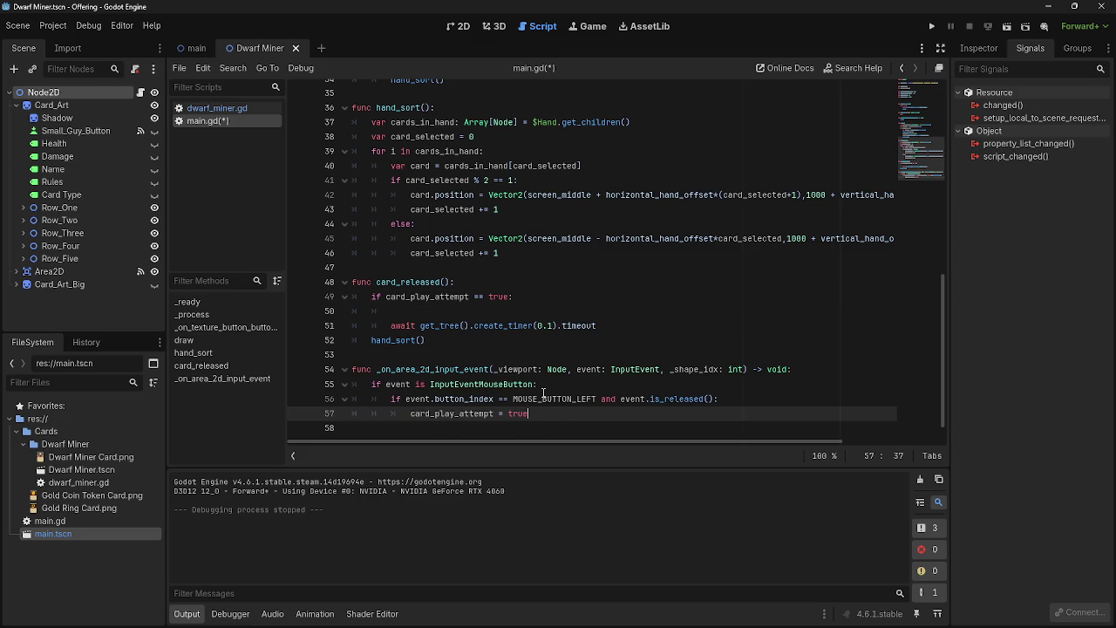
{"action": "left_click", "coordinate": [544, 310]}
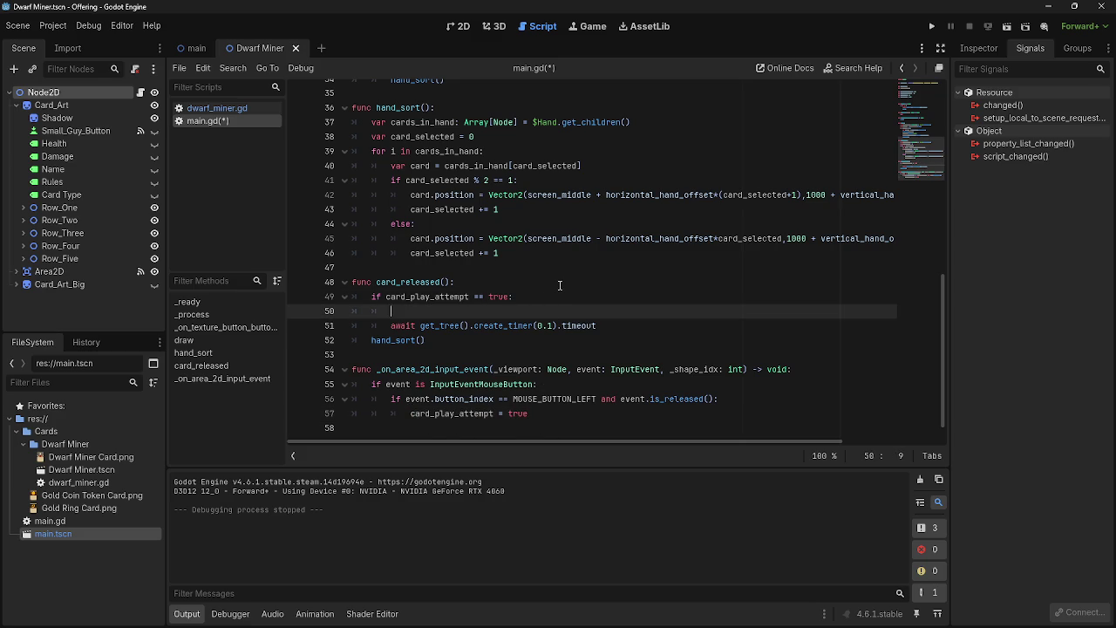
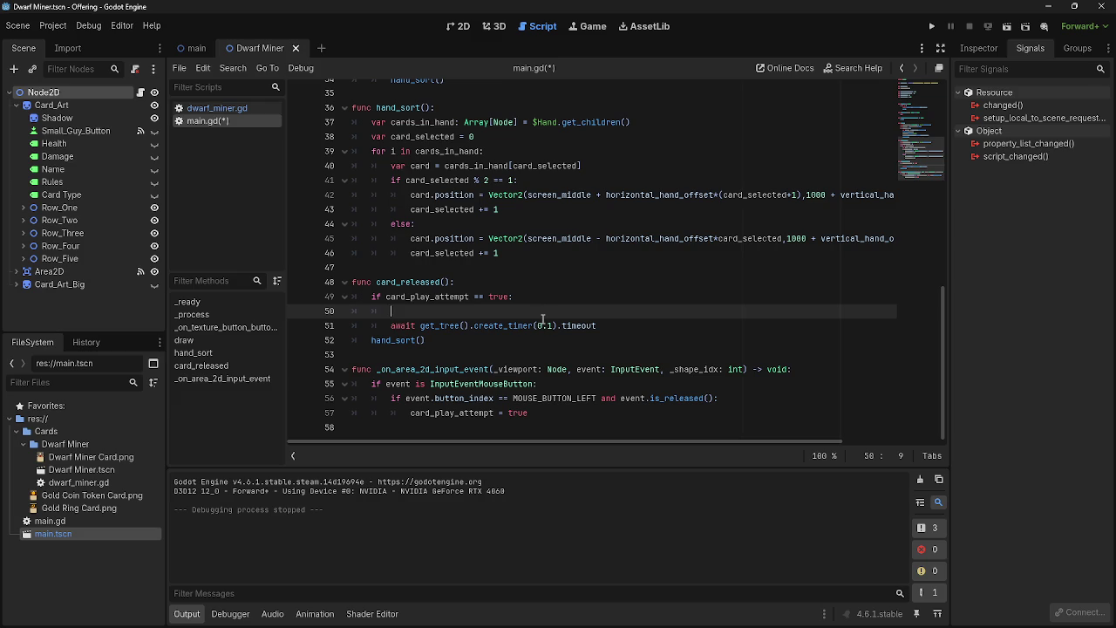
Place the cursor on the empty line 50 after the card_play_attempt check in main.gd
{"action": "left_click", "coordinate": [523, 298]}
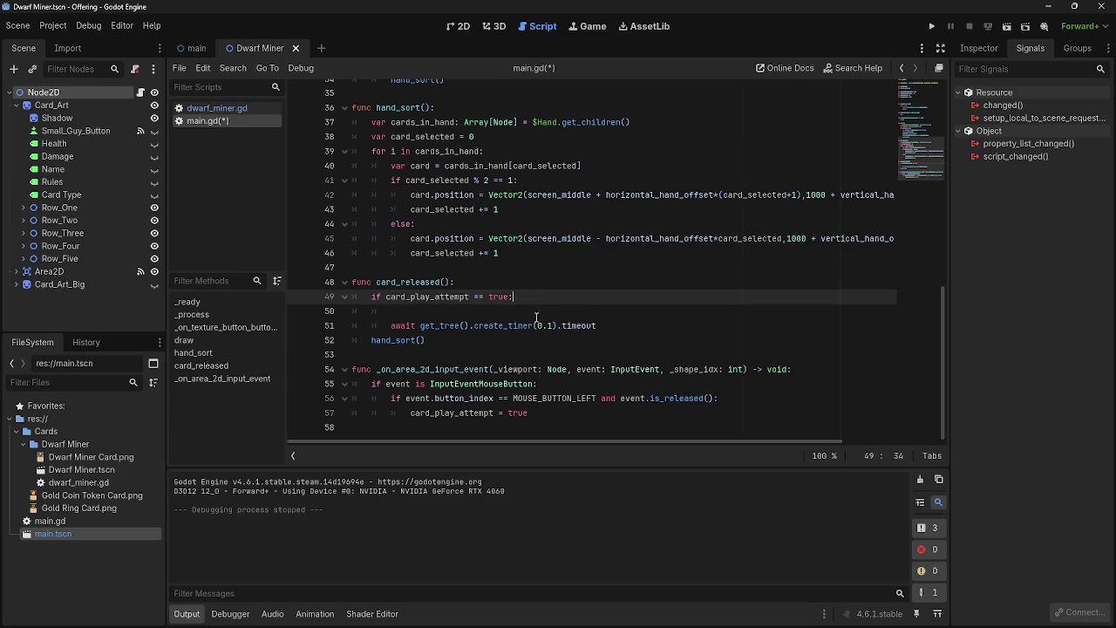
{"action": "key", "text": "Down"}
{"action": "key", "text": "Up"}
{"action": "key", "text": "Down"}
{"action": "key", "text": "Up"}
{"action": "key", "text": "Down"}
{"action": "key", "text": "Up"}
{"action": "key", "text": "Down"}
{"action": "key", "text": "Up"}
{"action": "key", "text": "Down"}
{"action": "key", "text": "Up"}
{"action": "key", "text": "Down"}
{"action": "key", "text": "Up"}
{"action": "key", "text": "Down"}
{"action": "key", "text": "Up"}
Run the game, drag and release several Dwarf Miner cards, then stop it and return to line 50
{"action": "left_click", "coordinate": [933, 27]}
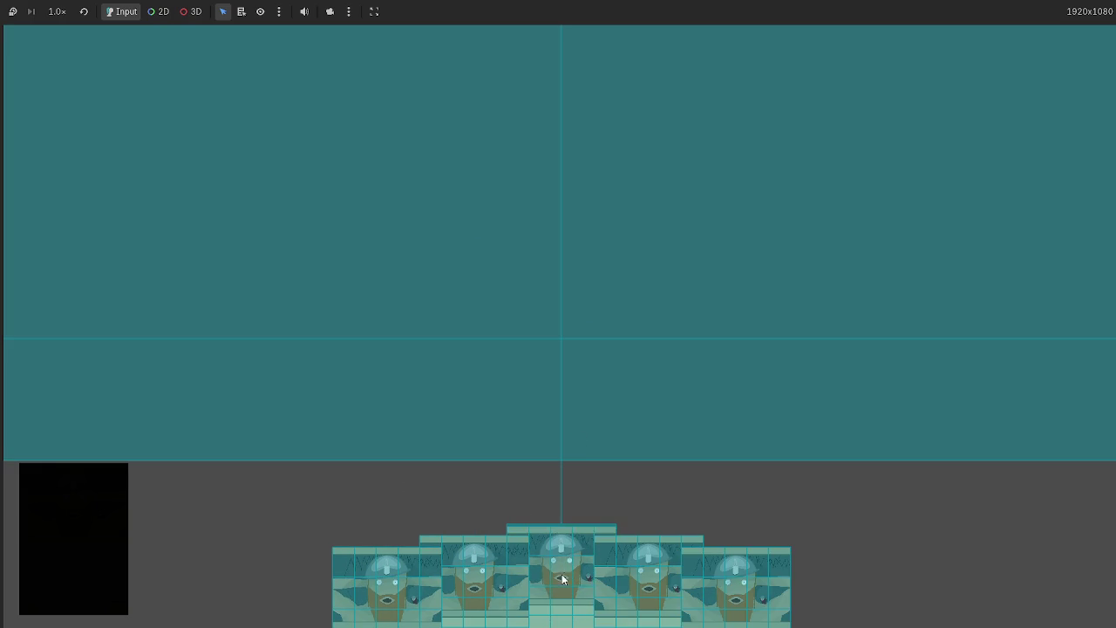
{"action": "mouse_move", "coordinate": [565, 603]}
{"action": "left_mouse_down"}
{"action": "mouse_move", "coordinate": [566, 364]}
{"action": "mouse_move", "coordinate": [564, 453]}
{"action": "left_mouse_up"}
{"action": "mouse_move", "coordinate": [563, 598]}
{"action": "left_mouse_down"}
{"action": "mouse_move", "coordinate": [660, 413]}
{"action": "mouse_move", "coordinate": [769, 330]}
{"action": "mouse_move", "coordinate": [764, 389]}
{"action": "left_mouse_up"}
{"action": "mouse_move", "coordinate": [685, 563]}
{"action": "left_mouse_down"}
{"action": "mouse_move", "coordinate": [640, 289]}
{"action": "mouse_move", "coordinate": [746, 567]}
{"action": "mouse_move", "coordinate": [745, 279]}
{"action": "mouse_move", "coordinate": [662, 458]}
{"action": "mouse_move", "coordinate": [722, 548]}
{"action": "mouse_move", "coordinate": [663, 544]}
{"action": "left_mouse_up"}
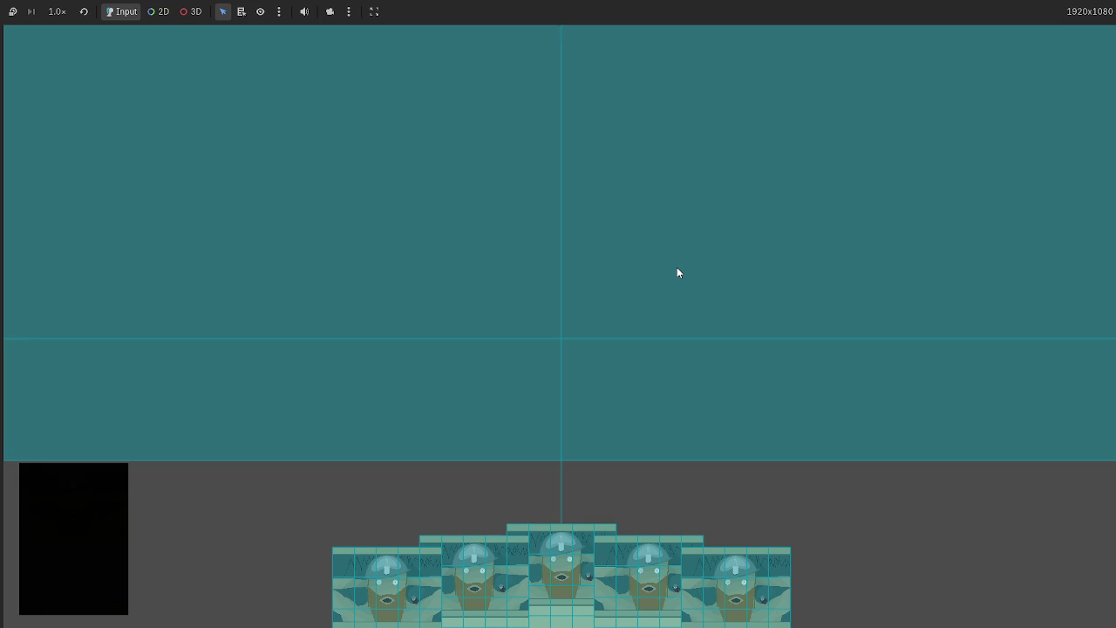
{"action": "key", "text": "F8"}
{"action": "left_click", "coordinate": [524, 297]}
{"action": "key", "text": "Down"}
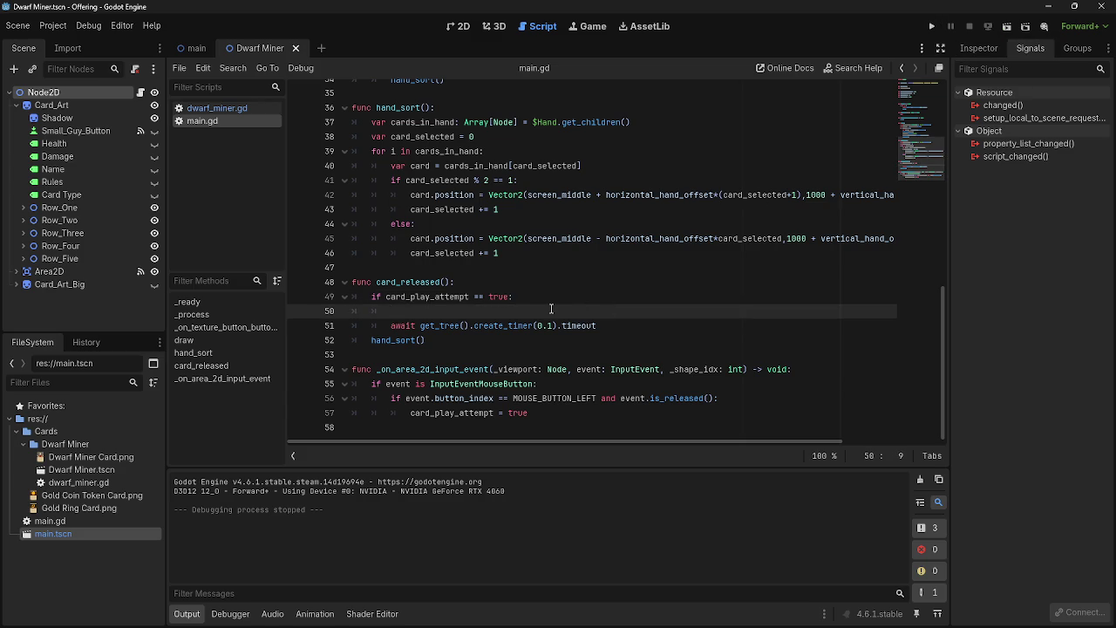
Switch to the main scene and open the dwarf_miner.gd script
{"action": "key", "text": "Up"}
{"action": "key", "text": "Home"}
{"action": "key", "text": "shift+Left"}
{"action": "key", "text": "shift+Left"}
{"action": "left_click", "coordinate": [453, 310]}
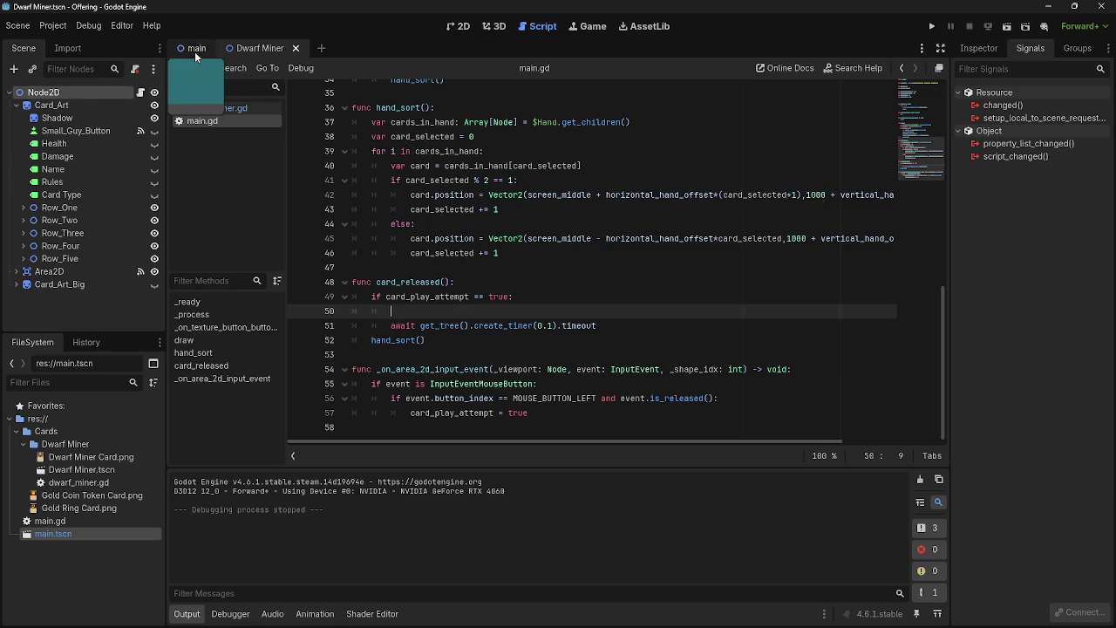
{"action": "left_click", "coordinate": [444, 281]}
{"action": "left_click", "coordinate": [188, 48]}
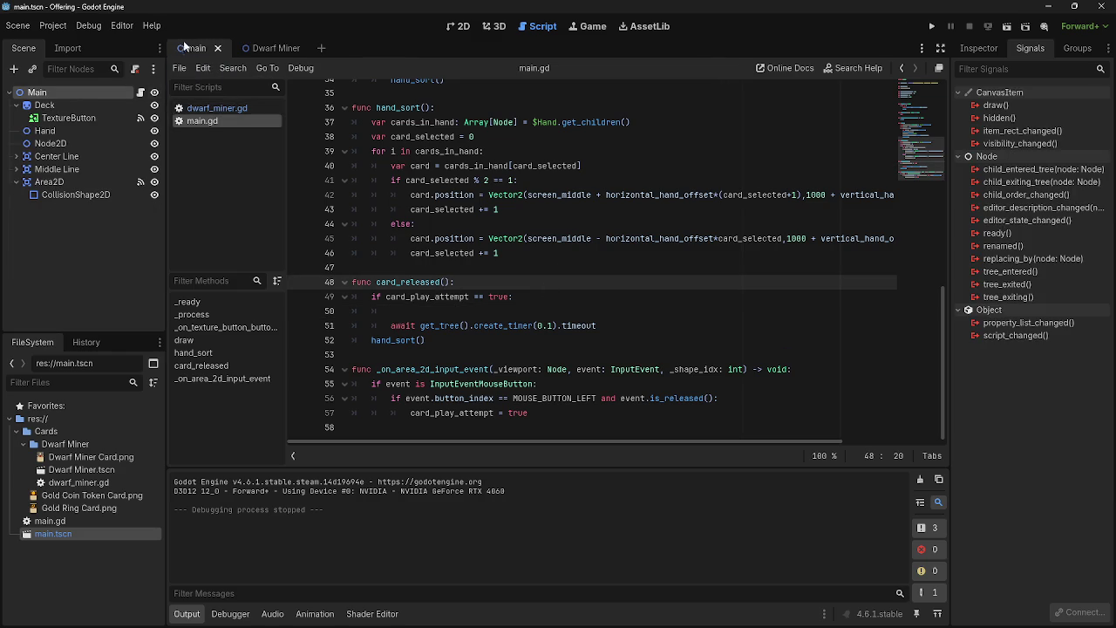
{"action": "left_click", "coordinate": [217, 108]}
Try adding an argument to the card_released signal line, then undo it
{"action": "scroll", "coordinate": [548, 186], "scroll_direction": "up", "scroll_amount": 10}
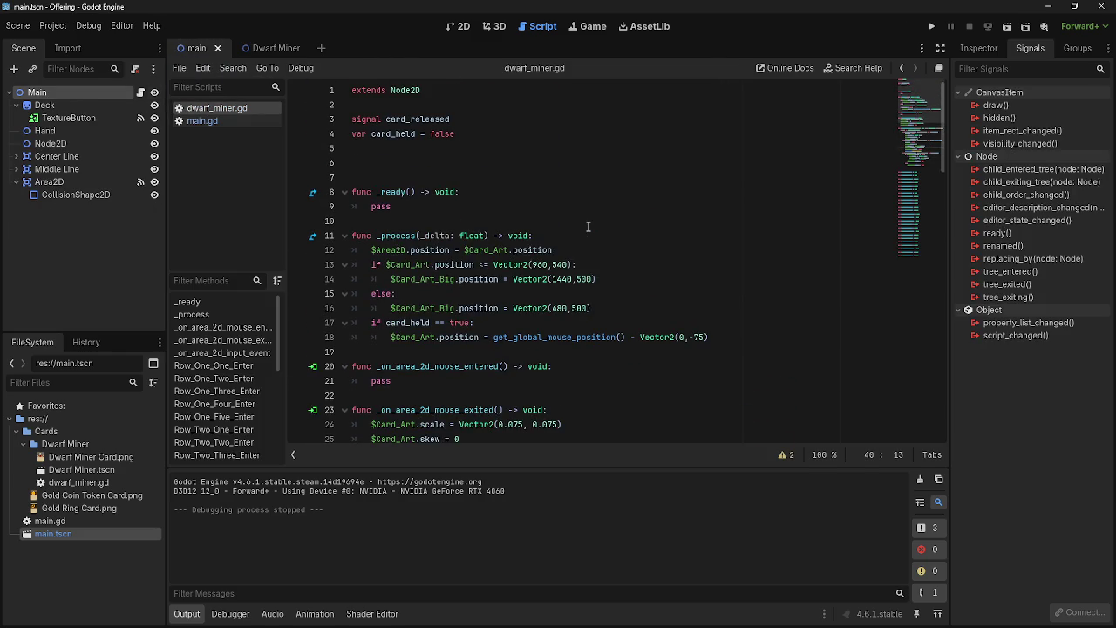
{"action": "left_click", "coordinate": [505, 121]}
{"action": "type", "text": "($\".\""}
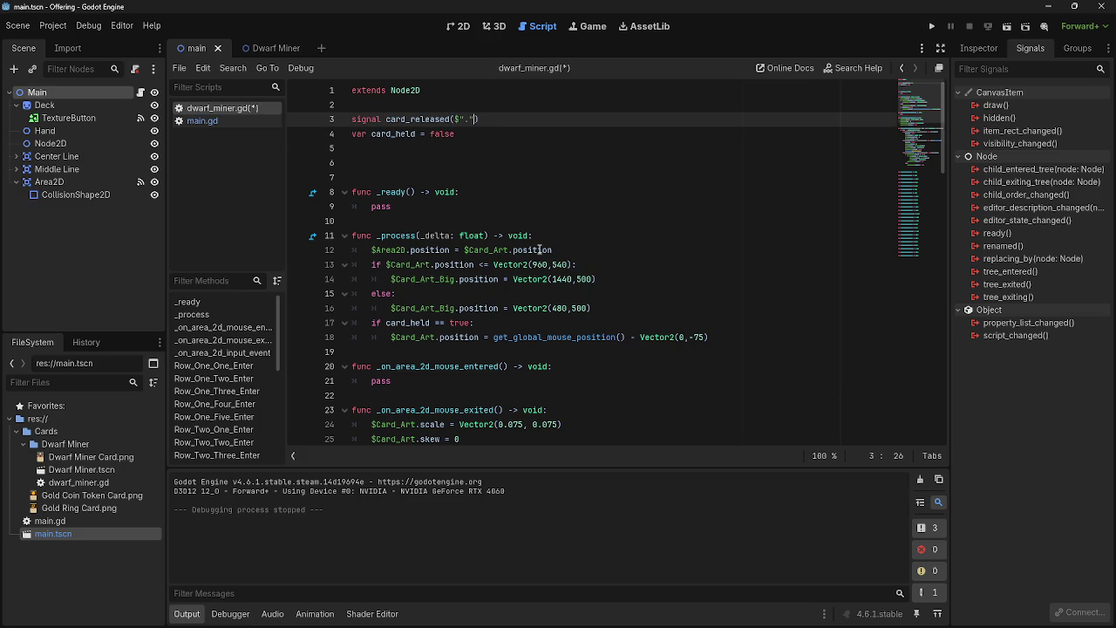
{"action": "key", "text": "BackSpace"}
{"action": "key", "text": "BackSpace"}
{"action": "key", "text": "BackSpace"}
Start a 'card =' assignment on a new line inside _ready
{"action": "scroll", "coordinate": [541, 312], "scroll_direction": "down", "scroll_amount": 4}
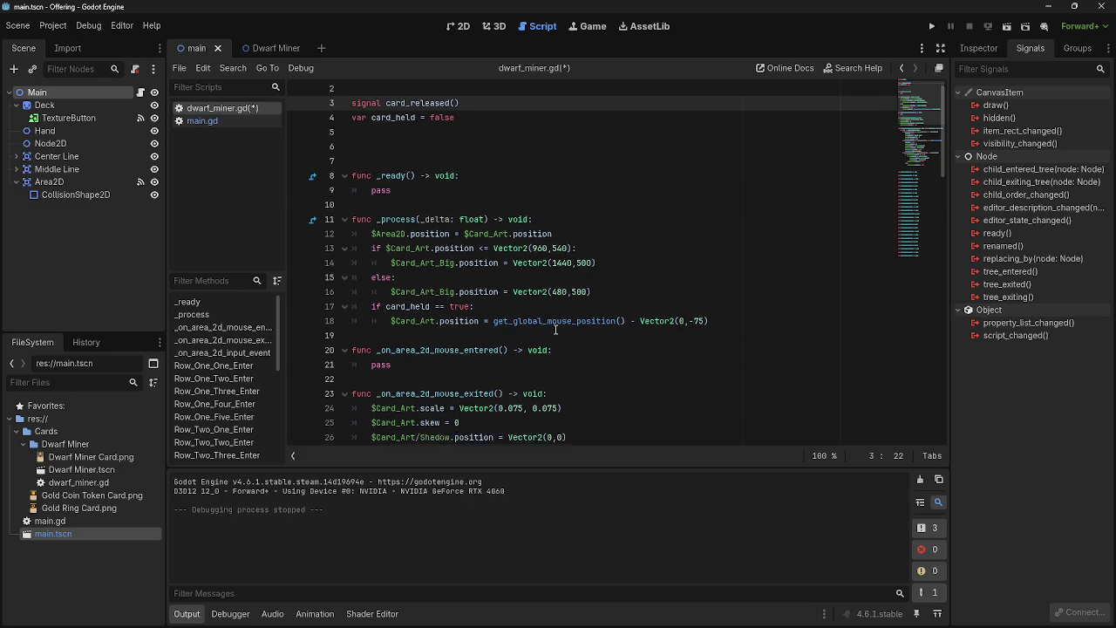
{"action": "scroll", "coordinate": [542, 312], "scroll_direction": "down", "scroll_amount": 6}
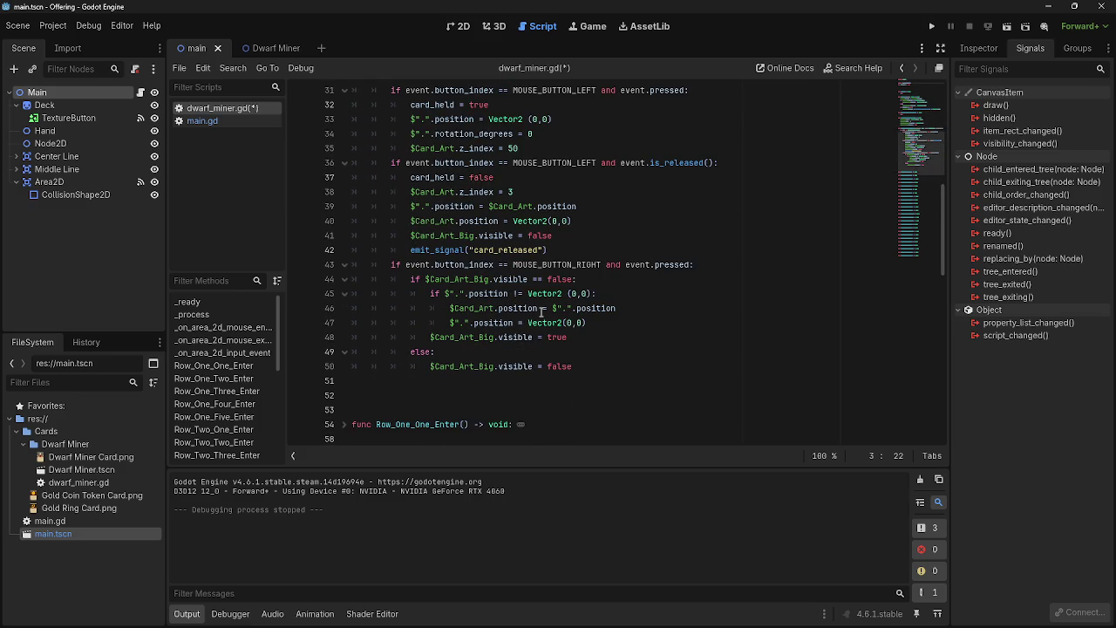
{"action": "scroll", "coordinate": [541, 312], "scroll_direction": "up", "scroll_amount": 10}
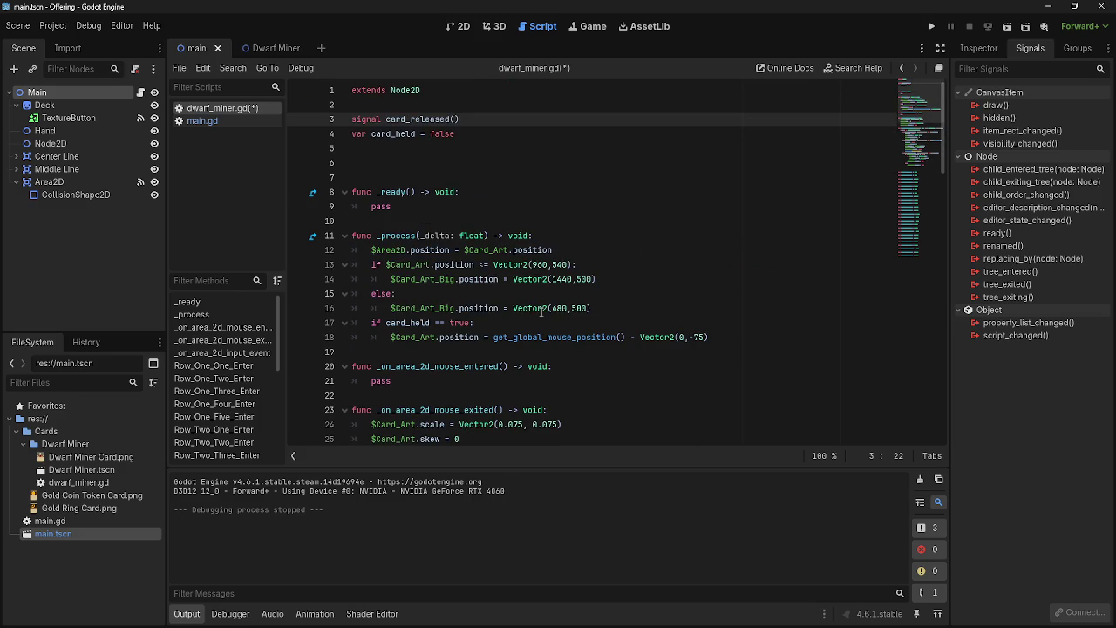
{"action": "left_click", "coordinate": [486, 186]}
{"action": "key", "text": "Return"}
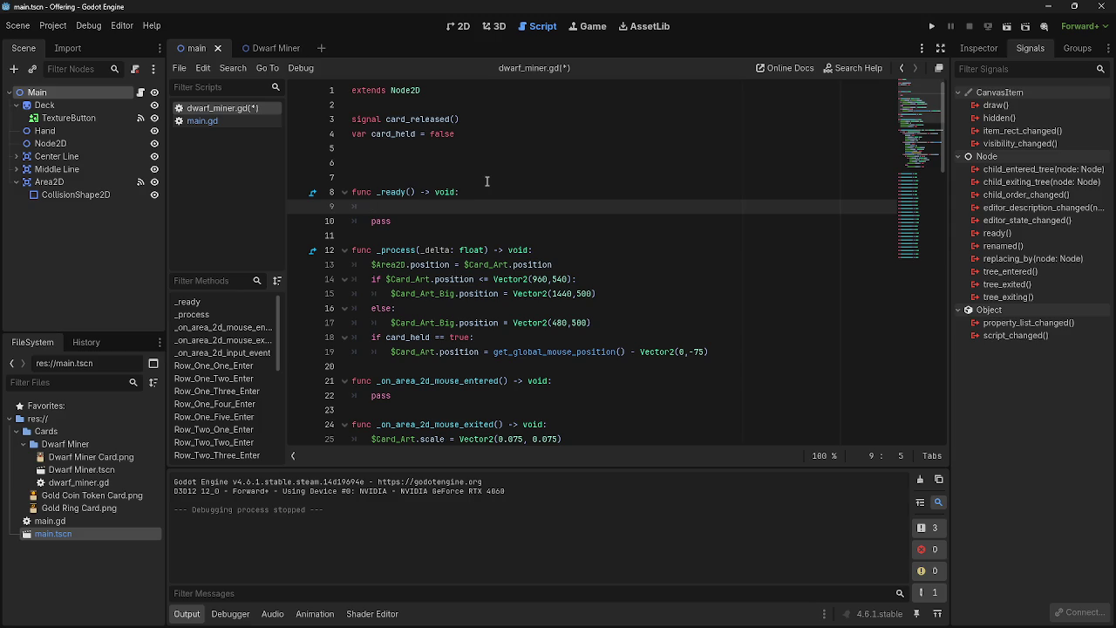
{"action": "type", "text": "c"}
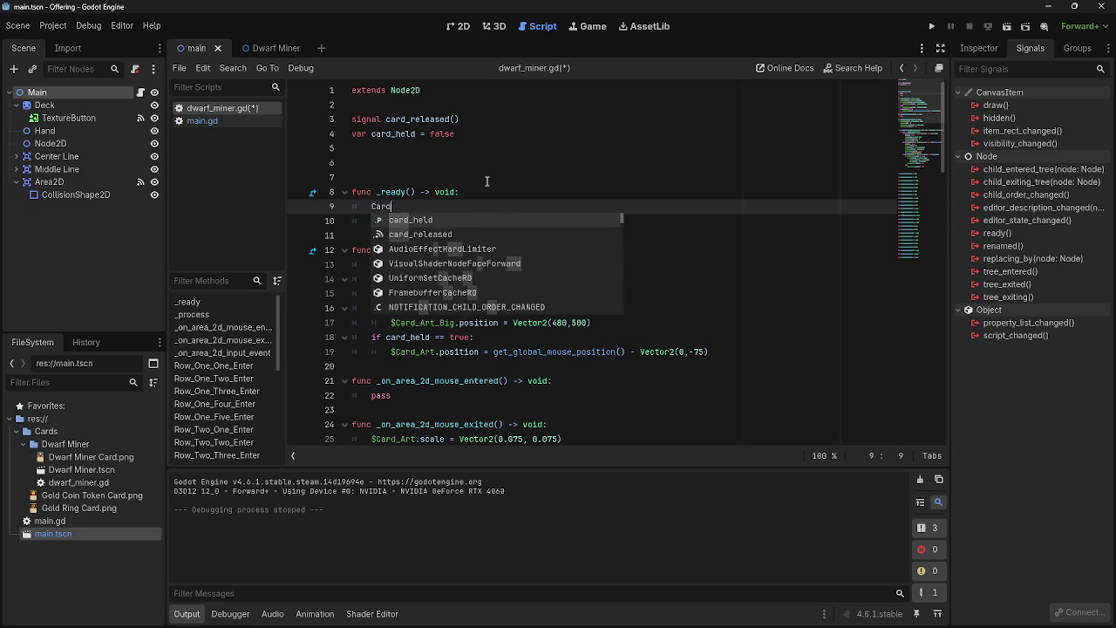
{"action": "key", "text": "BackSpace"}
{"action": "type", "text": "card"}
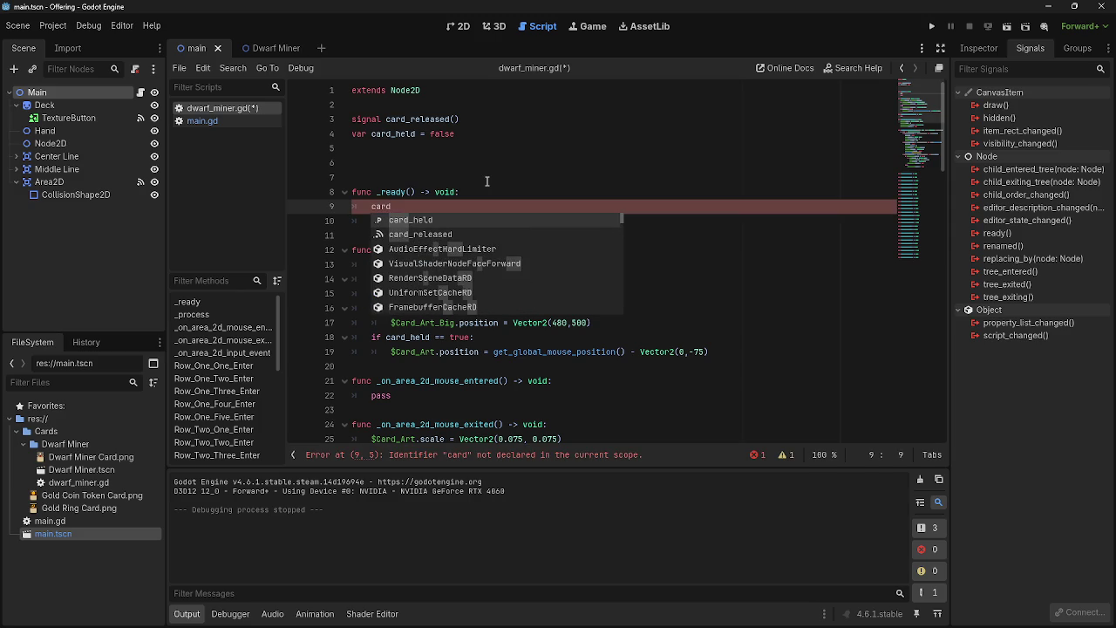
{"action": "type", "text": " ="}
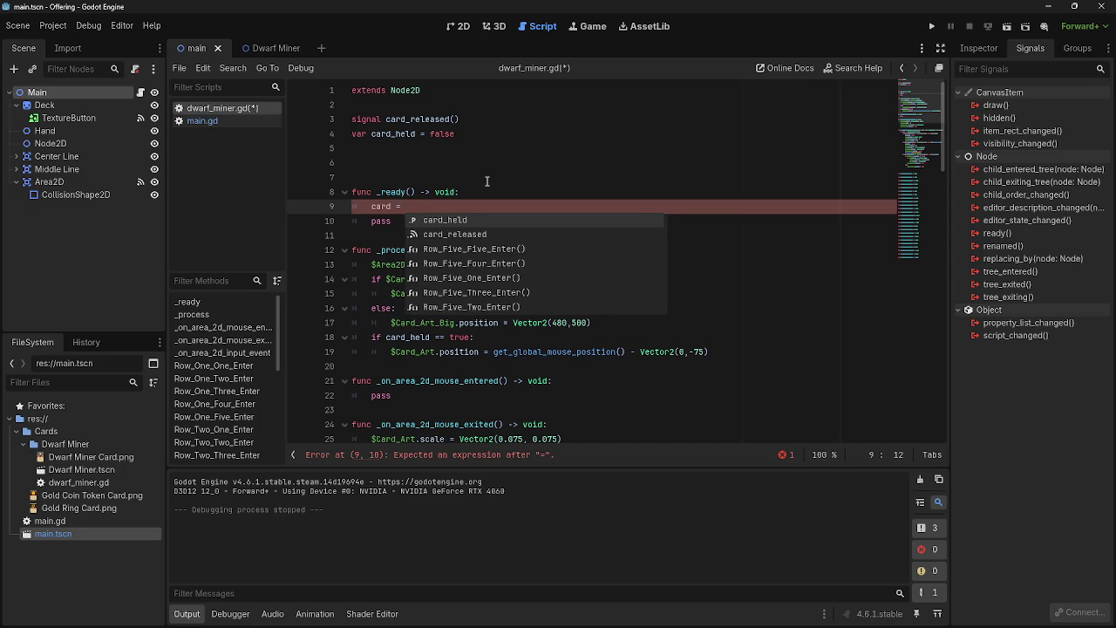
Move it to a new 'var card =' line under card_held, deleting the _ready attempt
{"action": "left_click", "coordinate": [484, 132]}
{"action": "key", "text": "Return"}
{"action": "type", "text": "var"}
{"action": "triple_click", "coordinate": [393, 221]}
{"action": "key", "text": "BackSpace"}
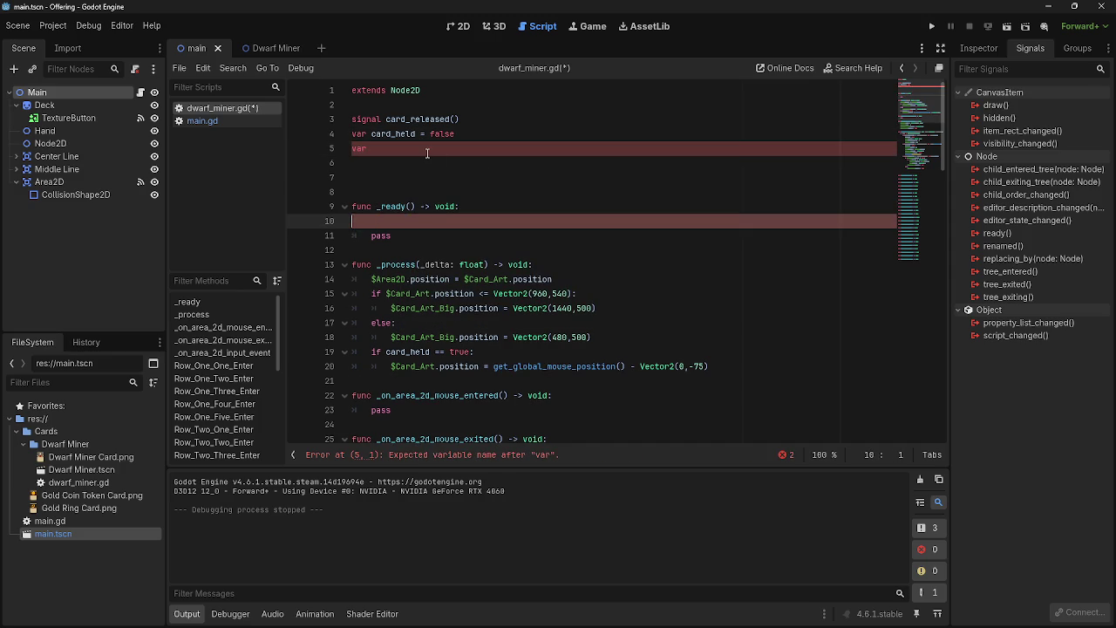
{"action": "key", "text": "BackSpace"}
{"action": "left_click", "coordinate": [427, 152]}
{"action": "type", "text": "ca"}
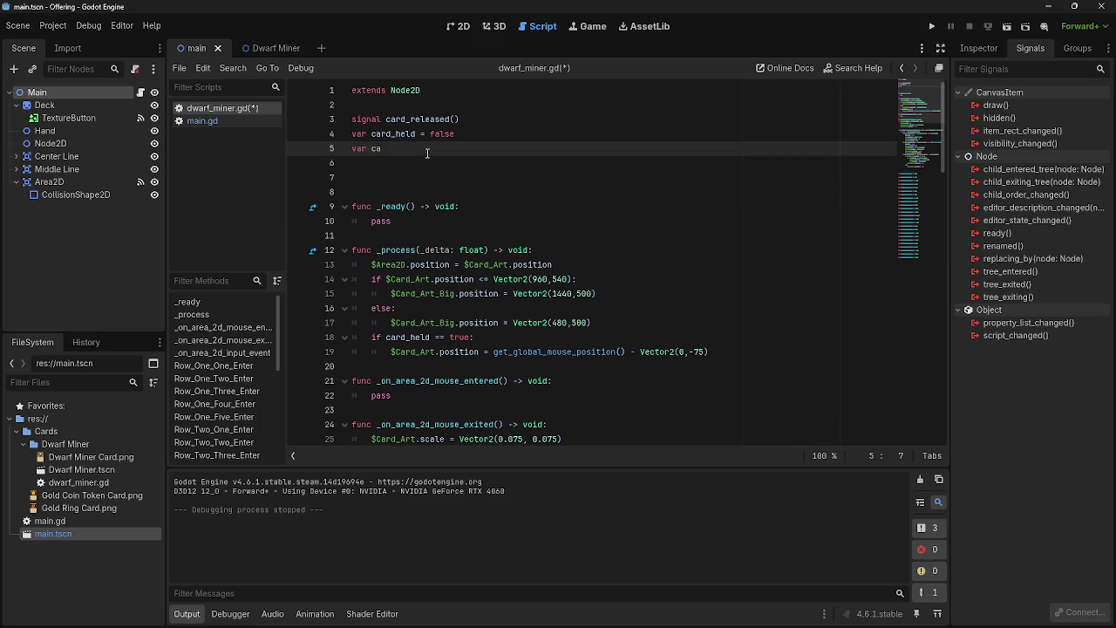
{"action": "type", "text": "rd ="}
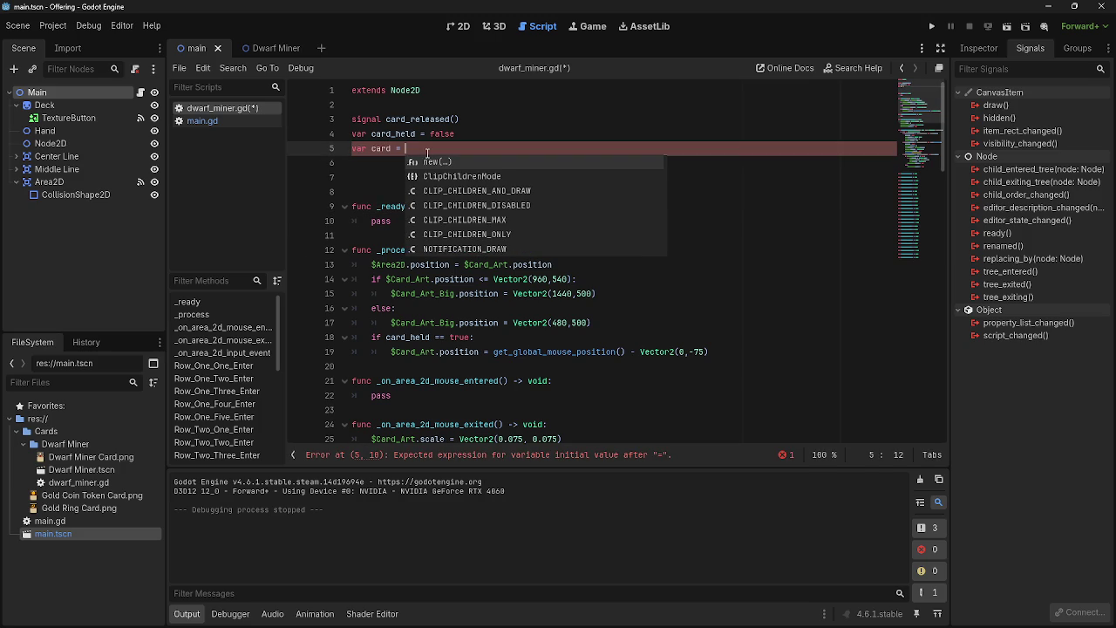
{"action": "left_click", "coordinate": [489, 122]}
{"action": "key", "text": "Return"}
{"action": "left_click", "coordinate": [463, 157]}
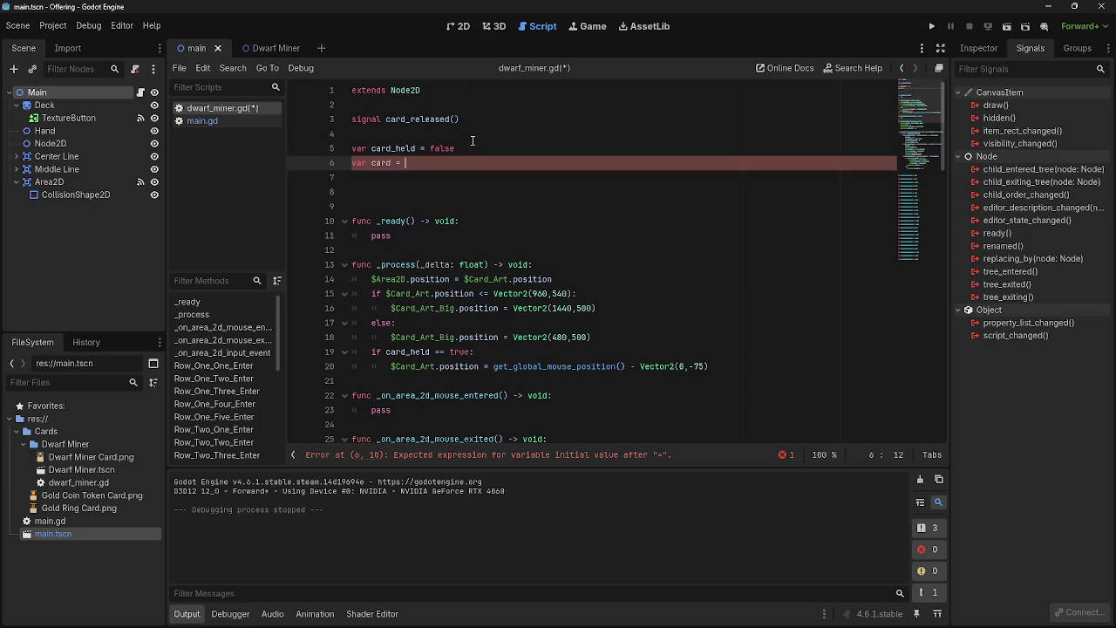
{"action": "left_click_drag", "start_coordinate": [73, 96], "coordinate": [468, 164]}
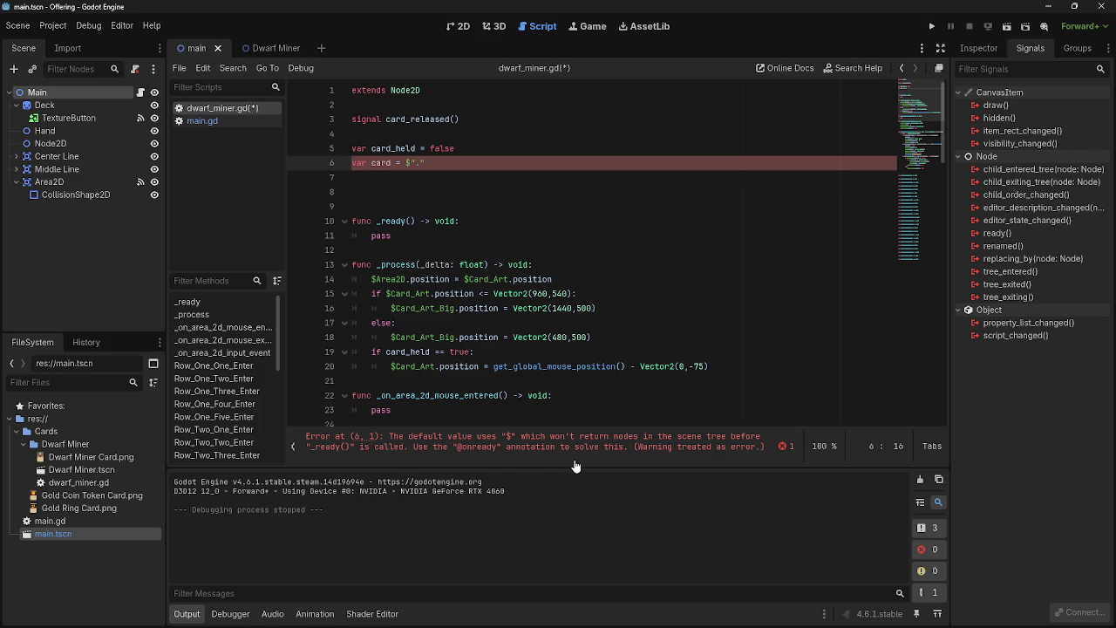
{"action": "key", "text": "Left"}
{"action": "key", "text": "BackSpace"}
{"action": "type", "text": "@on"}
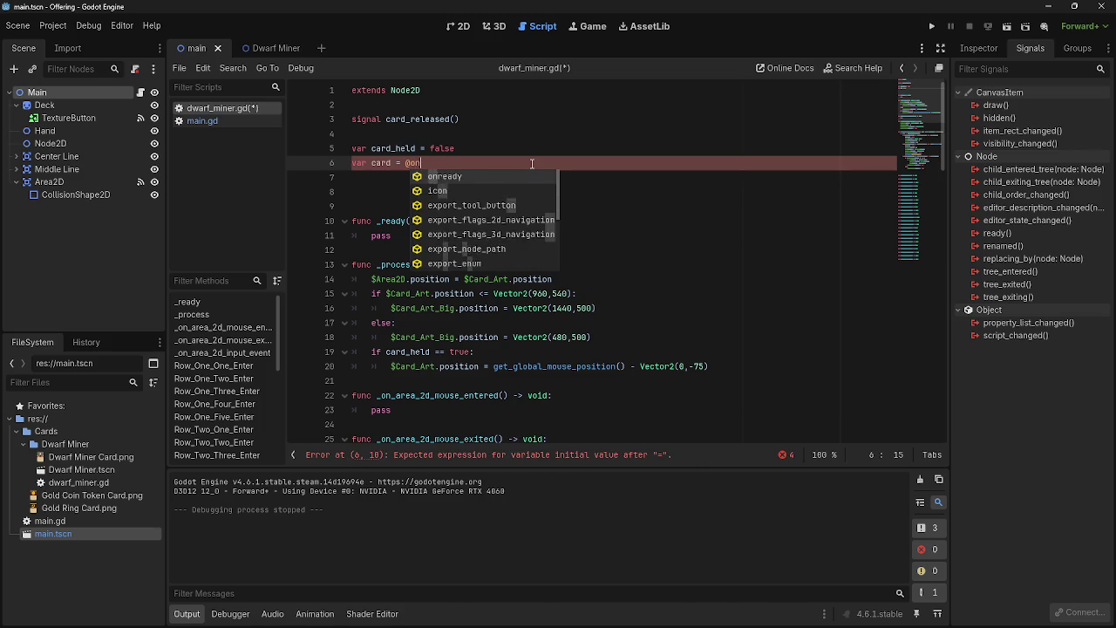
{"action": "type", "text": "ready"}
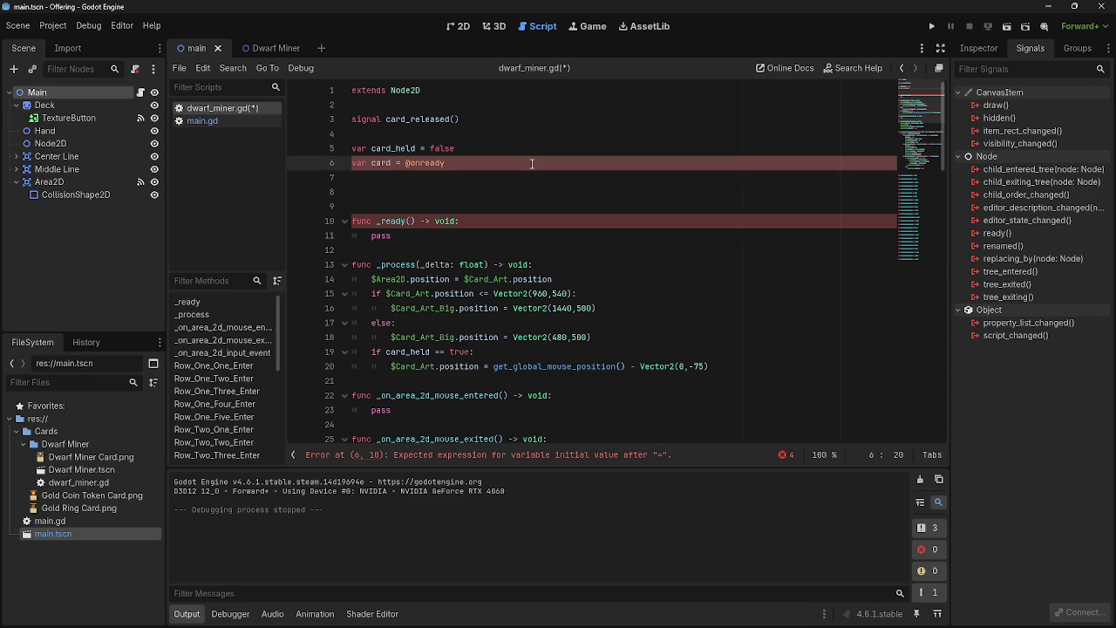
{"action": "key", "text": "BackSpace"}
{"action": "key", "text": "BackSpace"}
{"action": "key", "text": "BackSpace"}
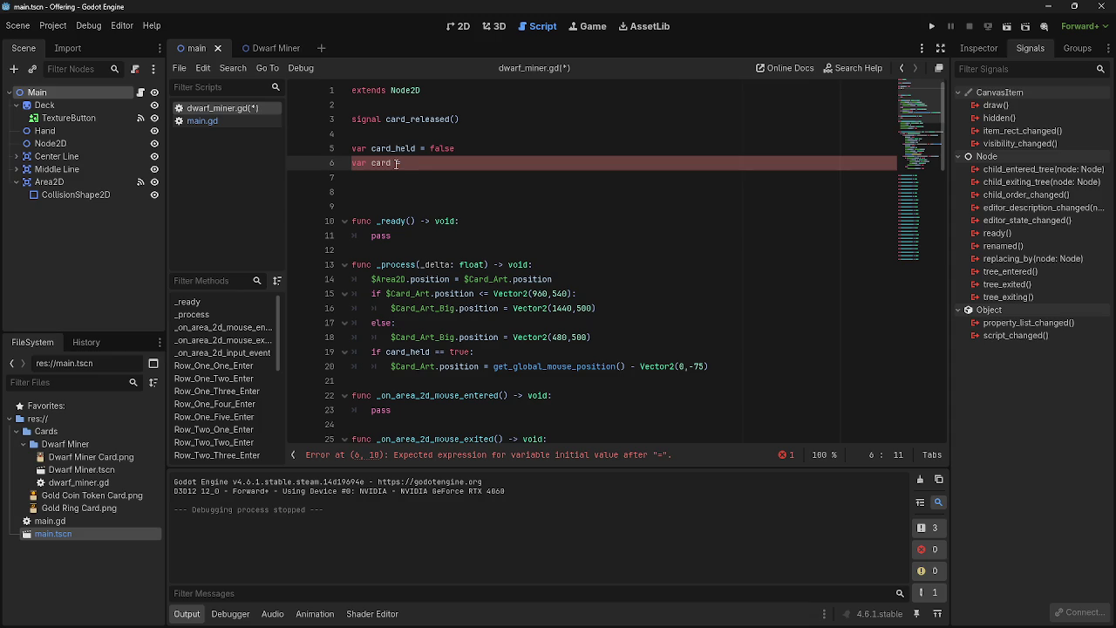
Reduce line 6 to 'var card' and add card = $"." in _ready from the Scene dock
{"action": "mouse_move", "coordinate": [415, 165]}
{"action": "left_mouse_down"}
{"action": "mouse_move", "coordinate": [353, 165]}
{"action": "mouse_move", "coordinate": [373, 165]}
{"action": "left_mouse_up"}
{"action": "key", "text": "BackSpace"}
{"action": "left_click", "coordinate": [496, 221]}
{"action": "key", "text": "Return"}
{"action": "type", "text": "card ="}
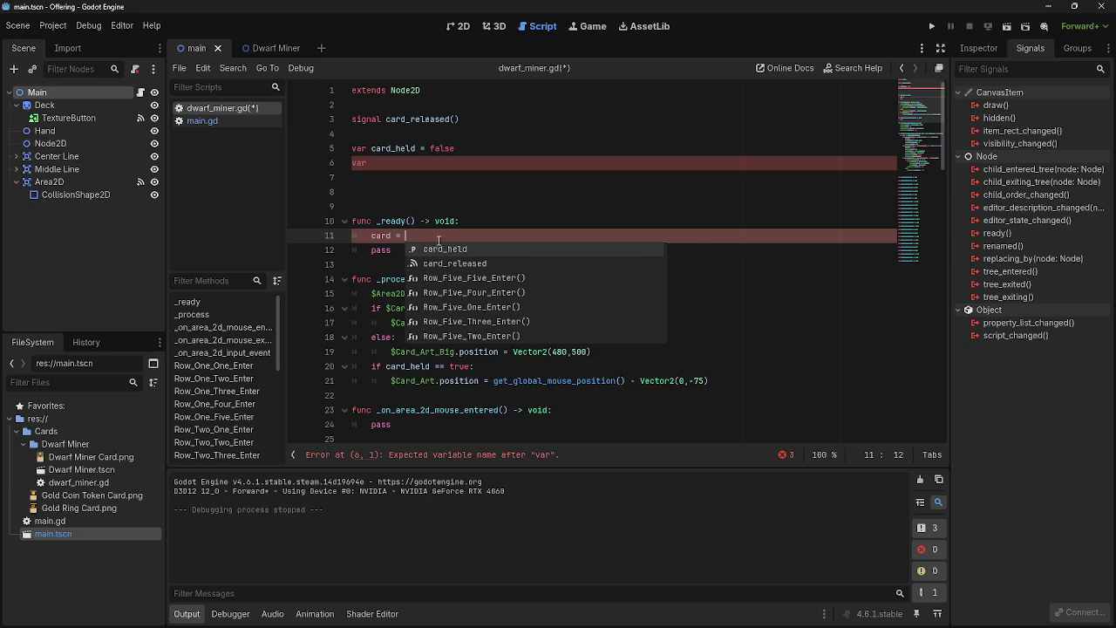
{"action": "mouse_move", "coordinate": [56, 91]}
{"action": "left_mouse_down"}
{"action": "mouse_move", "coordinate": [451, 214]}
{"action": "mouse_move", "coordinate": [437, 232]}
{"action": "left_mouse_up"}
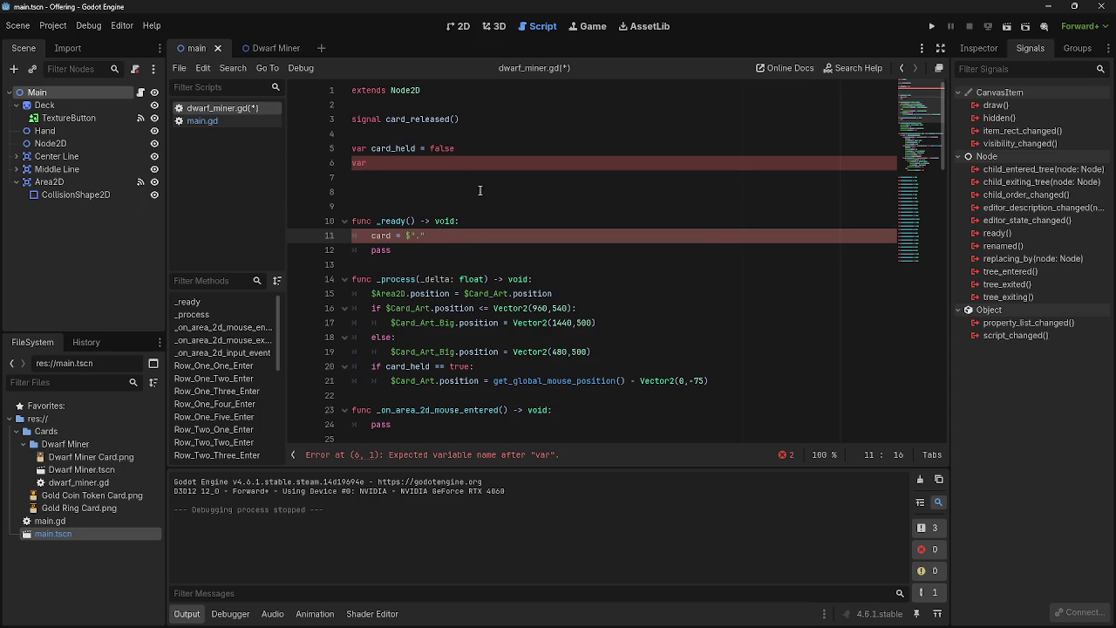
Touch up the var card line and launch the game
{"action": "left_click", "coordinate": [488, 162]}
{"action": "type", "text": "card"}
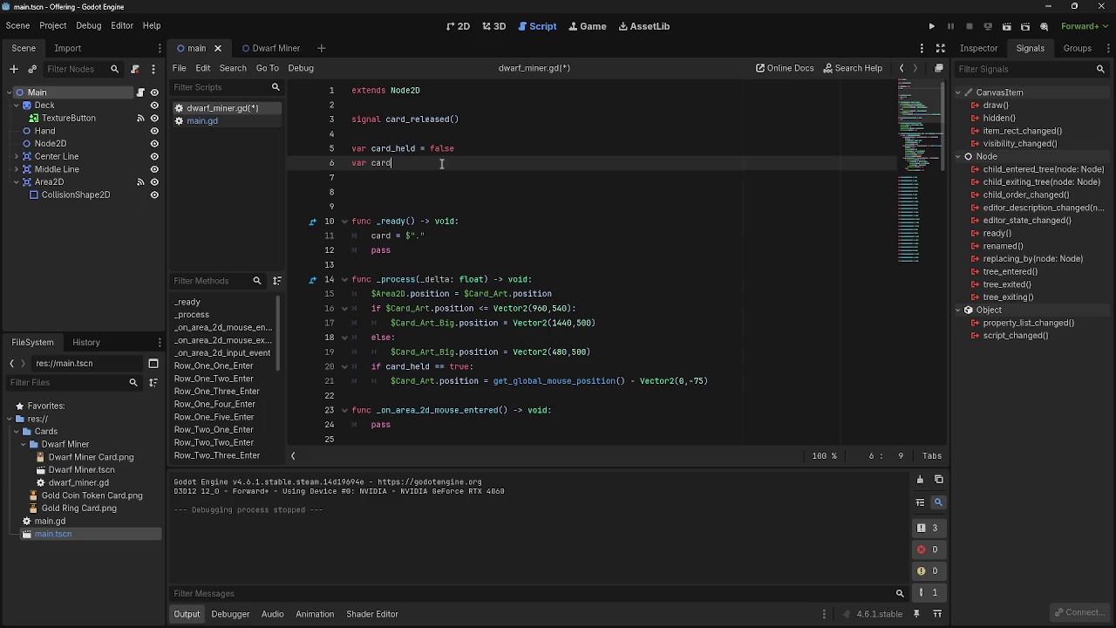
{"action": "left_click", "coordinate": [491, 180]}
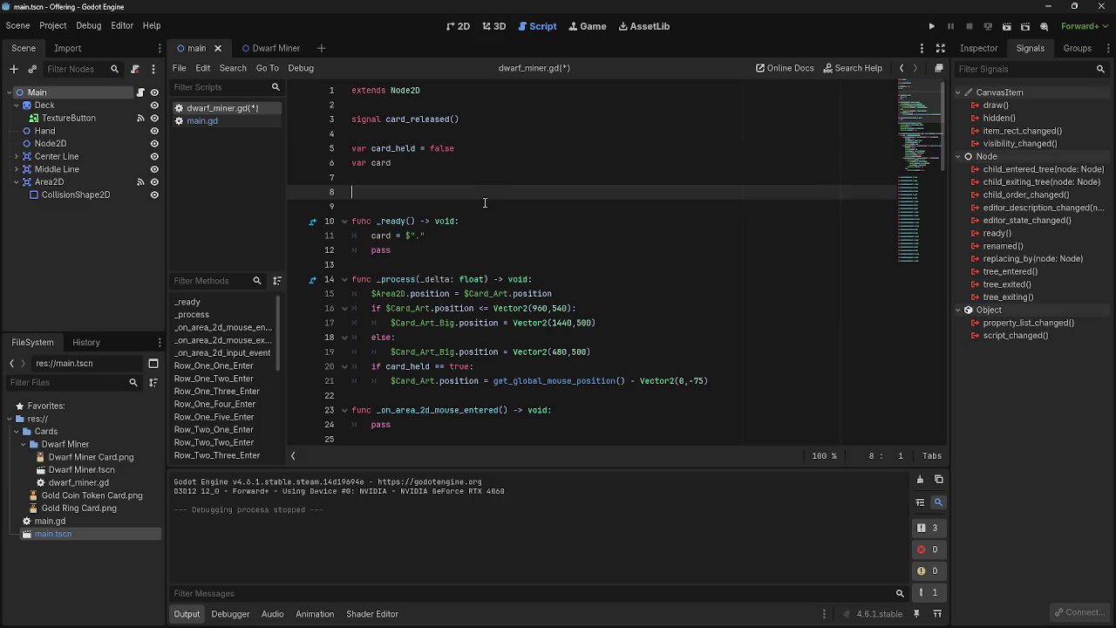
{"action": "left_click", "coordinate": [931, 26]}
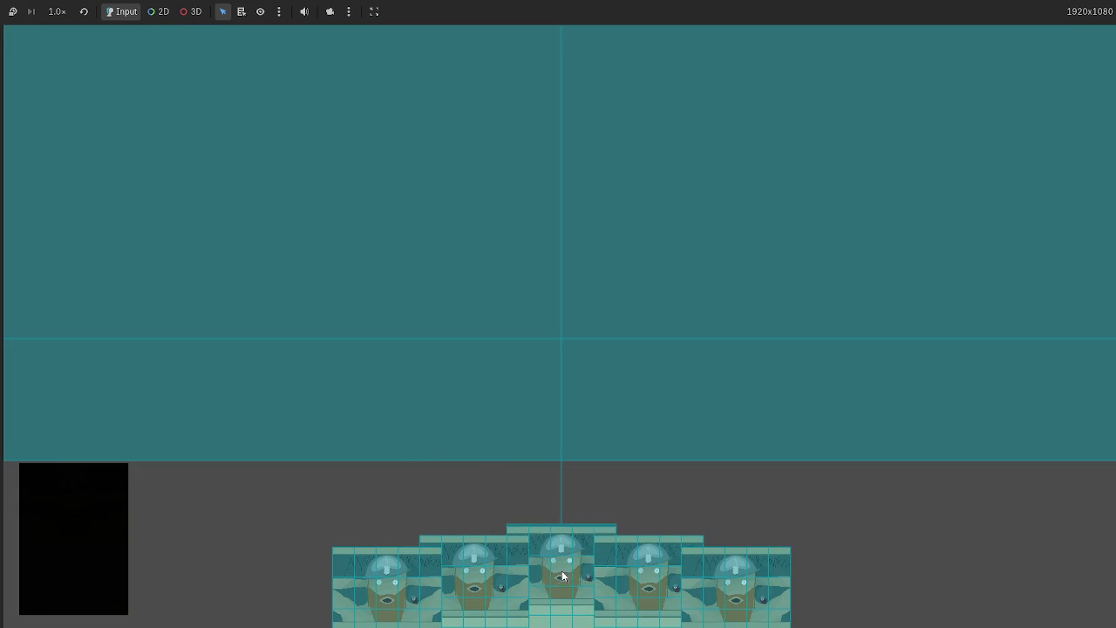
Release the middle card in the running game, stop it, and go to line 50
{"action": "left_click_drag", "start_coordinate": [561, 570], "coordinate": [645, 392]}
{"action": "key", "text": "F8"}
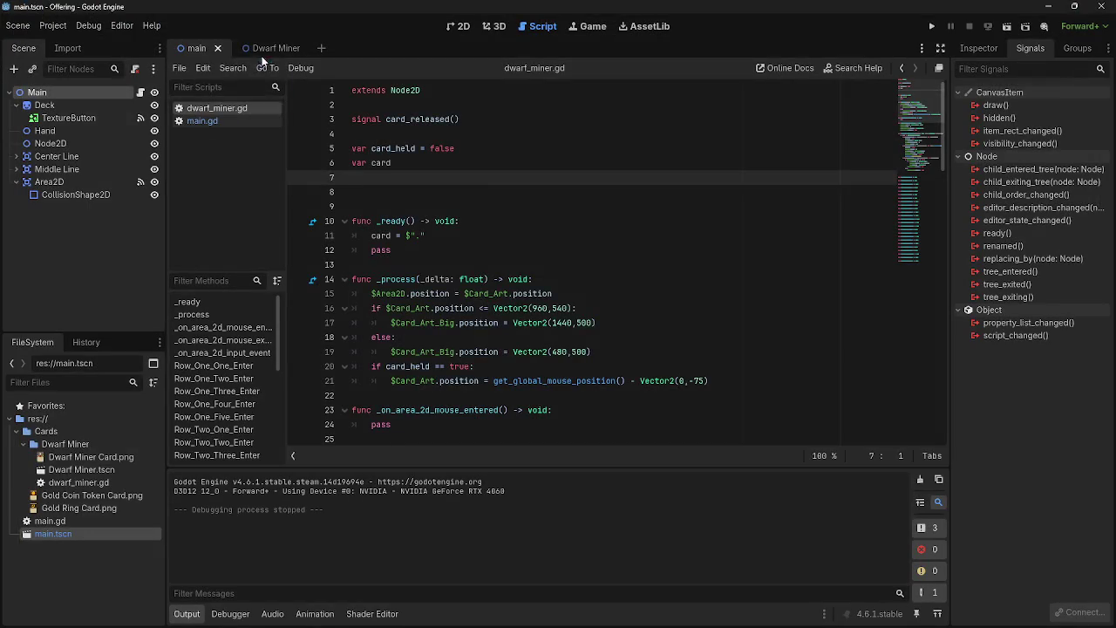
{"action": "scroll", "coordinate": [543, 332], "scroll_direction": "down", "scroll_amount": 10}
{"action": "key", "text": "Up"}
{"action": "left_click", "coordinate": [558, 316]}
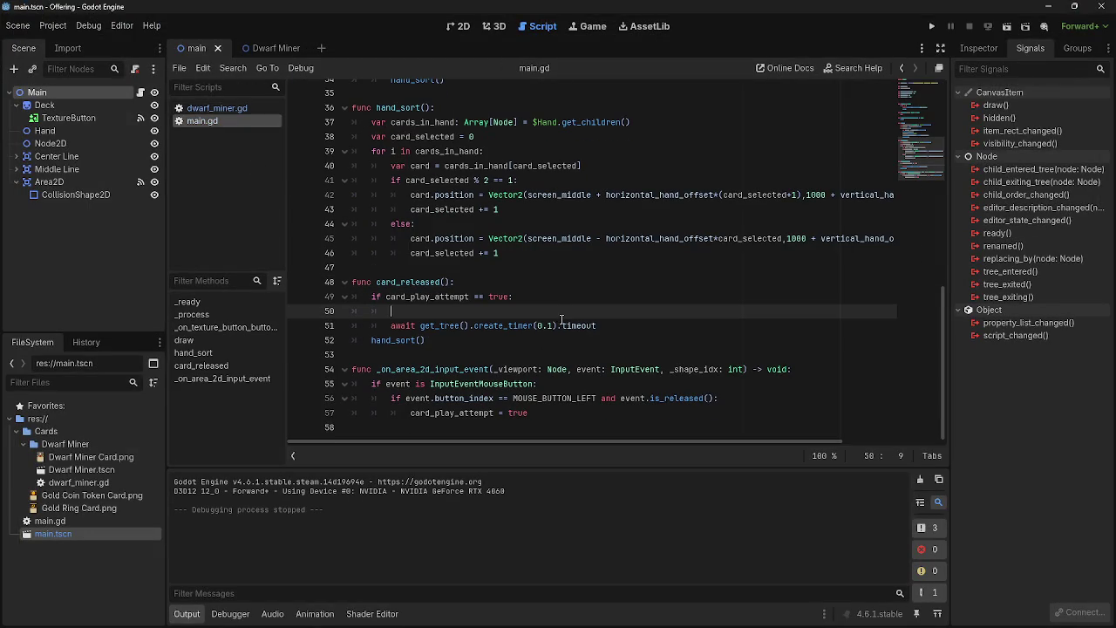
Give card_released a card parameter, add print(card) on line 50, and run the game
{"action": "left_click", "coordinate": [449, 281]}
{"action": "type", "text": "card"}
{"action": "key", "text": "Down"}
{"action": "key", "text": "Down"}
{"action": "type", "text": "pr"}
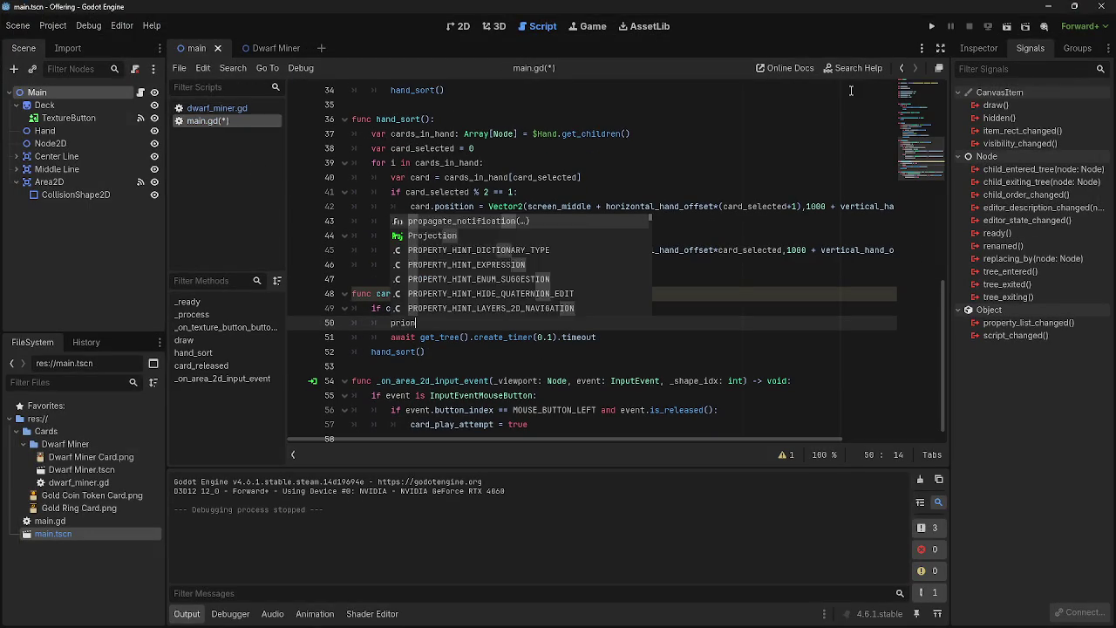
{"action": "type", "text": "in"}
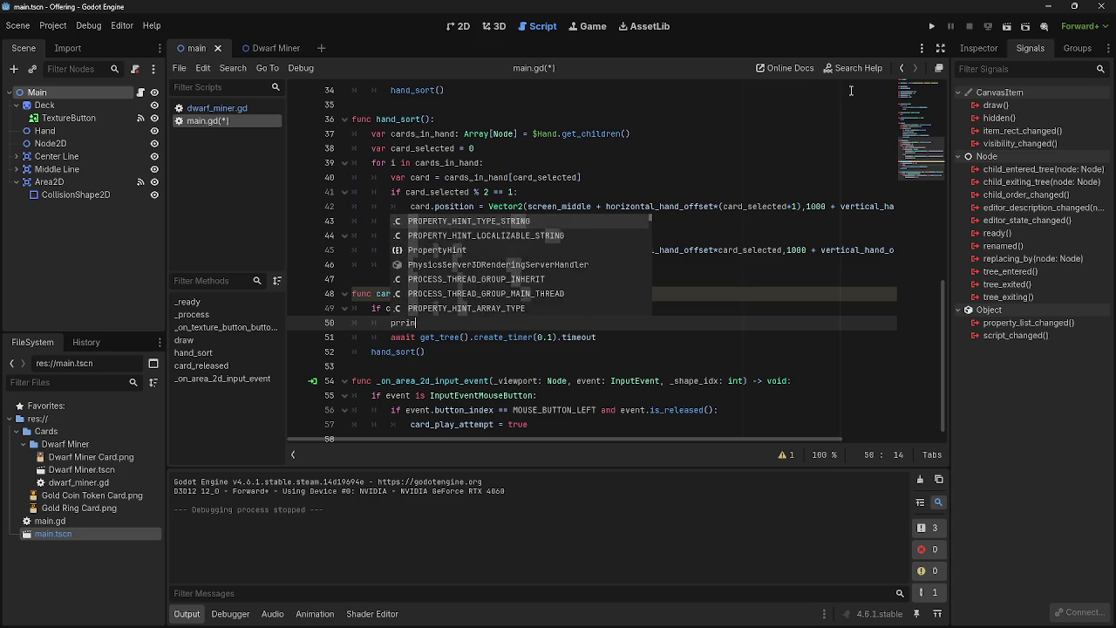
{"action": "type", "text": "t*c"}
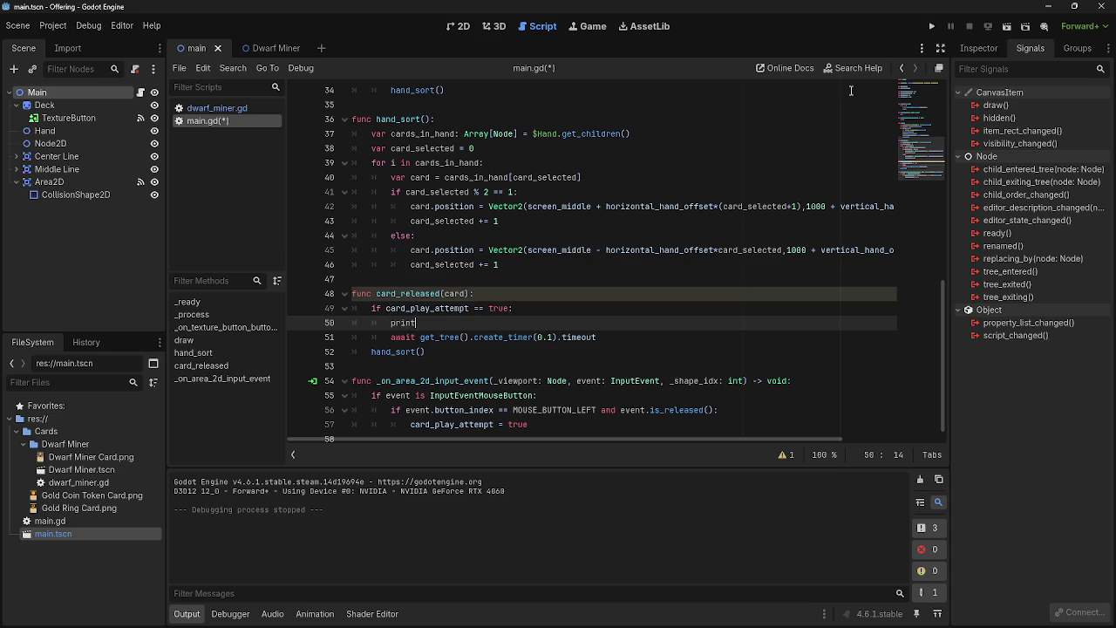
{"action": "type", "text": "(card"}
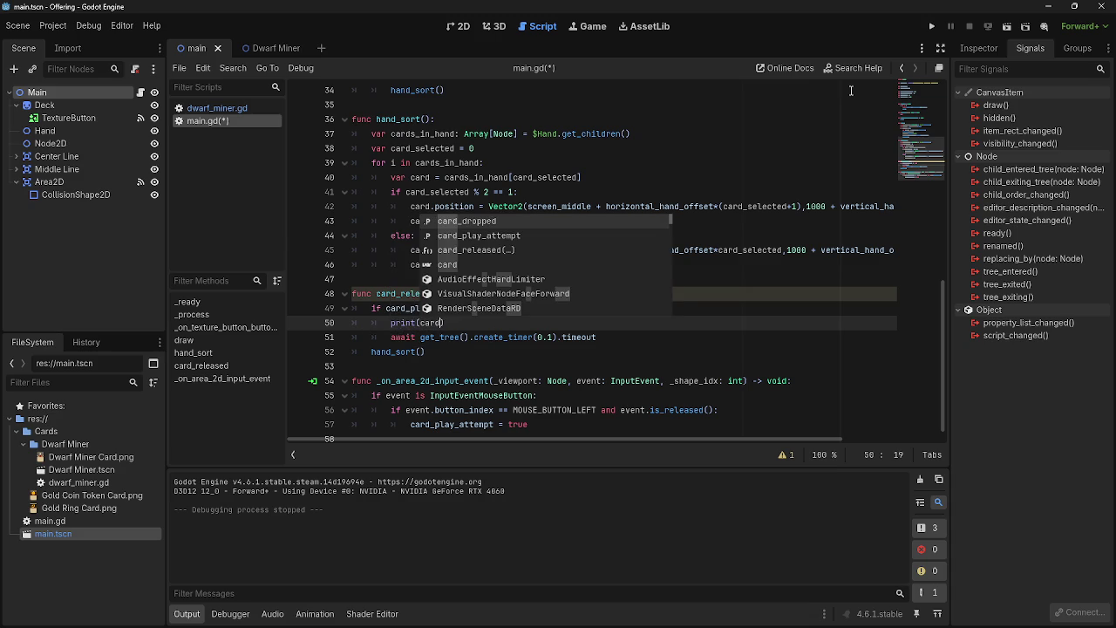
{"action": "right_click", "coordinate": [851, 90]}
{"action": "key", "text": "Escape"}
{"action": "left_click", "coordinate": [931, 26]}
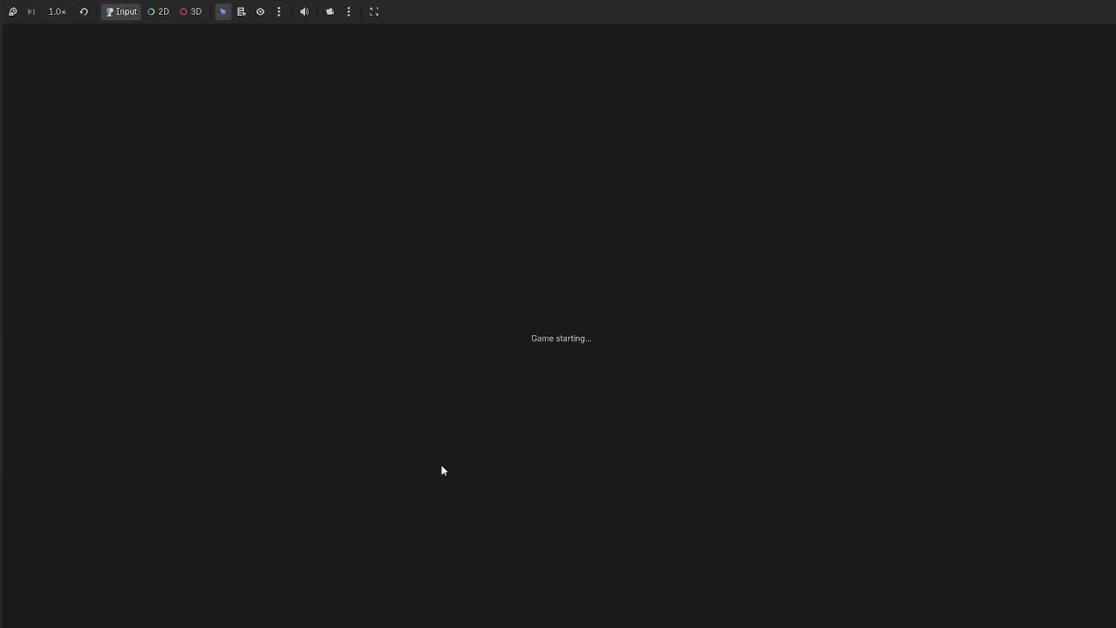
Show the two card_released argument errors in Debugger > Errors and jump to dwarf_miner.gd line 45
{"action": "key", "text": "F8"}
{"action": "key", "text": "alt+Tab"}
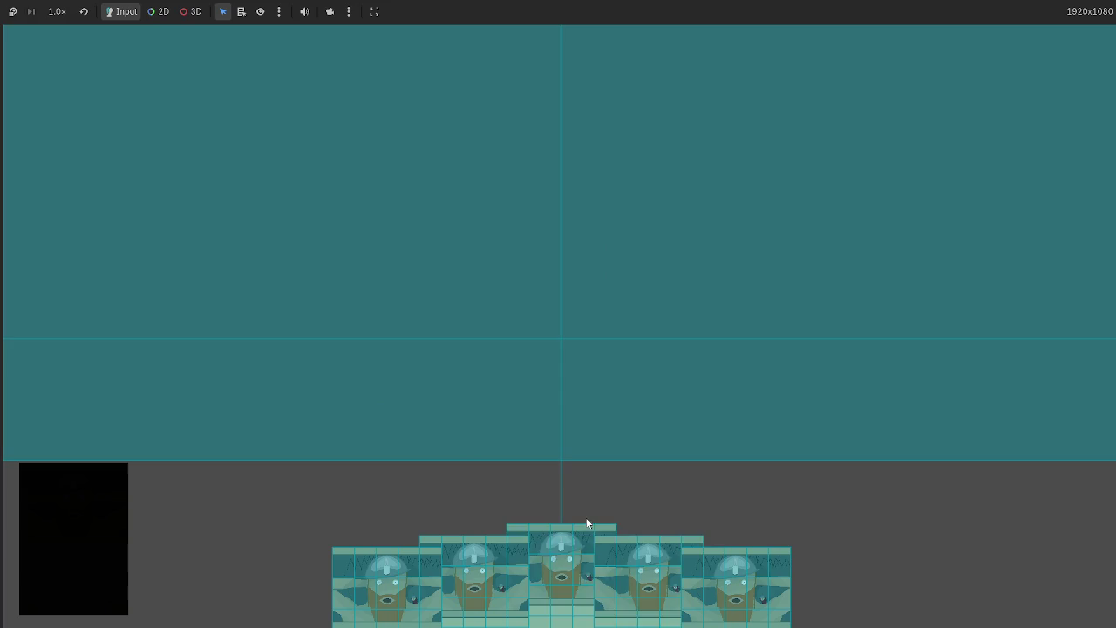
{"action": "key", "text": "alt+Tab"}
{"action": "key", "text": "alt+Tab"}
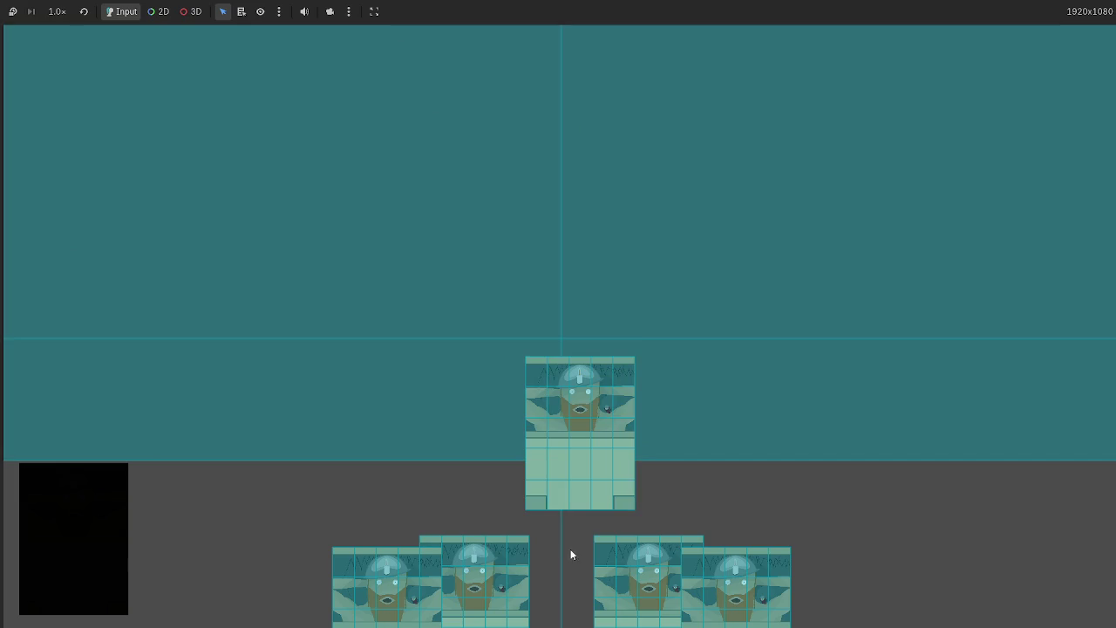
{"action": "key", "text": "alt+Tab"}
{"action": "left_click", "coordinate": [247, 619]}
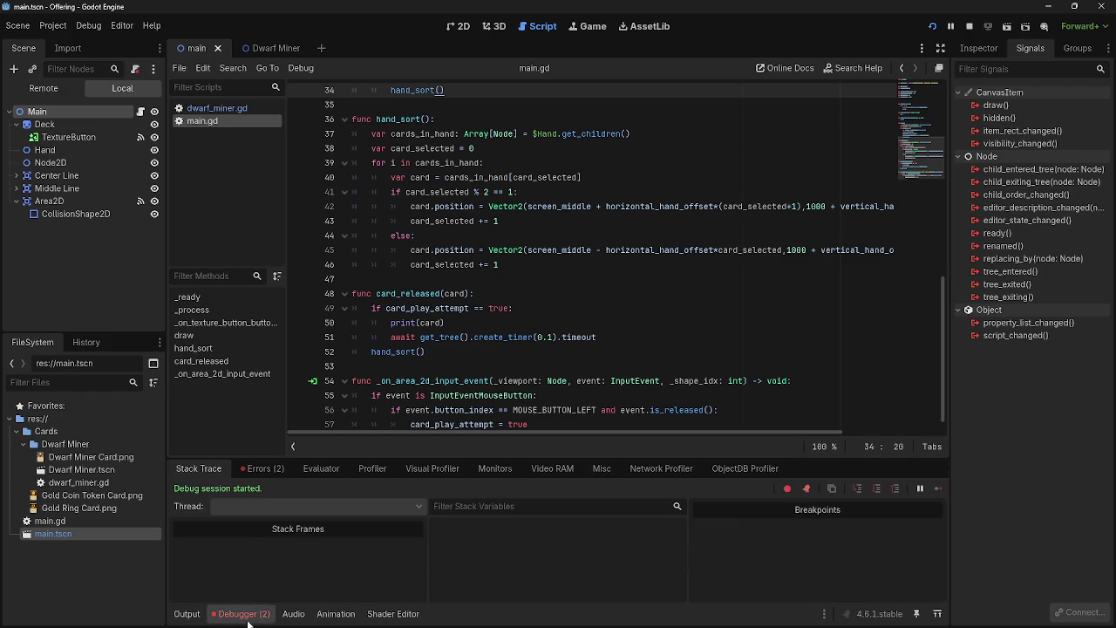
{"action": "left_click", "coordinate": [265, 471]}
{"action": "double_click", "coordinate": [336, 530]}
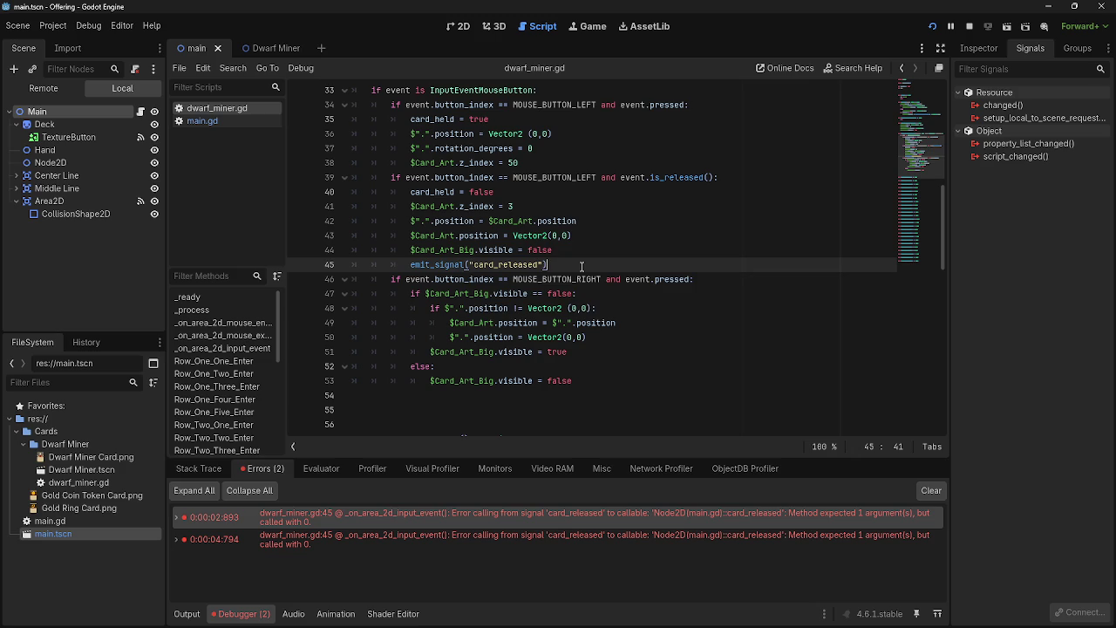
{"action": "key", "text": "alt+Tab"}
{"action": "key", "text": "alt+Tab"}
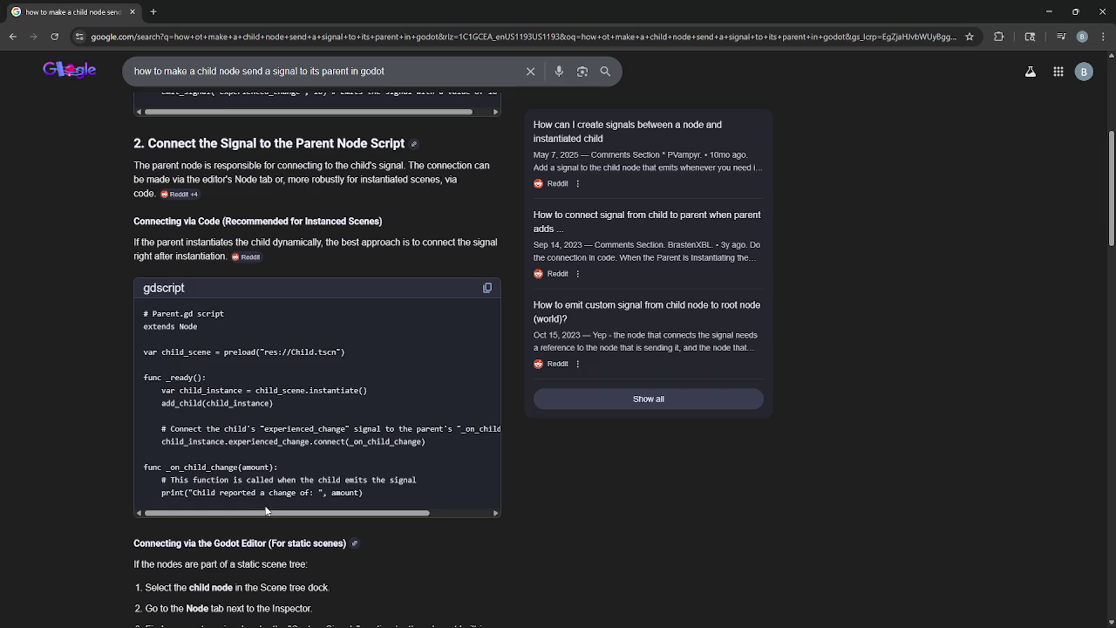
Highlight 'experienced_change' in the Child.gd example's emit_signal call, then return to Godot
{"action": "scroll", "coordinate": [294, 500], "scroll_direction": "up", "scroll_amount": 3}
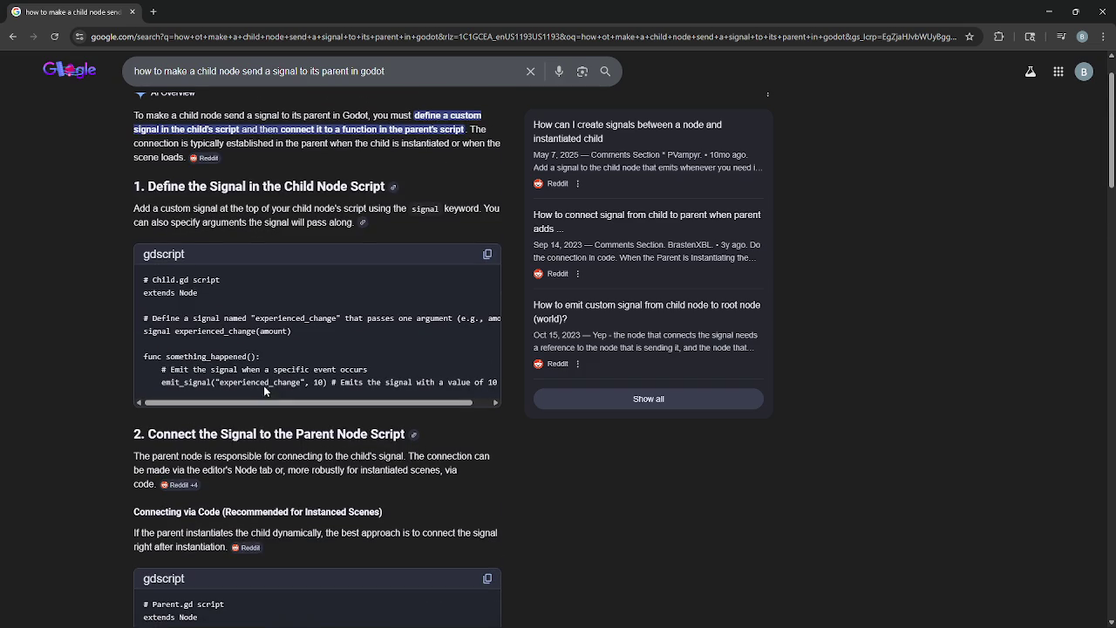
{"action": "left_click_drag", "start_coordinate": [214, 382], "coordinate": [317, 382]}
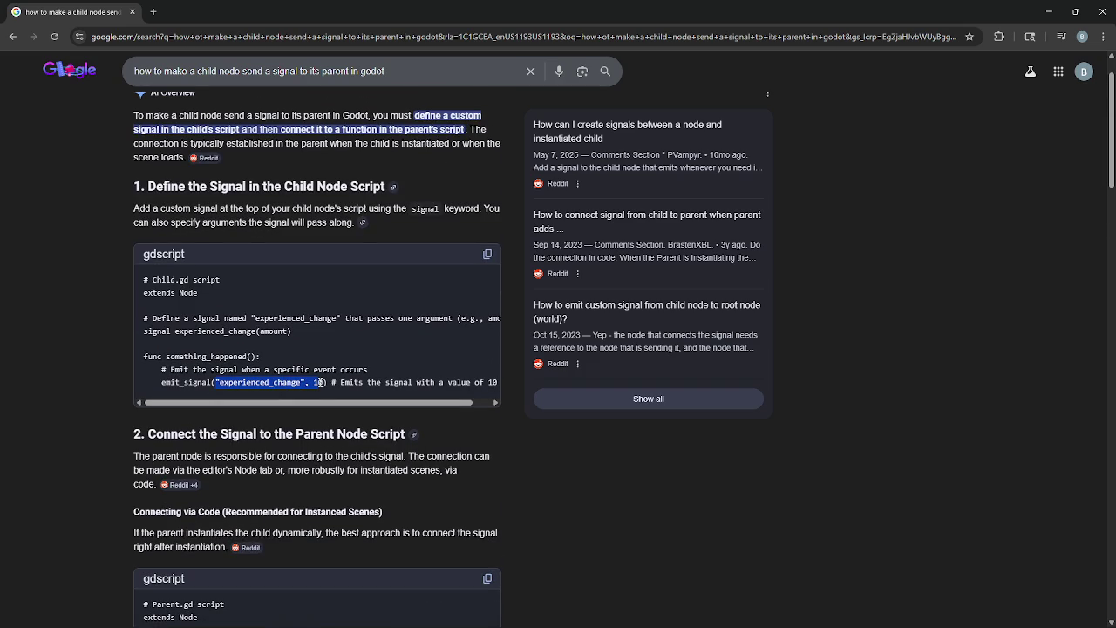
{"action": "left_click", "coordinate": [312, 415]}
{"action": "left_click_drag", "start_coordinate": [217, 382], "coordinate": [309, 382]}
{"action": "key", "text": "alt+Tab"}
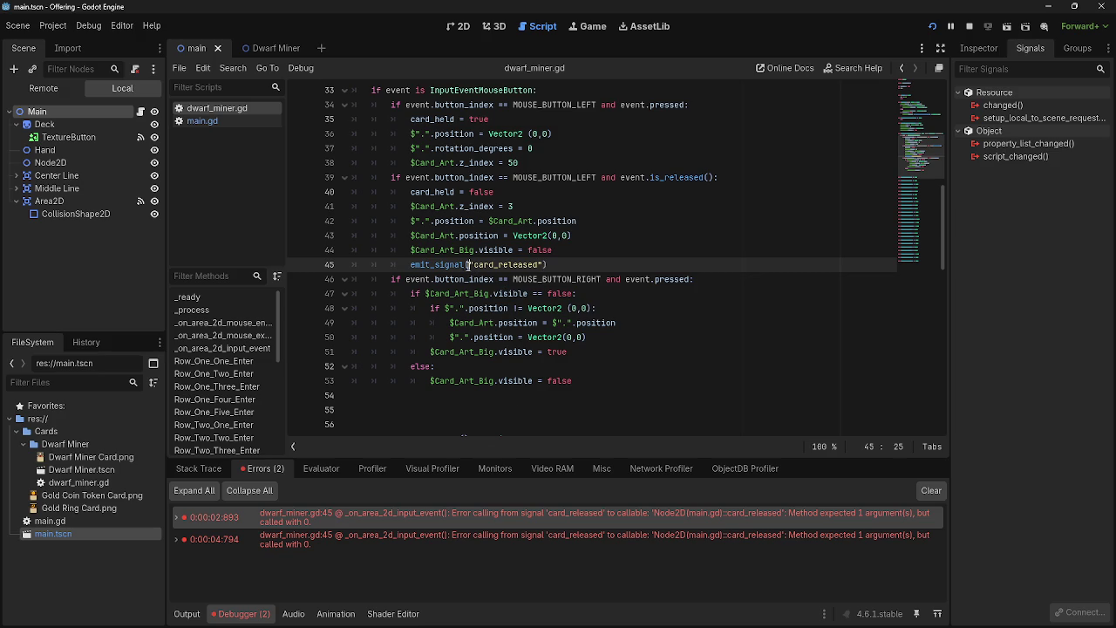
{"action": "left_click_drag", "start_coordinate": [473, 264], "coordinate": [543, 264]}
{"action": "left_click", "coordinate": [233, 123]}
{"action": "scroll", "coordinate": [503, 356], "scroll_direction": "up", "scroll_amount": 10}
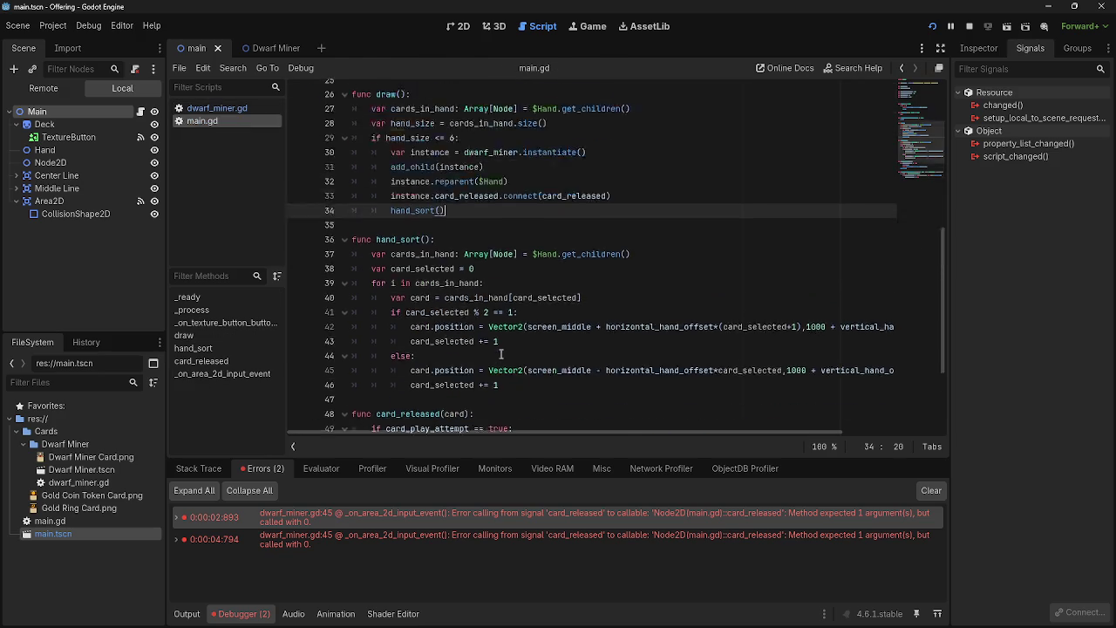
{"action": "scroll", "coordinate": [503, 356], "scroll_direction": "down", "scroll_amount": 7}
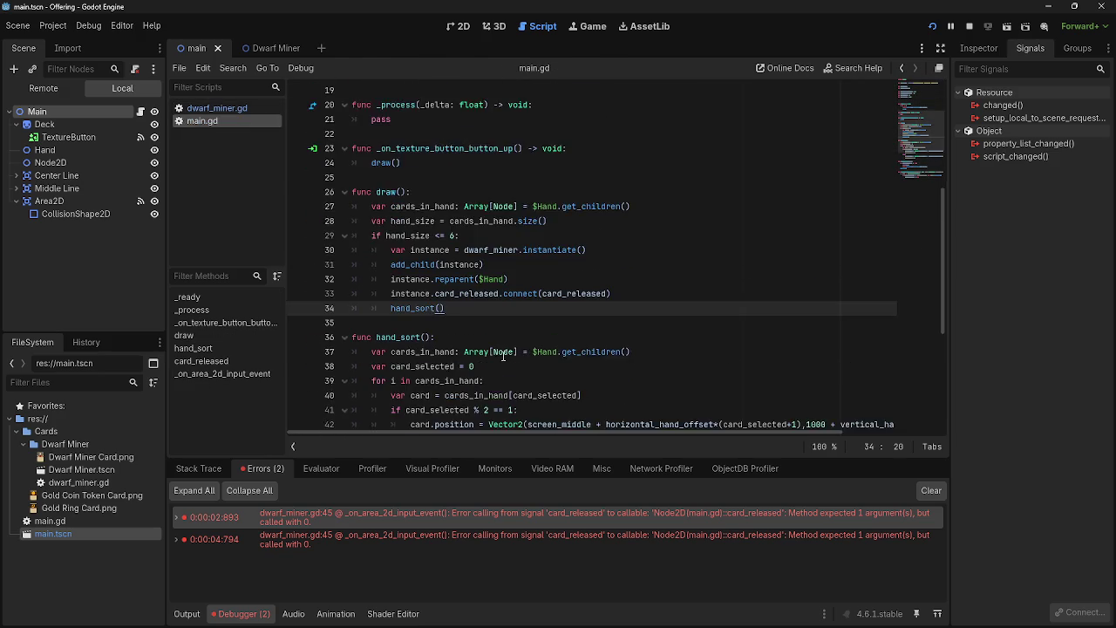
{"action": "left_click", "coordinate": [198, 109]}
{"action": "left_click", "coordinate": [565, 273]}
{"action": "left_click", "coordinate": [202, 121]}
{"action": "left_click", "coordinate": [222, 108]}
{"action": "left_click", "coordinate": [202, 121]}
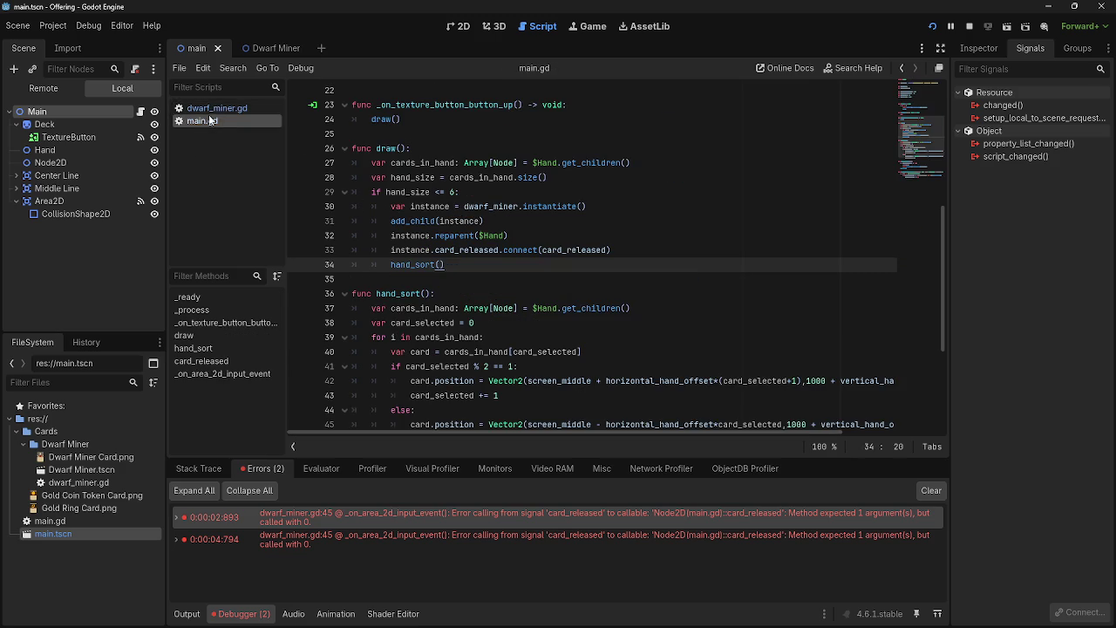
{"action": "left_click", "coordinate": [222, 108]}
{"action": "scroll", "coordinate": [489, 327], "scroll_direction": "up", "scroll_amount": 10}
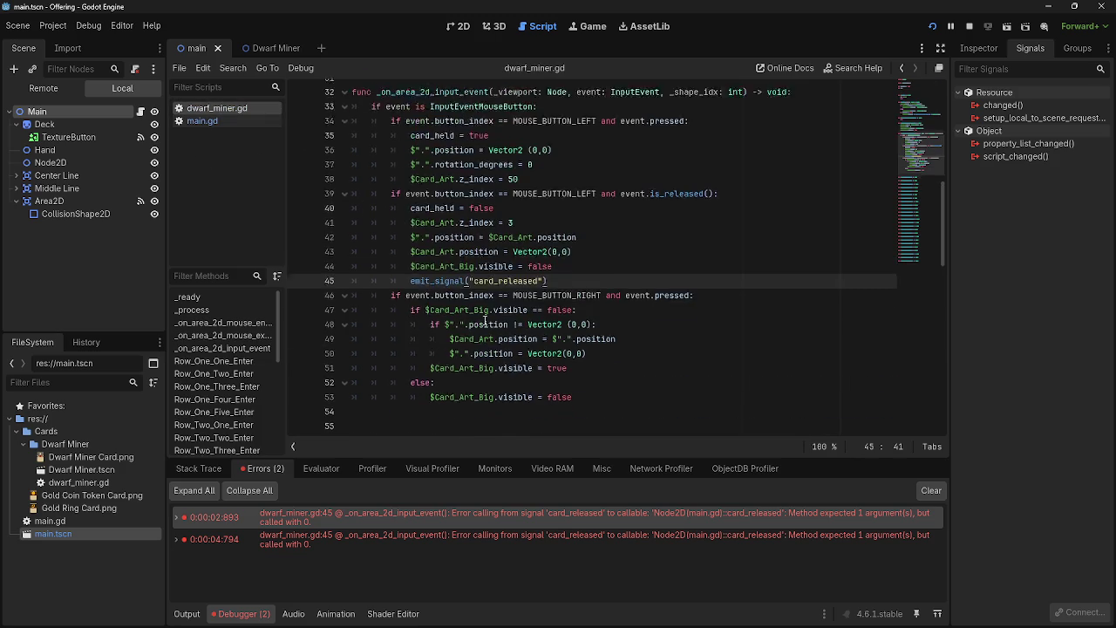
{"action": "scroll", "coordinate": [490, 327], "scroll_direction": "down", "scroll_amount": 9}
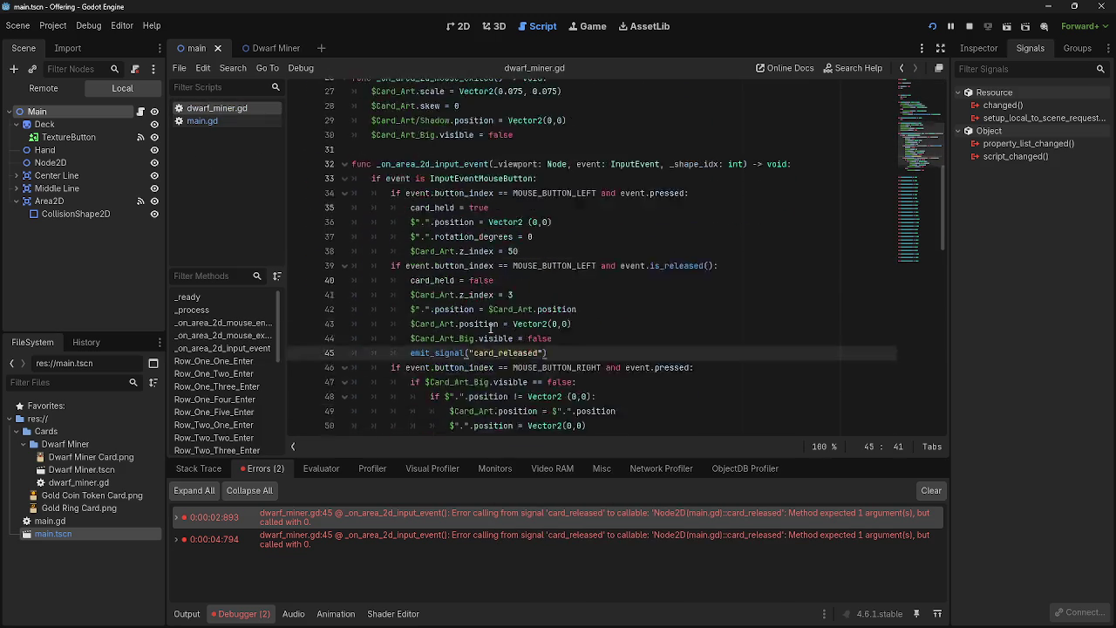
{"action": "key", "text": "alt+Tab"}
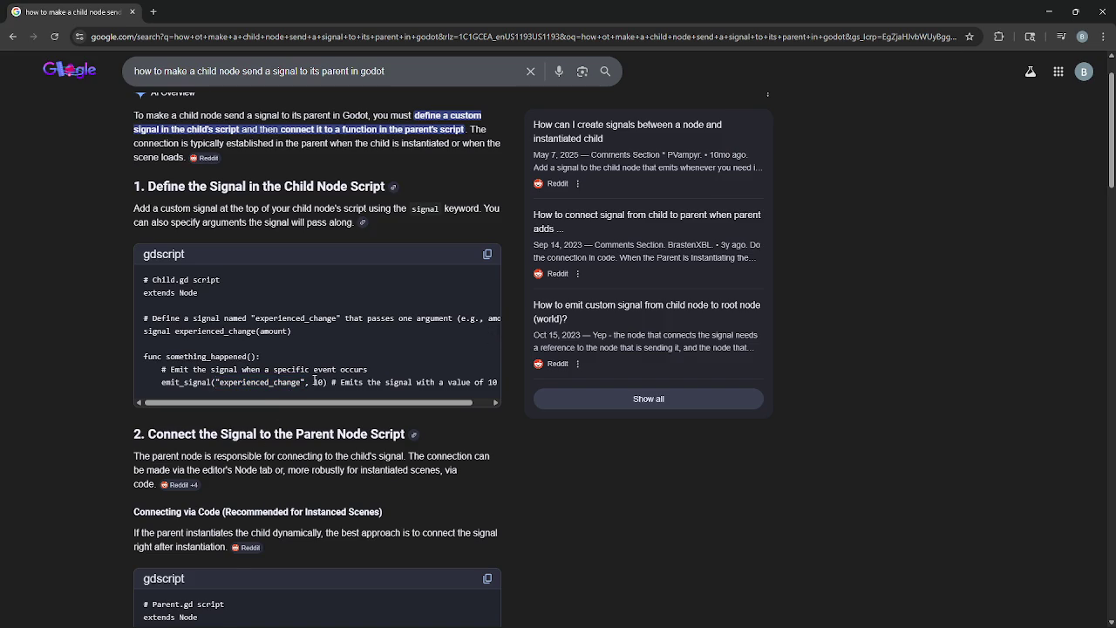
{"action": "key", "text": "alt+Tab"}
{"action": "left_click", "coordinate": [545, 250]}
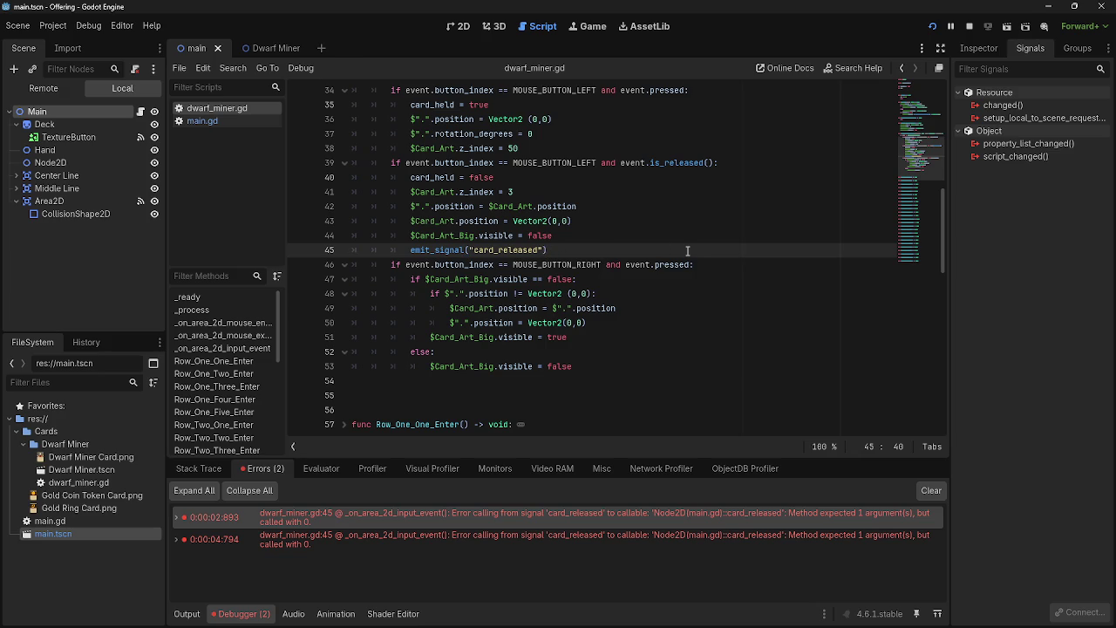
Add ', card' to the emit_signal("card_released") call on line 45, fixing the 'ccard' typo
{"action": "type", "text": ", "}
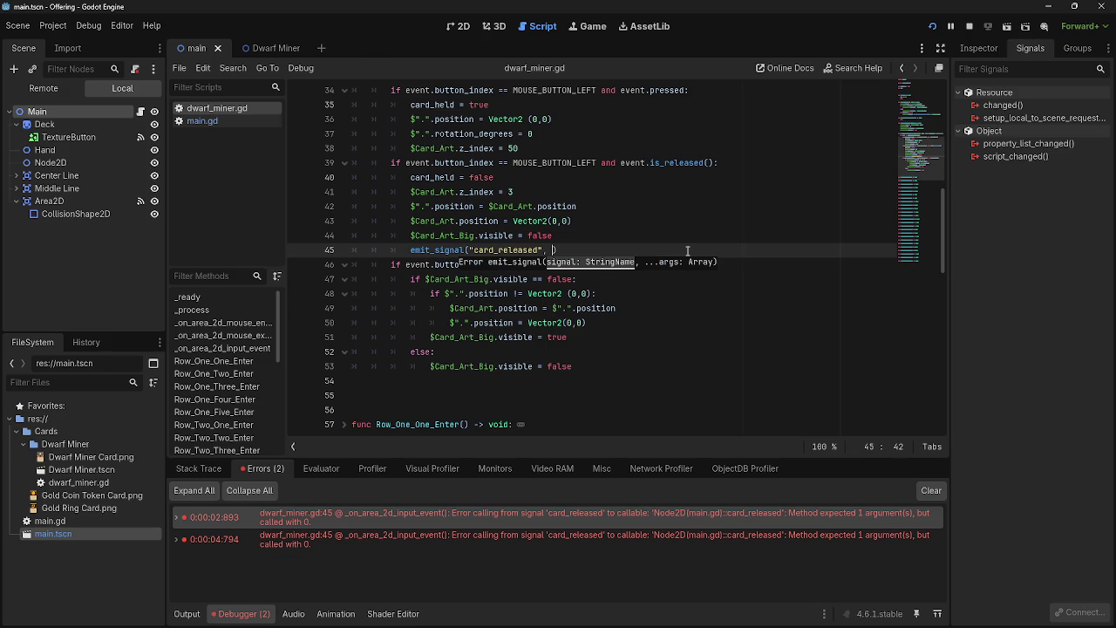
{"action": "type", "text": "ccard"}
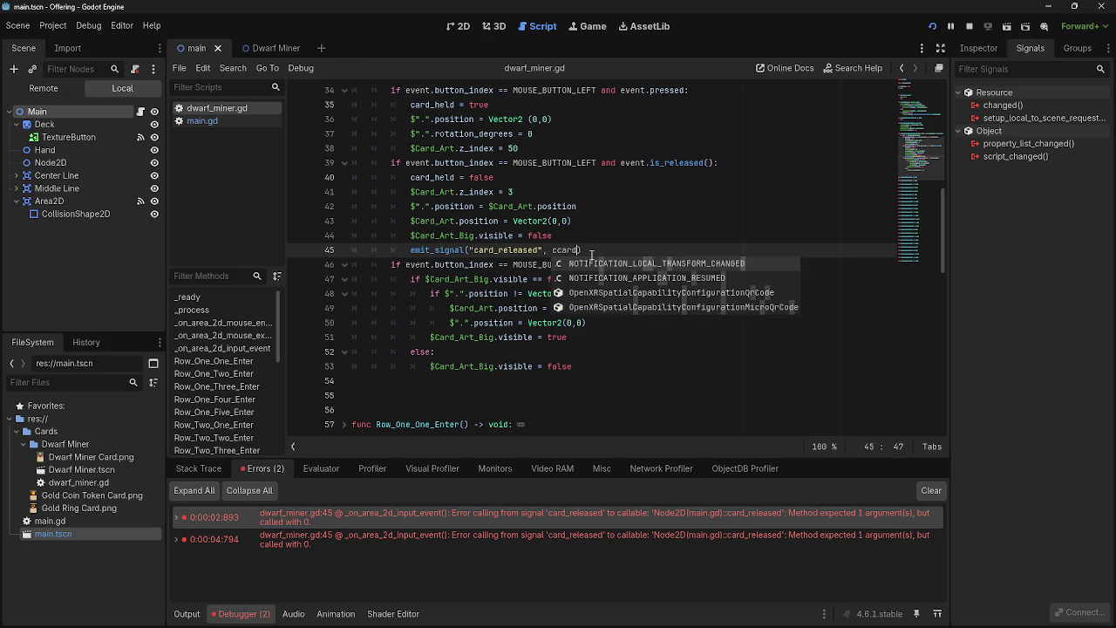
{"action": "key", "text": "BackSpace"}
{"action": "left_click", "coordinate": [601, 250]}
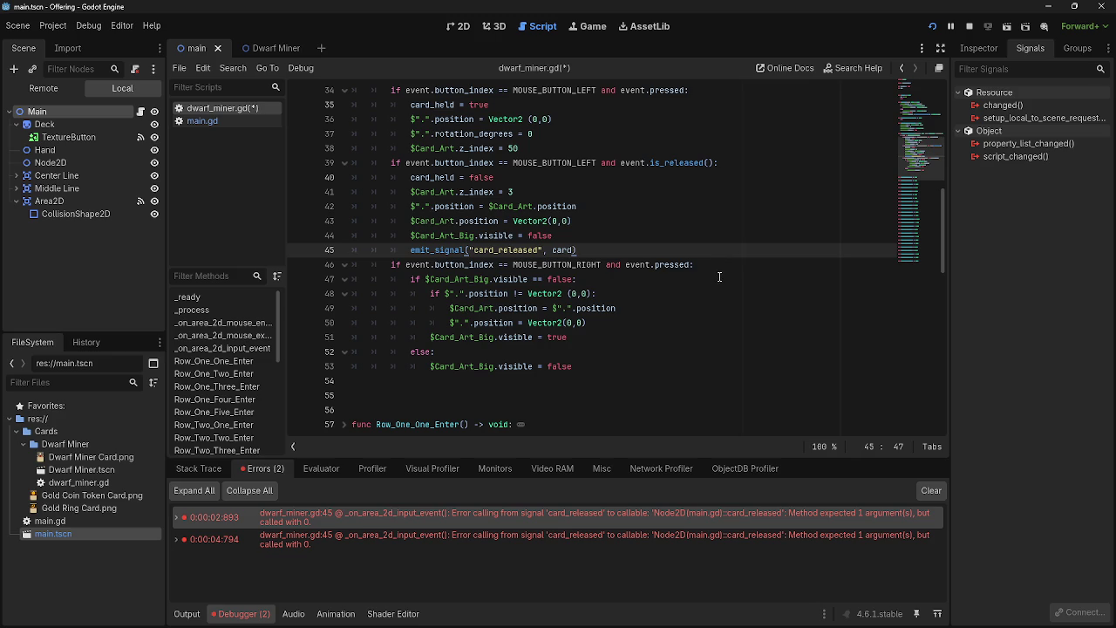
{"action": "scroll", "coordinate": [688, 297], "scroll_direction": "up", "scroll_amount": 5}
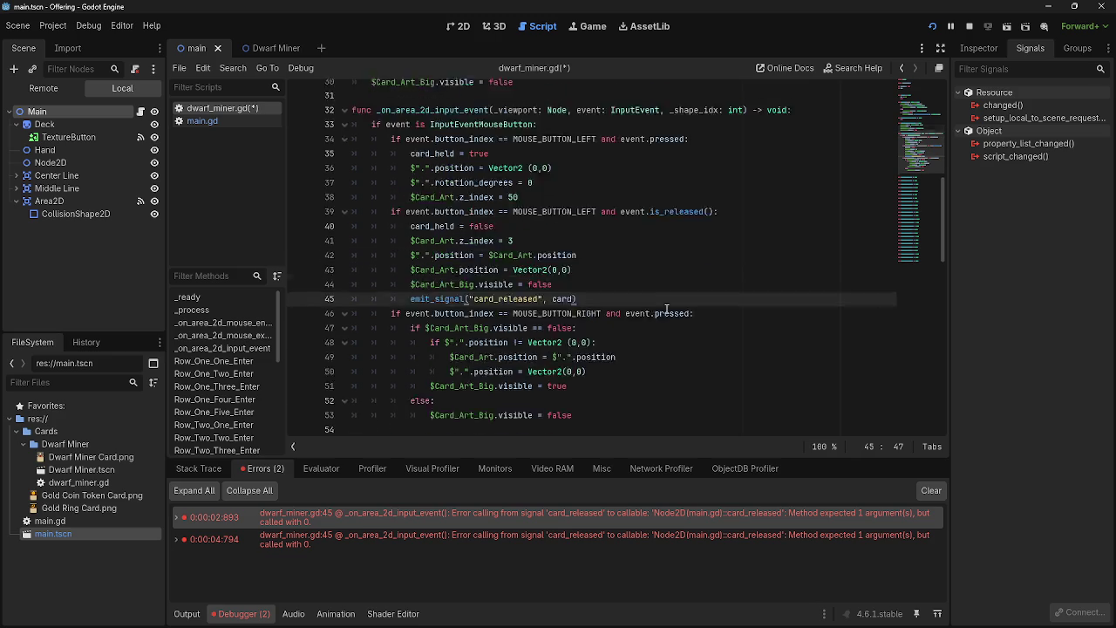
{"action": "scroll", "coordinate": [634, 369], "scroll_direction": "down", "scroll_amount": 5}
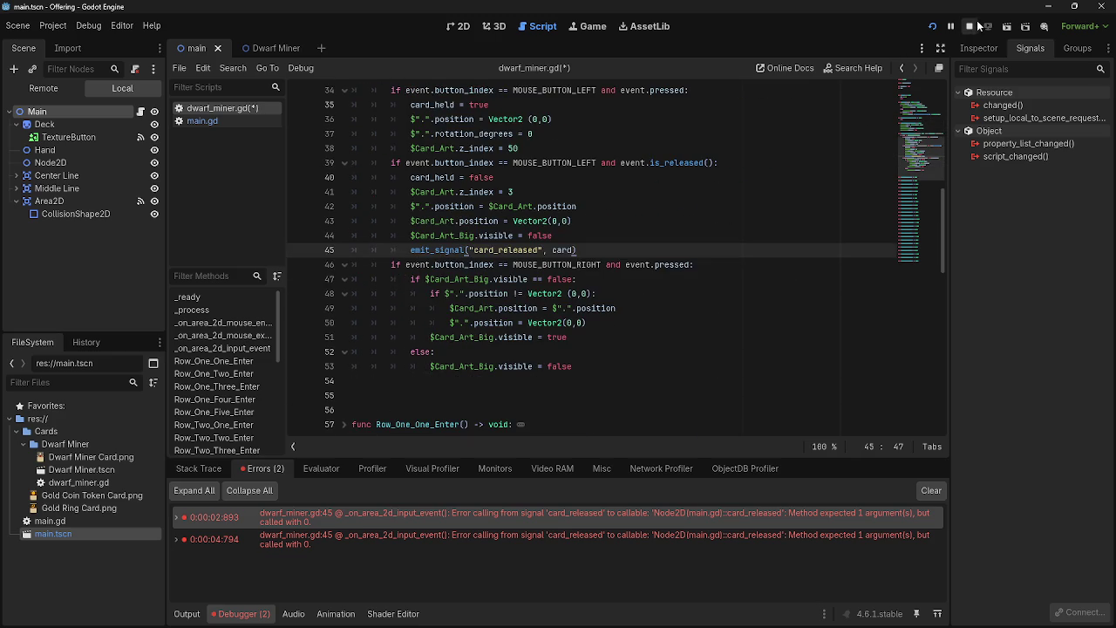
Run the game, release a card, confirm Node2D lines print in Output, then reopen main.gd
{"action": "left_click", "coordinate": [933, 26]}
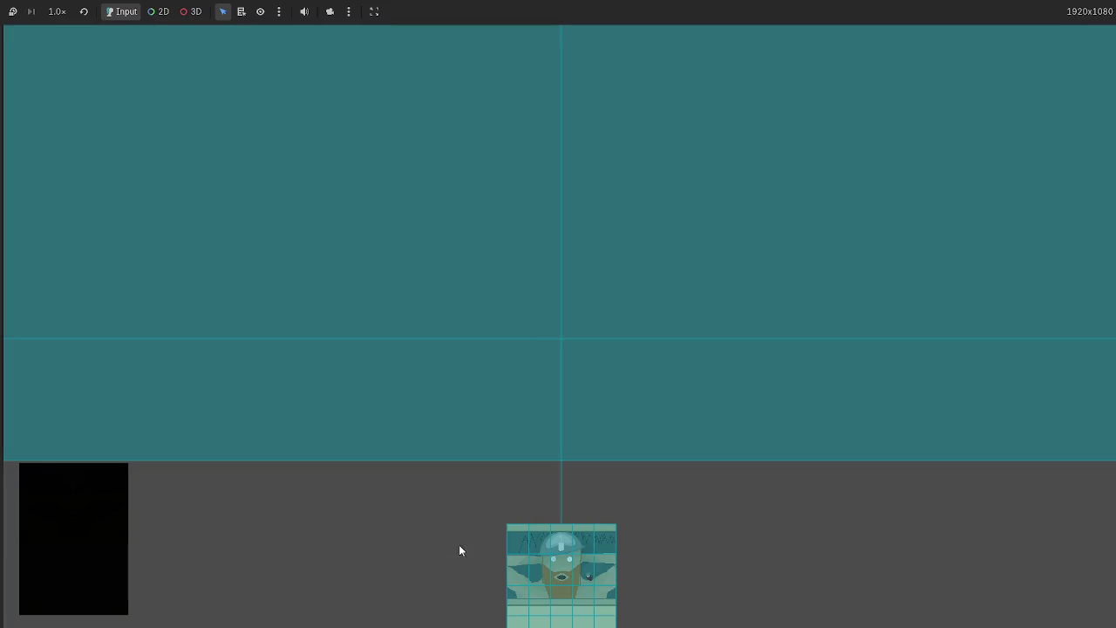
{"action": "mouse_move", "coordinate": [616, 531]}
{"action": "left_mouse_down"}
{"action": "mouse_move", "coordinate": [598, 273]}
{"action": "mouse_move", "coordinate": [653, 306]}
{"action": "left_mouse_up"}
{"action": "key", "text": "F8"}
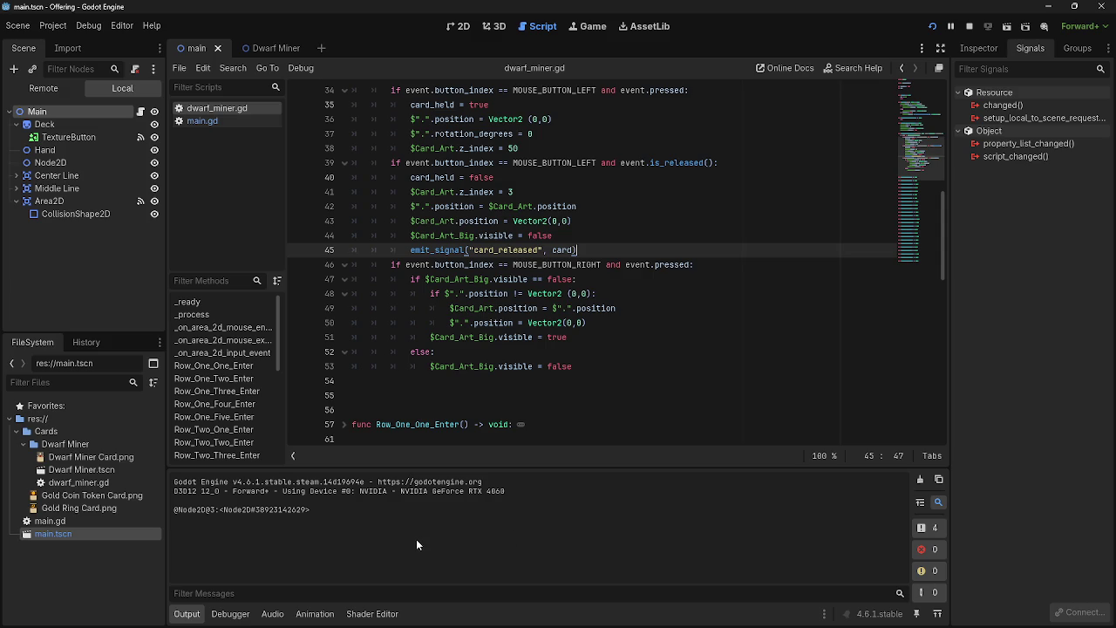
{"action": "key", "text": "alt+Tab"}
{"action": "key", "text": "alt+Tab"}
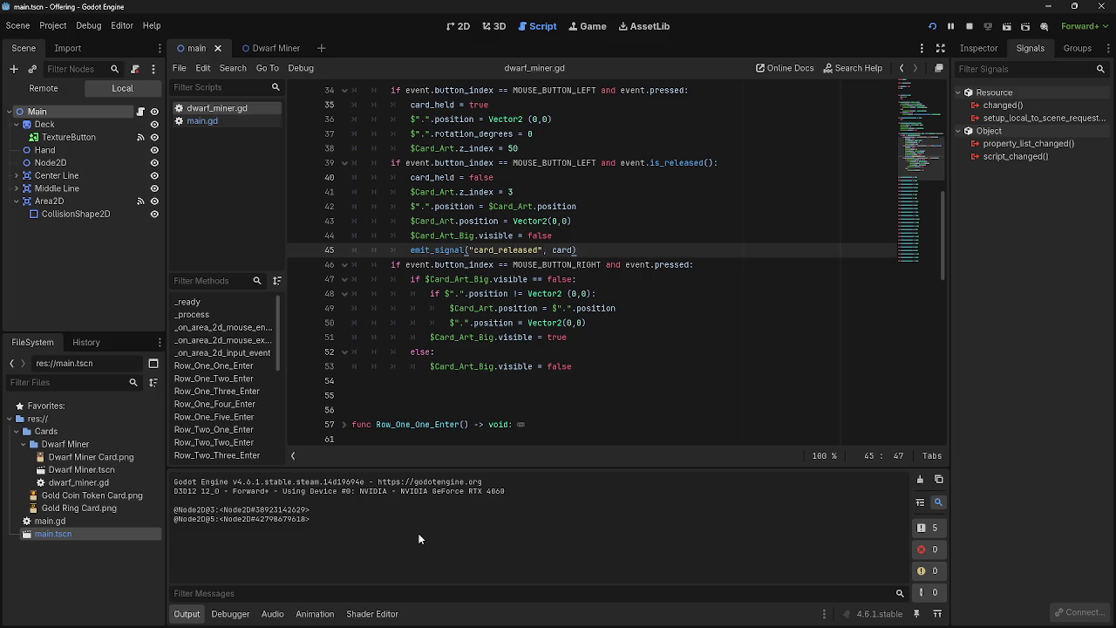
{"action": "key", "text": "alt+Tab"}
{"action": "key", "text": "F8"}
{"action": "left_click", "coordinate": [202, 121]}
{"action": "scroll", "coordinate": [698, 340], "scroll_direction": "down", "scroll_amount": 5}
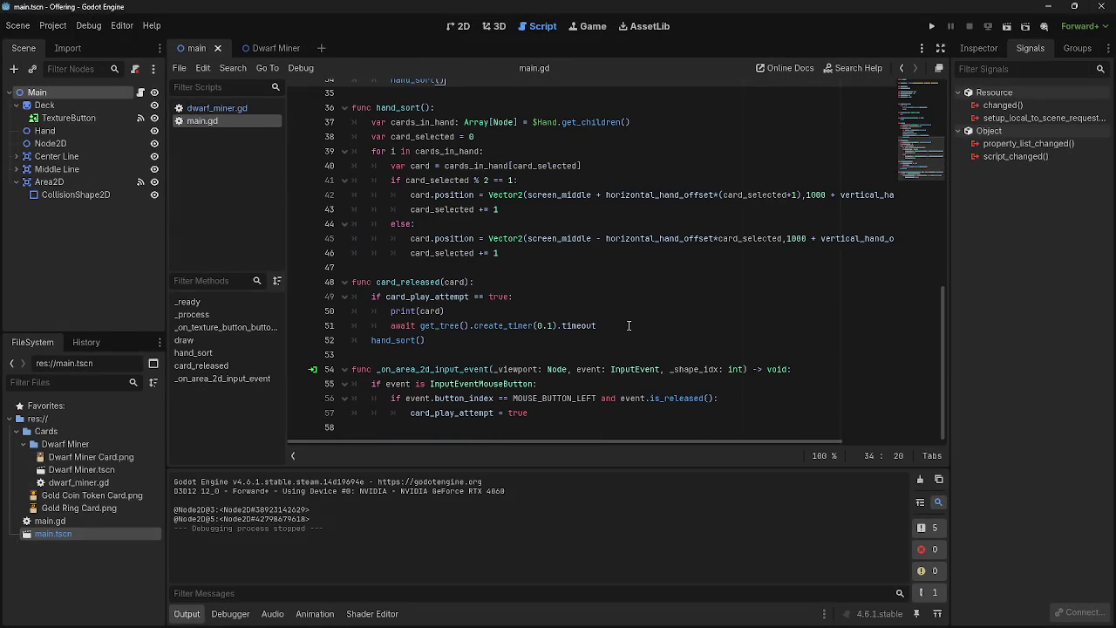
Comment out the startup timer on line 17 of main.gd with Ctrl+K
{"action": "left_click", "coordinate": [458, 311]}
{"action": "scroll", "coordinate": [614, 367], "scroll_direction": "up", "scroll_amount": 7}
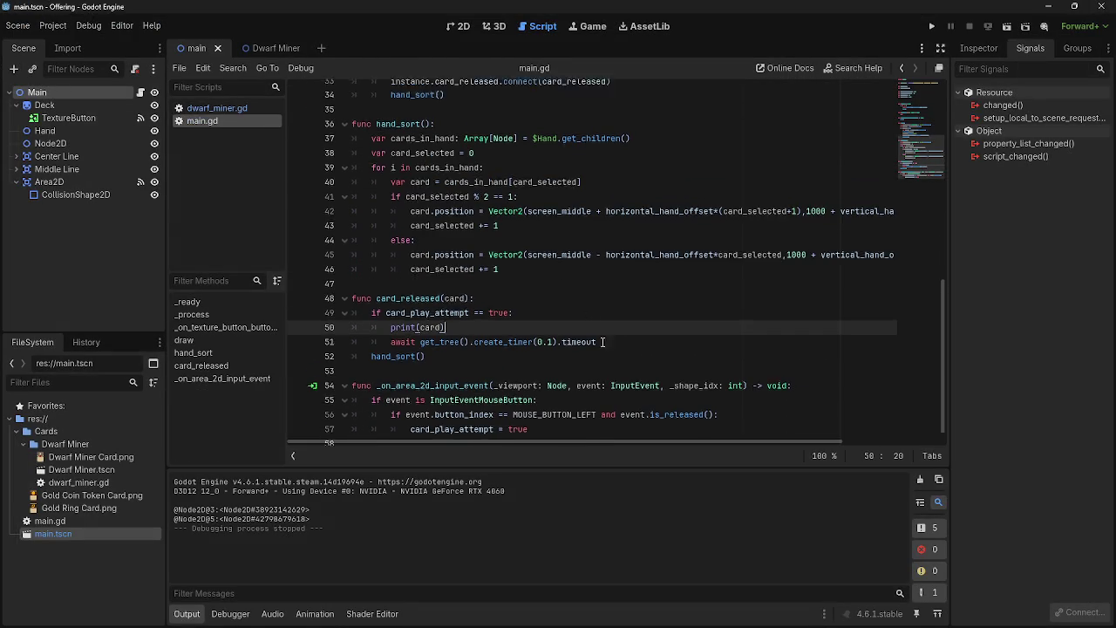
{"action": "scroll", "coordinate": [615, 367], "scroll_direction": "up", "scroll_amount": 1}
{"action": "left_click", "coordinate": [617, 178]}
{"action": "key", "text": "shift+Home"}
{"action": "key", "text": "shift+Home"}
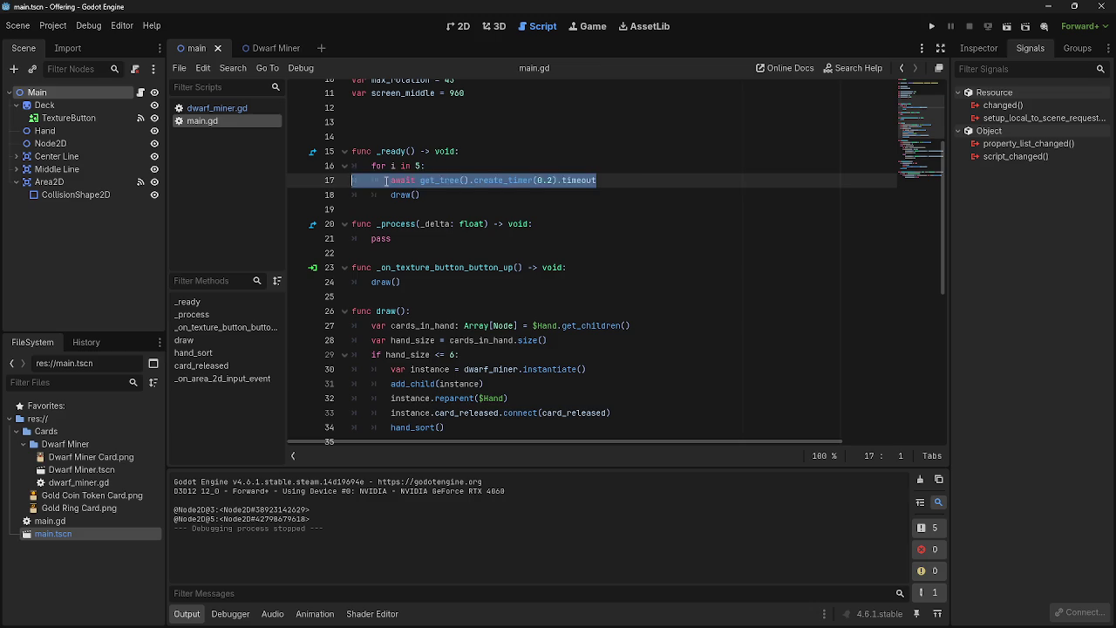
{"action": "left_click", "coordinate": [384, 181]}
{"action": "key", "text": "ctrl+k"}
Run the game again, release the centre card, and stop the game
{"action": "left_click", "coordinate": [932, 27]}
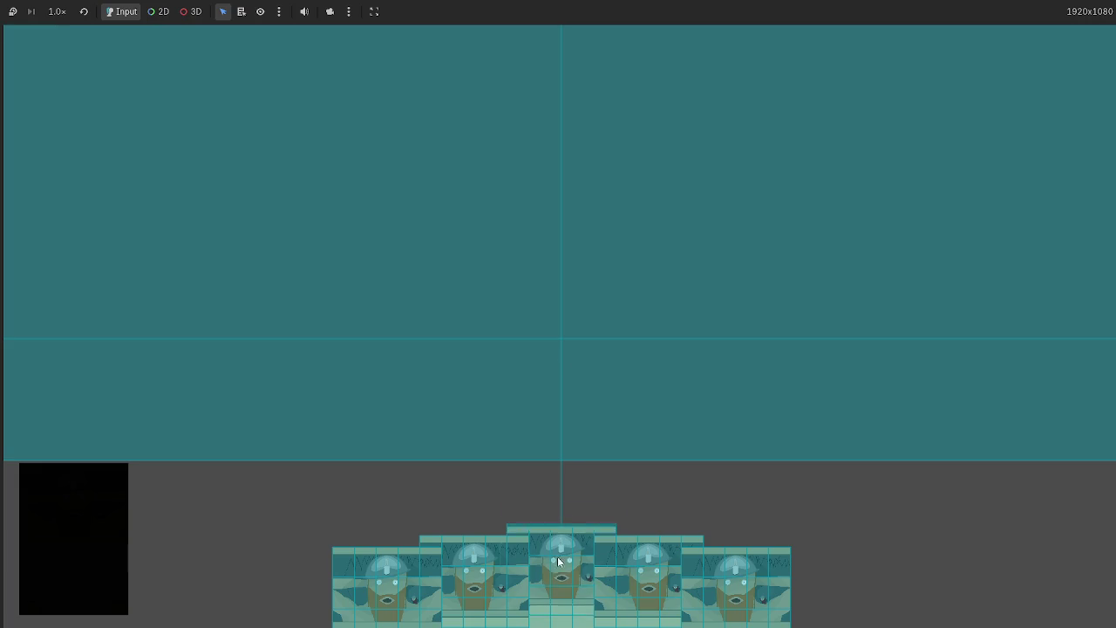
{"action": "mouse_move", "coordinate": [557, 556]}
{"action": "left_mouse_down"}
{"action": "mouse_move", "coordinate": [556, 309]}
{"action": "mouse_move", "coordinate": [913, 419]}
{"action": "left_mouse_up"}
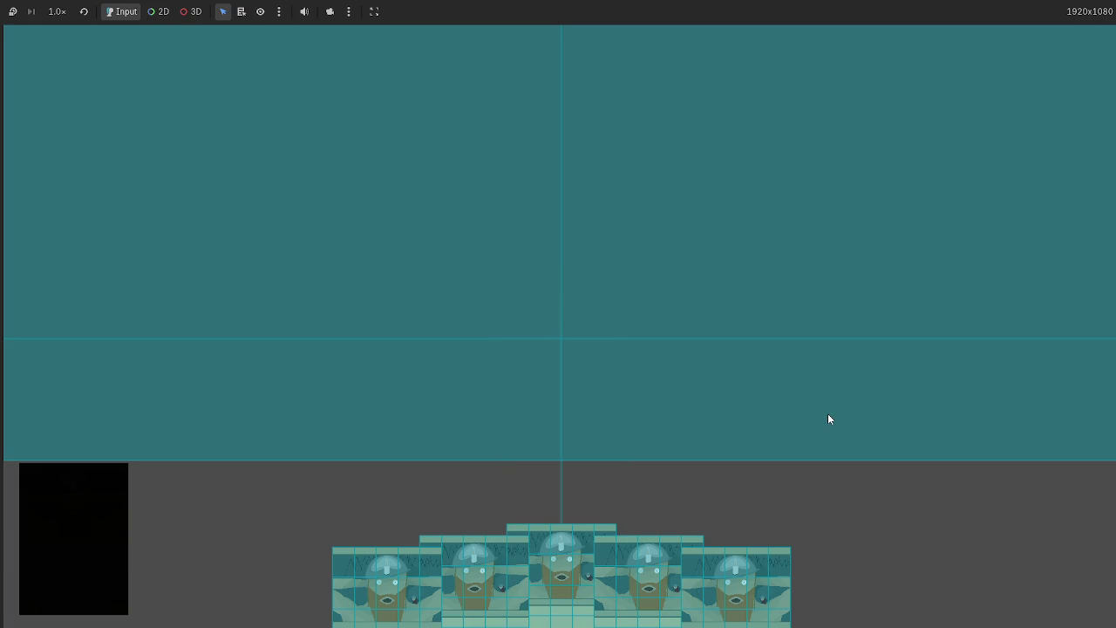
{"action": "key", "text": "F8"}
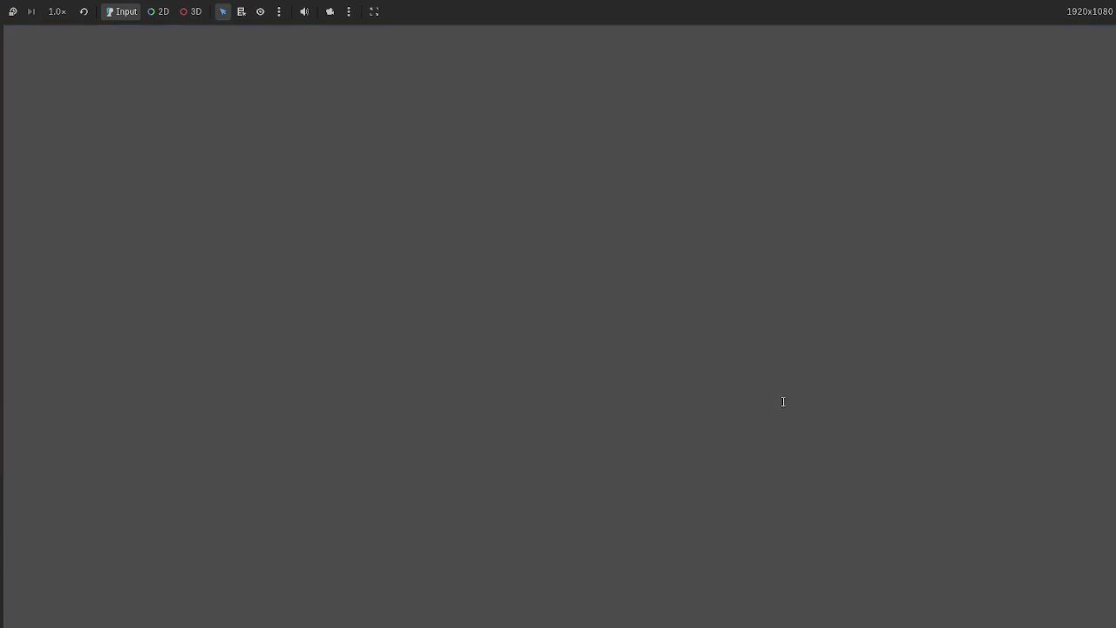
{"action": "scroll", "coordinate": [501, 332], "scroll_direction": "down", "scroll_amount": 5}
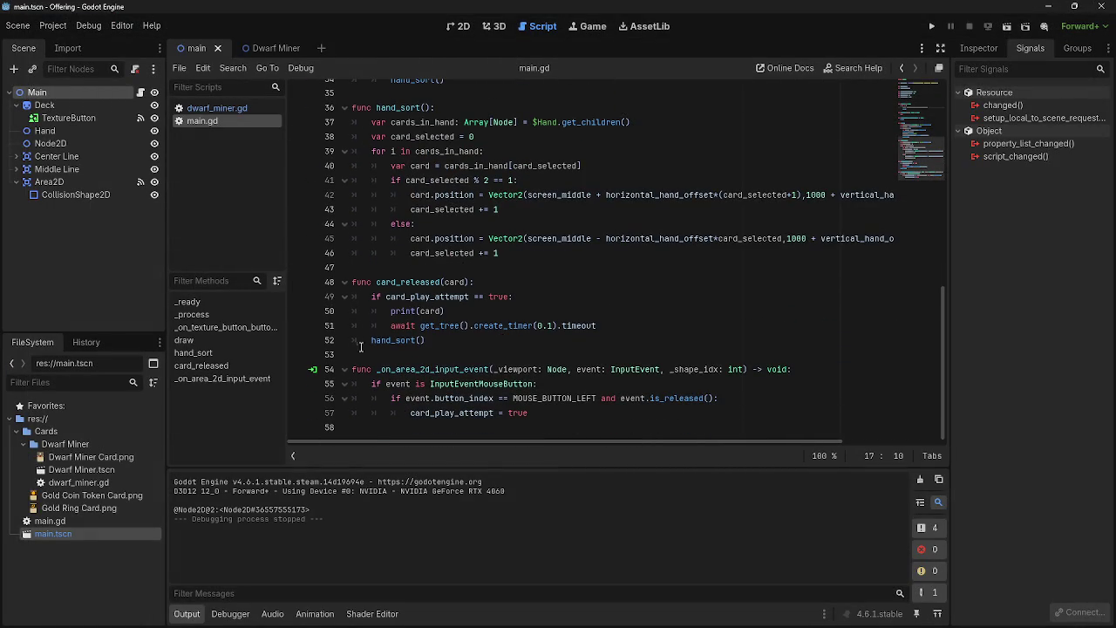
Replace print(card) on line 50, briefly trying card.queue_free before trimming it back
{"action": "left_click", "coordinate": [457, 311]}
{"action": "mouse_move", "coordinate": [496, 310]}
{"action": "left_mouse_down"}
{"action": "mouse_move", "coordinate": [398, 325]}
{"action": "mouse_move", "coordinate": [391, 311]}
{"action": "left_mouse_up"}
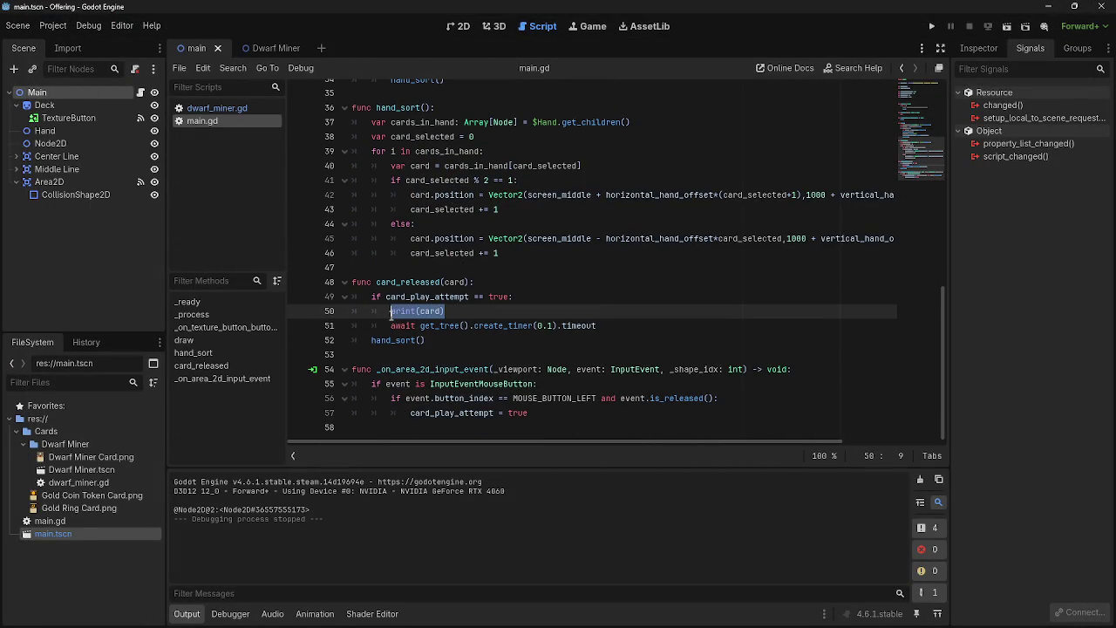
{"action": "type", "text": "card"}
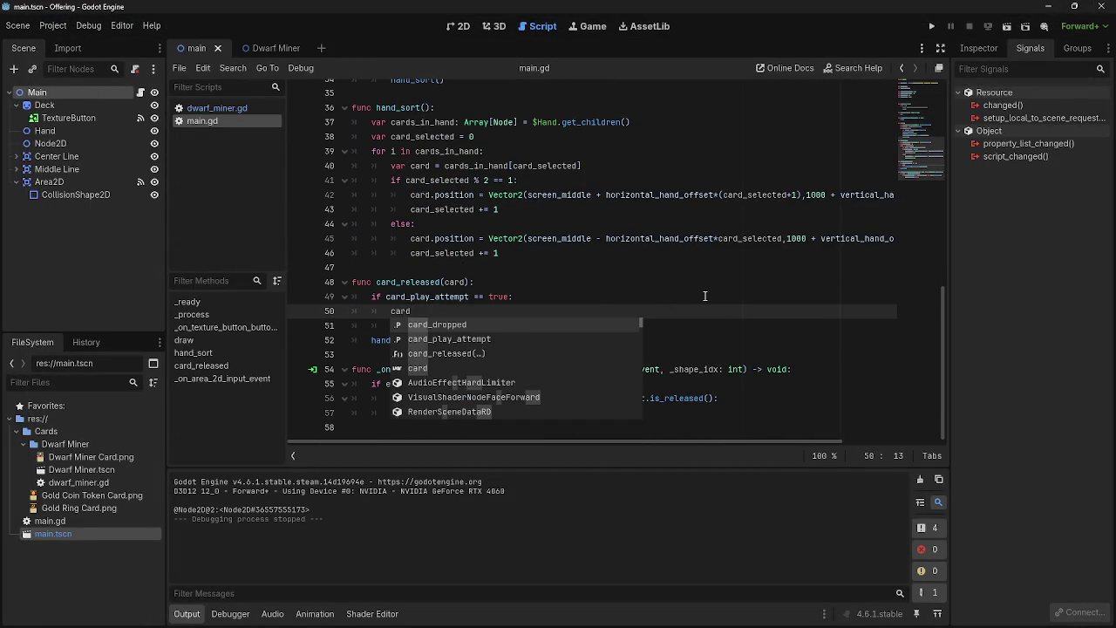
{"action": "type", "text": ".queue"}
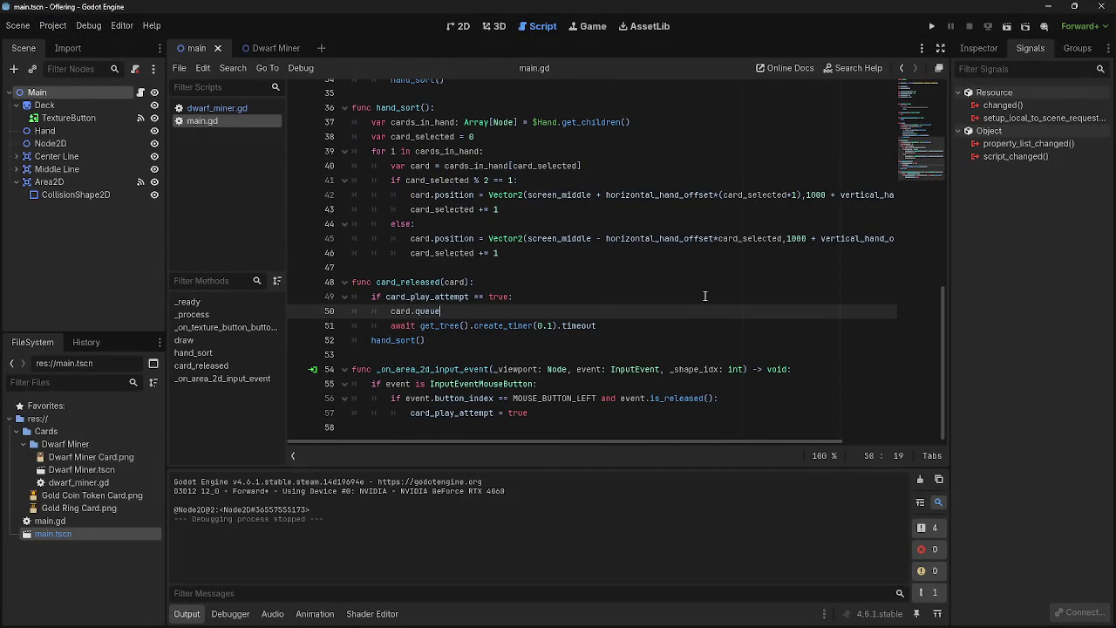
{"action": "type", "text": "_free"}
{"action": "scroll", "coordinate": [704, 296], "scroll_direction": "up", "scroll_amount": 1}
{"action": "key", "text": "BackSpace"}
{"action": "key", "text": "BackSpace"}
{"action": "key", "text": "BackSpace"}
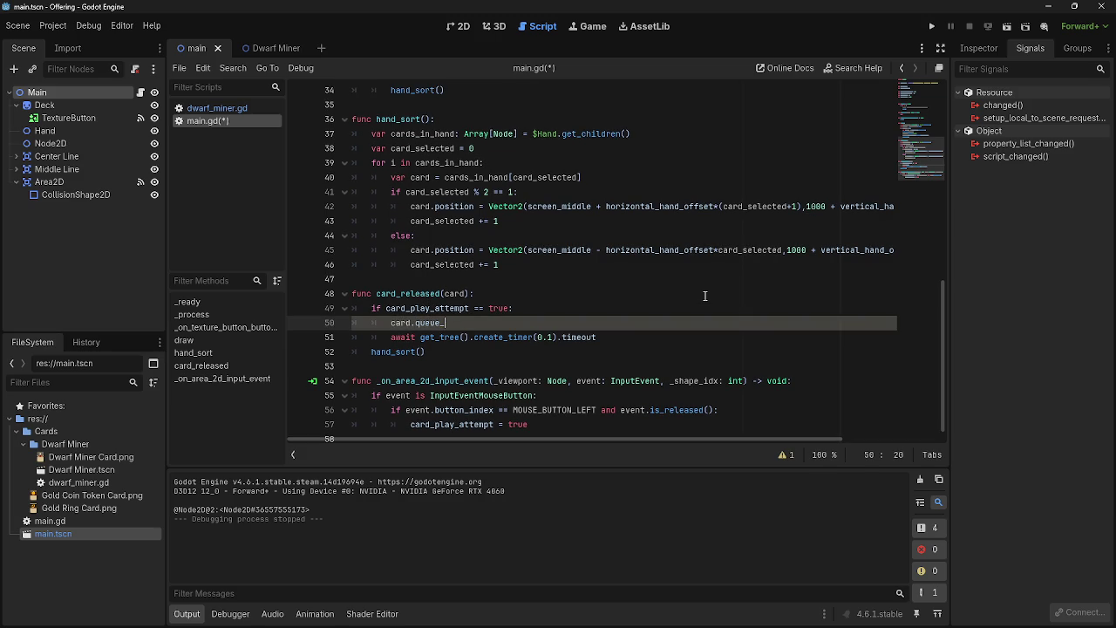
{"action": "key", "text": "BackSpace"}
{"action": "key", "text": "BackSpace"}
{"action": "key", "text": "BackSpace"}
{"action": "key", "text": "BackSpace"}
{"action": "key", "text": "BackSpace"}
{"action": "key", "text": "BackSpace"}
Copy instance.reparent($Hand) from the draw function and paste it onto line 50
{"action": "scroll", "coordinate": [502, 383], "scroll_direction": "up", "scroll_amount": 2}
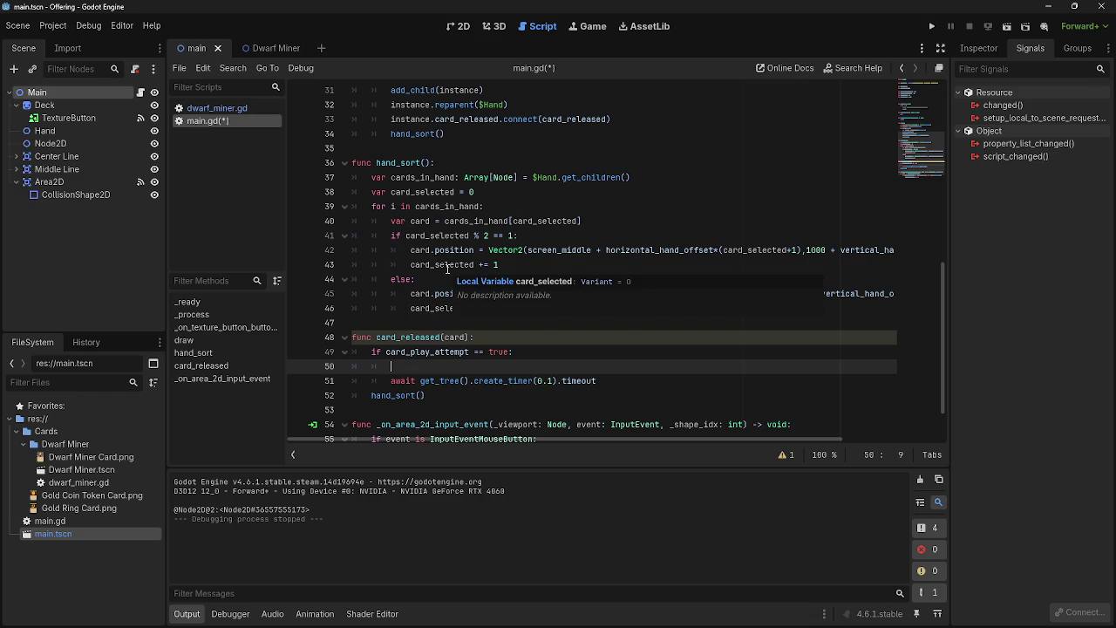
{"action": "scroll", "coordinate": [656, 234], "scroll_direction": "up", "scroll_amount": 2}
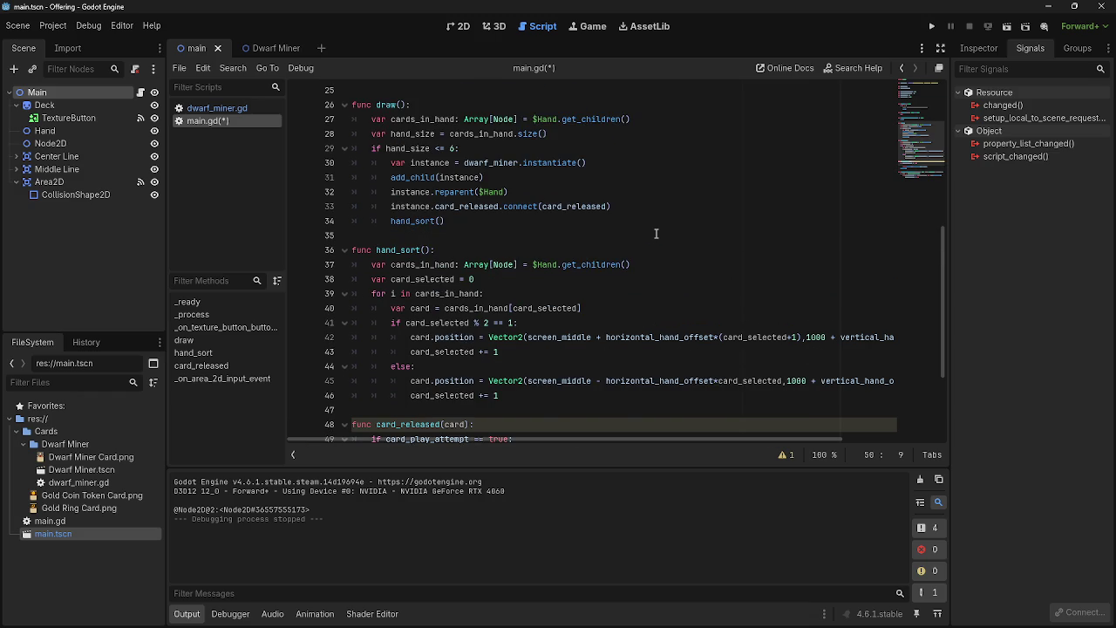
{"action": "mouse_move", "coordinate": [393, 195]}
{"action": "left_click_drag", "start_coordinate": [406, 193], "coordinate": [517, 190]}
{"action": "key", "text": "ctrl+c"}
{"action": "scroll", "coordinate": [517, 349], "scroll_direction": "down", "scroll_amount": 2}
{"action": "left_click", "coordinate": [470, 366]}
{"action": "key", "text": "ctrl+v"}
Change instance to card so line 50 reads card.reparent($Hand)
{"action": "left_click", "coordinate": [425, 366]}
{"action": "key", "text": "BackSpace"}
{"action": "key", "text": "BackSpace"}
{"action": "key", "text": "BackSpace"}
{"action": "type", "text": "c"}
{"action": "key", "text": "BackSpace"}
{"action": "key", "text": "Right"}
{"action": "type", "text": "ard"}
{"action": "left_click", "coordinate": [485, 367]}
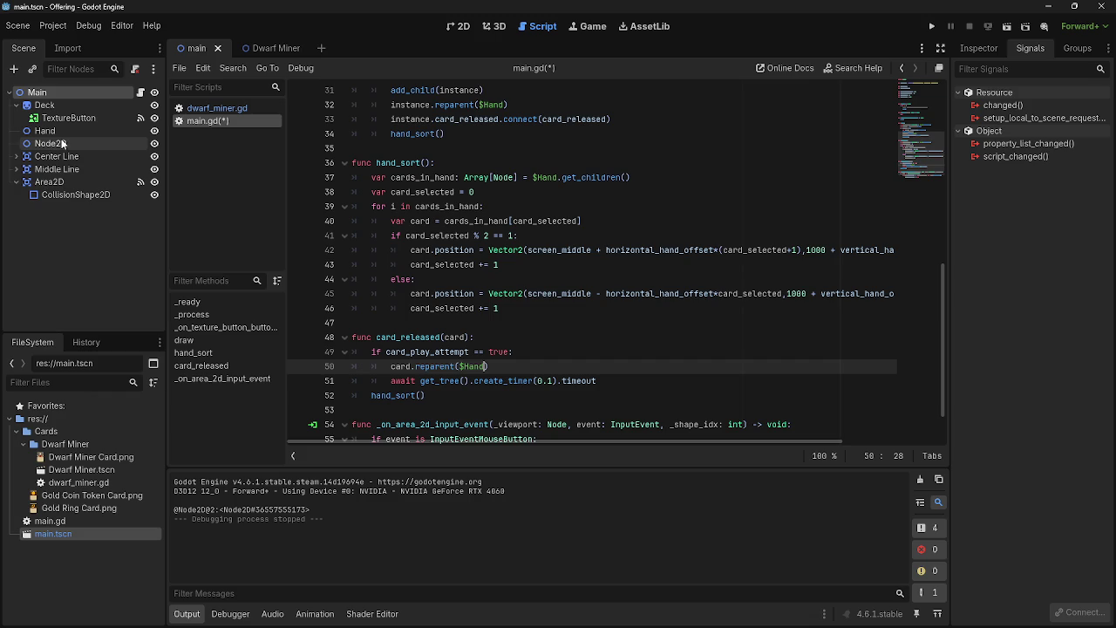
{"action": "left_click", "coordinate": [22, 183]}
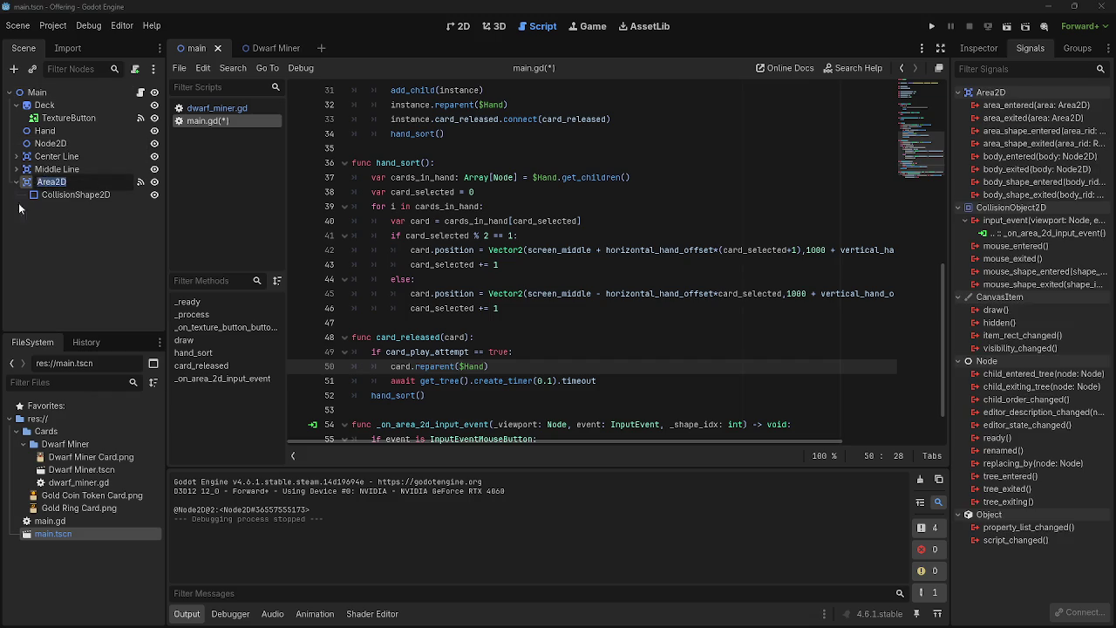
Switch to the 2D view with Node2D selected, undoing an accidental cut of the node
{"action": "left_click", "coordinate": [43, 144]}
{"action": "key", "text": "ctrl+F1"}
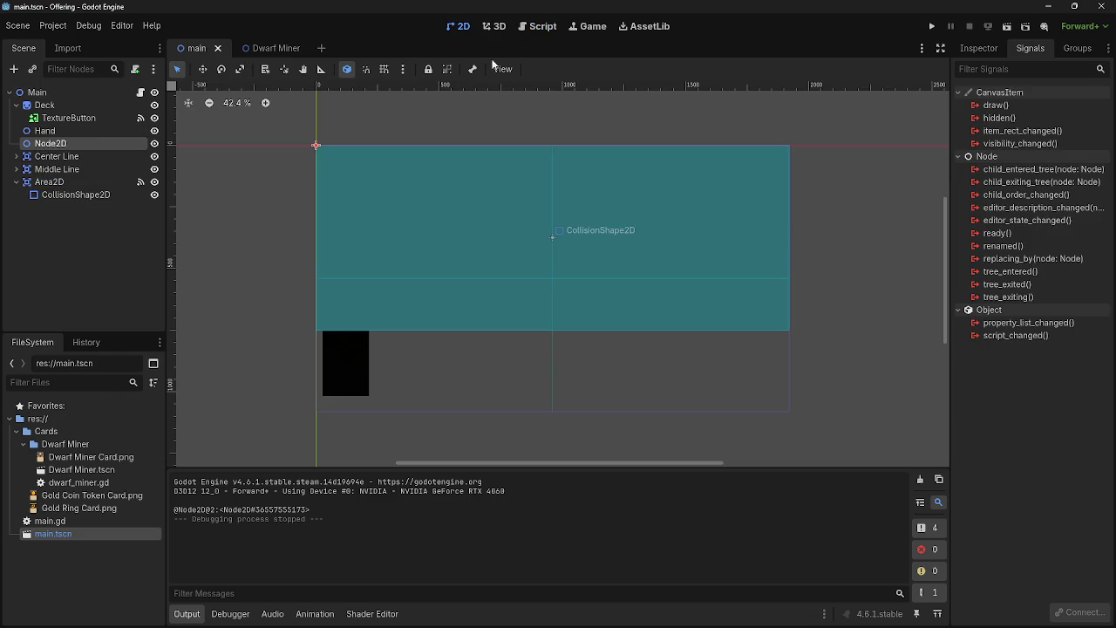
{"action": "right_click", "coordinate": [61, 146]}
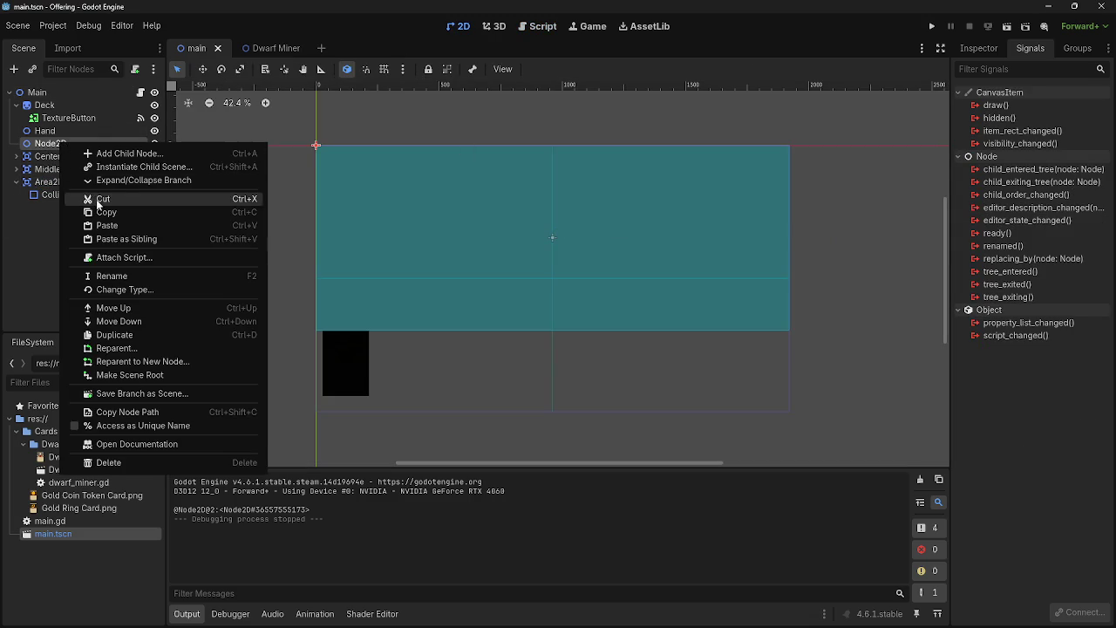
{"action": "left_click", "coordinate": [92, 200]}
{"action": "key", "text": "ctrl+z"}
Rename Node2D to 'Battlefield', fixing a misspelled first attempt, then start adding a child node
{"action": "left_click", "coordinate": [70, 144]}
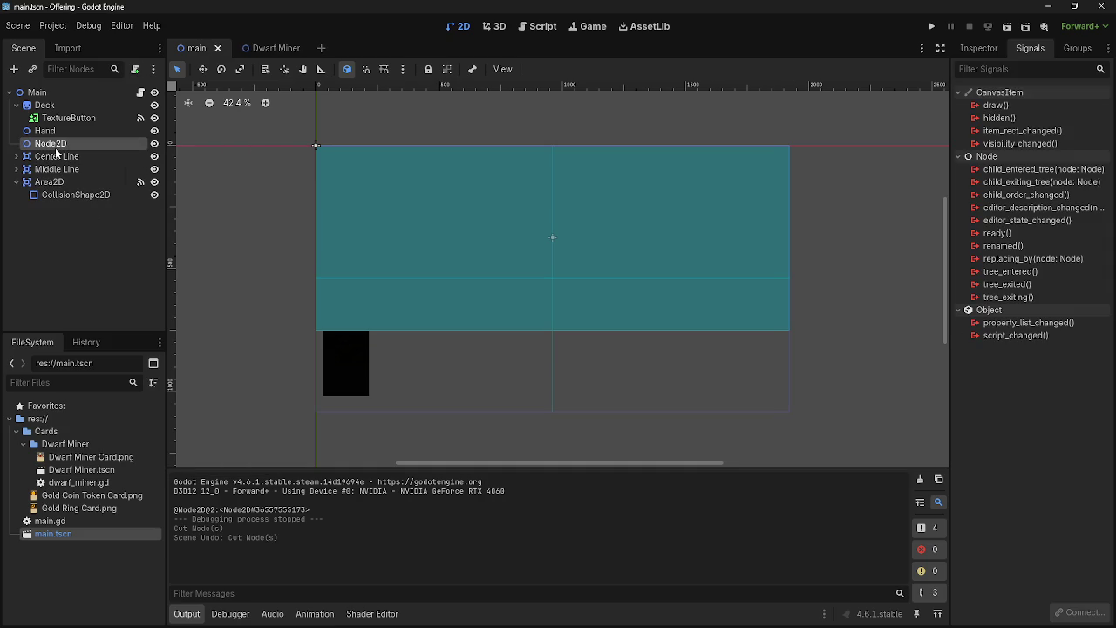
{"action": "double_click", "coordinate": [85, 143]}
{"action": "type", "text": "Batt"}
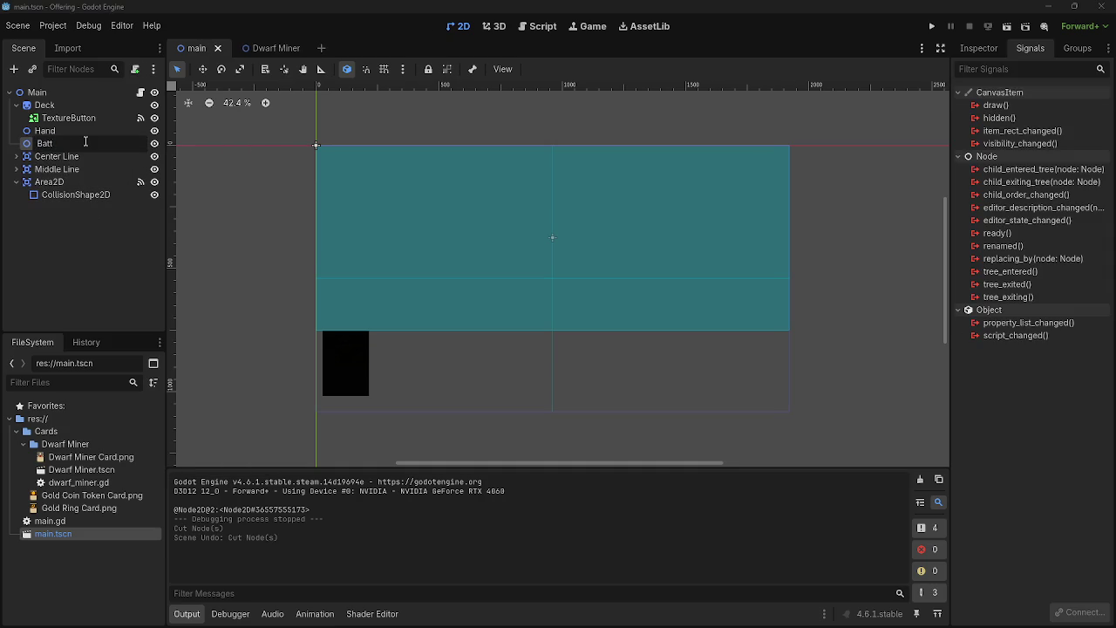
{"action": "type", "text": "eild"}
{"action": "key", "text": "Return"}
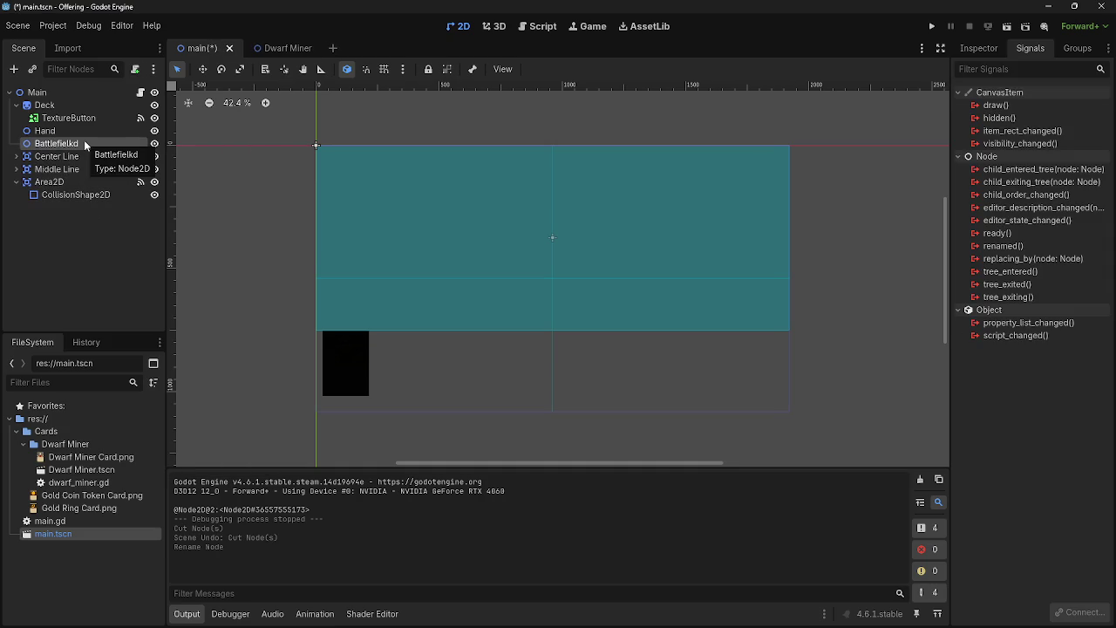
{"action": "double_click", "coordinate": [62, 145]}
{"action": "type", "text": "Battlefield"}
{"action": "key", "text": "Return"}
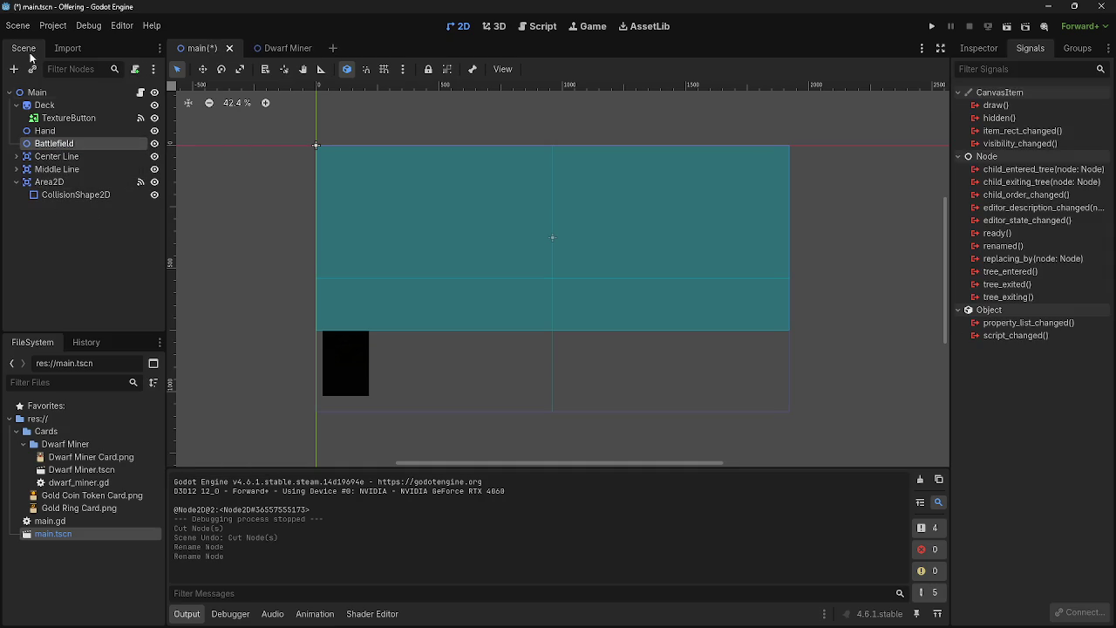
{"action": "key", "text": "ctrl+a"}
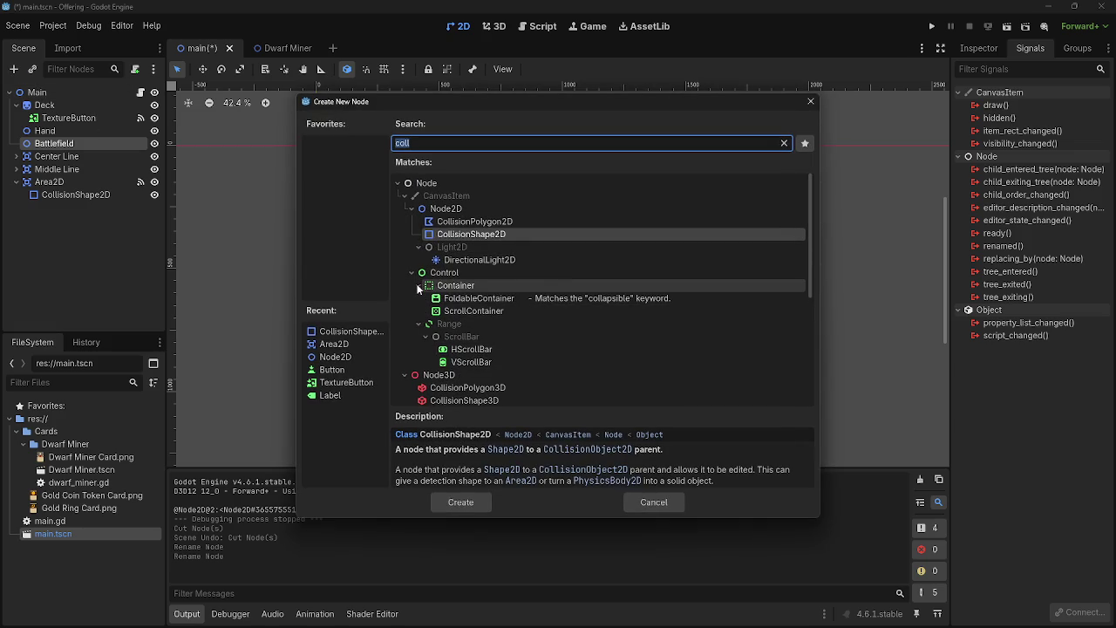
Browse Control > Container > BoxContainer node types, comparing the BoxContainer and VBoxContainer descriptions
{"action": "left_click", "coordinate": [785, 144]}
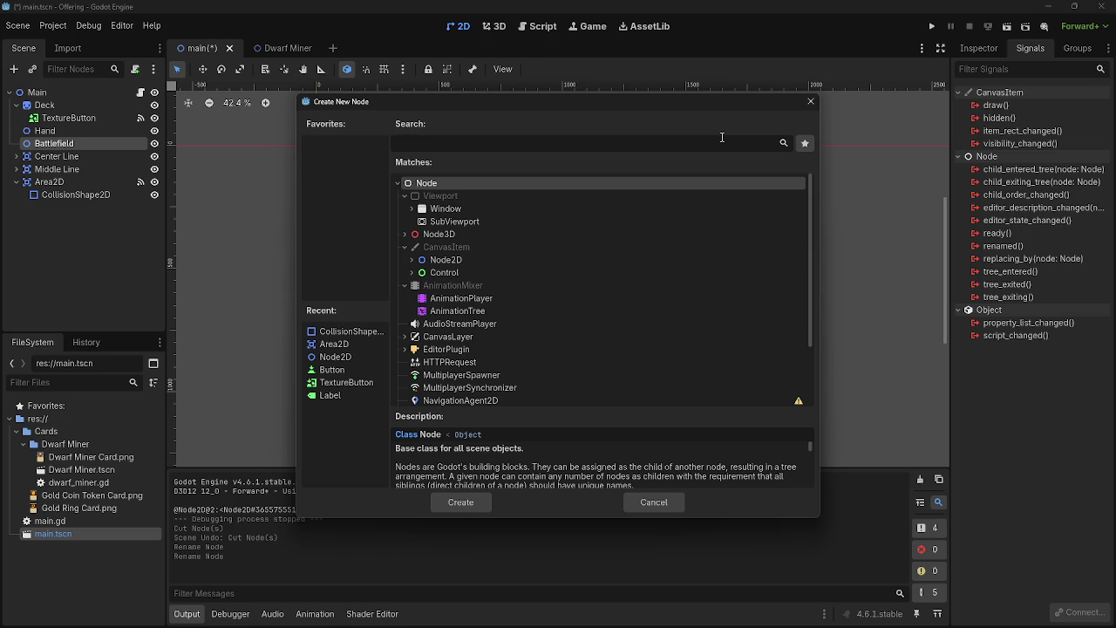
{"action": "left_click", "coordinate": [411, 272]}
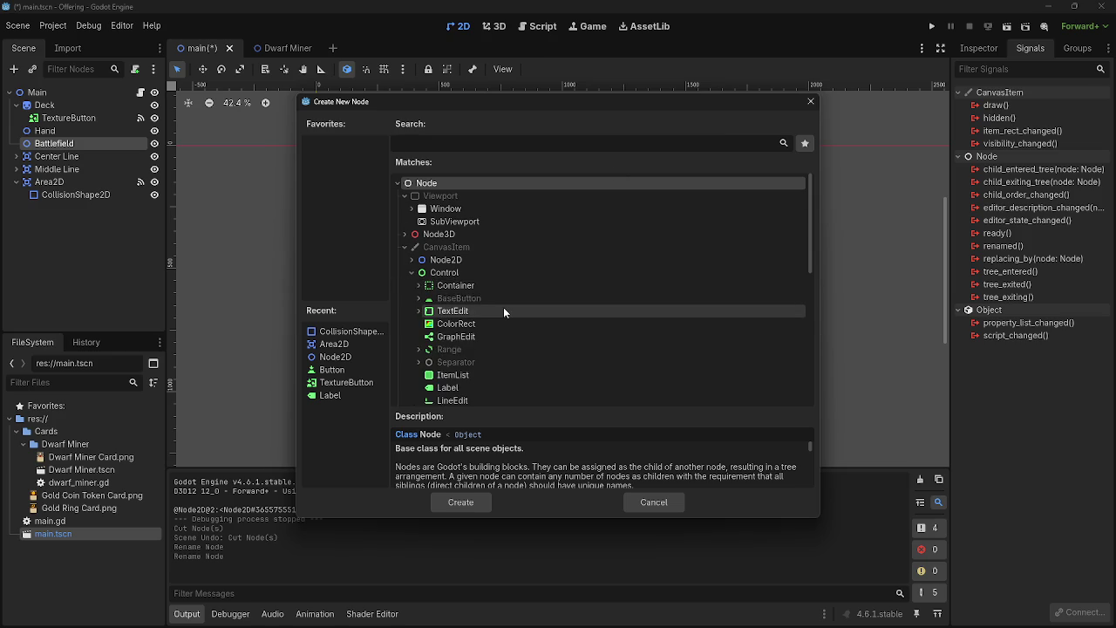
{"action": "scroll", "coordinate": [503, 307], "scroll_direction": "down", "scroll_amount": 1}
{"action": "scroll", "coordinate": [503, 310], "scroll_direction": "down", "scroll_amount": 3}
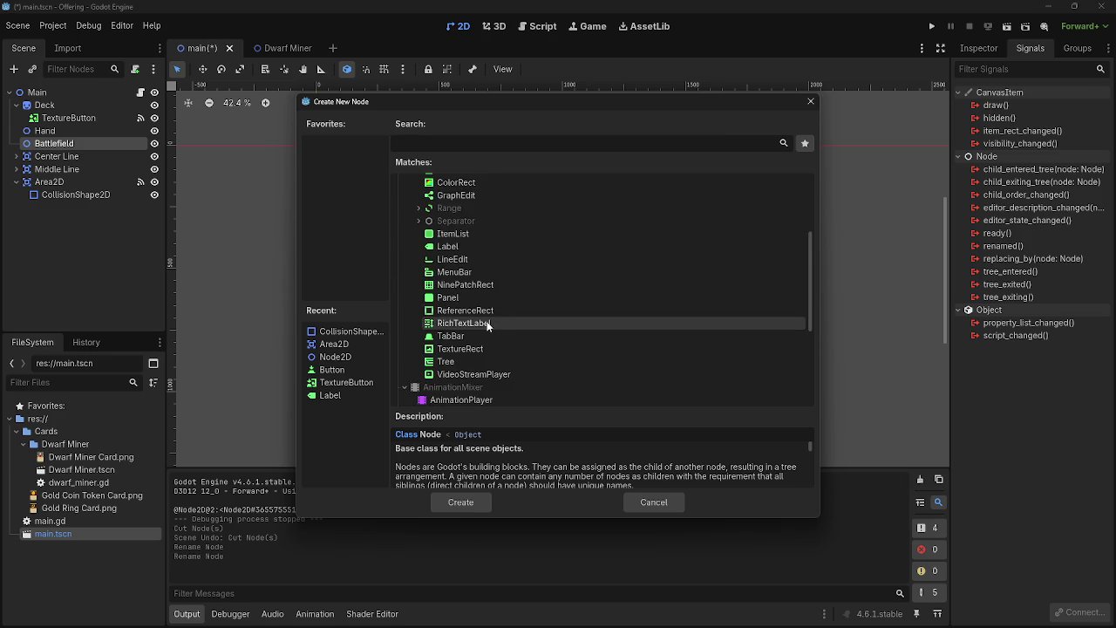
{"action": "scroll", "coordinate": [455, 288], "scroll_direction": "up", "scroll_amount": 1}
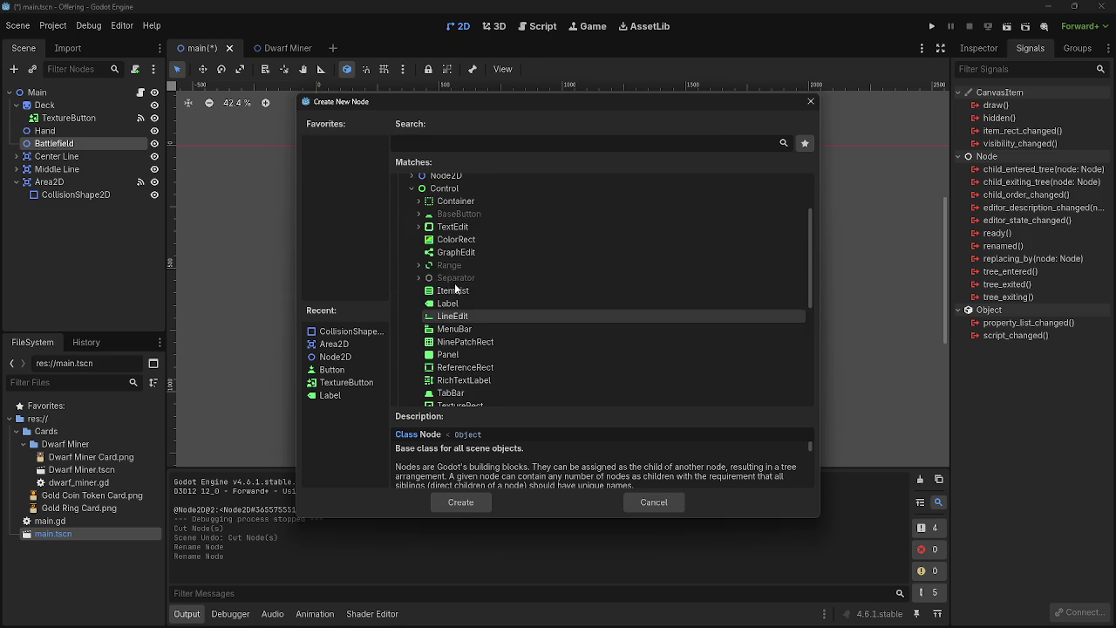
{"action": "left_click", "coordinate": [419, 201]}
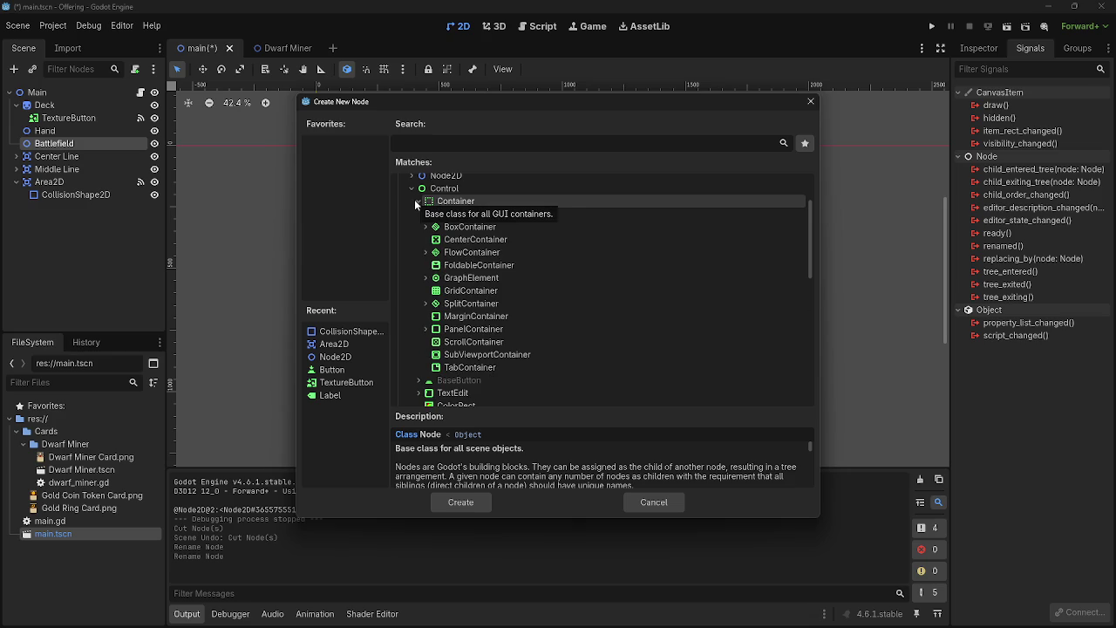
{"action": "left_click", "coordinate": [497, 204]}
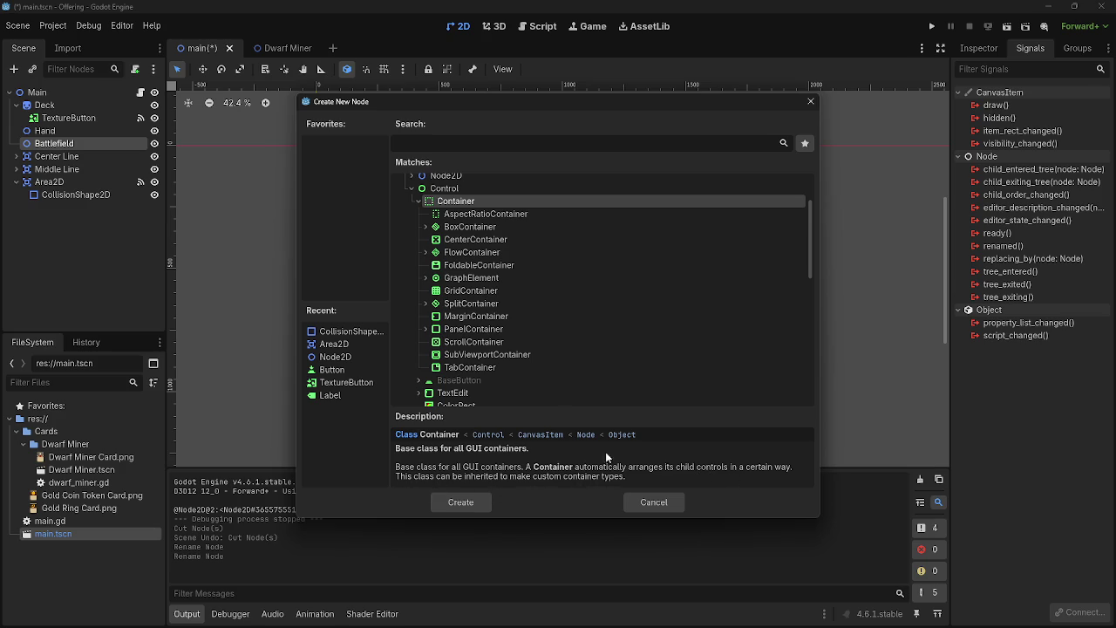
{"action": "left_click", "coordinate": [481, 228]}
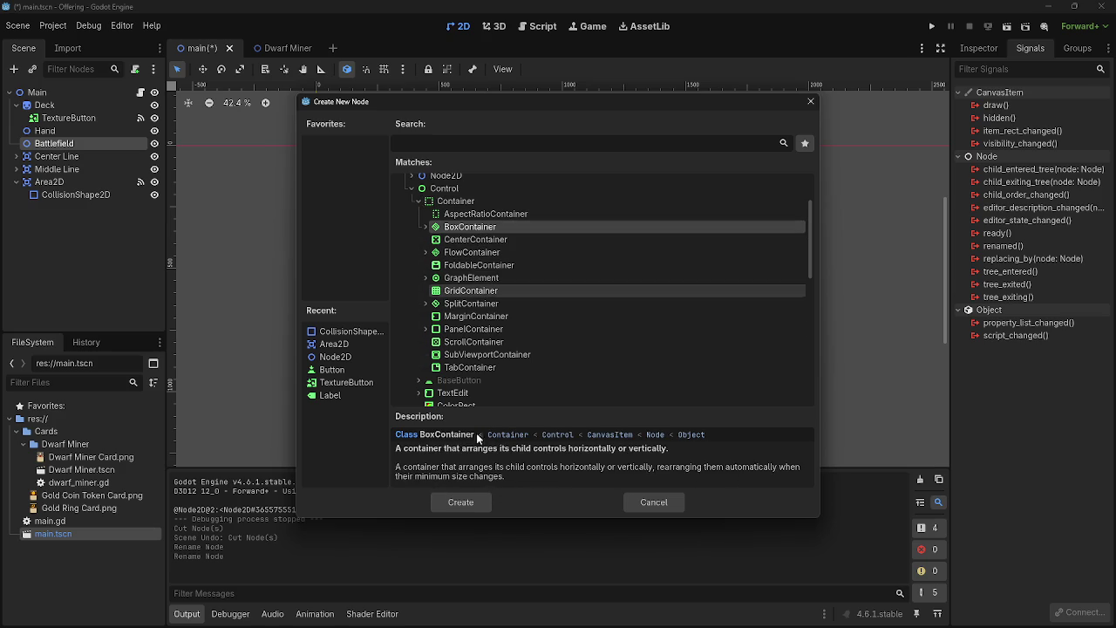
{"action": "left_click", "coordinate": [425, 226]}
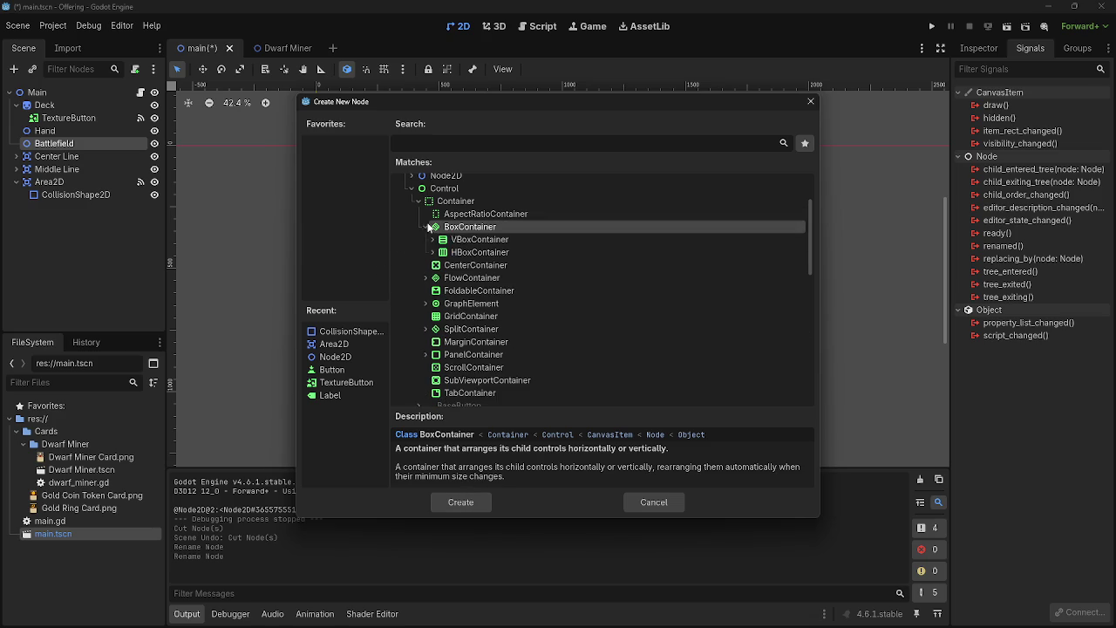
{"action": "left_click", "coordinate": [477, 244]}
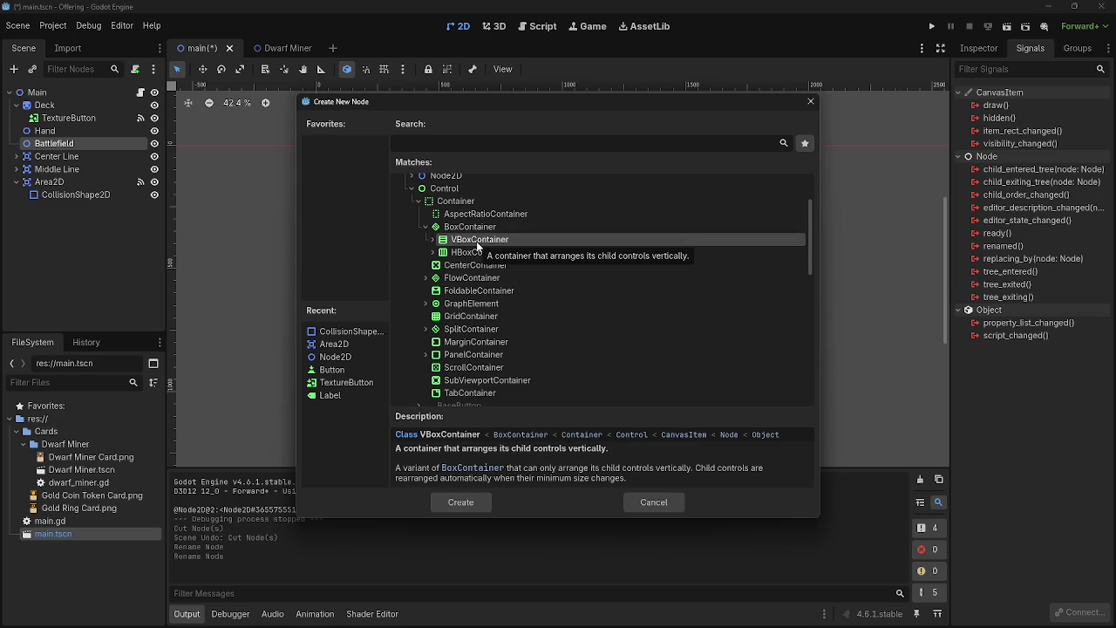
Create an HBoxContainer as a child of Battlefield
{"action": "left_click", "coordinate": [477, 252]}
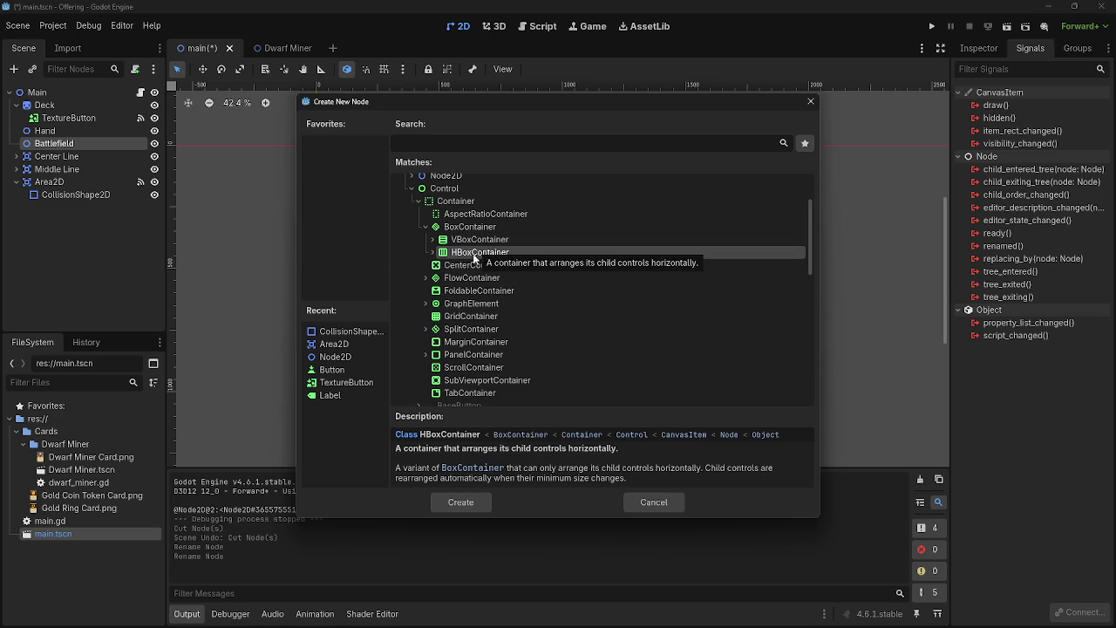
{"action": "left_click", "coordinate": [432, 252]}
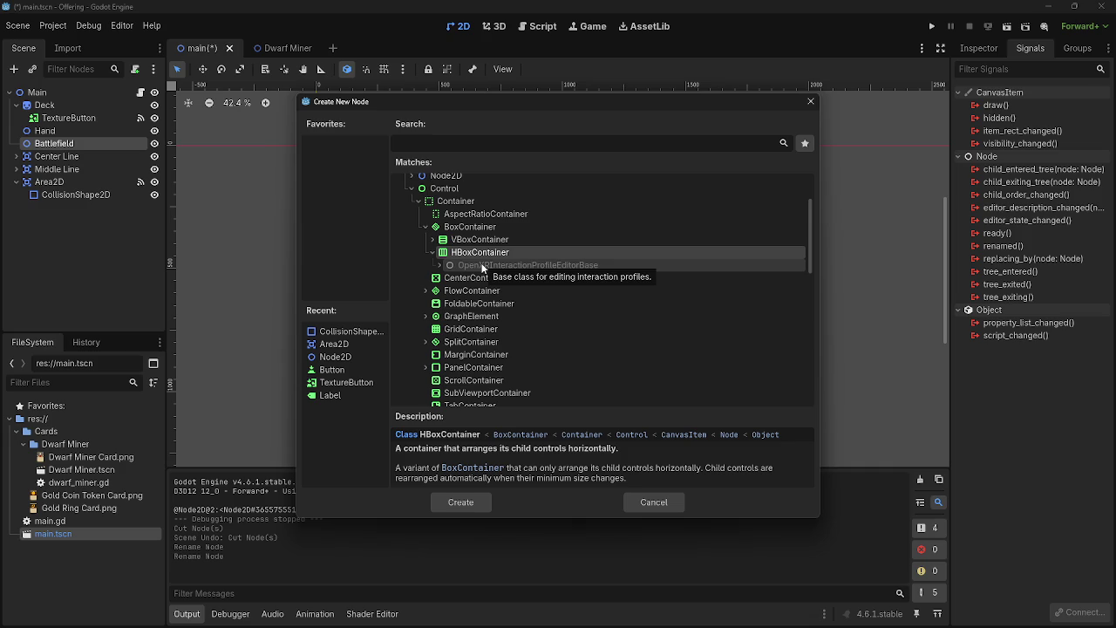
{"action": "left_click", "coordinate": [432, 252]}
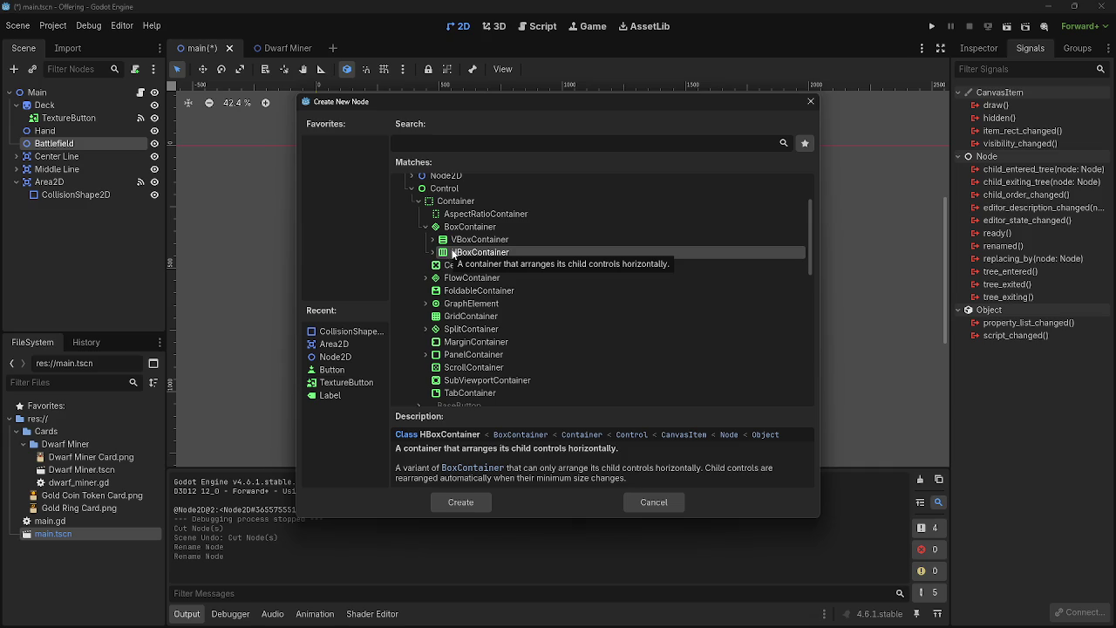
{"action": "left_click", "coordinate": [464, 504]}
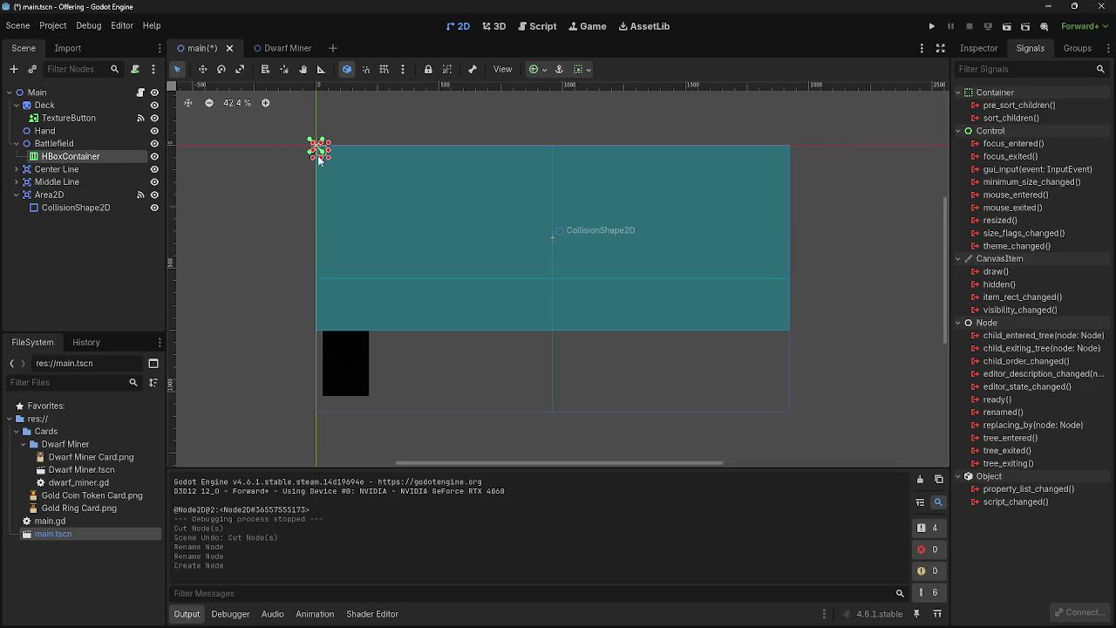
Resize the HBoxContainer on the canvas to 1920 wide by 276 tall
{"action": "mouse_move", "coordinate": [320, 148]}
{"action": "left_mouse_down"}
{"action": "mouse_move", "coordinate": [615, 291]}
{"action": "mouse_move", "coordinate": [792, 333]}
{"action": "left_mouse_up"}
{"action": "left_click_drag", "start_coordinate": [555, 144], "coordinate": [568, 275]}
{"action": "scroll", "coordinate": [568, 275], "scroll_direction": "up", "scroll_amount": 10}
{"action": "scroll", "coordinate": [516, 325], "scroll_direction": "up", "scroll_amount": 3}
{"action": "left_click_drag", "start_coordinate": [516, 326], "coordinate": [506, 311]}
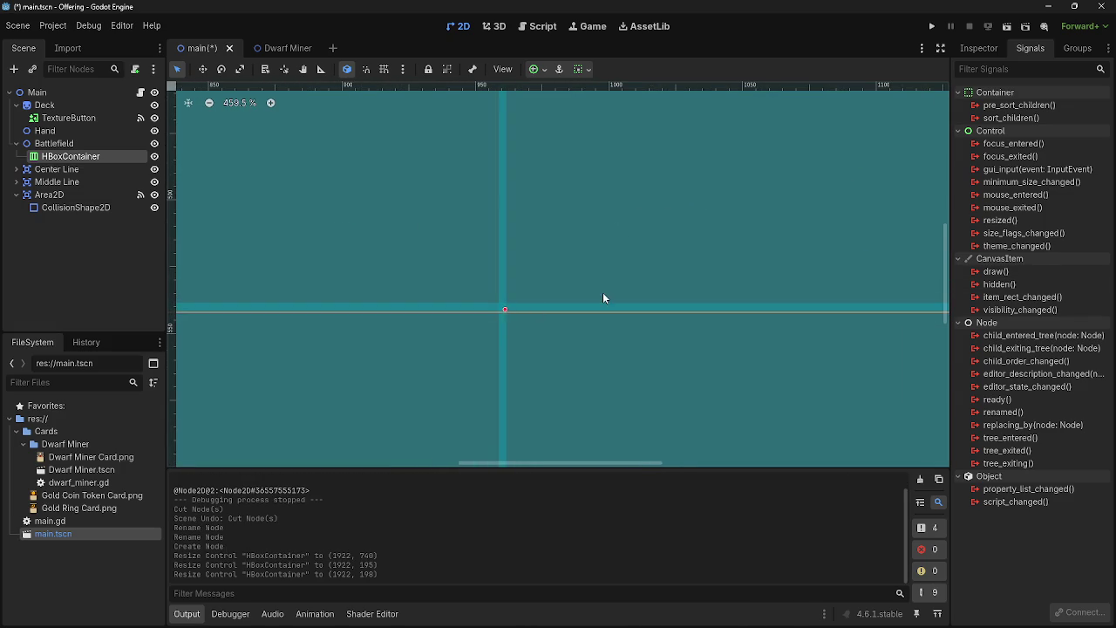
{"action": "scroll", "coordinate": [602, 298], "scroll_direction": "down", "scroll_amount": 10}
{"action": "scroll", "coordinate": [305, 293], "scroll_direction": "up", "scroll_amount": 8}
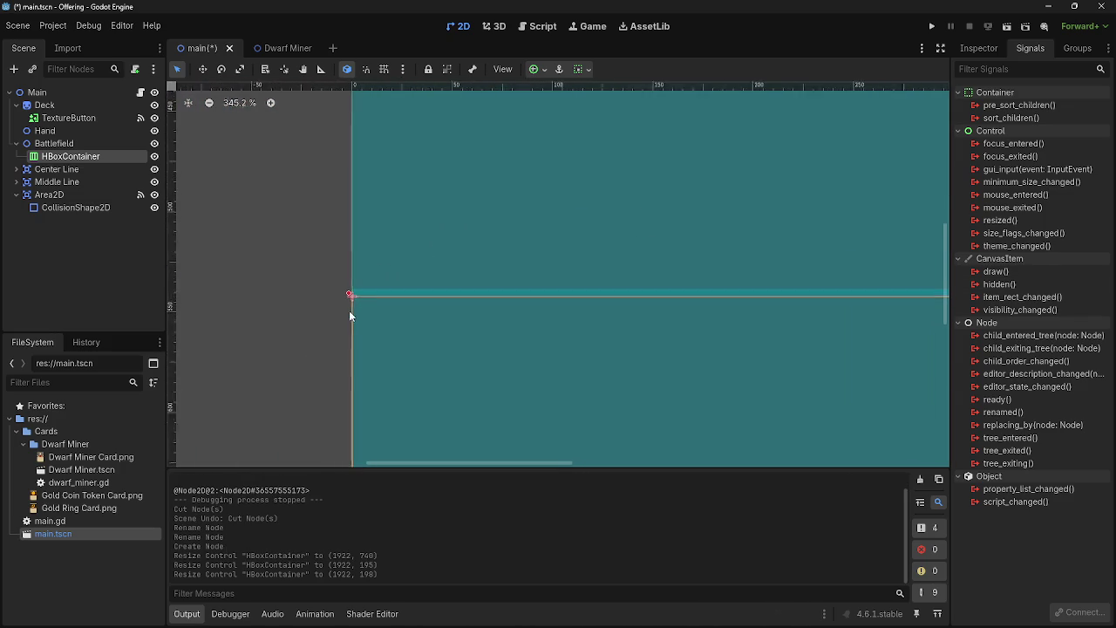
{"action": "scroll", "coordinate": [351, 309], "scroll_direction": "down", "scroll_amount": 5}
{"action": "scroll", "coordinate": [552, 247], "scroll_direction": "right", "scroll_amount": 3}
{"action": "scroll", "coordinate": [396, 236], "scroll_direction": "up", "scroll_amount": 2}
{"action": "scroll", "coordinate": [576, 302], "scroll_direction": "up", "scroll_amount": 10}
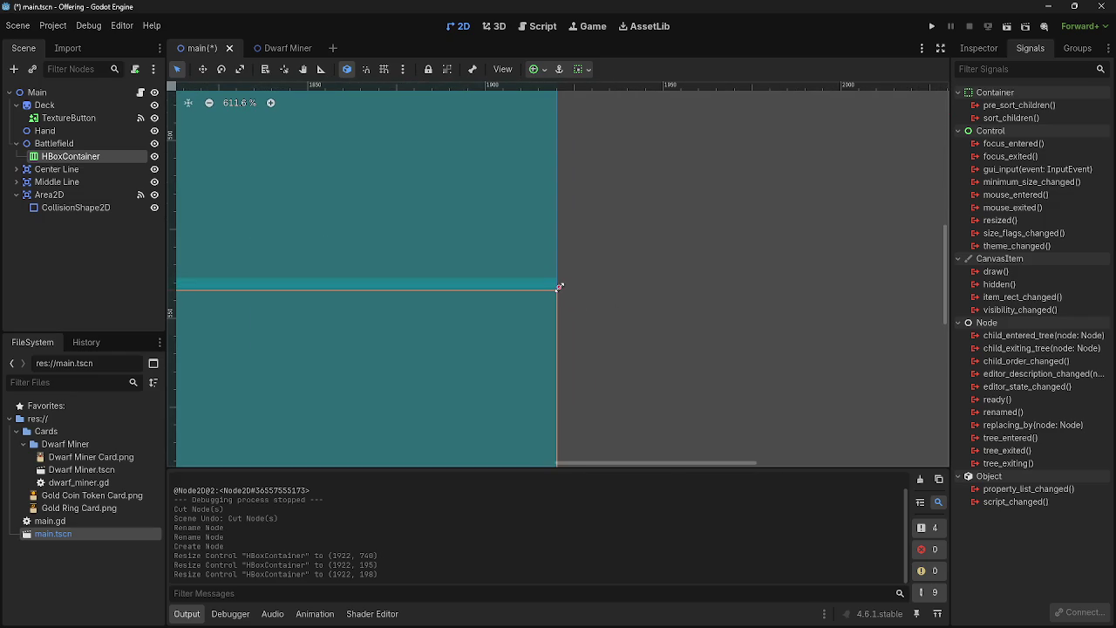
{"action": "left_click_drag", "start_coordinate": [559, 286], "coordinate": [598, 294]}
{"action": "scroll", "coordinate": [615, 289], "scroll_direction": "down", "scroll_amount": 7}
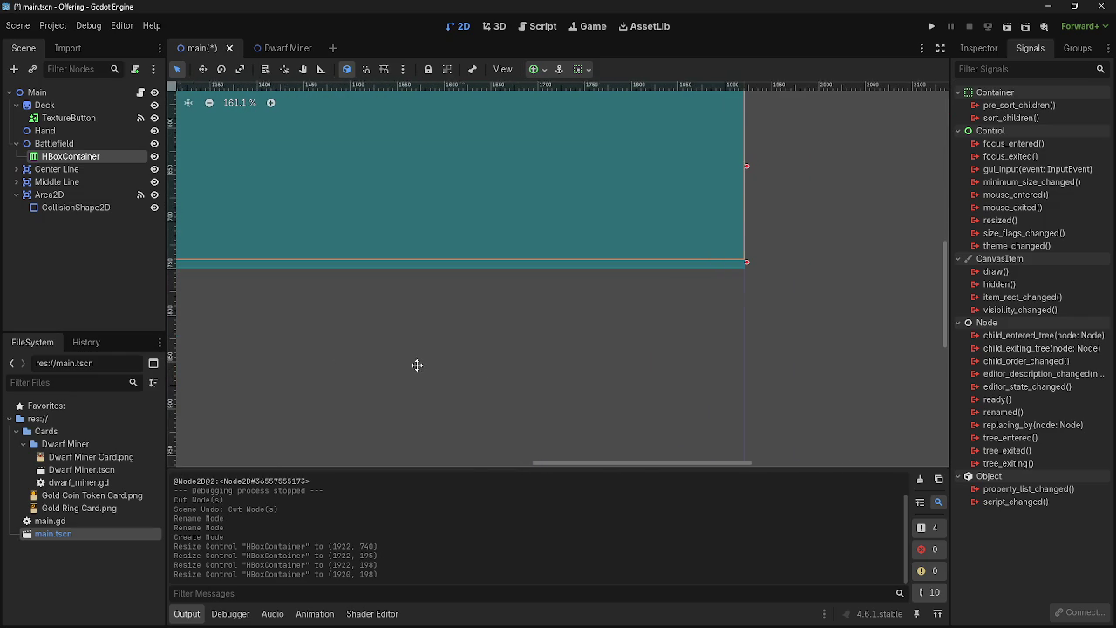
{"action": "scroll", "coordinate": [343, 362], "scroll_direction": "left", "scroll_amount": 6}
{"action": "mouse_move", "coordinate": [540, 282]}
{"action": "left_mouse_down"}
{"action": "mouse_move", "coordinate": [540, 303]}
{"action": "mouse_move", "coordinate": [541, 294]}
{"action": "left_mouse_up"}
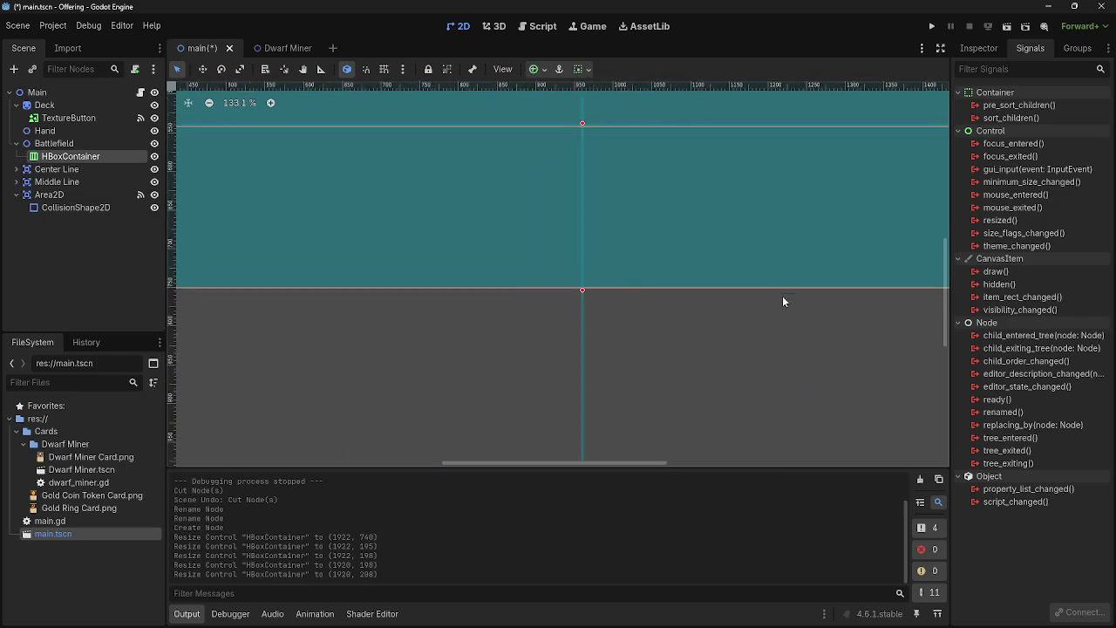
{"action": "scroll", "coordinate": [725, 326], "scroll_direction": "down", "scroll_amount": 7}
{"action": "left_click_drag", "start_coordinate": [575, 351], "coordinate": [575, 368]}
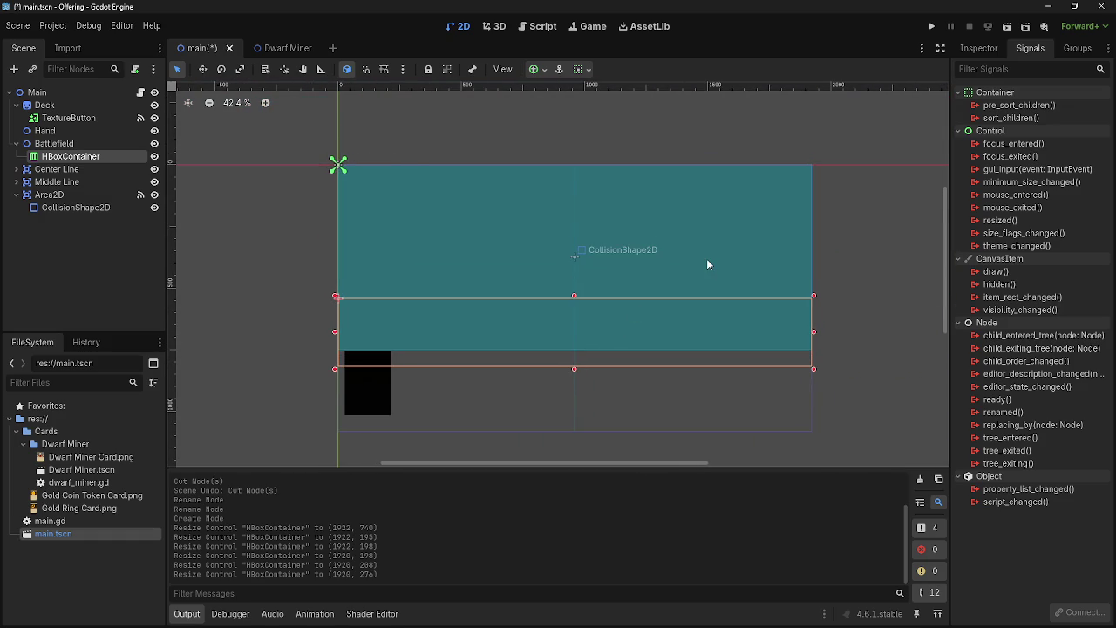
Move the HBoxContainer under Main, cut the old Battlefield node, and rename the container Battlefield
{"action": "left_click", "coordinate": [977, 50]}
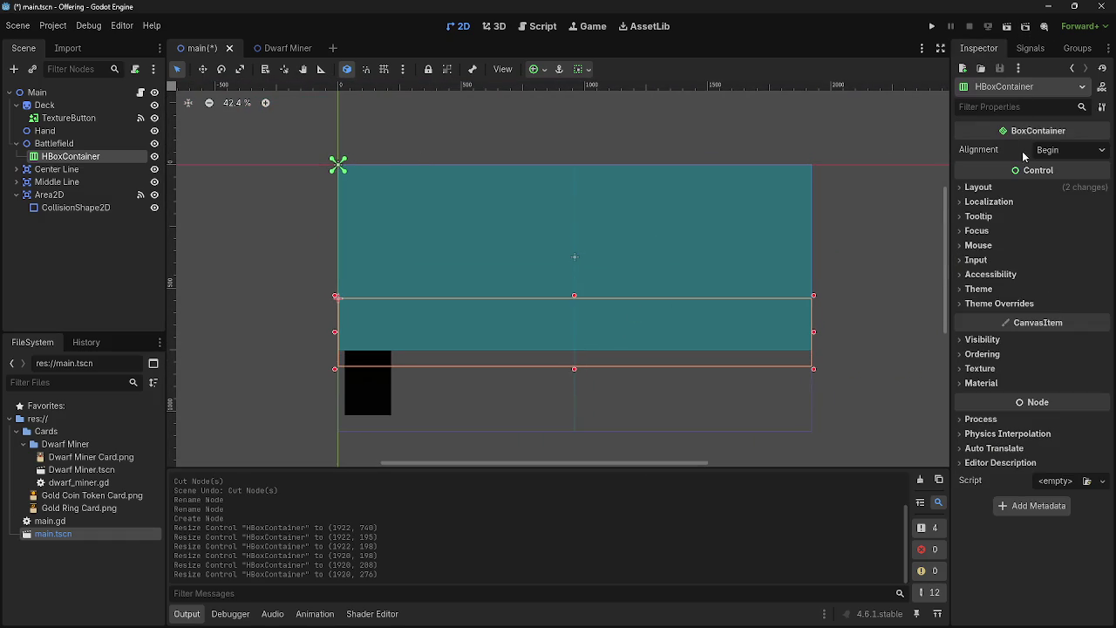
{"action": "left_click_drag", "start_coordinate": [44, 158], "coordinate": [44, 140]}
{"action": "left_click", "coordinate": [41, 158]}
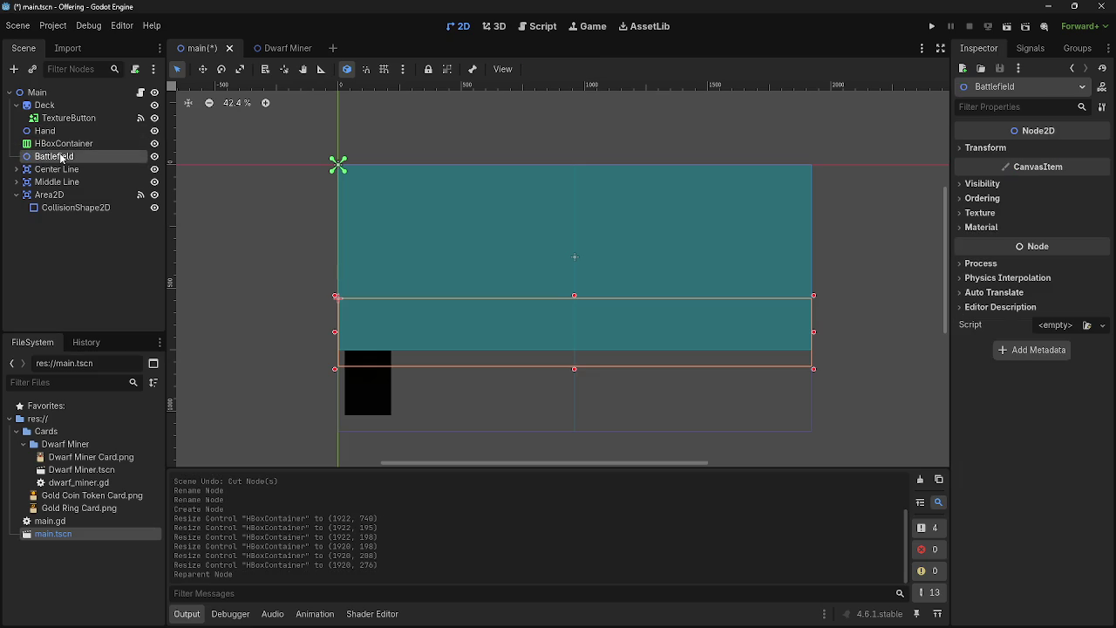
{"action": "right_click", "coordinate": [61, 160]}
{"action": "left_click", "coordinate": [91, 212]}
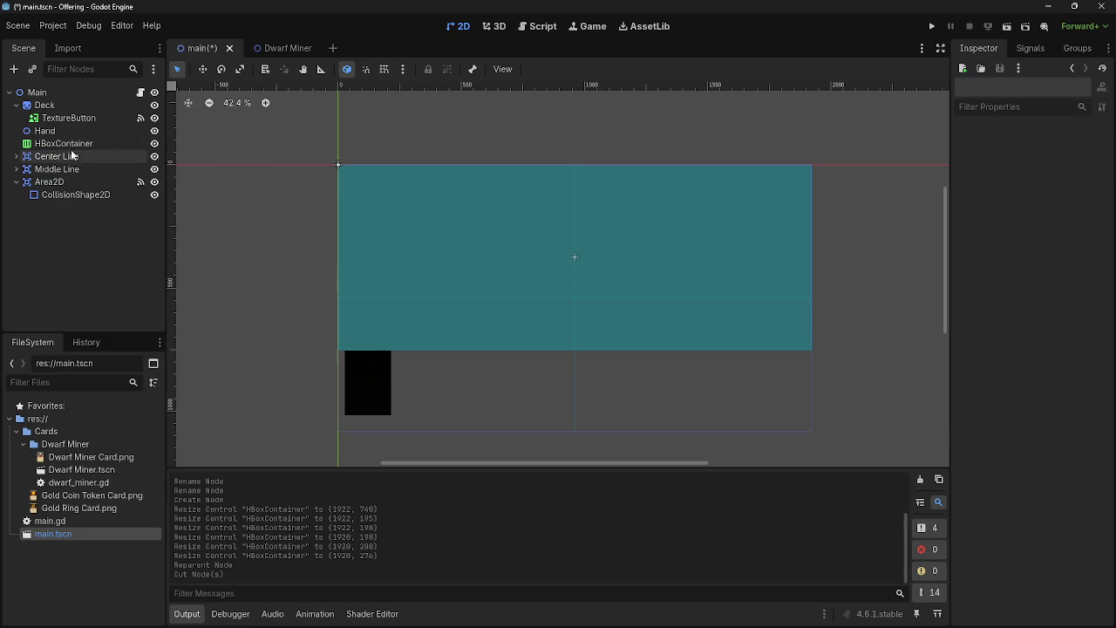
{"action": "double_click", "coordinate": [70, 145]}
{"action": "type", "text": "Bat"}
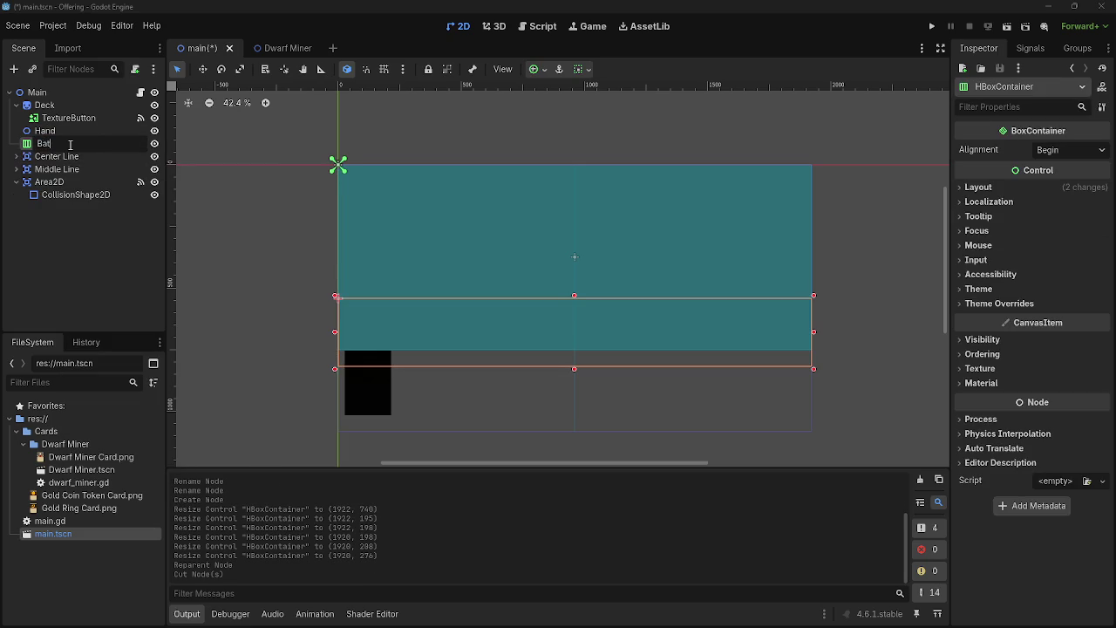
{"action": "type", "text": "tlefield"}
{"action": "key", "text": "Return"}
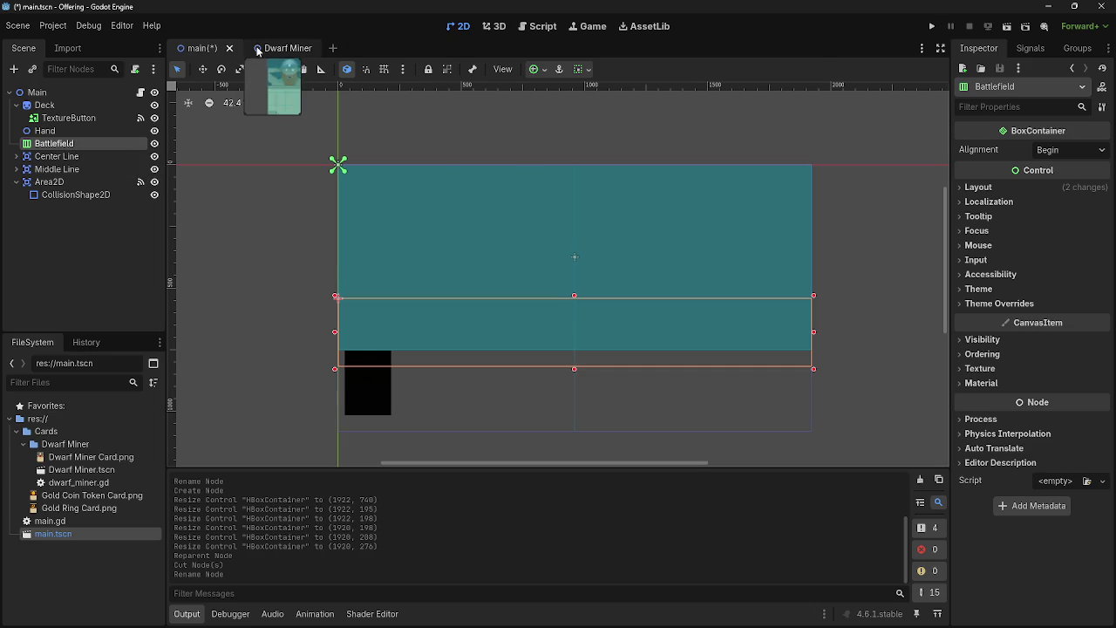
Go to the commented 0.2-second delay on line 17 of main.gd
{"action": "left_click", "coordinate": [540, 26]}
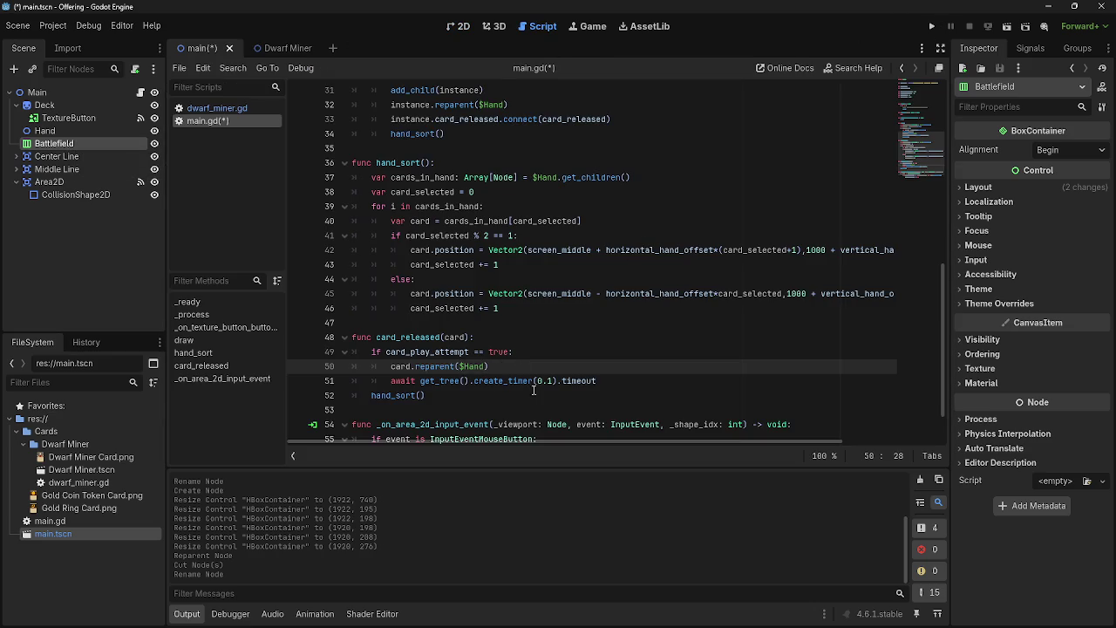
{"action": "scroll", "coordinate": [390, 380], "scroll_direction": "up", "scroll_amount": 8}
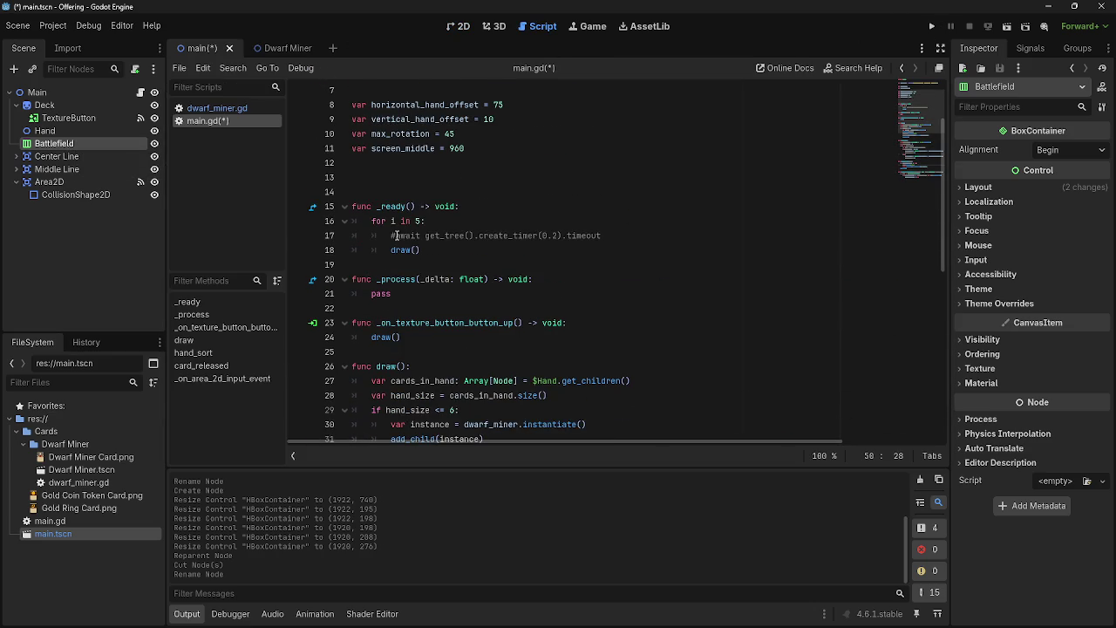
{"action": "left_click", "coordinate": [392, 235]}
Playtest the game by dragging hand cards and drawing from the deck, then stop it
{"action": "key", "text": "F5"}
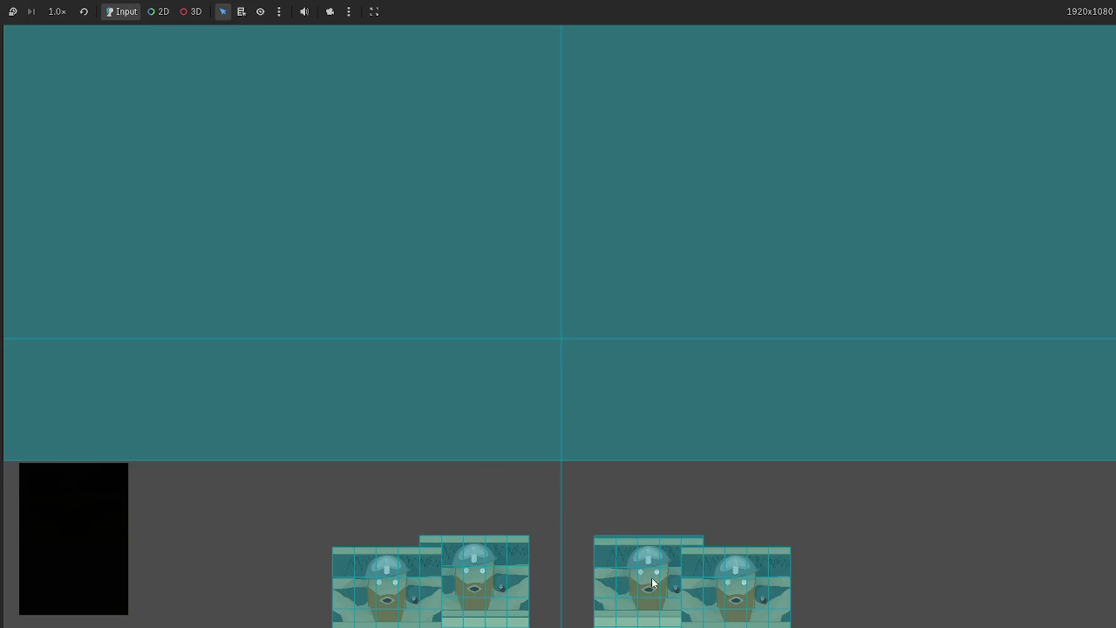
{"action": "mouse_move", "coordinate": [471, 571]}
{"action": "left_mouse_down"}
{"action": "mouse_move", "coordinate": [172, 504]}
{"action": "mouse_move", "coordinate": [174, 404]}
{"action": "mouse_move", "coordinate": [185, 444]}
{"action": "left_mouse_up"}
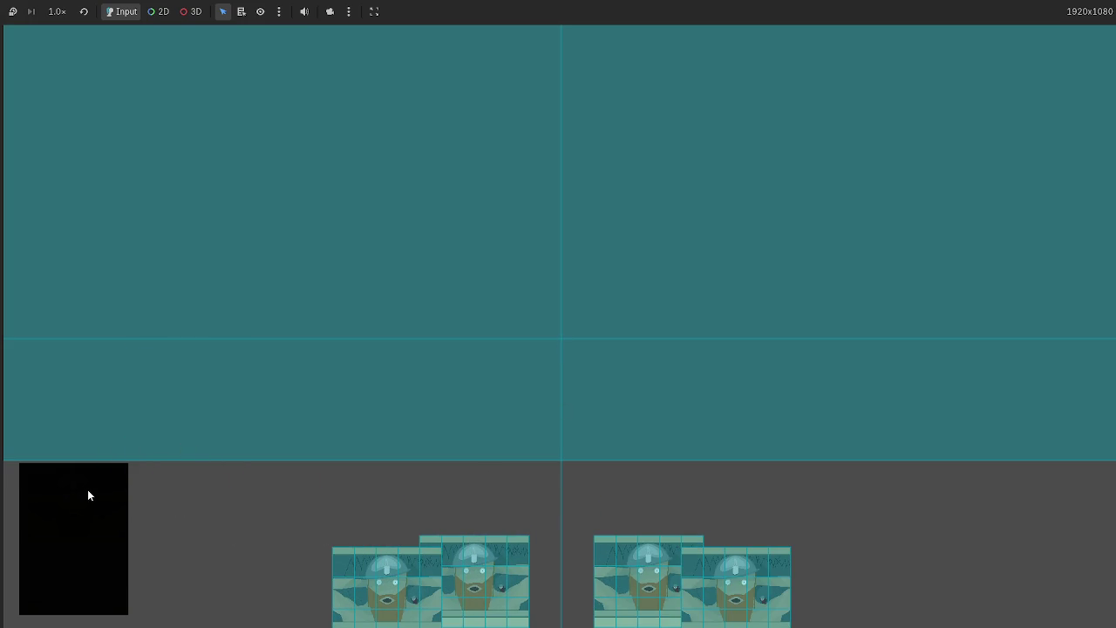
{"action": "left_click", "coordinate": [104, 504]}
{"action": "left_click", "coordinate": [930, 21]}
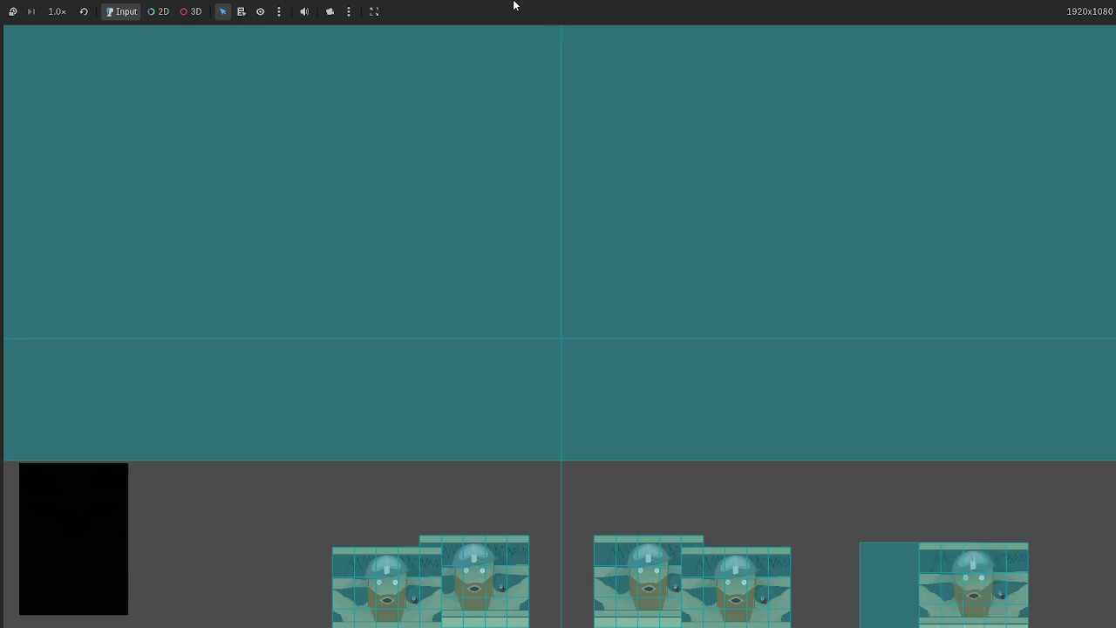
{"action": "mouse_move", "coordinate": [624, 575]}
{"action": "left_mouse_down"}
{"action": "mouse_move", "coordinate": [427, 278]}
{"action": "mouse_move", "coordinate": [54, 7]}
{"action": "left_mouse_up"}
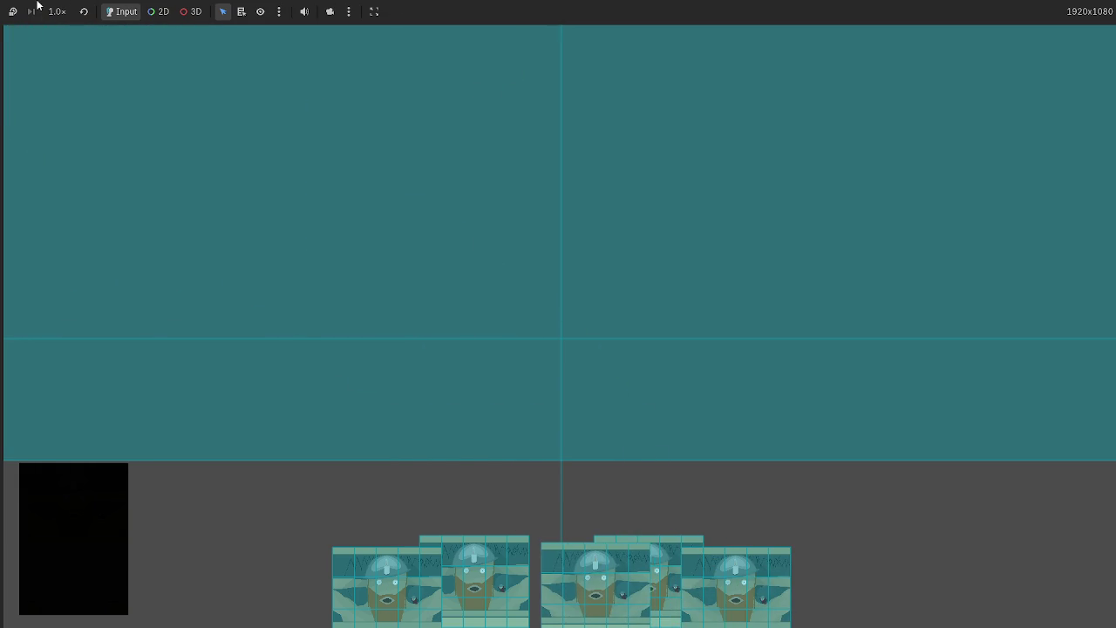
{"action": "key", "text": "F8"}
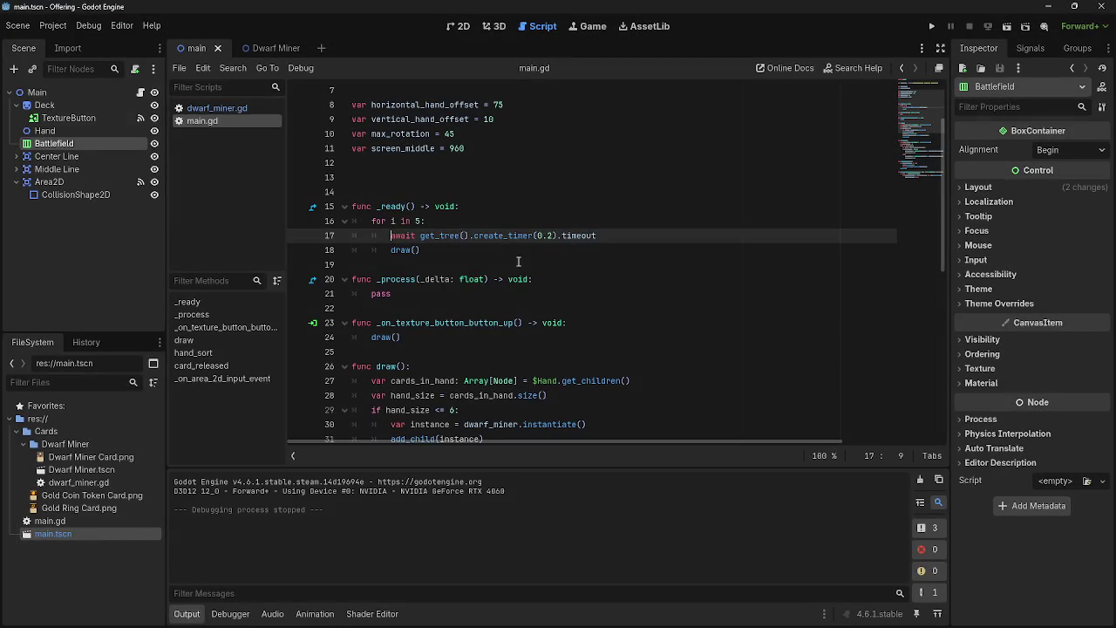
Comment out the await delay on line 17 of main.gd
{"action": "left_click", "coordinate": [394, 237]}
{"action": "key", "text": "ctrl+k"}
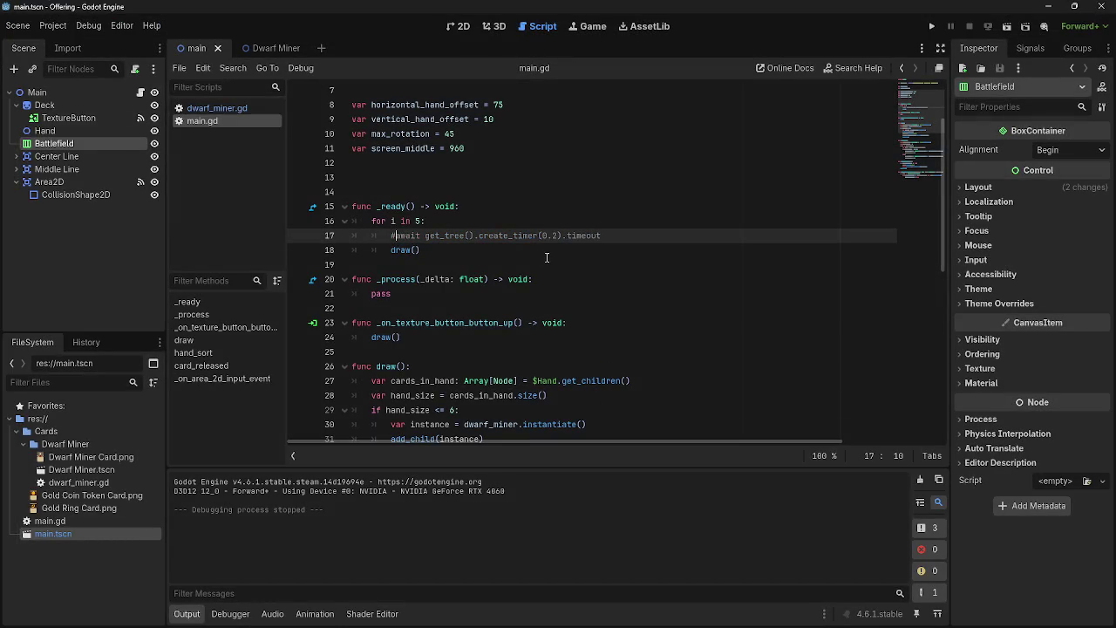
{"action": "left_click", "coordinate": [547, 254]}
{"action": "scroll", "coordinate": [547, 258], "scroll_direction": "down", "scroll_amount": 9}
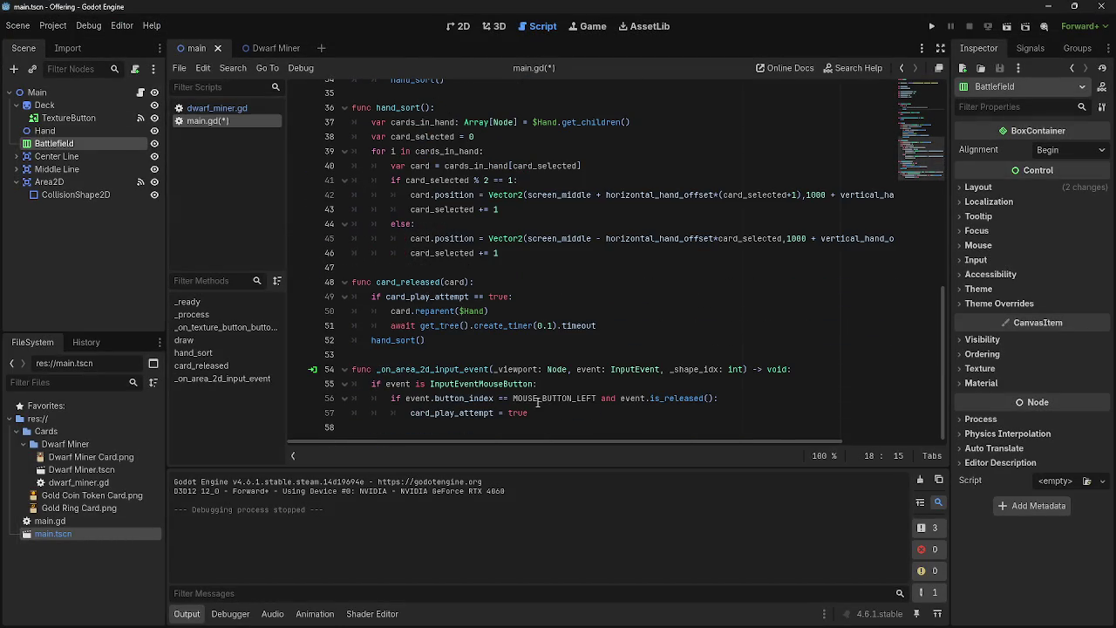
Change card.reparent($Hand) to card.reparent($Battlefield) in card_released
{"action": "left_click", "coordinate": [398, 311]}
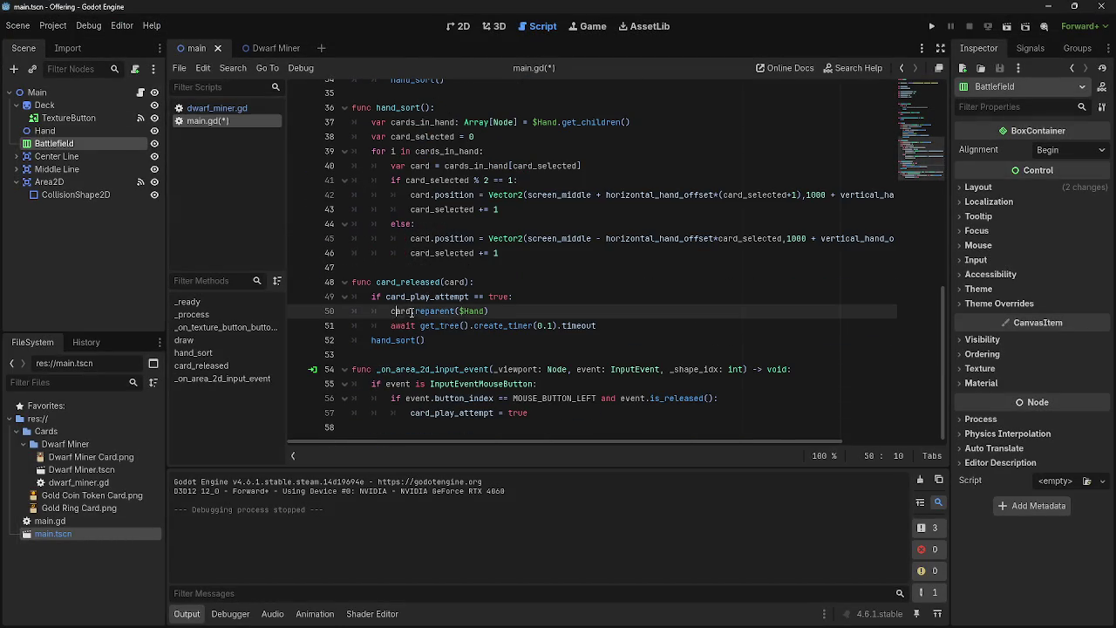
{"action": "left_click_drag", "start_coordinate": [486, 311], "coordinate": [454, 312]}
{"action": "key", "text": "BackSpace"}
{"action": "left_click_drag", "start_coordinate": [54, 143], "coordinate": [460, 312]}
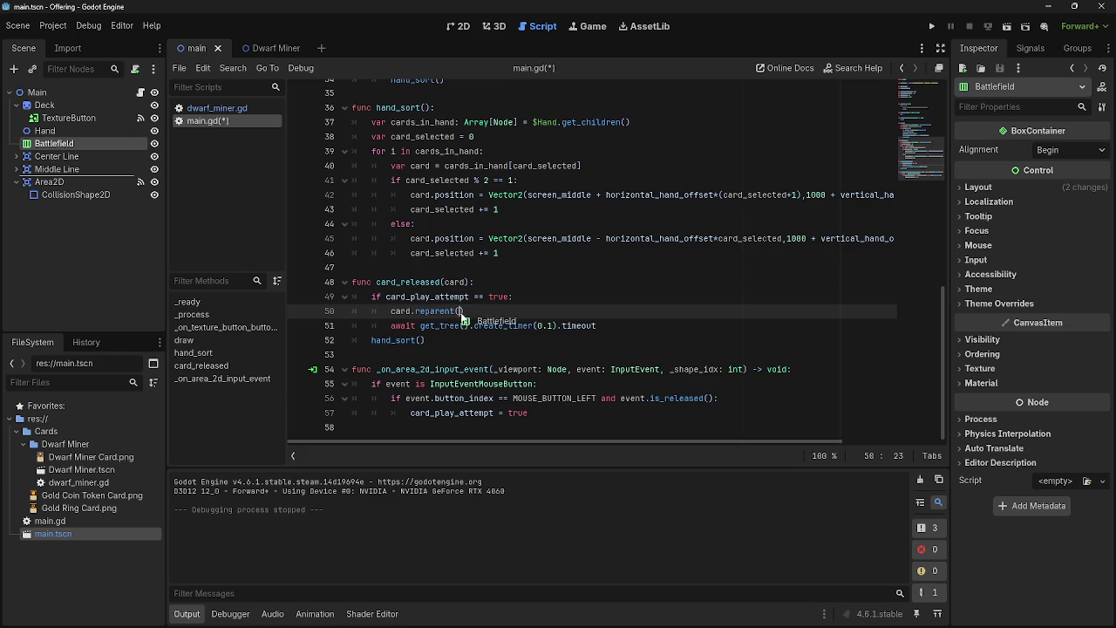
Run the game and drop a couple of hand cards onto the table
{"action": "left_click", "coordinate": [932, 27]}
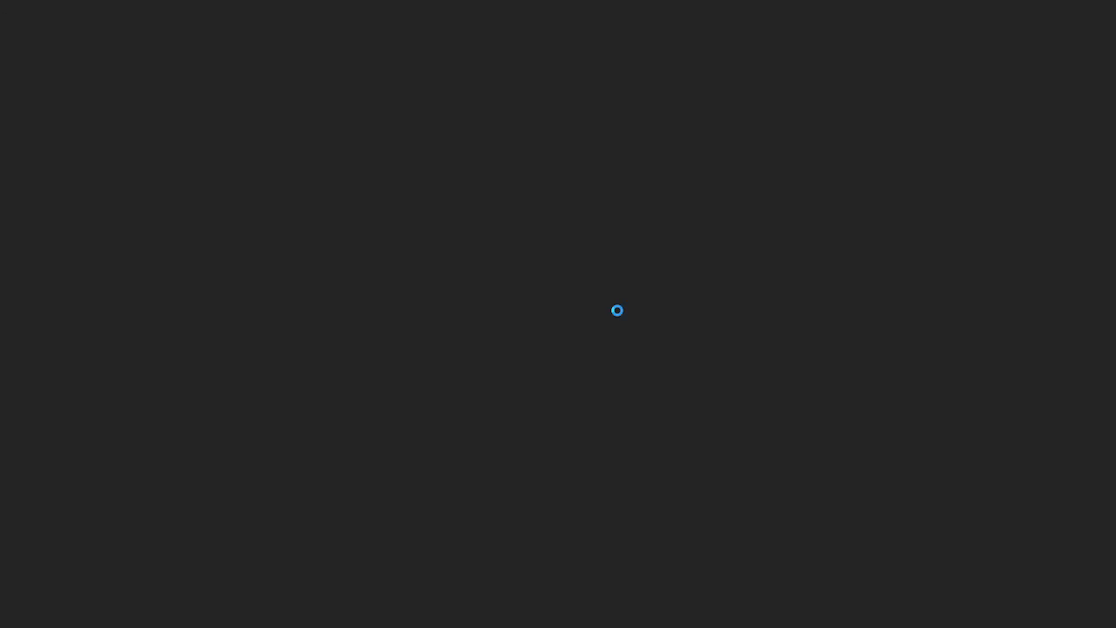
{"action": "left_click_drag", "start_coordinate": [558, 508], "coordinate": [533, 293]}
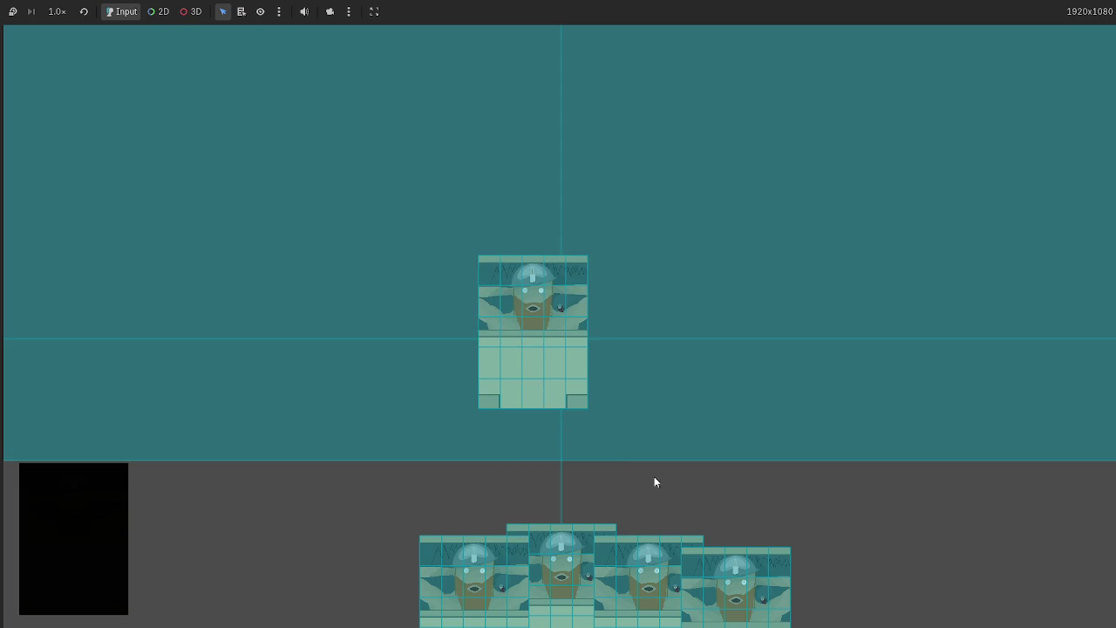
{"action": "left_click", "coordinate": [525, 342]}
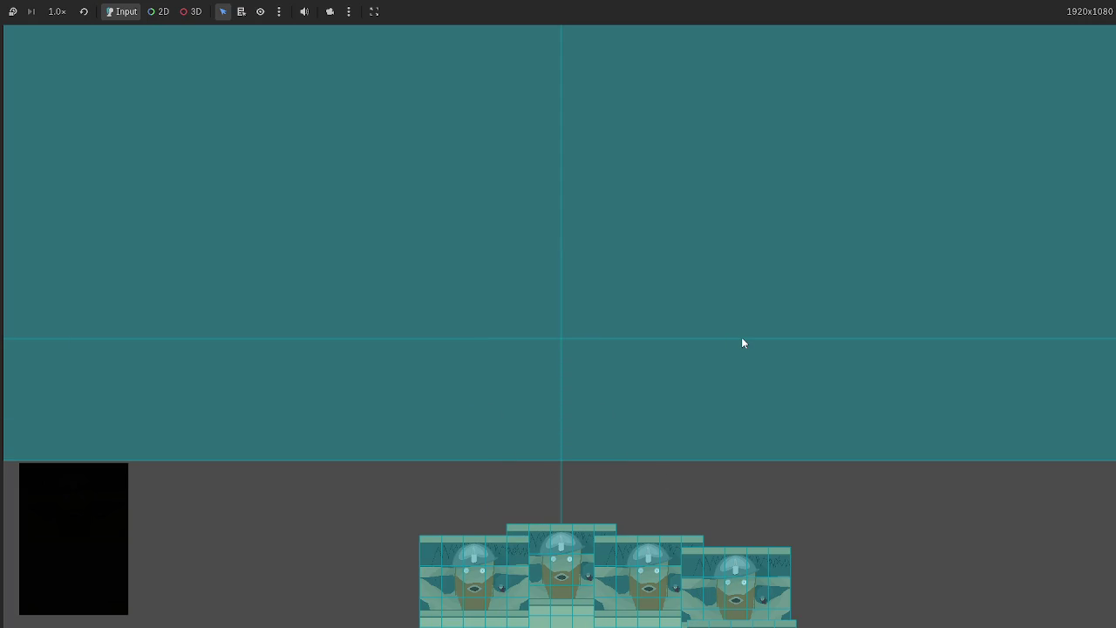
{"action": "mouse_move", "coordinate": [606, 523]}
{"action": "left_mouse_down"}
{"action": "mouse_move", "coordinate": [560, 155]}
{"action": "mouse_move", "coordinate": [731, 115]}
{"action": "left_mouse_up"}
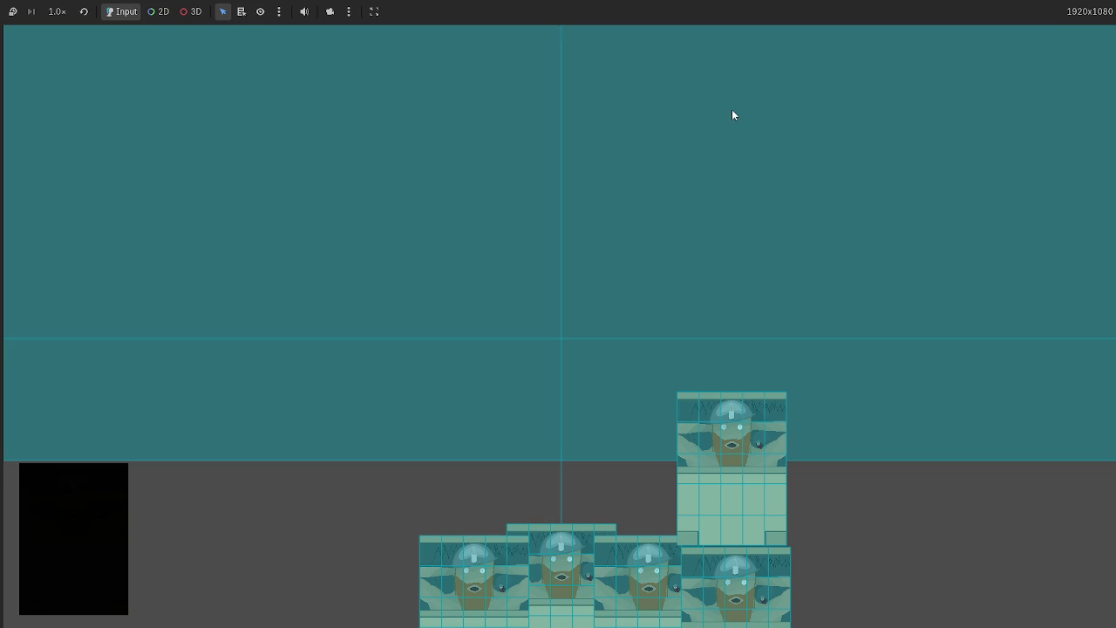
Relaunch and play about eleven cards across the teal table, drawing more from the deck
{"action": "key", "text": "F5"}
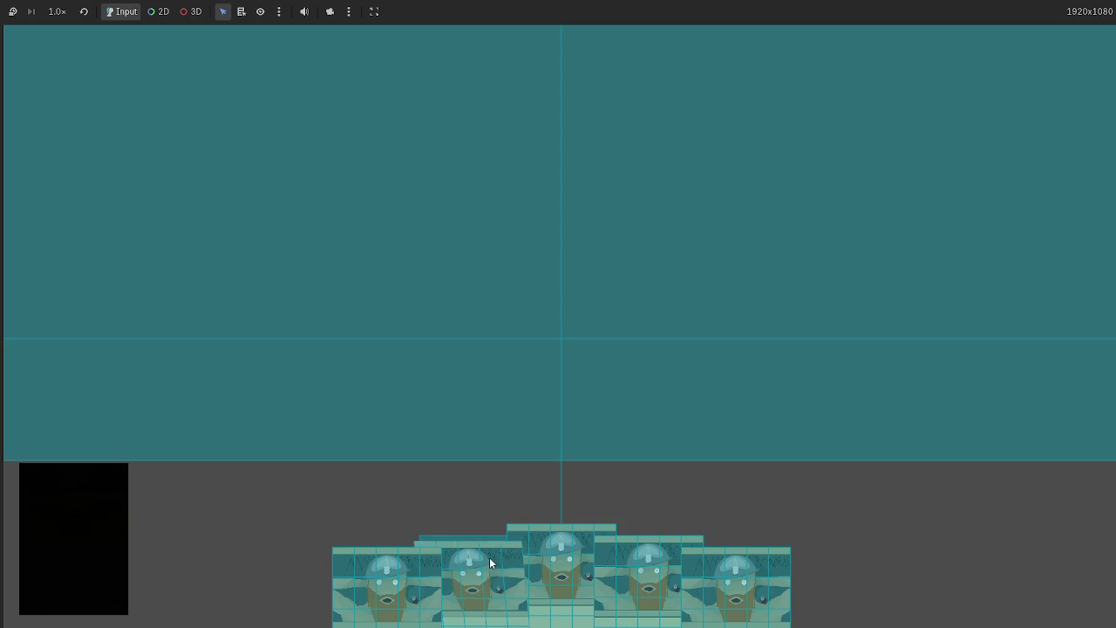
{"action": "left_click_drag", "start_coordinate": [554, 553], "coordinate": [464, 358]}
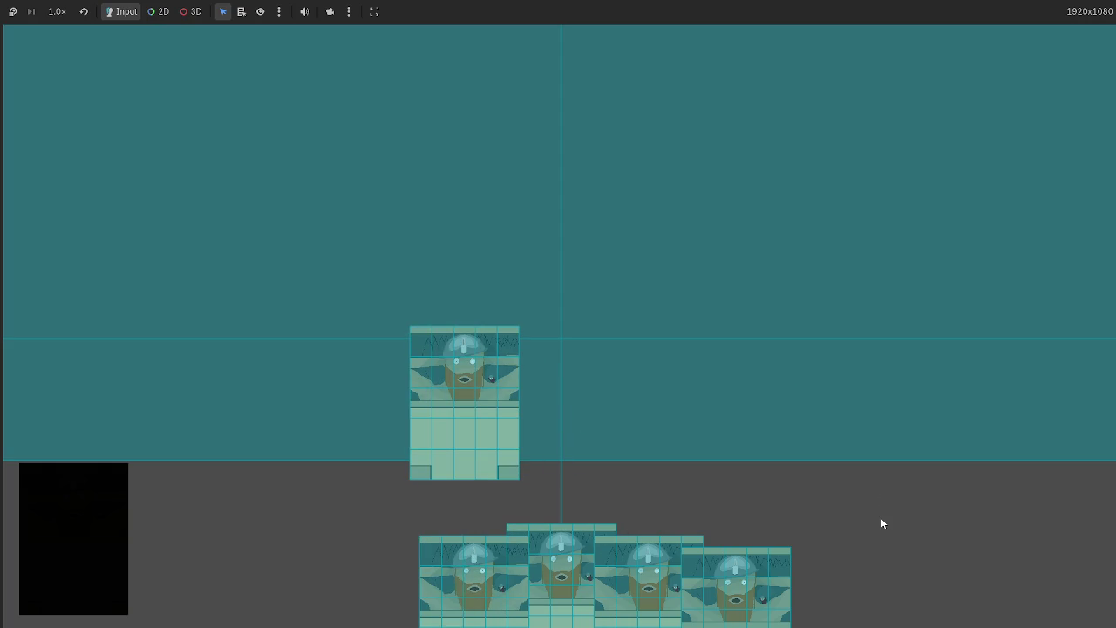
{"action": "left_click", "coordinate": [69, 506]}
{"action": "left_click_drag", "start_coordinate": [590, 570], "coordinate": [622, 366]}
{"action": "left_click_drag", "start_coordinate": [650, 567], "coordinate": [755, 324]}
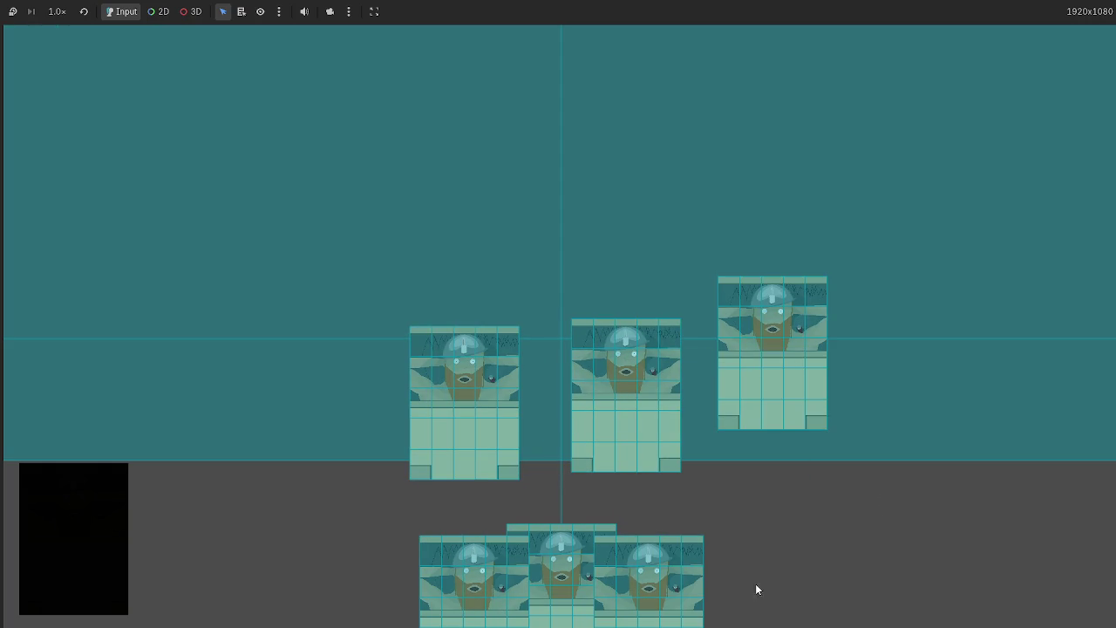
{"action": "left_click_drag", "start_coordinate": [715, 550], "coordinate": [985, 325]}
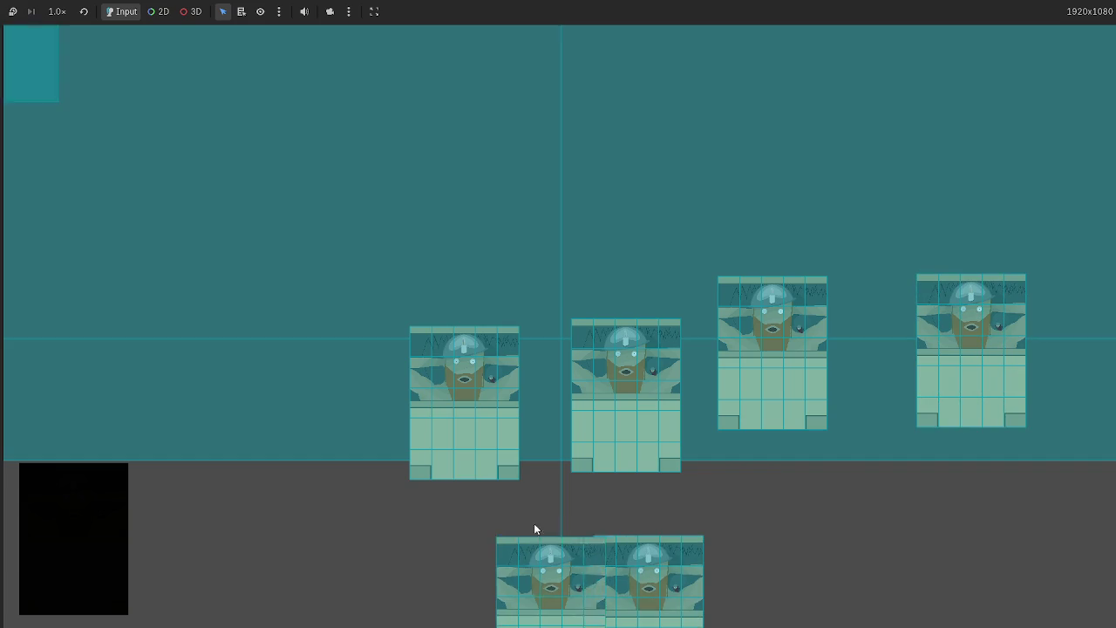
{"action": "left_click_drag", "start_coordinate": [545, 554], "coordinate": [194, 232]}
{"action": "left_click_drag", "start_coordinate": [601, 598], "coordinate": [572, 212]}
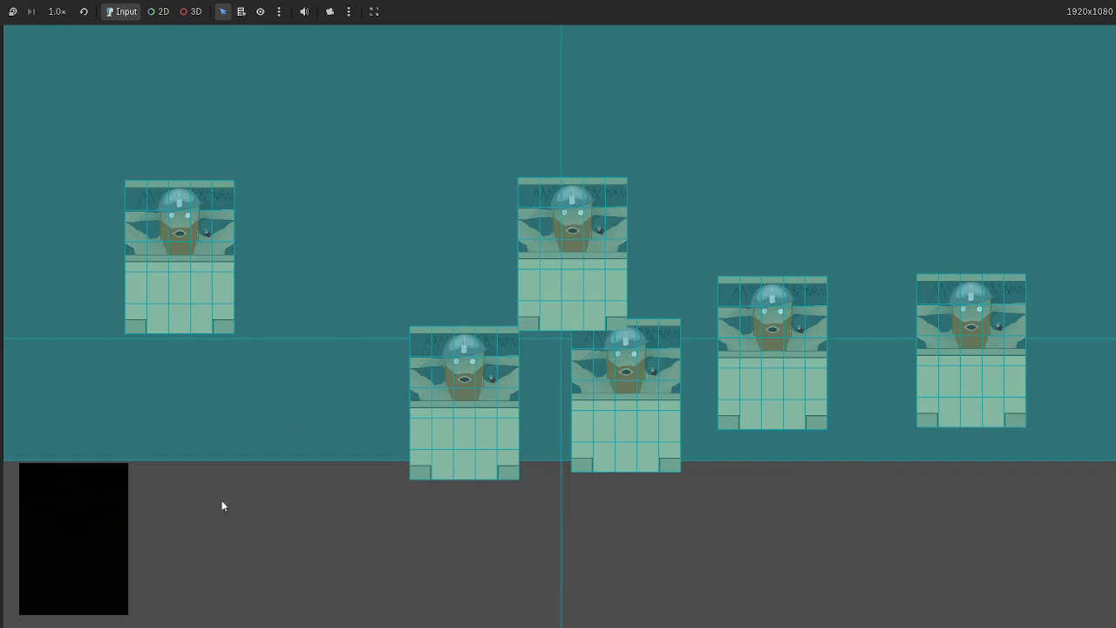
{"action": "left_click", "coordinate": [113, 518]}
{"action": "left_click", "coordinate": [105, 521]}
{"action": "left_click_drag", "start_coordinate": [497, 515], "coordinate": [300, 375]}
{"action": "left_click", "coordinate": [69, 547]}
{"action": "left_click", "coordinate": [92, 525]}
{"action": "left_click", "coordinate": [91, 526]}
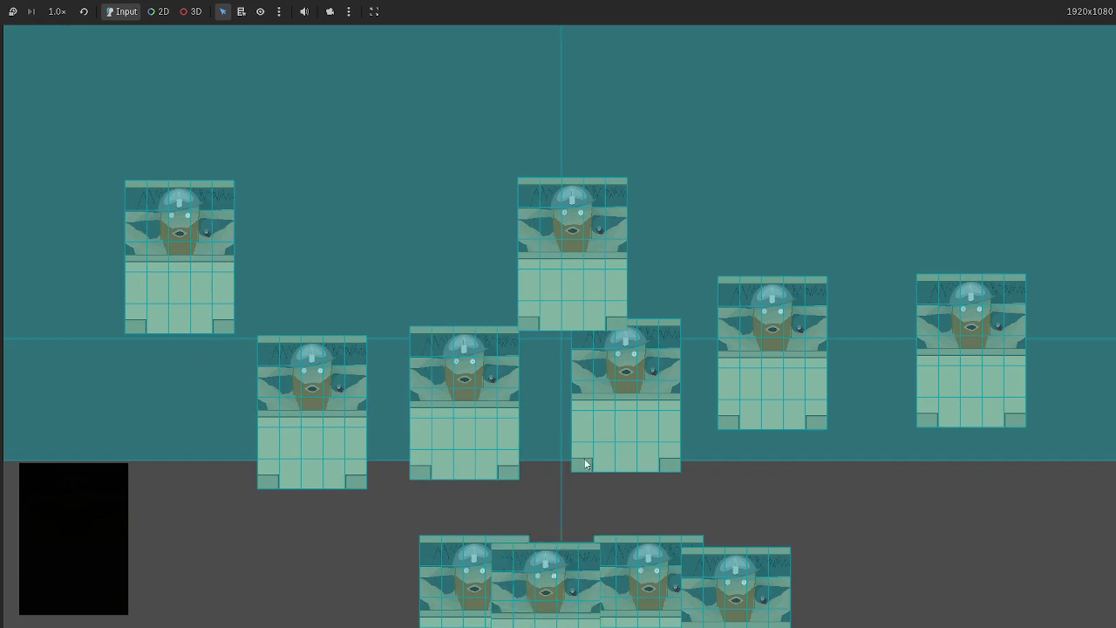
{"action": "left_click_drag", "start_coordinate": [737, 575], "coordinate": [697, 252]}
{"action": "left_click_drag", "start_coordinate": [550, 559], "coordinate": [389, 232]}
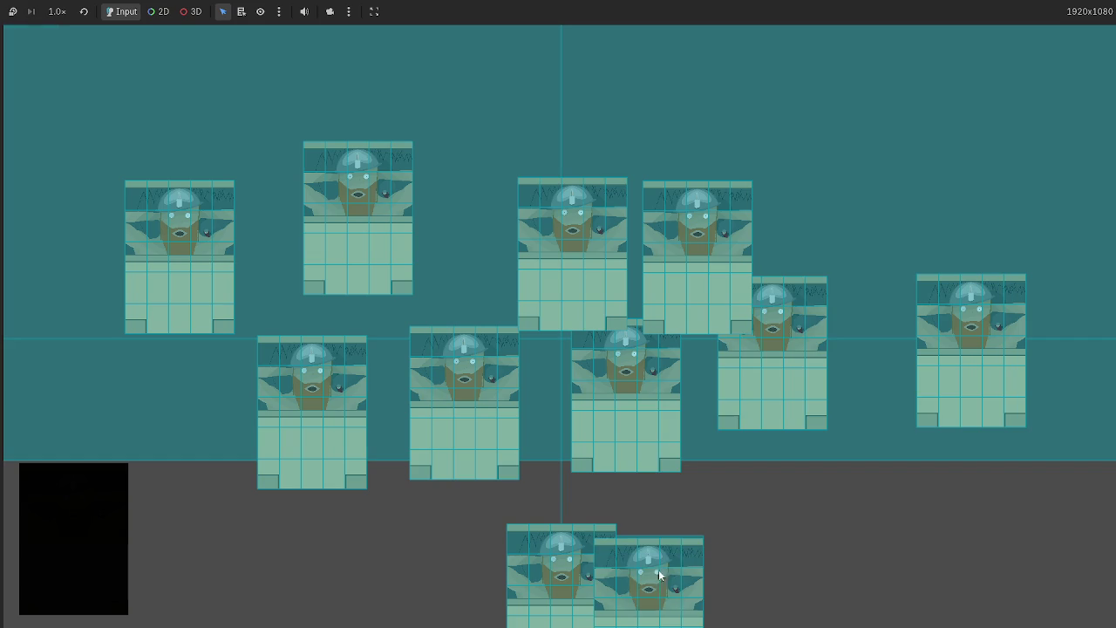
{"action": "left_click_drag", "start_coordinate": [657, 578], "coordinate": [855, 204]}
{"action": "mouse_move", "coordinate": [558, 577]}
{"action": "left_mouse_down"}
{"action": "mouse_move", "coordinate": [636, 83]}
{"action": "mouse_move", "coordinate": [671, 90]}
{"action": "left_mouse_up"}
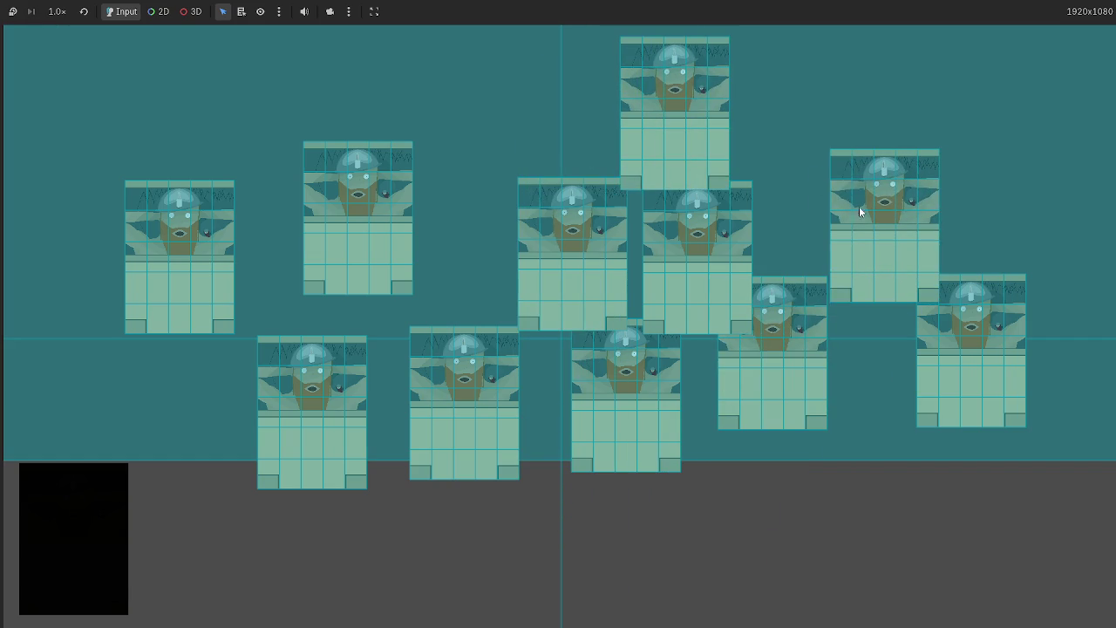
{"action": "key", "text": "alt+Tab"}
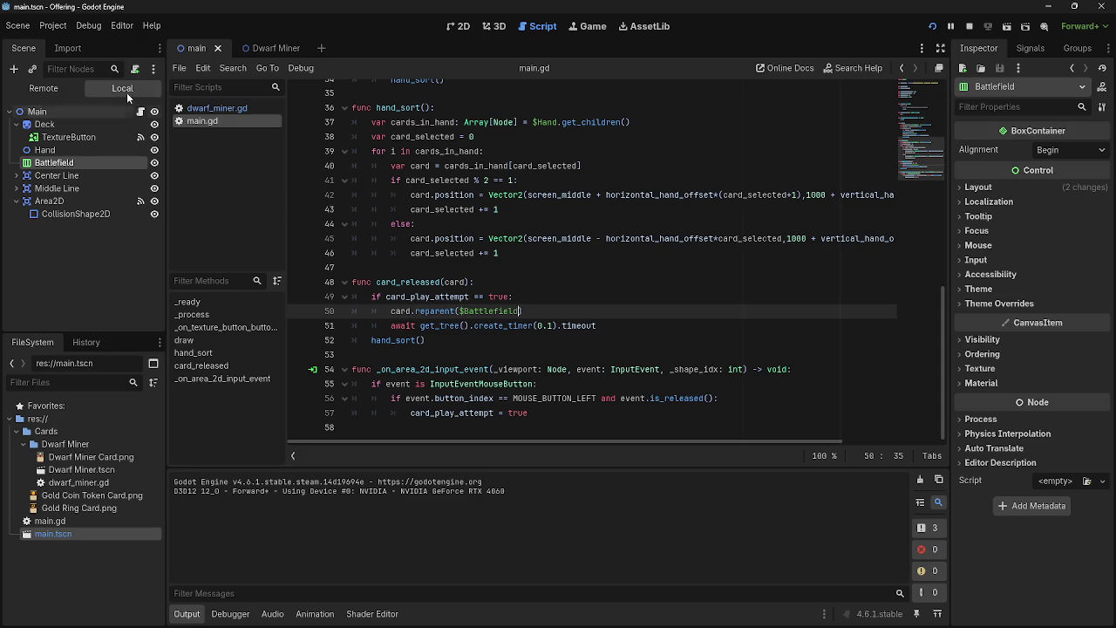
Stop the running game and look over the reparent call on line 50
{"action": "left_click", "coordinate": [15, 124]}
{"action": "left_click", "coordinate": [22, 162]}
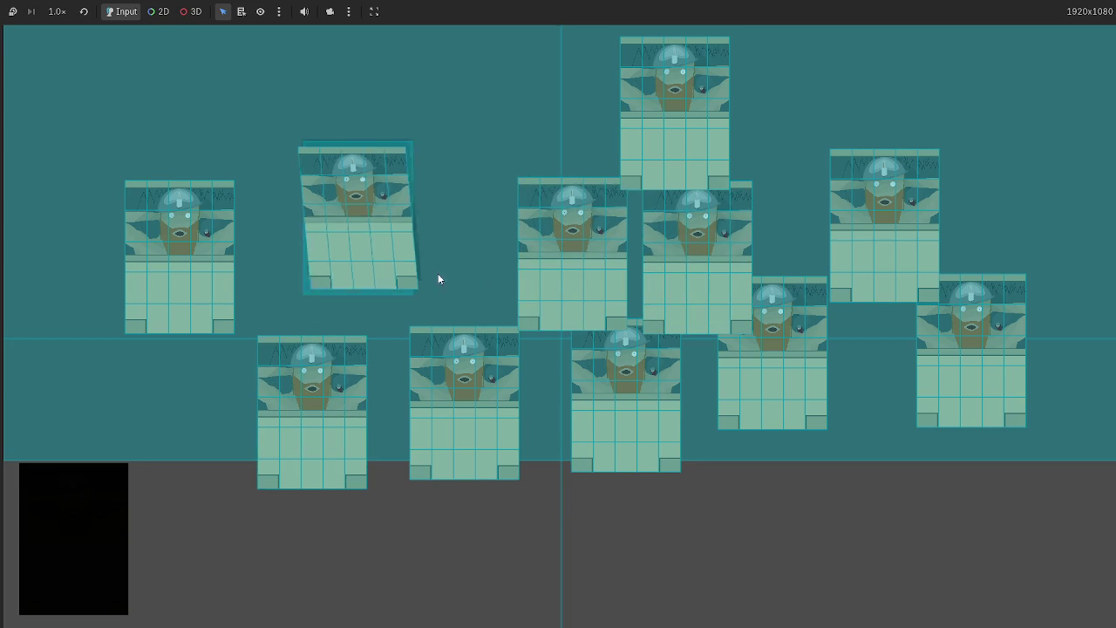
{"action": "key", "text": "F8"}
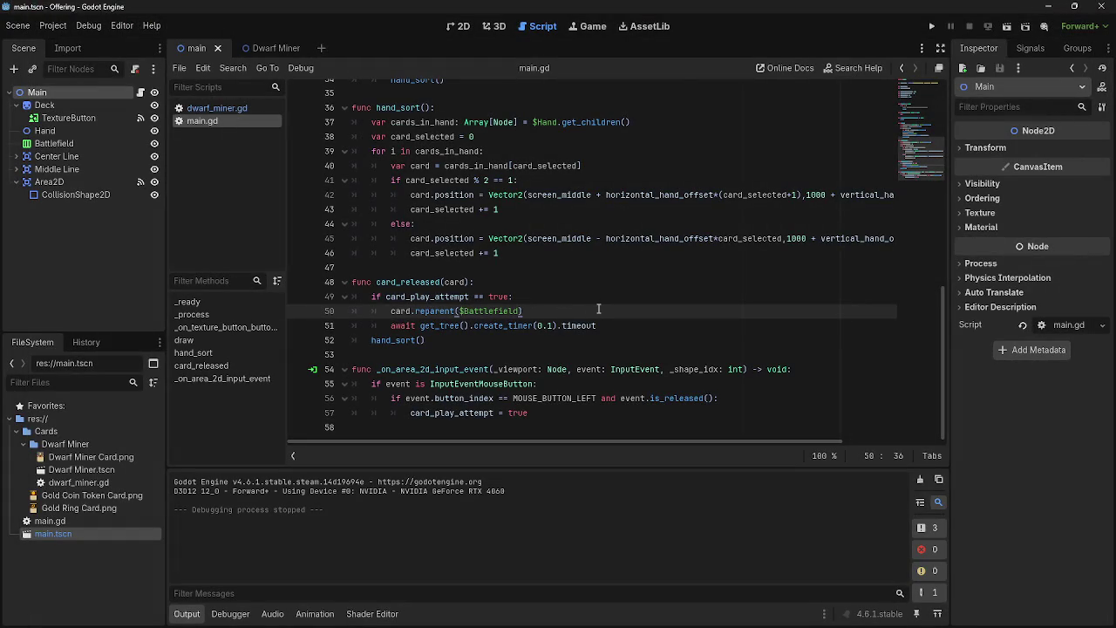
{"action": "left_click_drag", "start_coordinate": [390, 310], "coordinate": [534, 311]}
{"action": "left_click", "coordinate": [533, 311]}
{"action": "left_click", "coordinate": [371, 312], "text": "shift"}
Set the Battlefield container's alignment to Center and run the project
{"action": "left_click", "coordinate": [54, 143]}
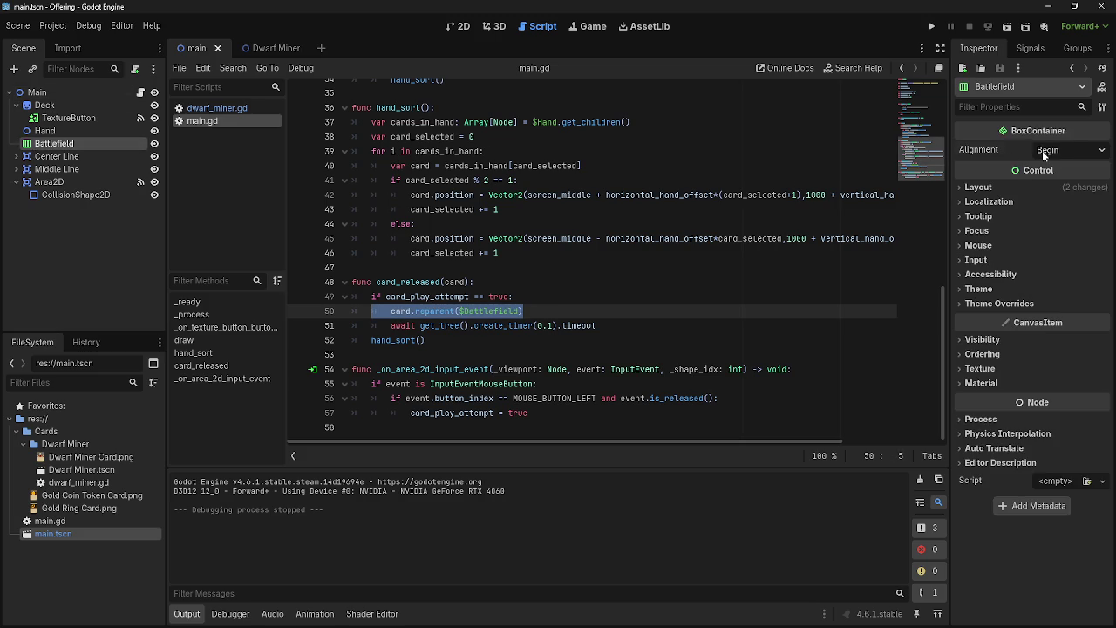
{"action": "left_click", "coordinate": [1051, 150]}
{"action": "left_click", "coordinate": [1055, 183]}
{"action": "left_click", "coordinate": [1005, 186]}
{"action": "left_click", "coordinate": [931, 26]}
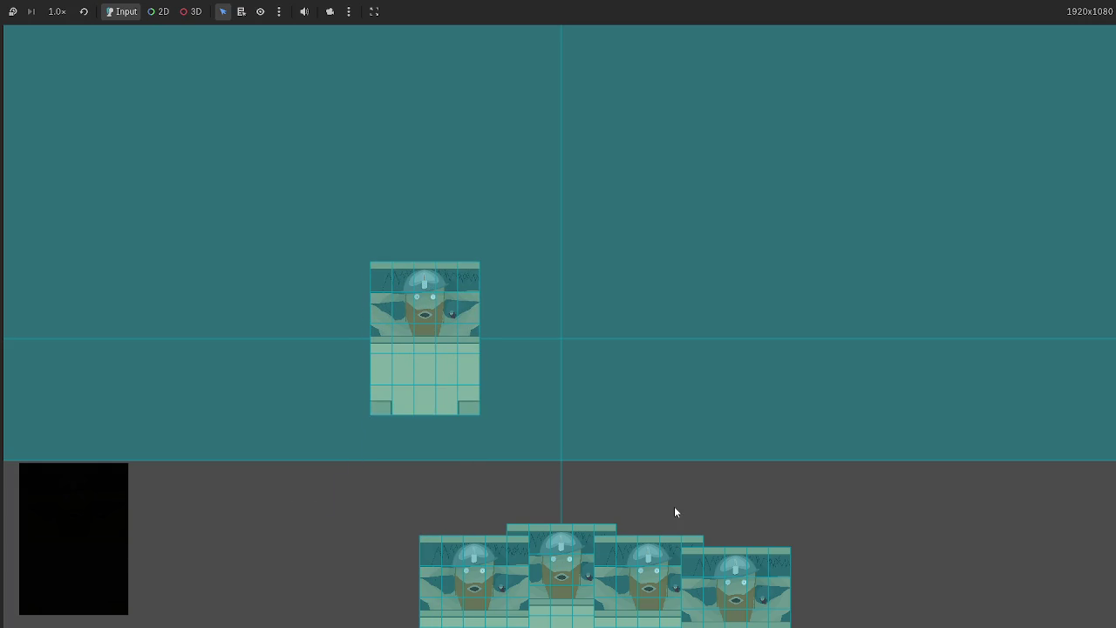
{"action": "key", "text": "alt+Tab"}
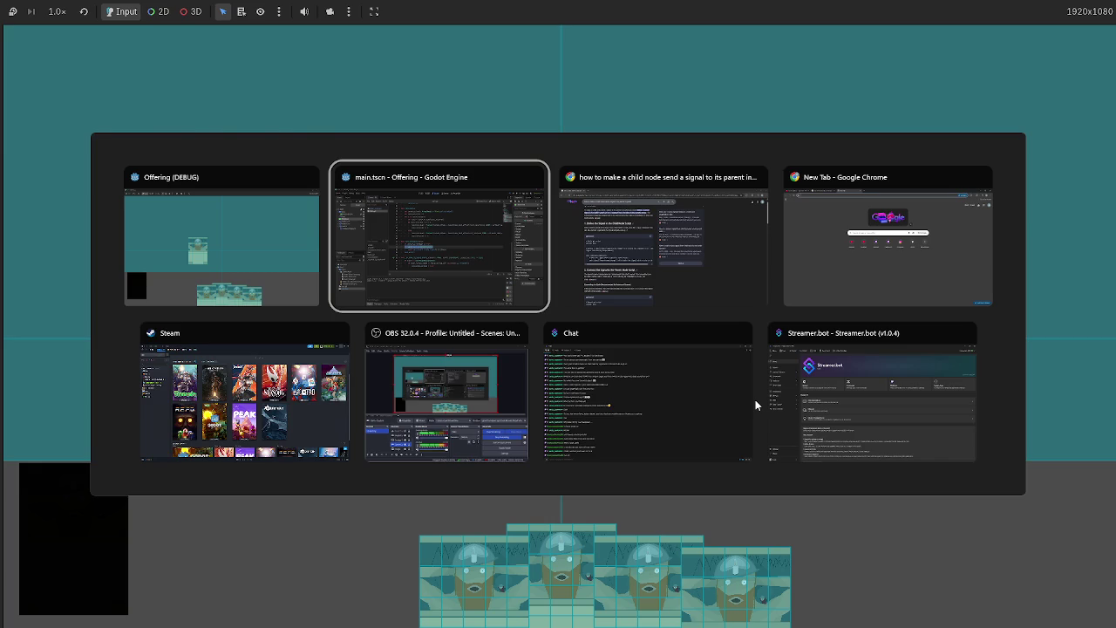
{"action": "key", "text": "alt+Tab"}
{"action": "left_click_drag", "start_coordinate": [932, 13], "coordinate": [661, 66]}
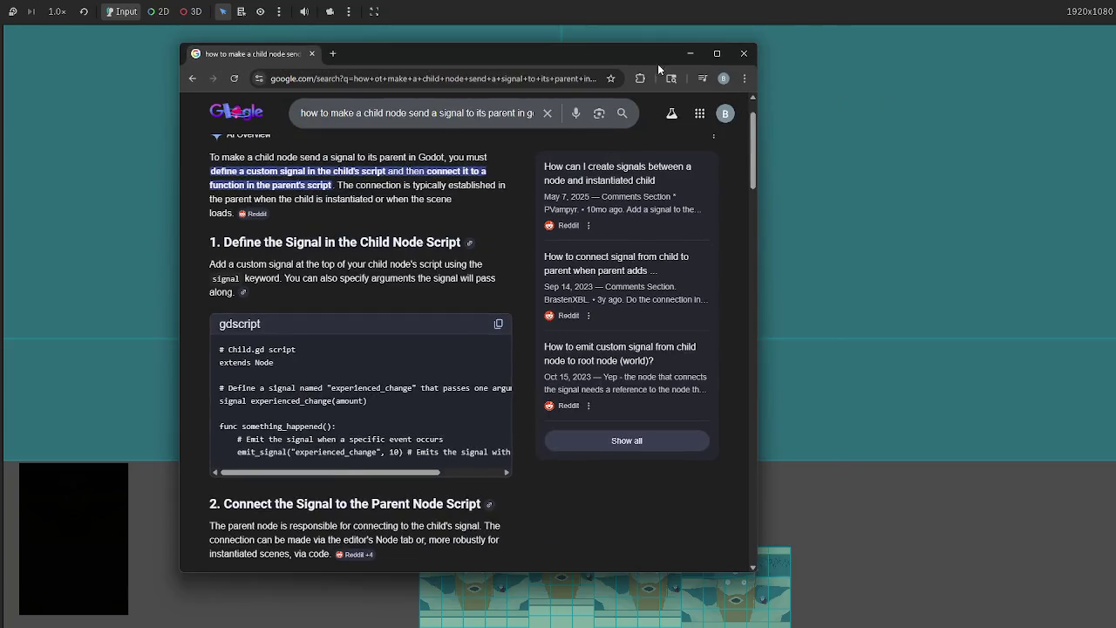
{"action": "left_click", "coordinate": [690, 53]}
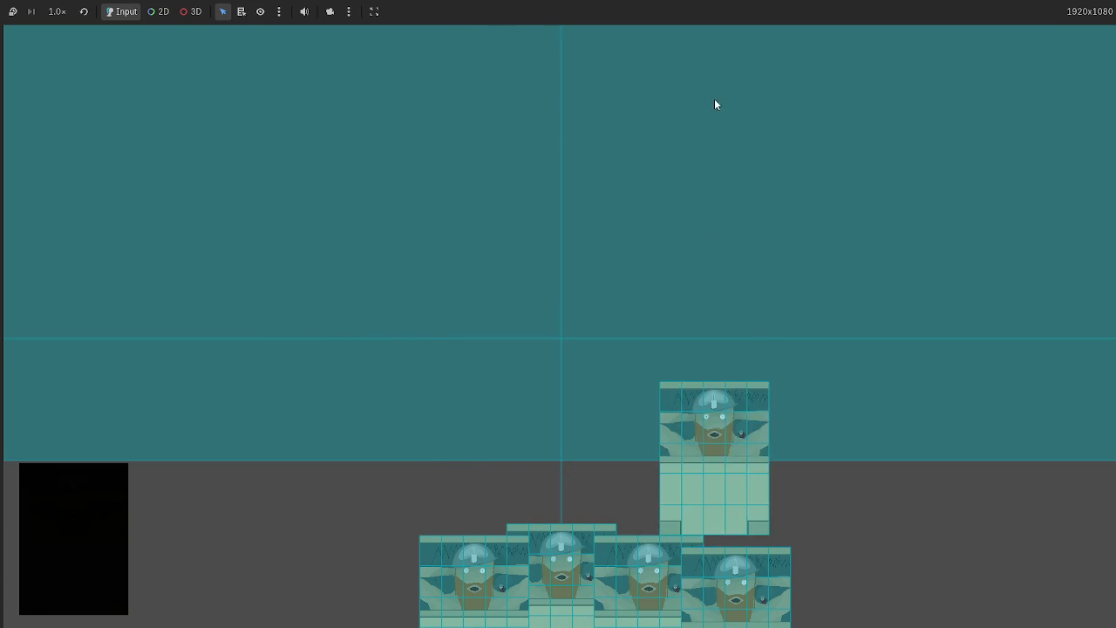
Relaunch the game and drag several Dwarf Miner cards from the hand over the teal battlefield
{"action": "key", "text": "F5"}
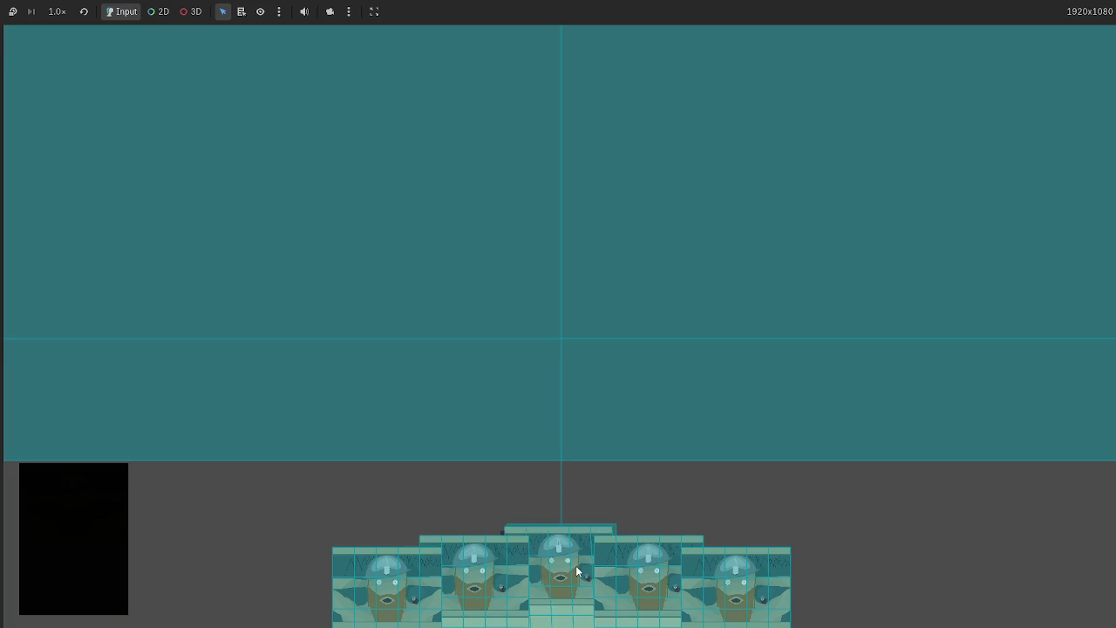
{"action": "left_click_drag", "start_coordinate": [575, 564], "coordinate": [426, 319]}
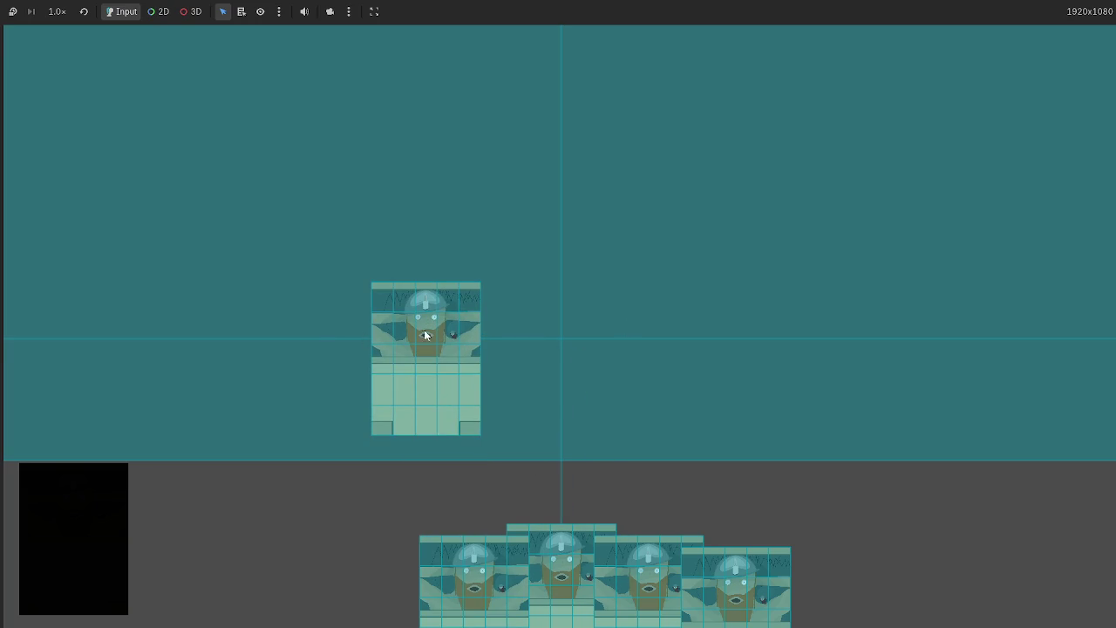
{"action": "left_click", "coordinate": [424, 341]}
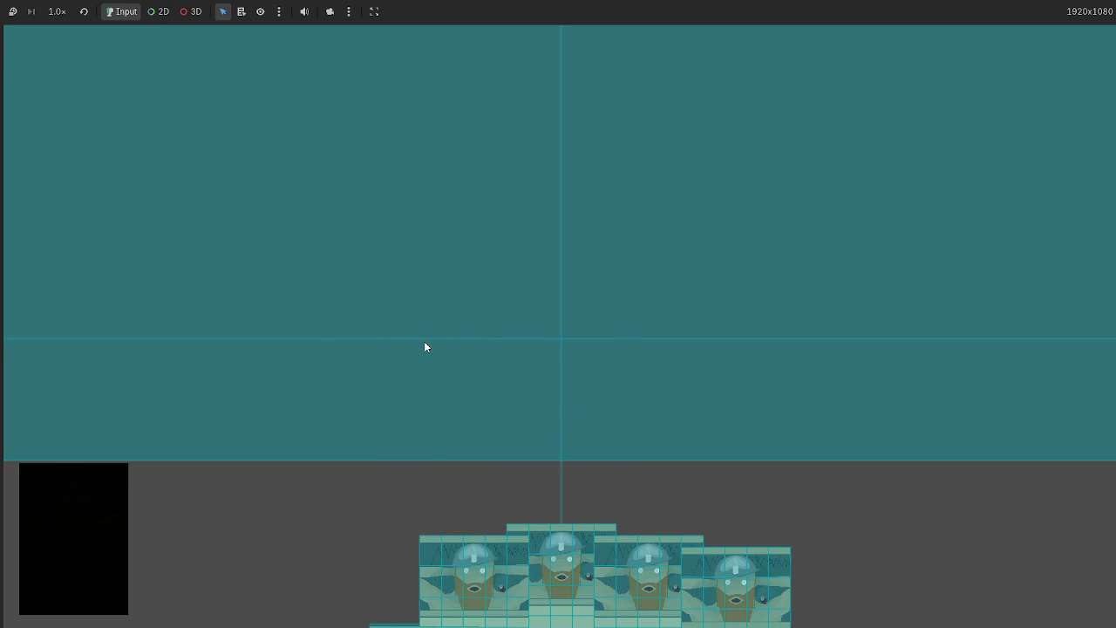
{"action": "left_click", "coordinate": [730, 311]}
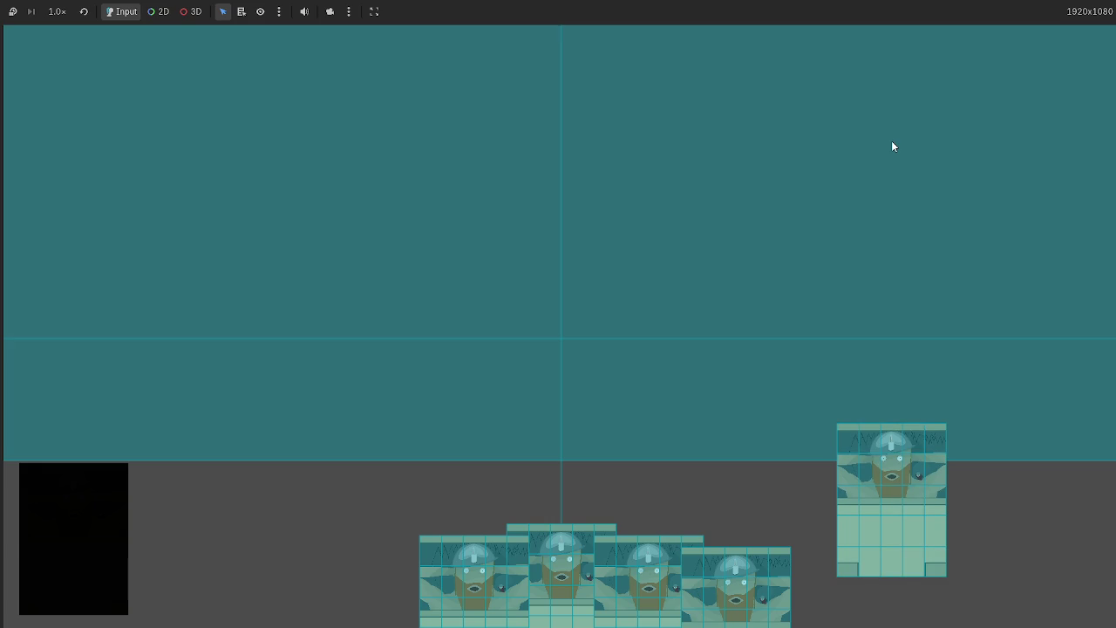
{"action": "mouse_move", "coordinate": [891, 147]}
{"action": "left_mouse_down"}
{"action": "mouse_move", "coordinate": [907, 102]}
{"action": "mouse_move", "coordinate": [879, 343]}
{"action": "mouse_move", "coordinate": [742, 563]}
{"action": "mouse_move", "coordinate": [764, 252]}
{"action": "left_mouse_up"}
{"action": "left_click", "coordinate": [764, 251]}
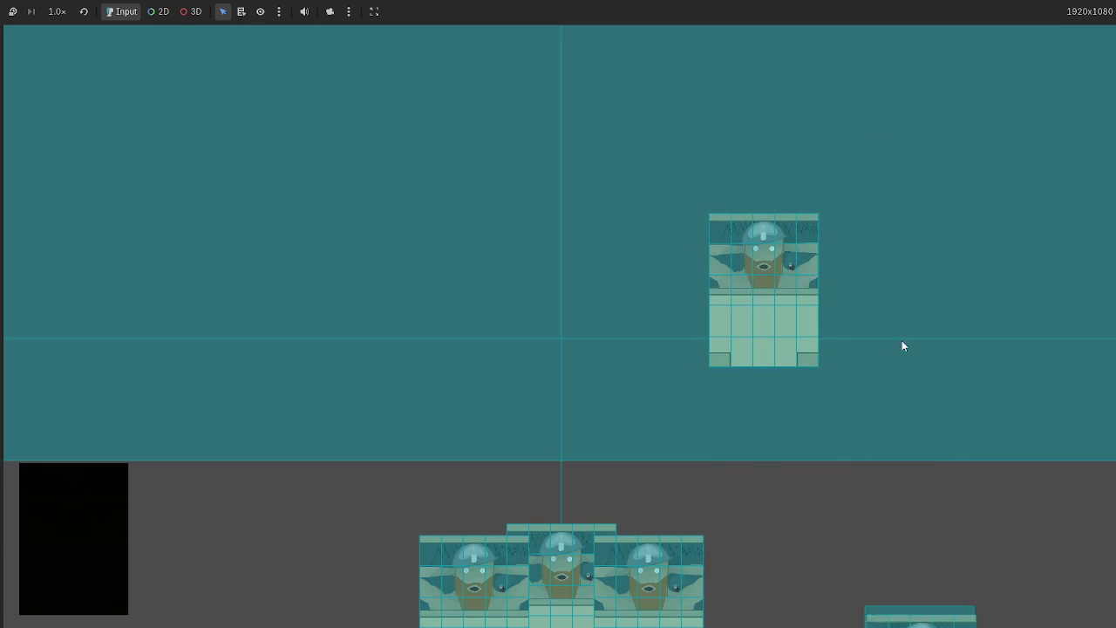
{"action": "mouse_move", "coordinate": [671, 278]}
{"action": "left_mouse_down"}
{"action": "mouse_move", "coordinate": [724, 100]}
{"action": "mouse_move", "coordinate": [782, 120]}
{"action": "mouse_move", "coordinate": [724, 166]}
{"action": "mouse_move", "coordinate": [755, 255]}
{"action": "mouse_move", "coordinate": [751, 150]}
{"action": "mouse_move", "coordinate": [503, 136]}
{"action": "mouse_move", "coordinate": [889, 189]}
{"action": "mouse_move", "coordinate": [811, 324]}
{"action": "mouse_move", "coordinate": [775, 612]}
{"action": "mouse_move", "coordinate": [844, 89]}
{"action": "mouse_move", "coordinate": [899, 10]}
{"action": "mouse_move", "coordinate": [915, 5]}
{"action": "mouse_move", "coordinate": [828, 3]}
{"action": "mouse_move", "coordinate": [859, 236]}
{"action": "mouse_move", "coordinate": [795, 502]}
{"action": "left_mouse_up"}
Rerun the game and play three cards from the hand onto the battlefield
{"action": "key", "text": "F8"}
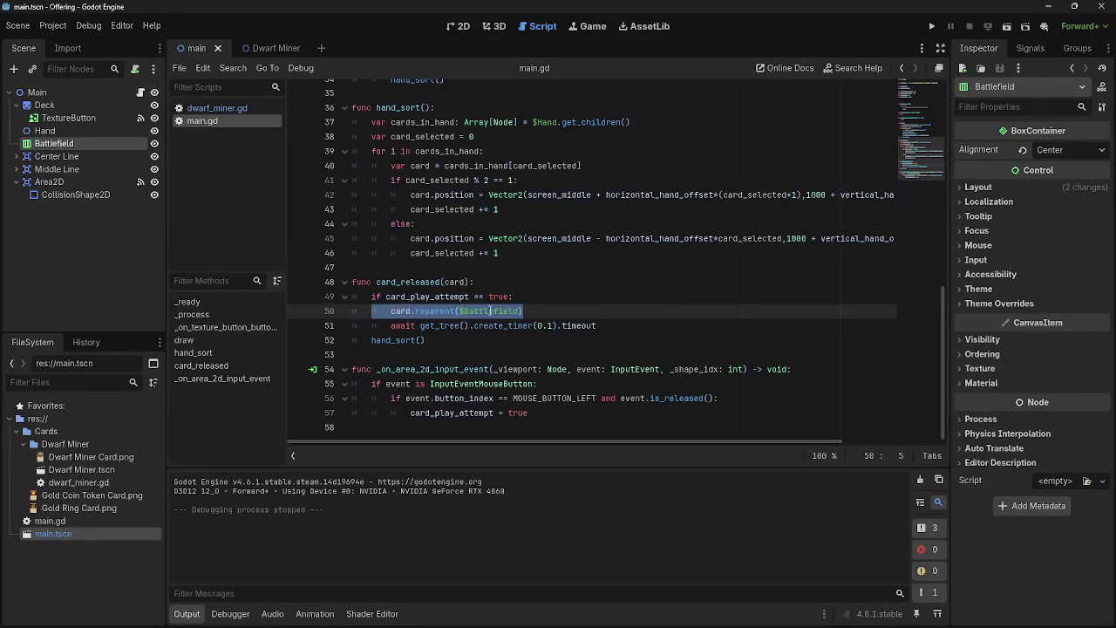
{"action": "left_click", "coordinate": [585, 297]}
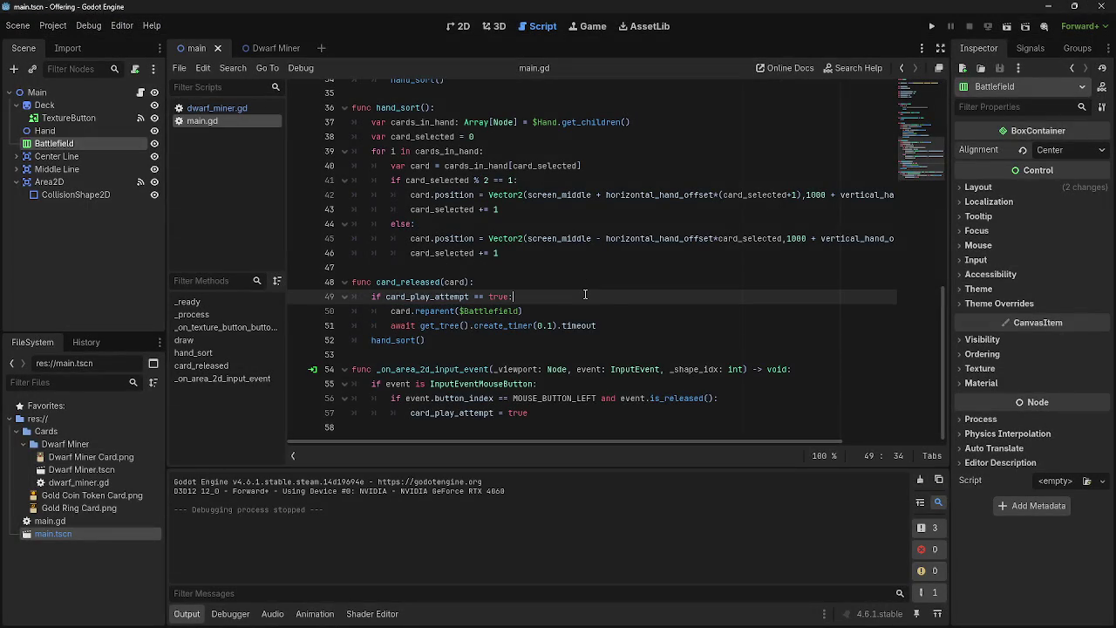
{"action": "left_click", "coordinate": [932, 27]}
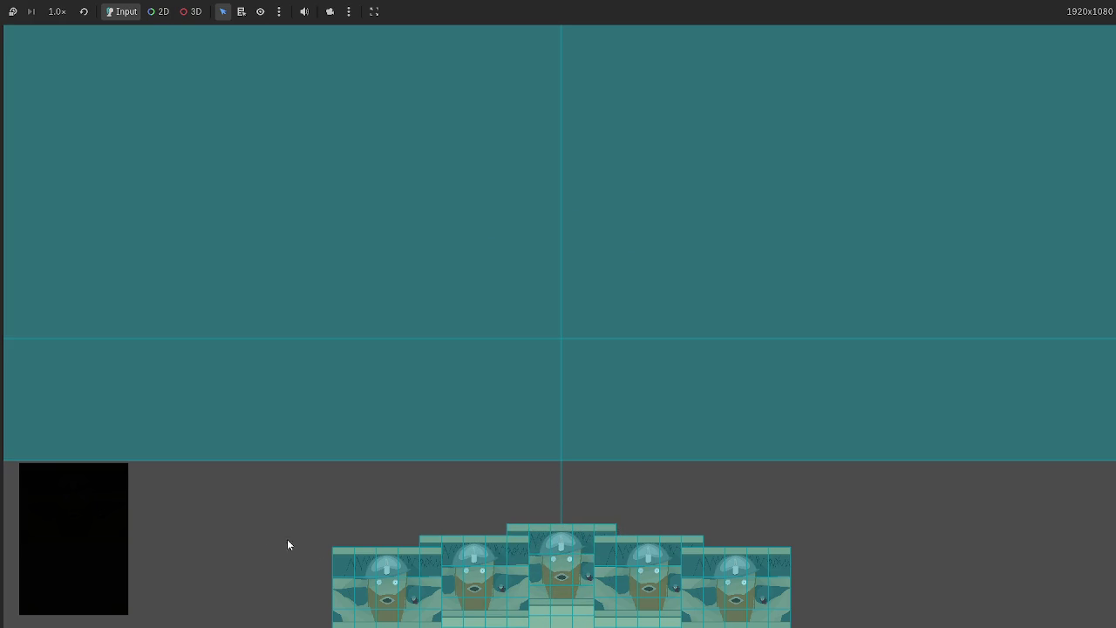
{"action": "mouse_move", "coordinate": [487, 551]}
{"action": "left_mouse_down"}
{"action": "mouse_move", "coordinate": [517, 469]}
{"action": "mouse_move", "coordinate": [394, 345]}
{"action": "left_mouse_up"}
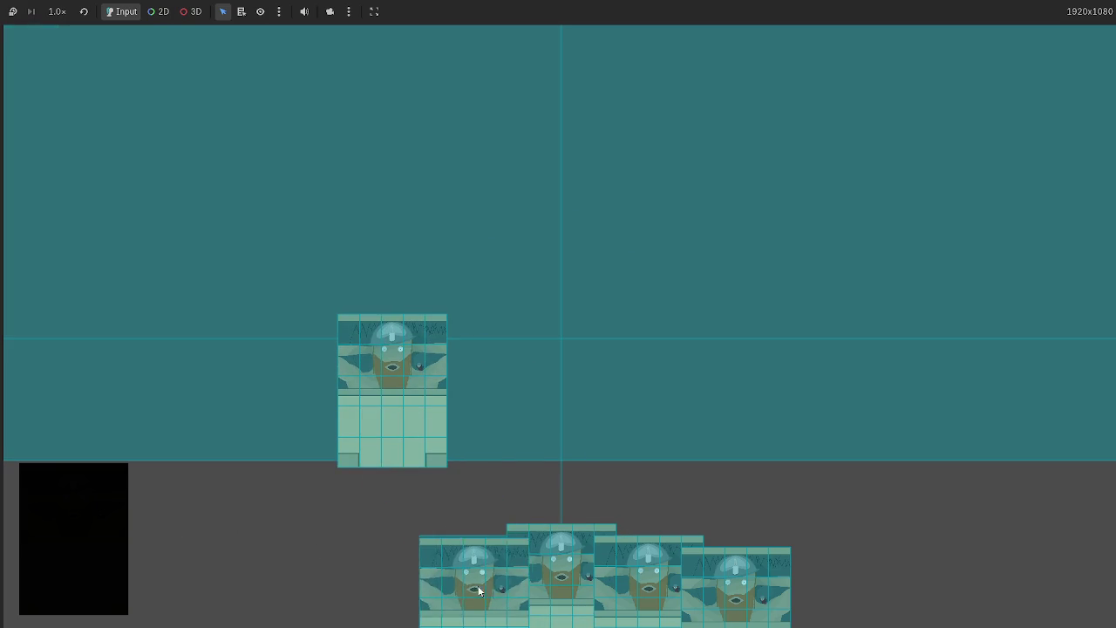
{"action": "left_click_drag", "start_coordinate": [515, 585], "coordinate": [779, 276]}
{"action": "mouse_move", "coordinate": [565, 573]}
{"action": "left_mouse_down"}
{"action": "mouse_move", "coordinate": [358, 185]}
{"action": "mouse_move", "coordinate": [307, 195]}
{"action": "left_mouse_up"}
Draw more cards, play two more onto the battlefield, then stop the game
{"action": "left_click", "coordinate": [94, 514]}
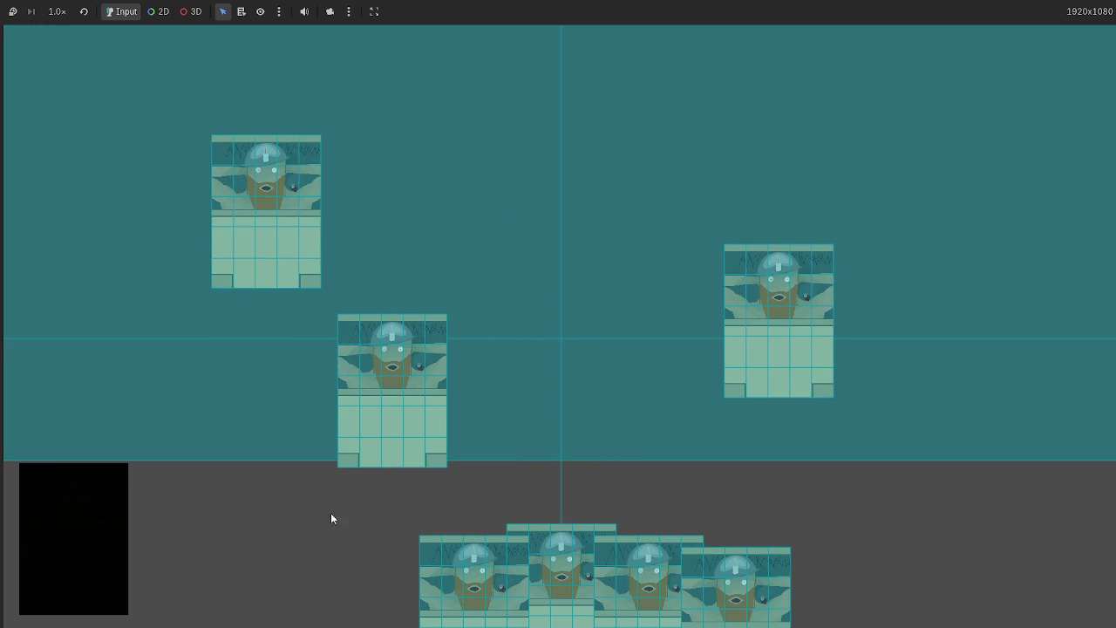
{"action": "left_click_drag", "start_coordinate": [491, 588], "coordinate": [532, 279]}
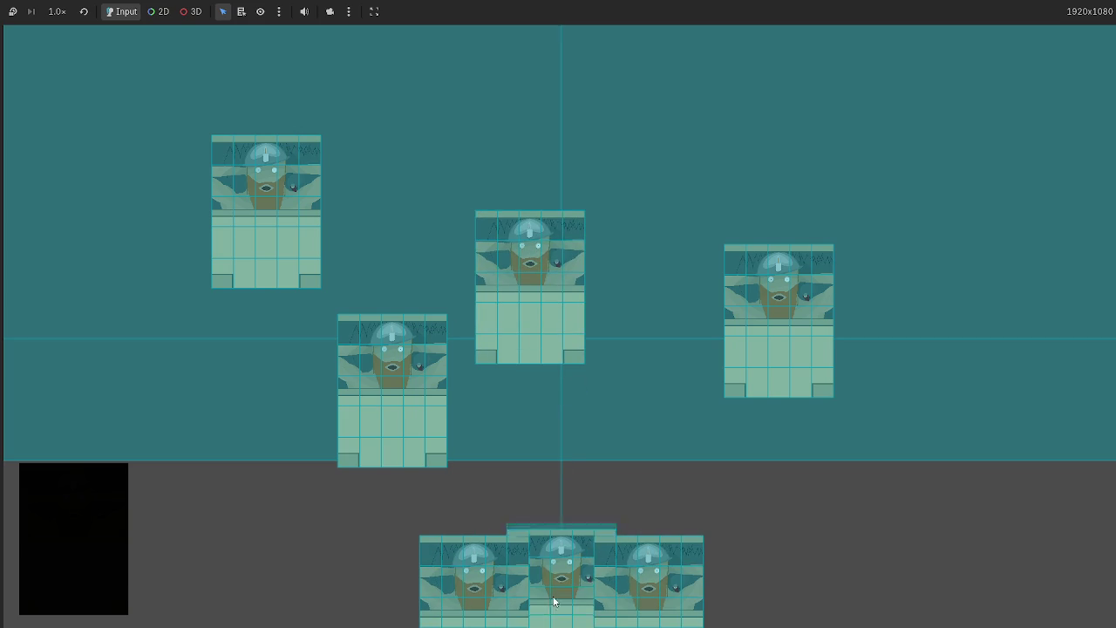
{"action": "left_click", "coordinate": [589, 525]}
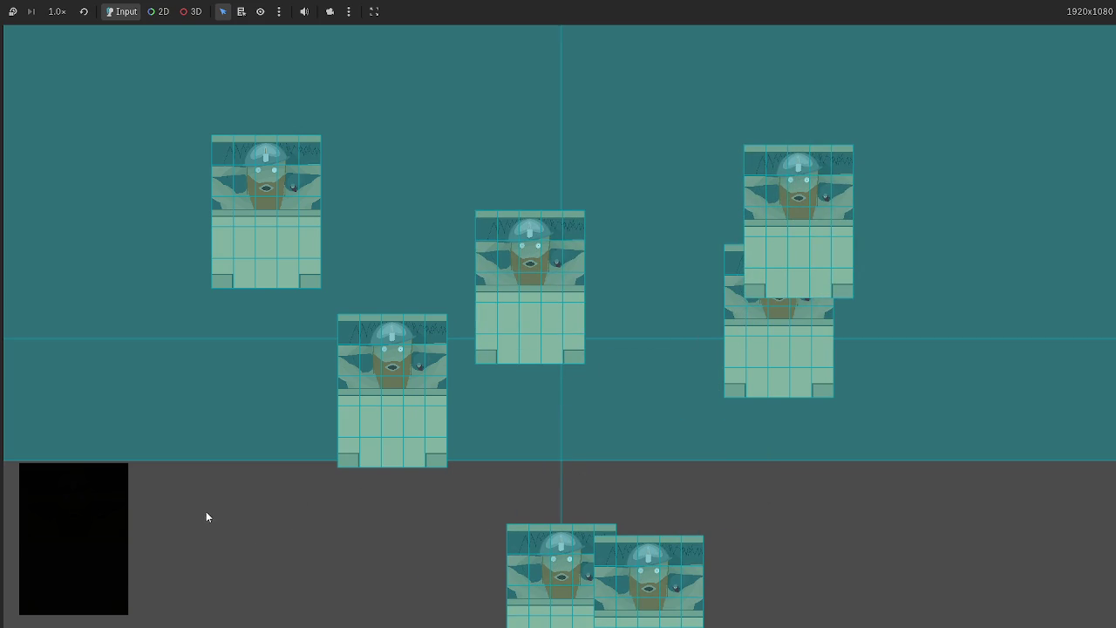
{"action": "left_click", "coordinate": [93, 513]}
{"action": "left_click", "coordinate": [93, 518]}
{"action": "left_click", "coordinate": [93, 517]}
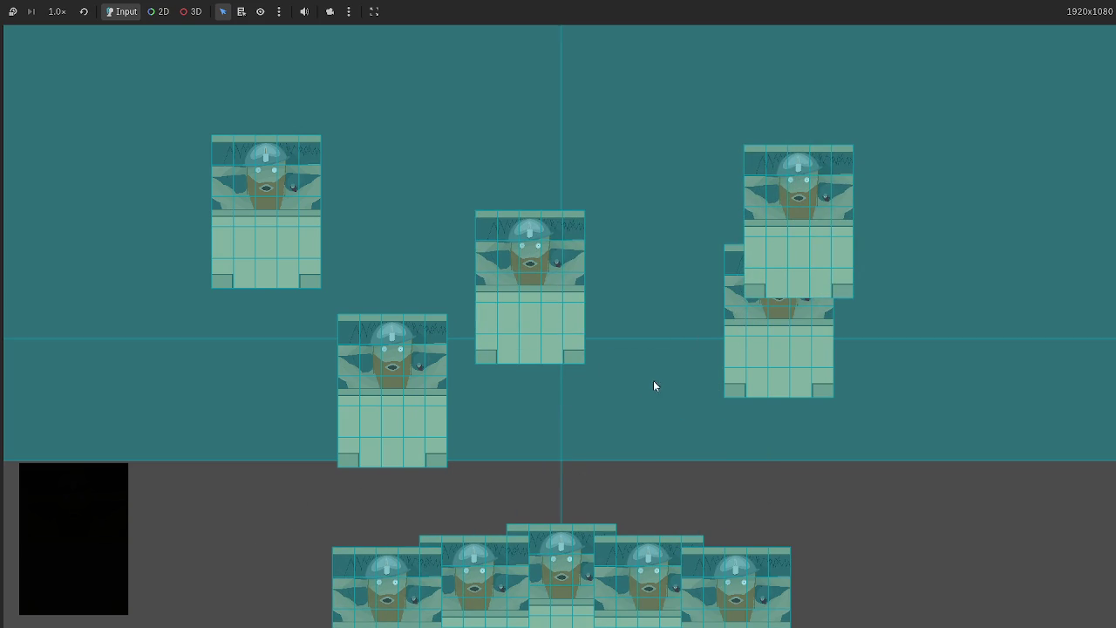
{"action": "key", "text": "F8"}
{"action": "scroll", "coordinate": [570, 355], "scroll_direction": "up", "scroll_amount": 3}
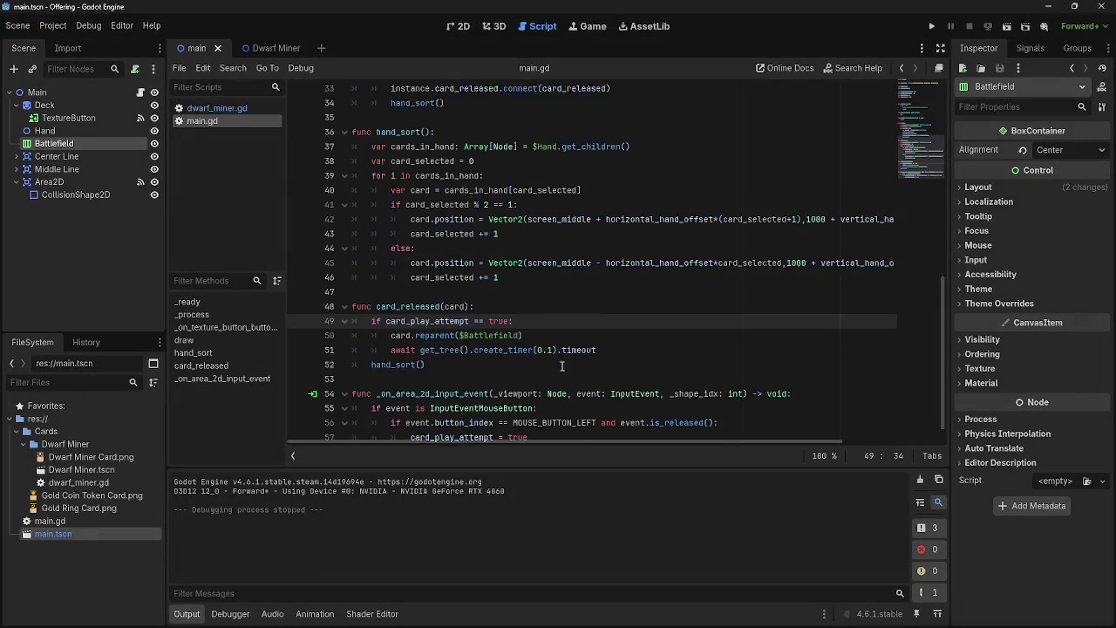
Confirm Battlefield's Center alignment, check its 1920×276 Transform size, then run the project
{"action": "scroll", "coordinate": [569, 355], "scroll_direction": "down", "scroll_amount": 3}
{"action": "left_click", "coordinate": [554, 311]}
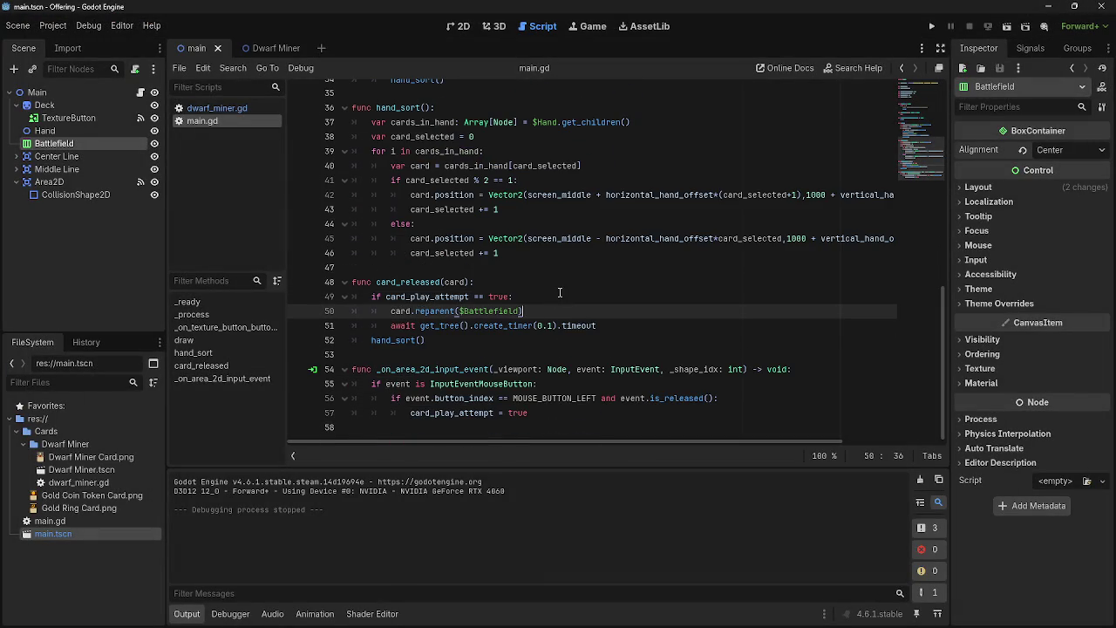
{"action": "left_click", "coordinate": [1077, 153]}
{"action": "left_click", "coordinate": [1024, 196]}
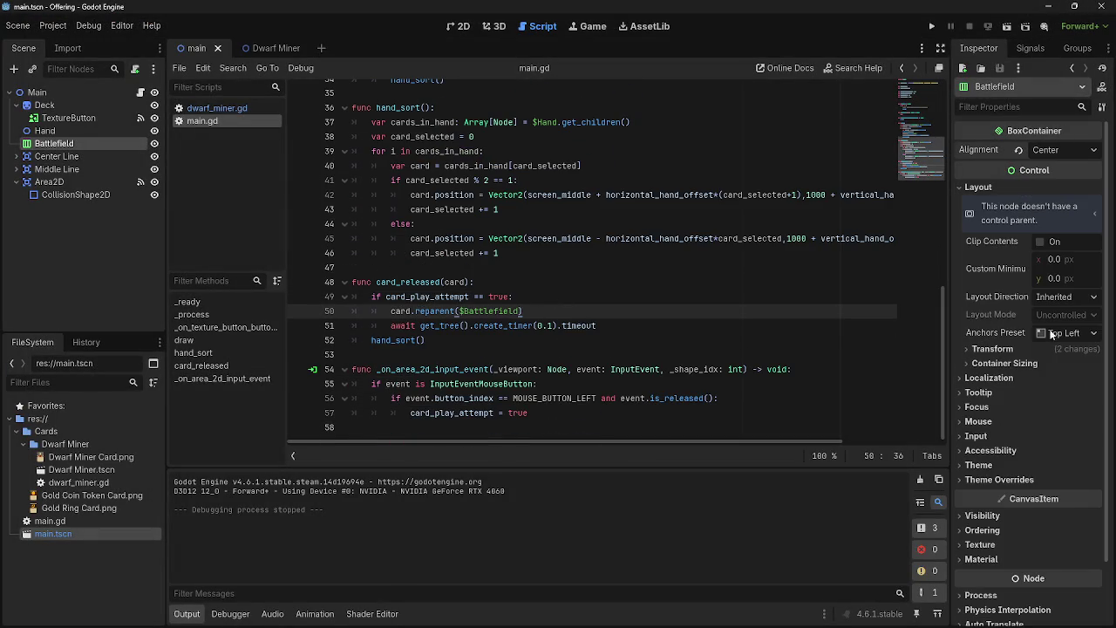
{"action": "left_click", "coordinate": [1062, 350]}
{"action": "left_click", "coordinate": [1062, 350]}
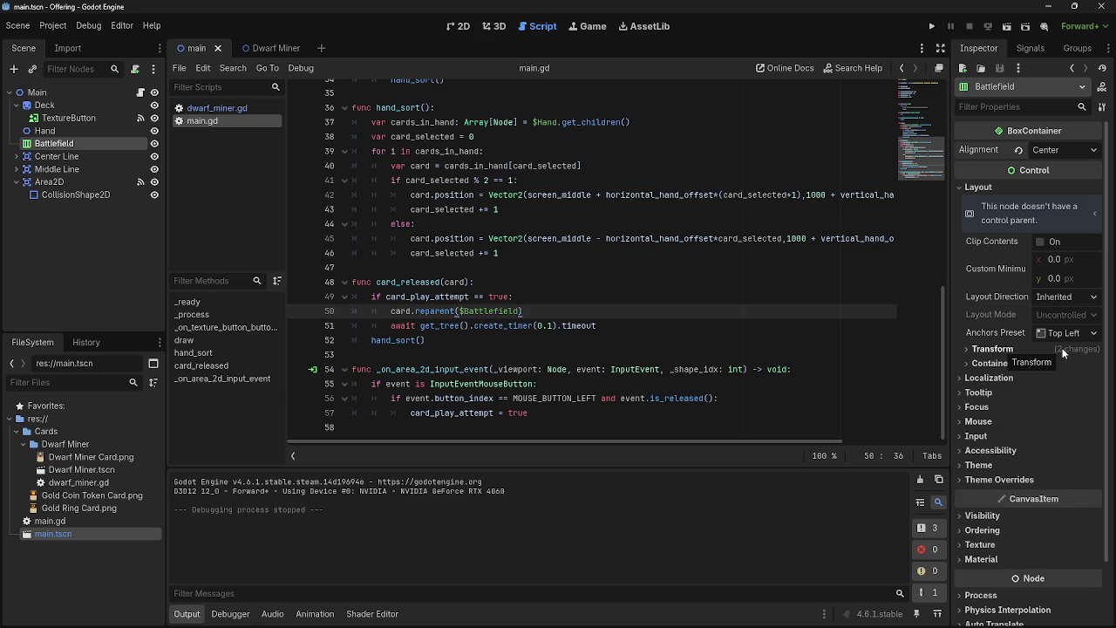
{"action": "left_click", "coordinate": [1062, 350]}
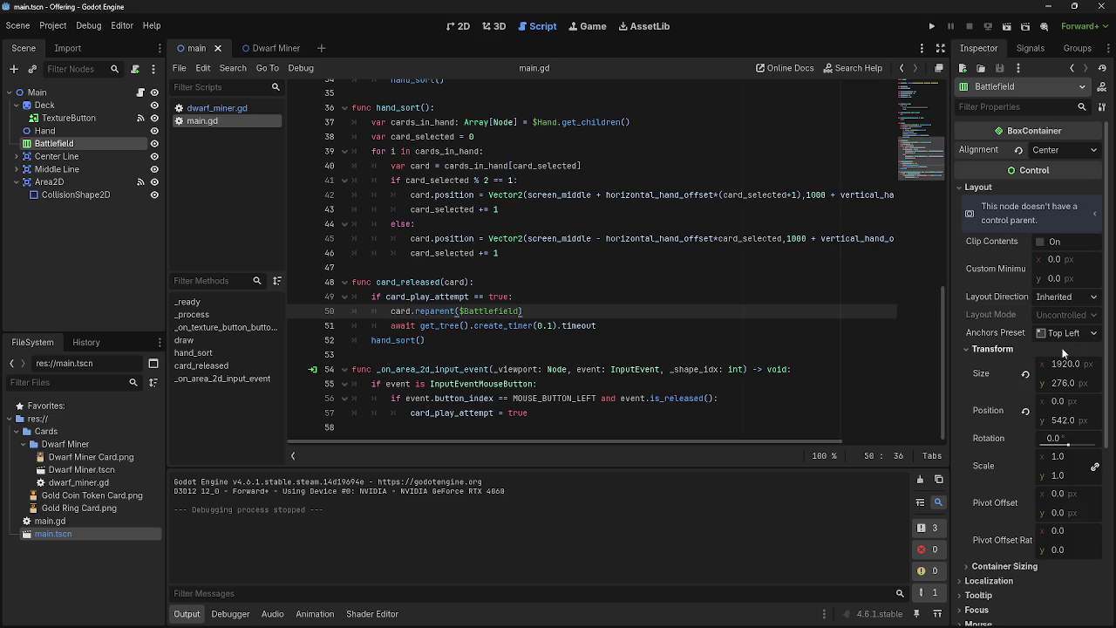
{"action": "left_click", "coordinate": [1031, 188]}
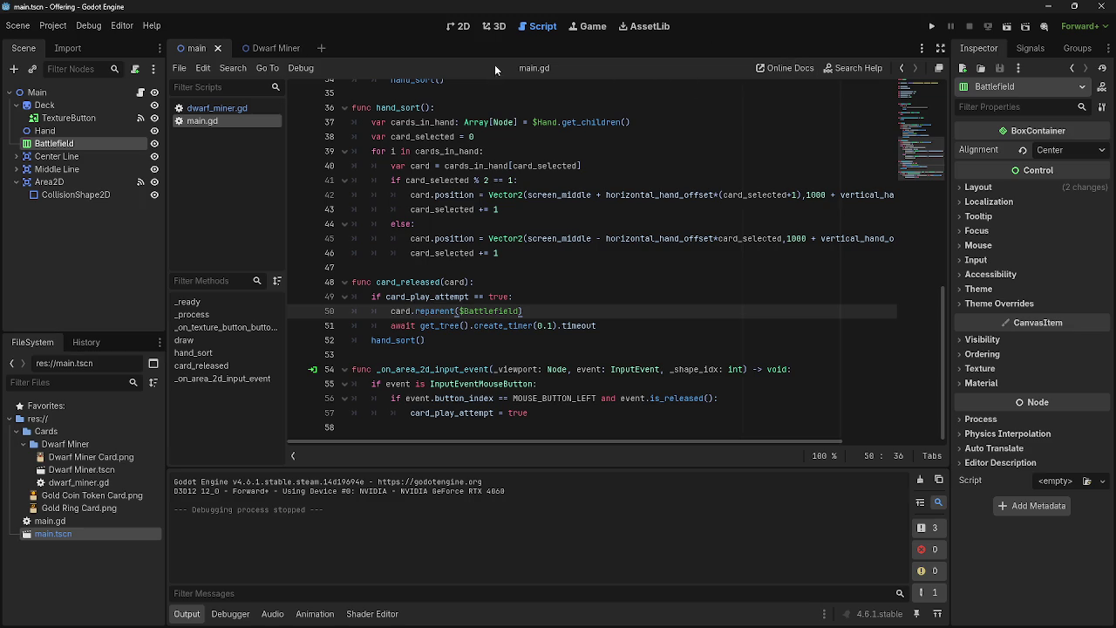
{"action": "left_click", "coordinate": [931, 27]}
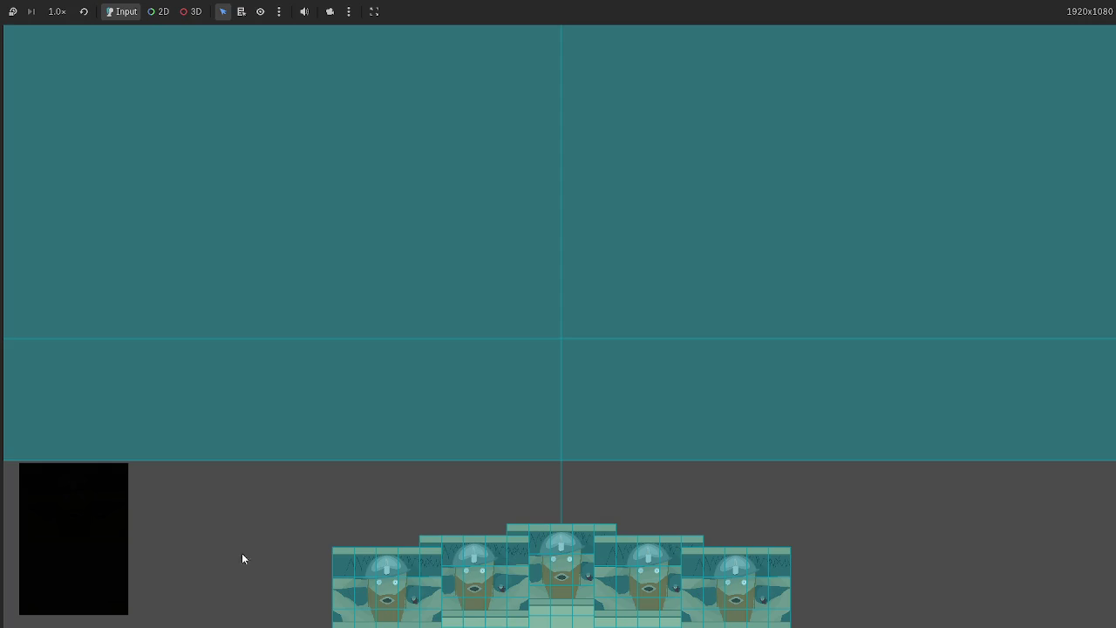
Drop one card on the battlefield, stop the game, and make the Battlefield 396 px tall
{"action": "mouse_move", "coordinate": [388, 576]}
{"action": "left_mouse_down"}
{"action": "mouse_move", "coordinate": [456, 362]}
{"action": "mouse_move", "coordinate": [467, 361]}
{"action": "left_mouse_up"}
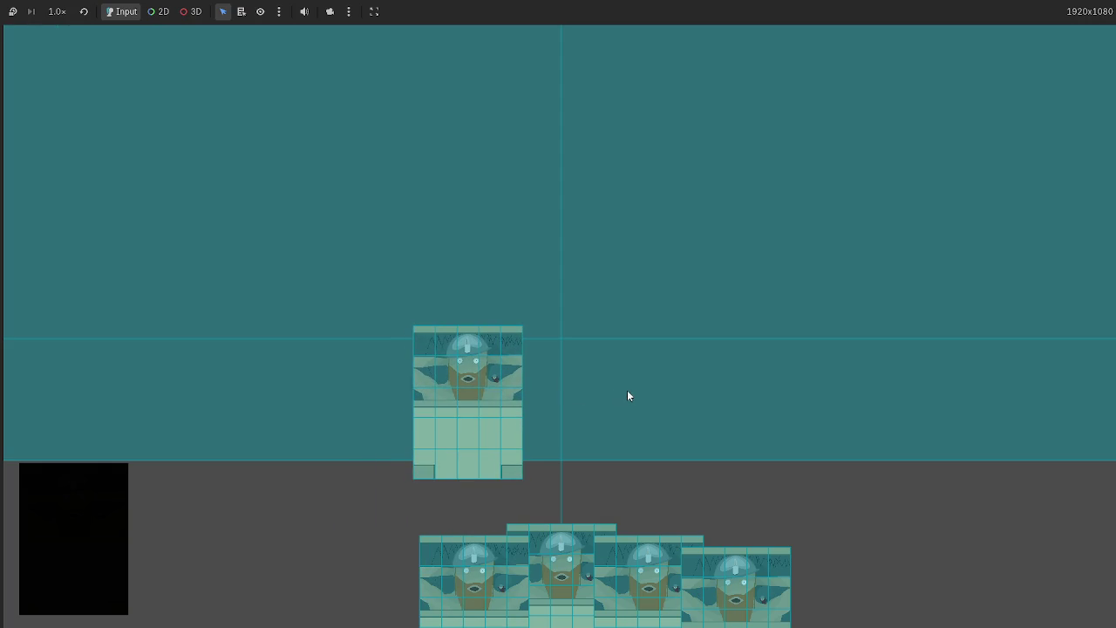
{"action": "key", "text": "F8"}
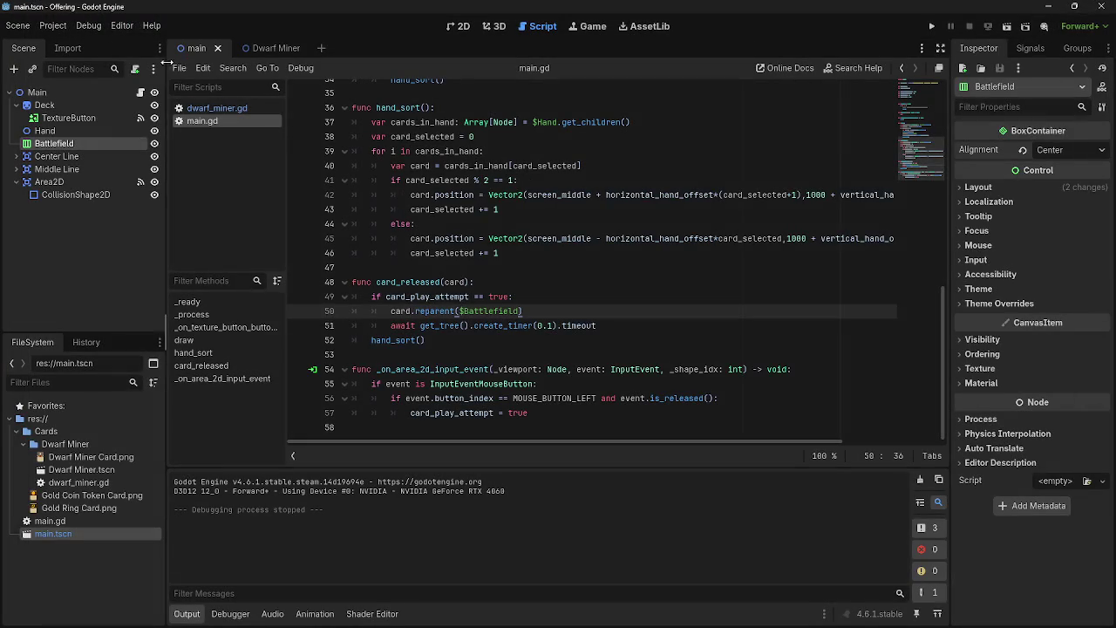
{"action": "left_click", "coordinate": [459, 27]}
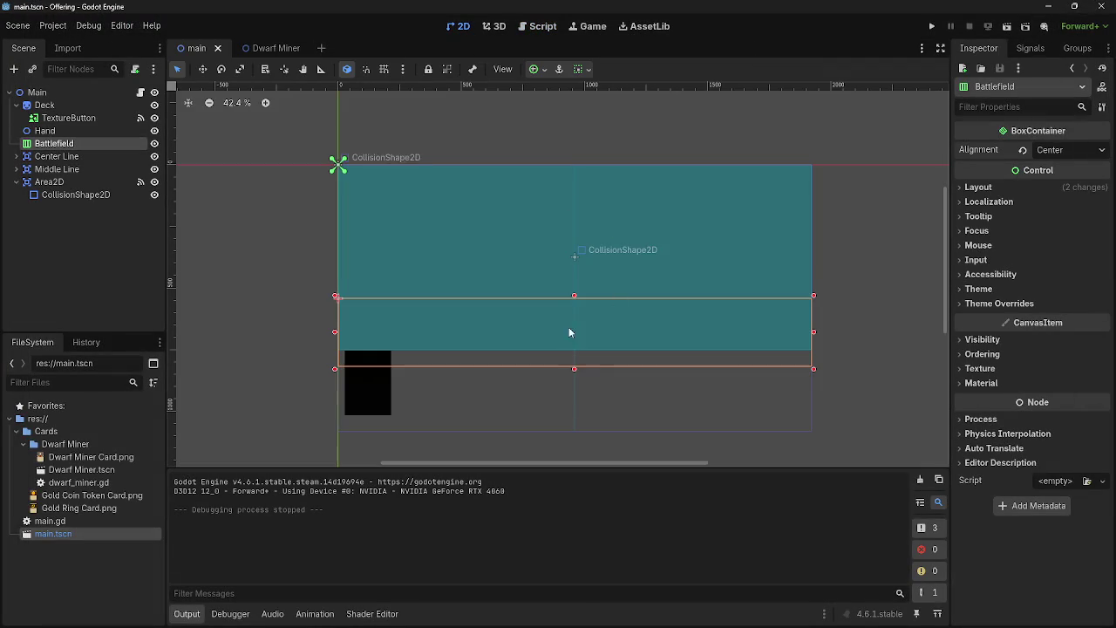
{"action": "left_click_drag", "start_coordinate": [574, 371], "coordinate": [573, 401]}
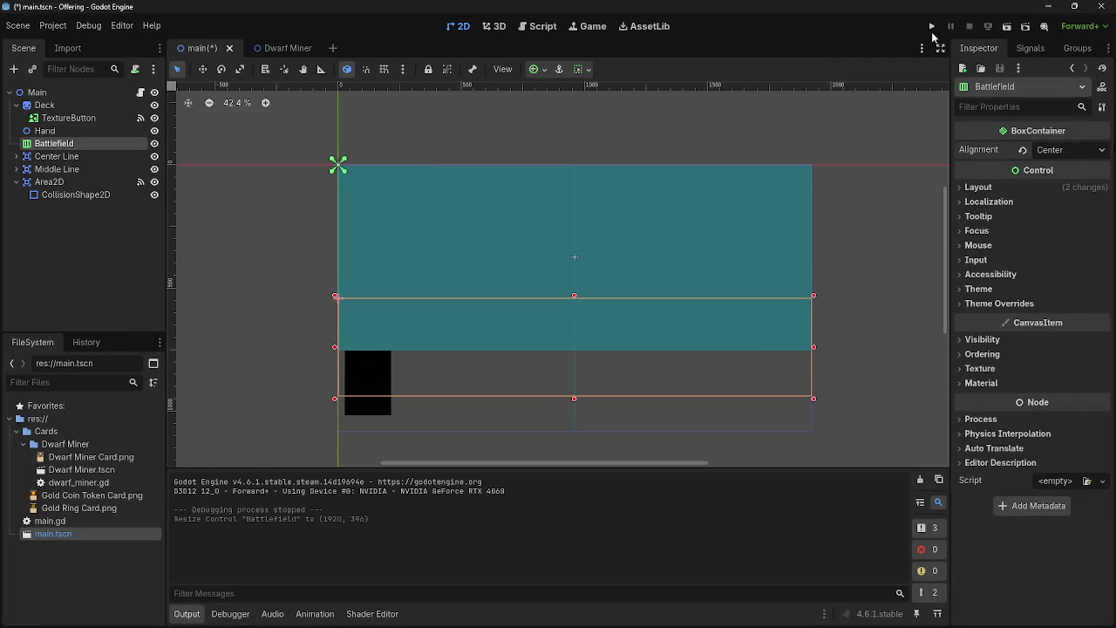
Rerun the game, play the remaining Dwarf Miner cards onto the battlefield, then stop it
{"action": "key", "text": "F5"}
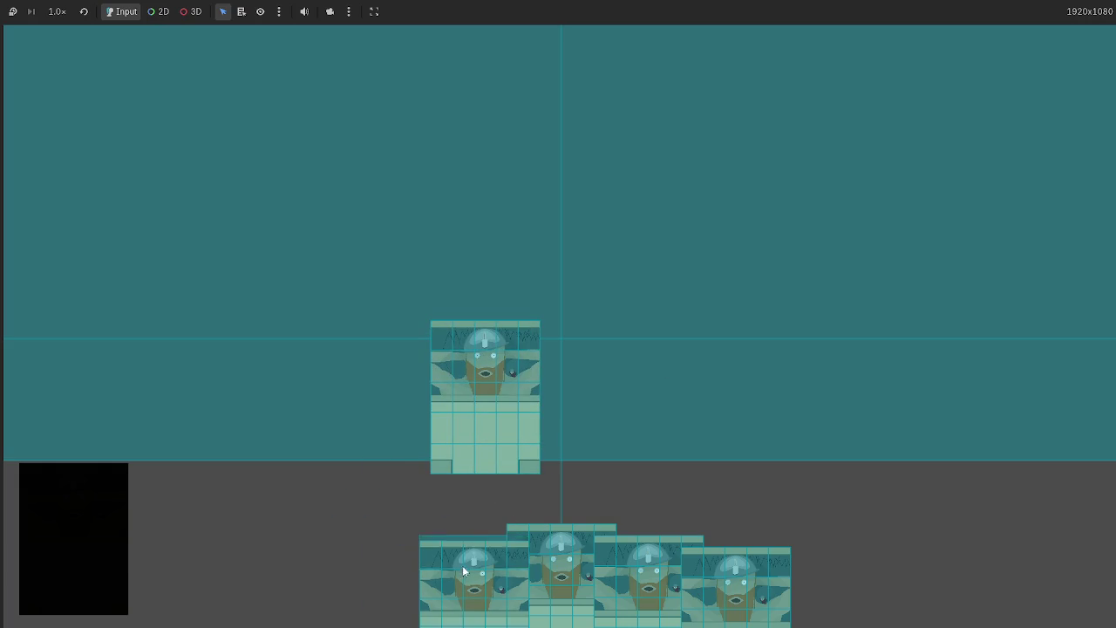
{"action": "left_click", "coordinate": [662, 359]}
{"action": "left_click", "coordinate": [805, 357]}
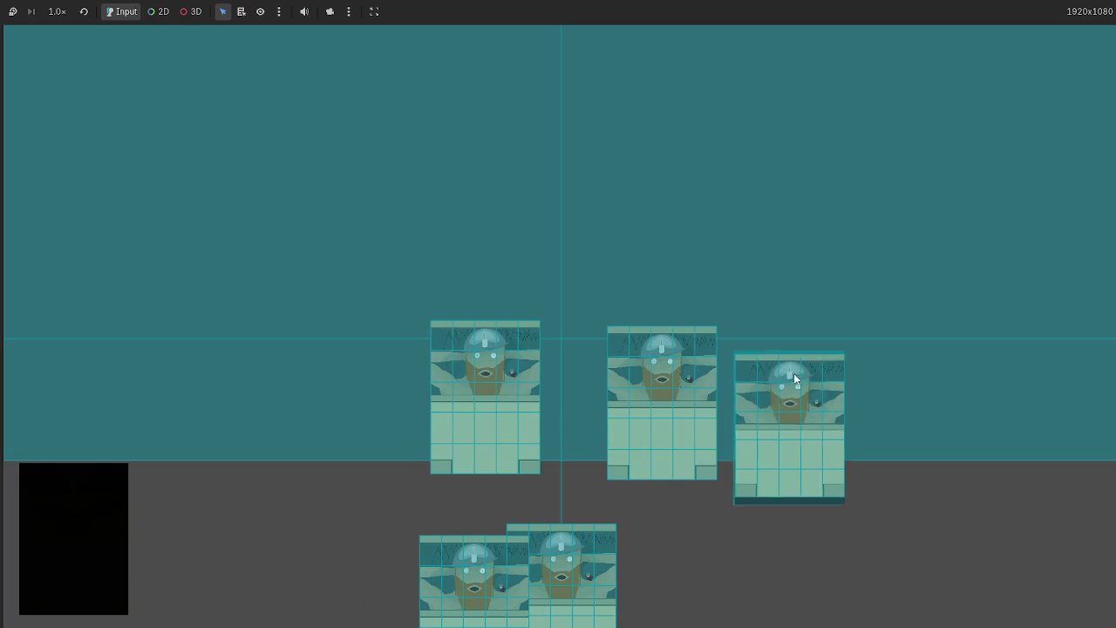
{"action": "left_click", "coordinate": [930, 356]}
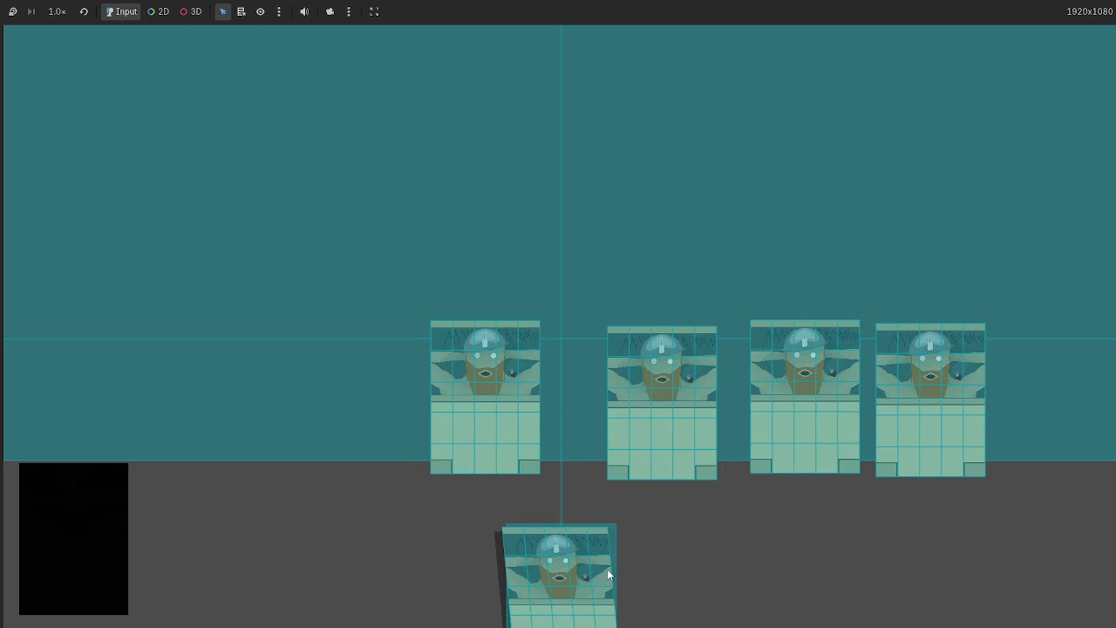
{"action": "left_click", "coordinate": [355, 338]}
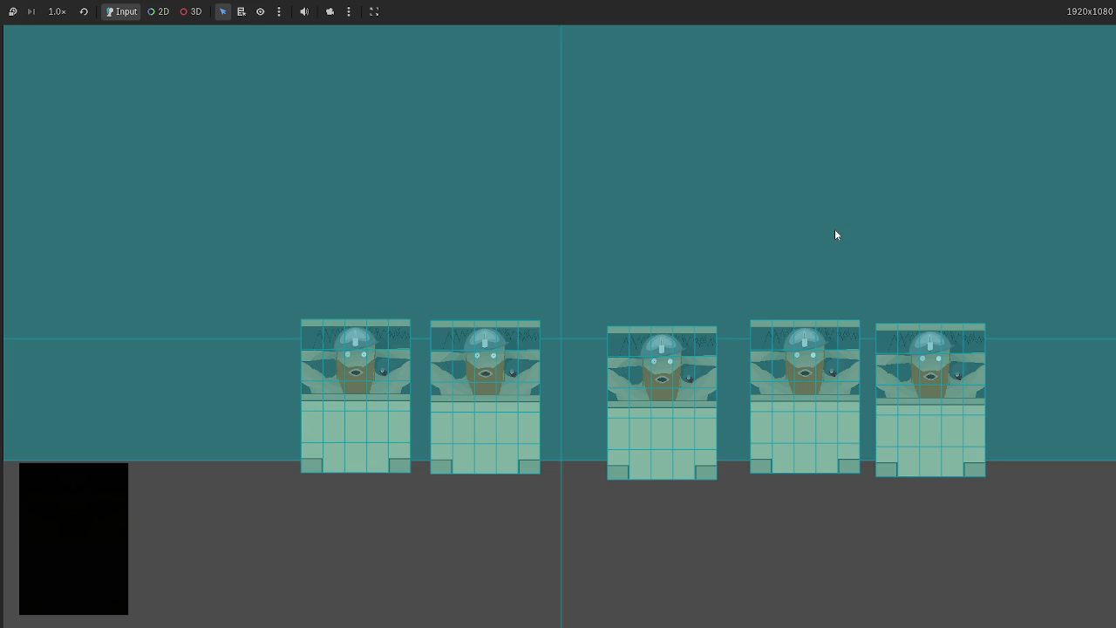
{"action": "left_click", "coordinate": [715, 341]}
{"action": "key", "text": "F8"}
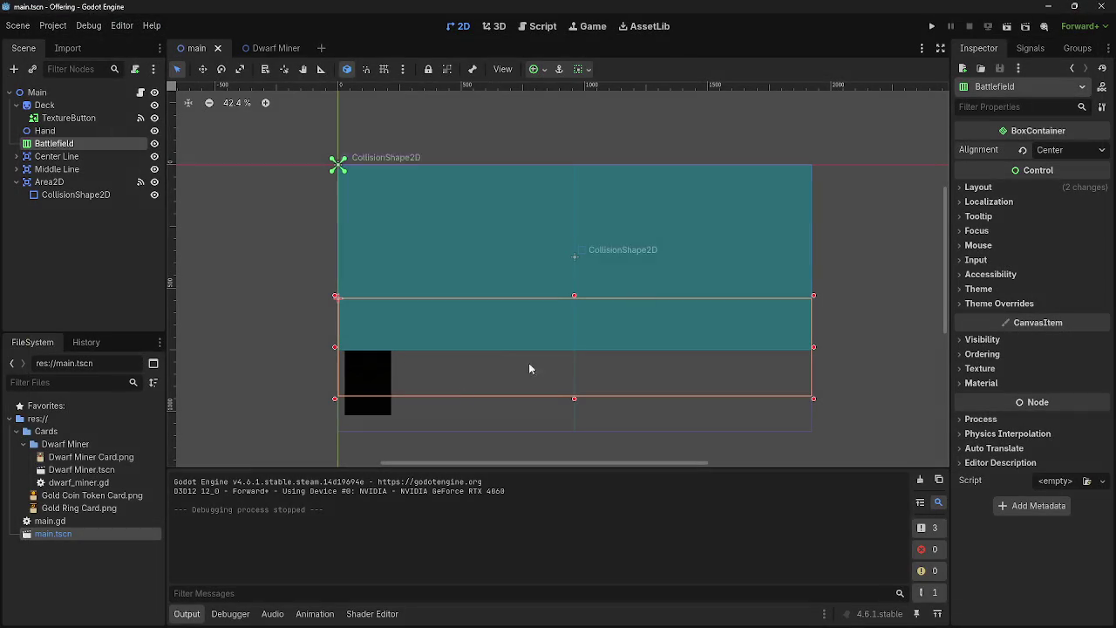
In main.gd, inspect card_released's reparent line, 0.1-second await timer and hand_sort() call
{"action": "left_click", "coordinate": [542, 26]}
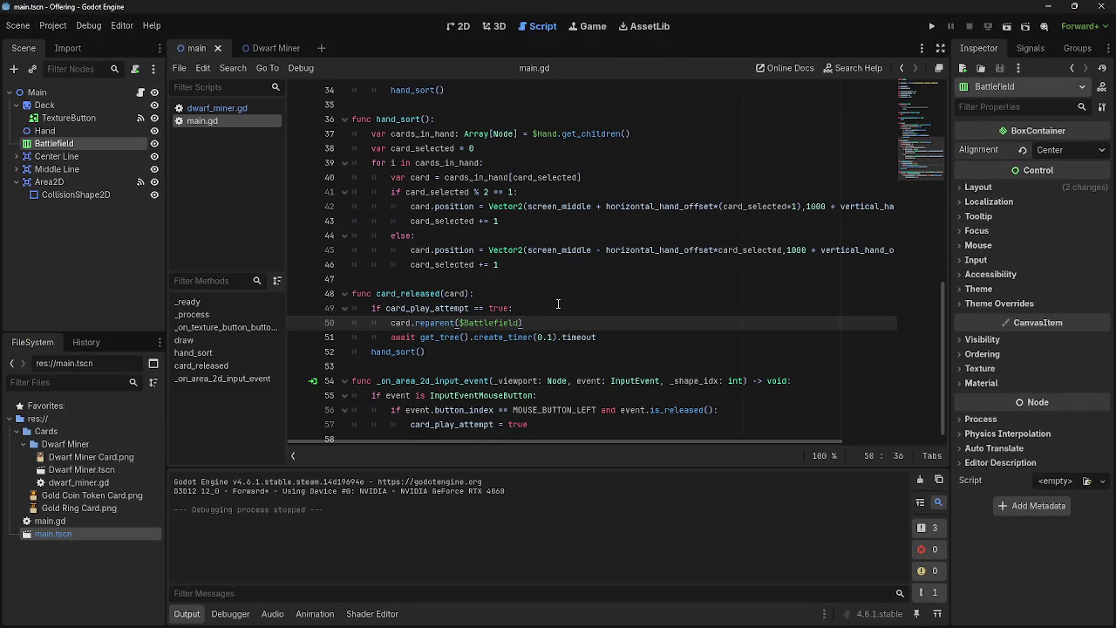
{"action": "triple_click", "coordinate": [394, 312]}
{"action": "left_click_drag", "start_coordinate": [390, 328], "coordinate": [598, 328]}
{"action": "left_click", "coordinate": [685, 328]}
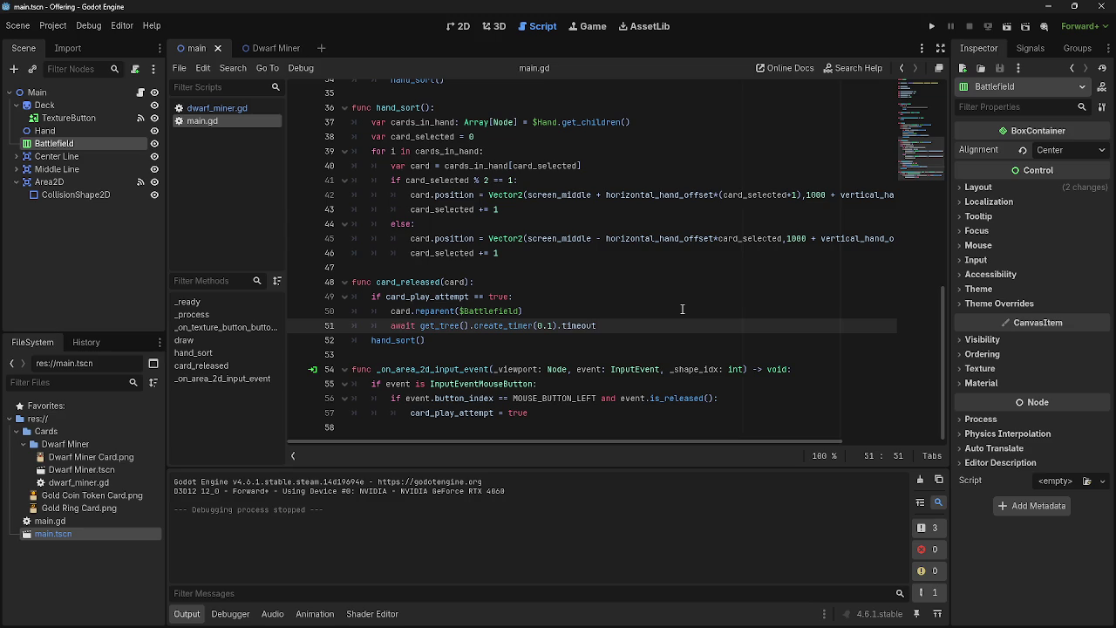
{"action": "left_click_drag", "start_coordinate": [597, 325], "coordinate": [369, 325]}
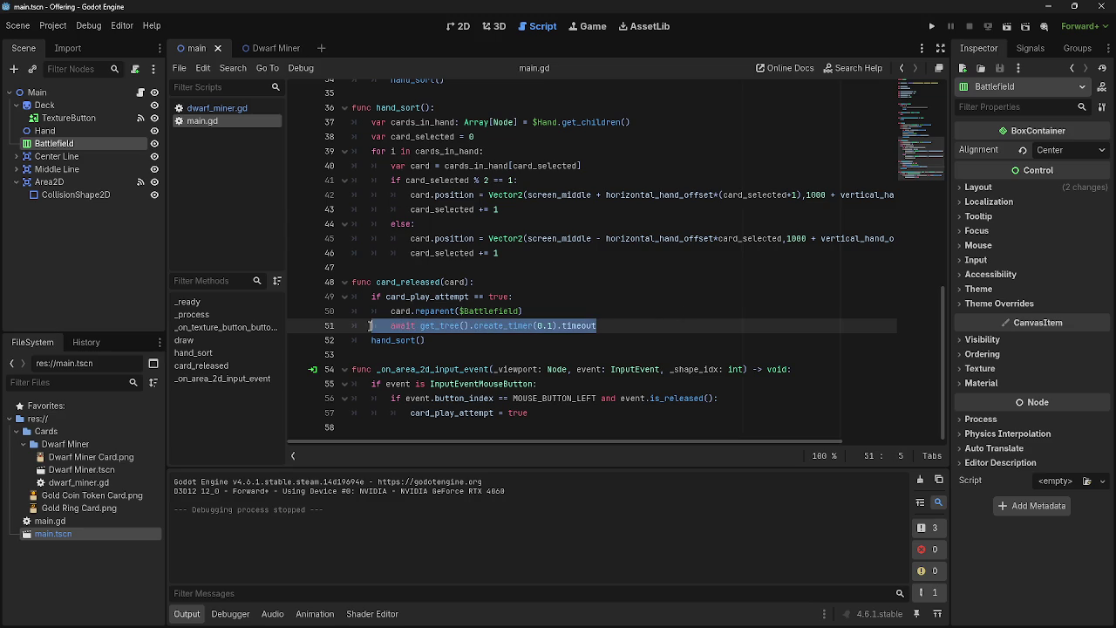
{"action": "left_click", "coordinate": [595, 325]}
{"action": "key", "text": "Down"}
{"action": "key", "text": "Down"}
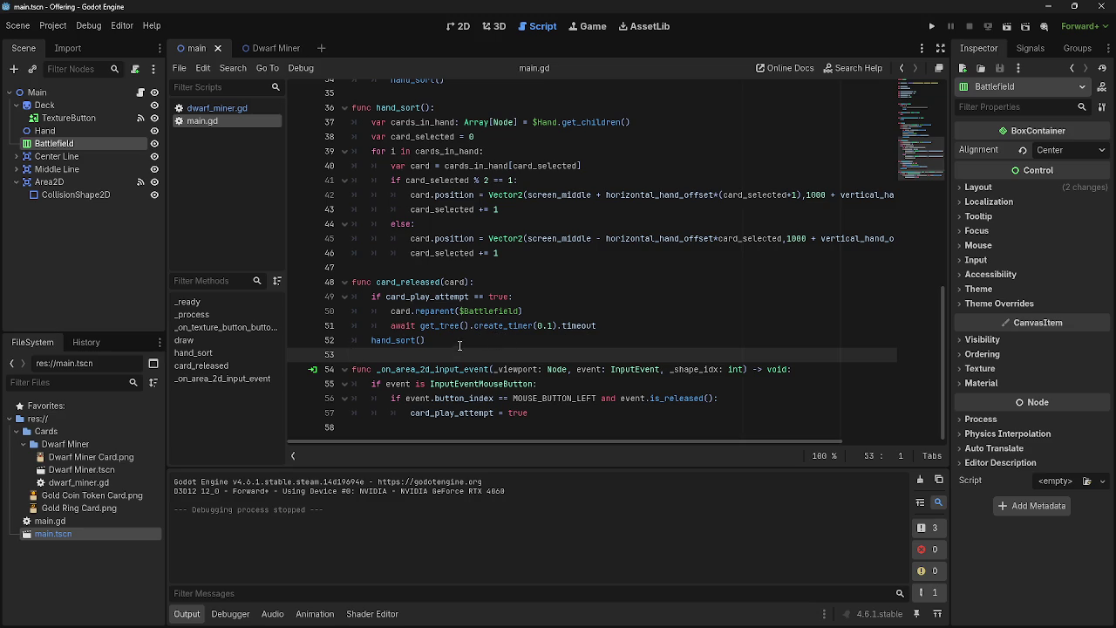
{"action": "left_click", "coordinate": [459, 344]}
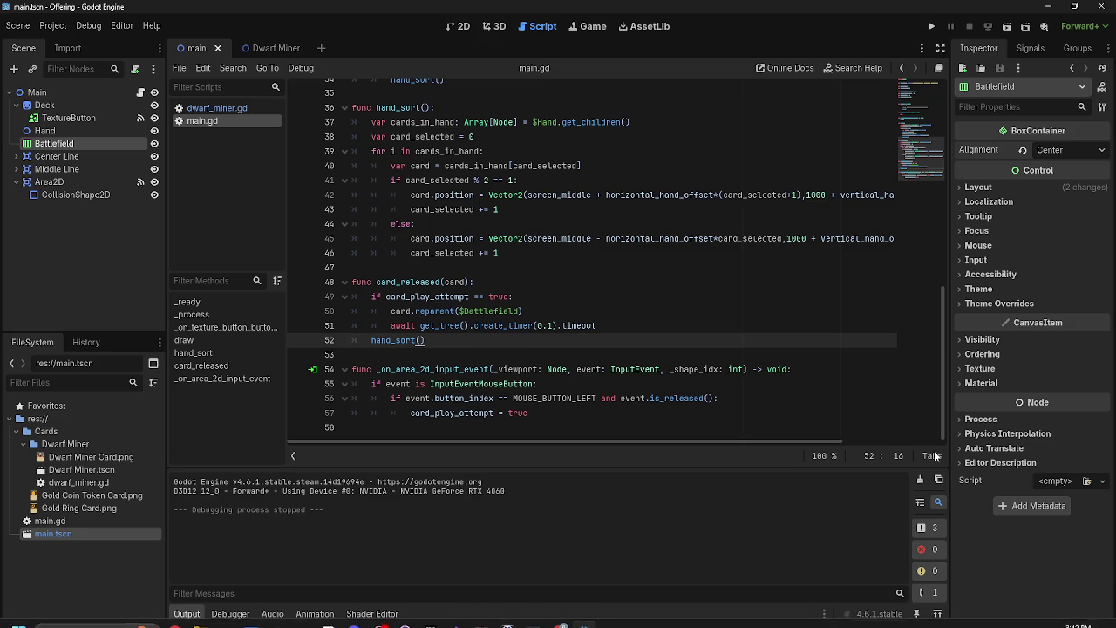
{"action": "key", "text": "alt+Tab"}
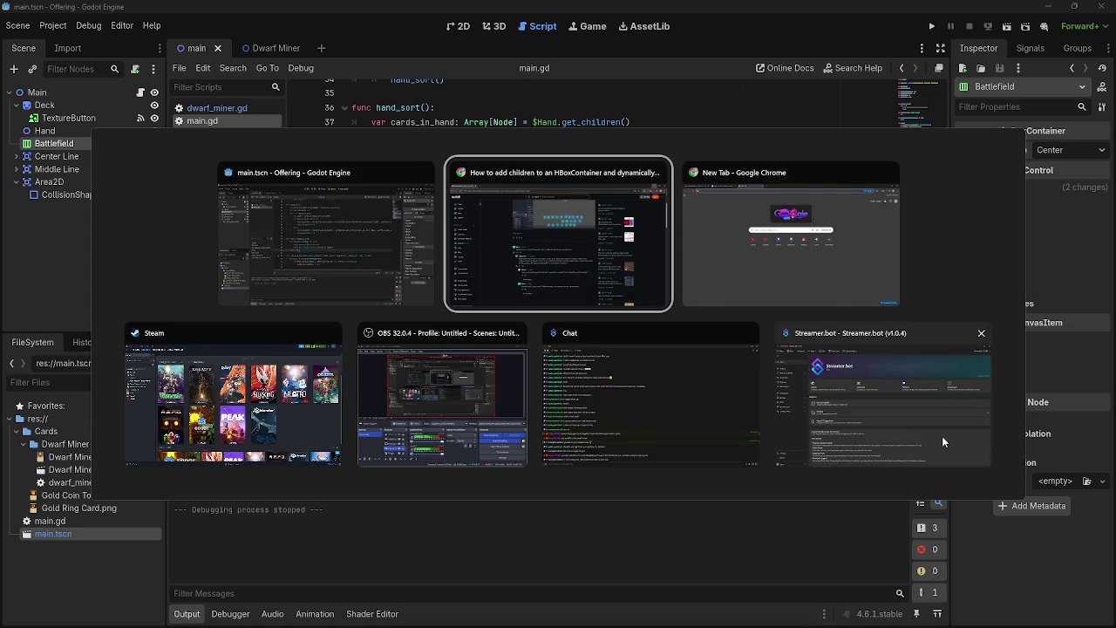
Go back to the main scene's 2D view with the Battlefield container on the canvas
{"action": "key", "text": "Escape"}
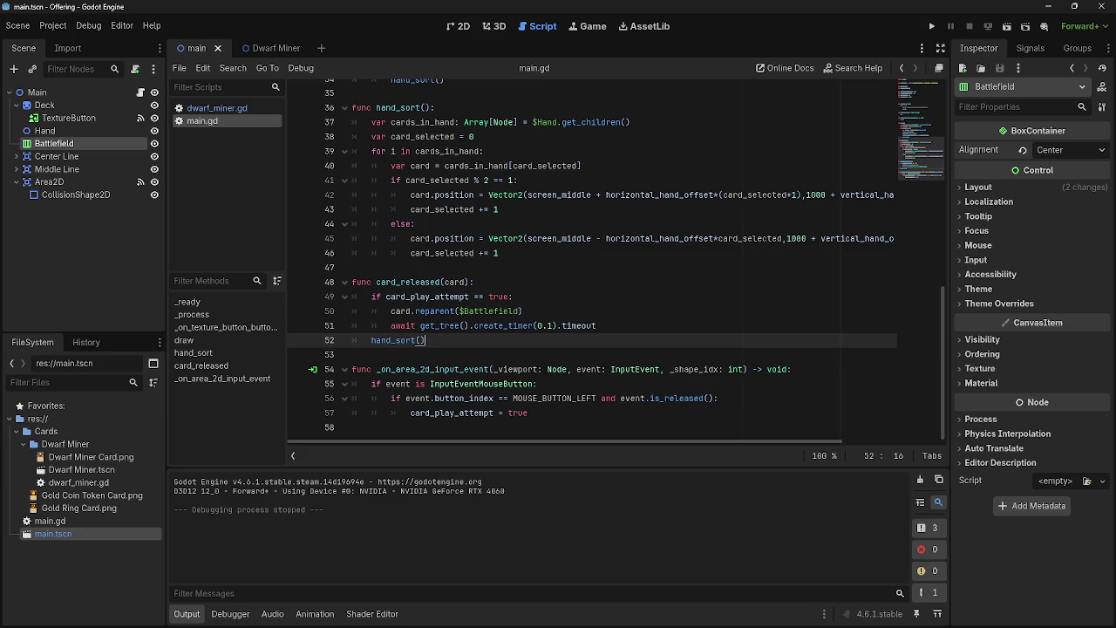
{"action": "left_click", "coordinate": [495, 26]}
{"action": "left_click", "coordinate": [460, 26]}
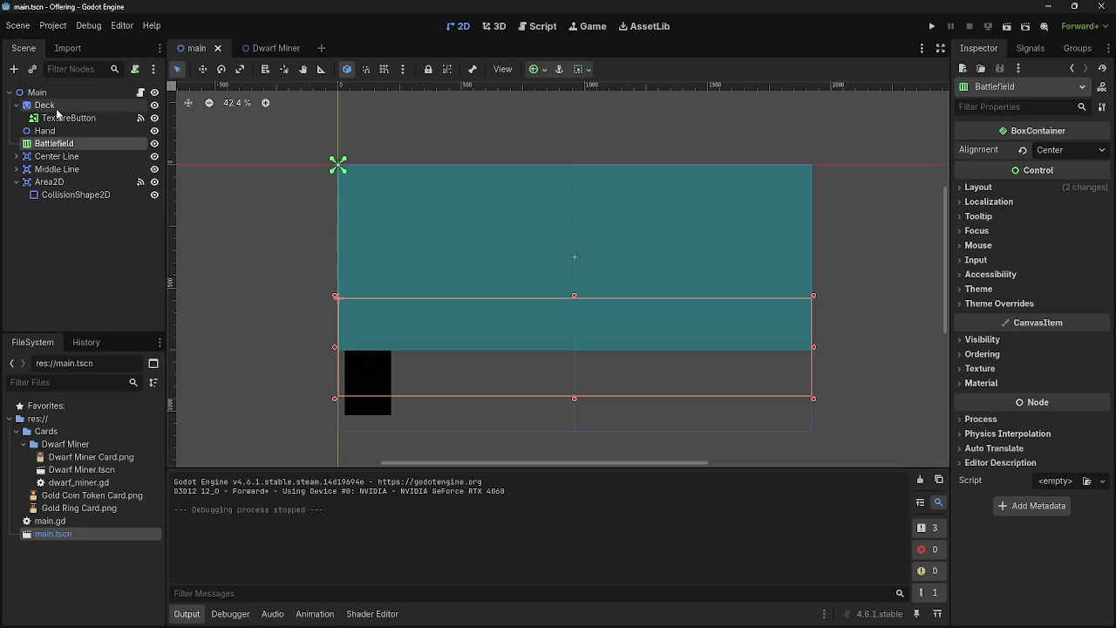
Instance two Dwarf Miner.tscn cards as children of Battlefield
{"action": "left_click_drag", "start_coordinate": [81, 469], "coordinate": [75, 143]}
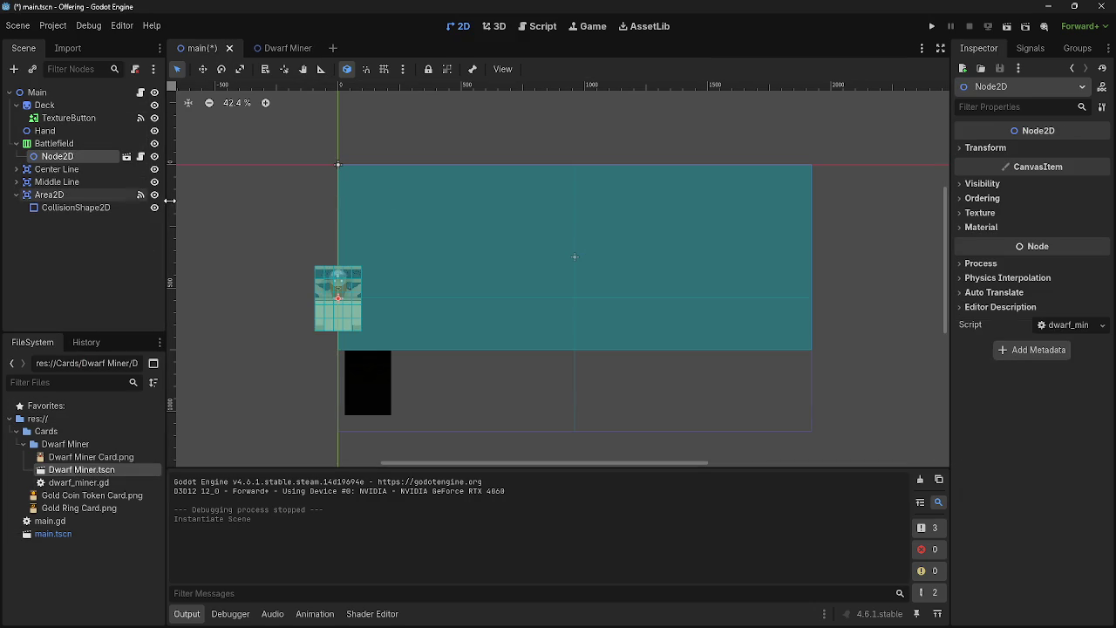
{"action": "left_click", "coordinate": [54, 143]}
{"action": "left_click", "coordinate": [58, 156]}
{"action": "left_click", "coordinate": [54, 143]}
{"action": "left_click_drag", "start_coordinate": [78, 471], "coordinate": [65, 150]}
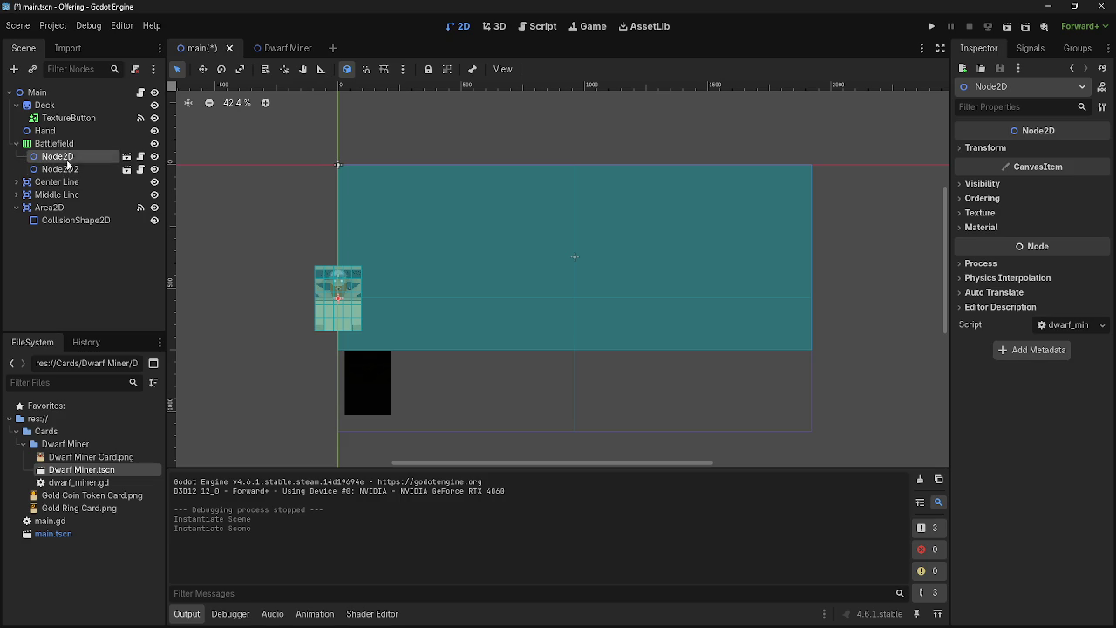
{"action": "left_click", "coordinate": [71, 158]}
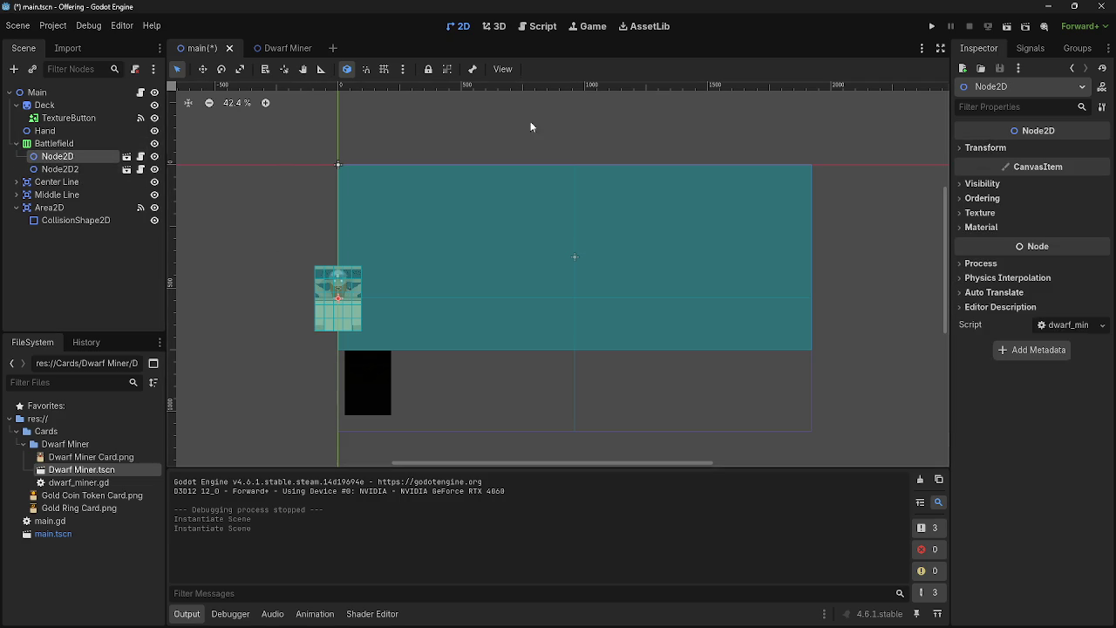
Try Battlefield's alignment as Begin, Center and End, leaving it on Center
{"action": "left_click", "coordinate": [78, 143]}
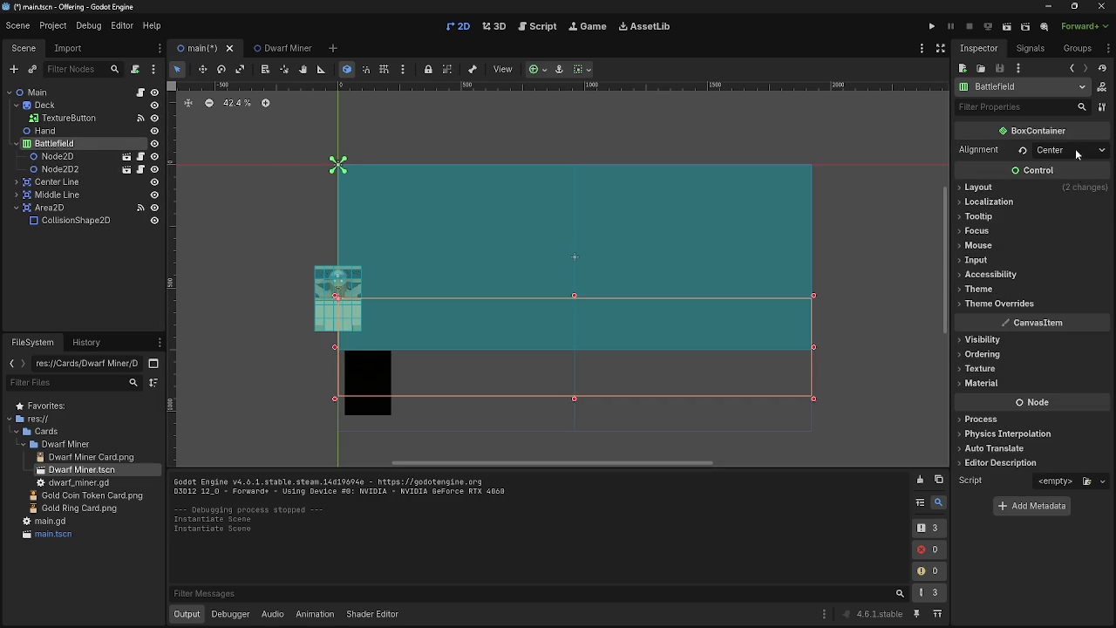
{"action": "left_click", "coordinate": [1053, 188]}
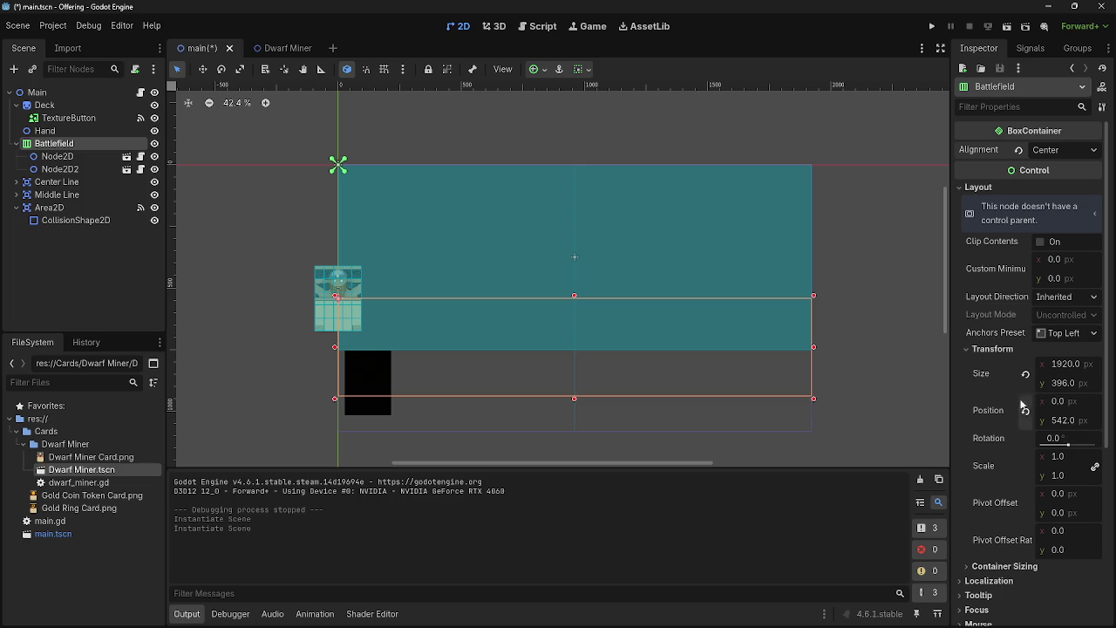
{"action": "left_click", "coordinate": [1037, 188]}
{"action": "left_click", "coordinate": [1052, 149]}
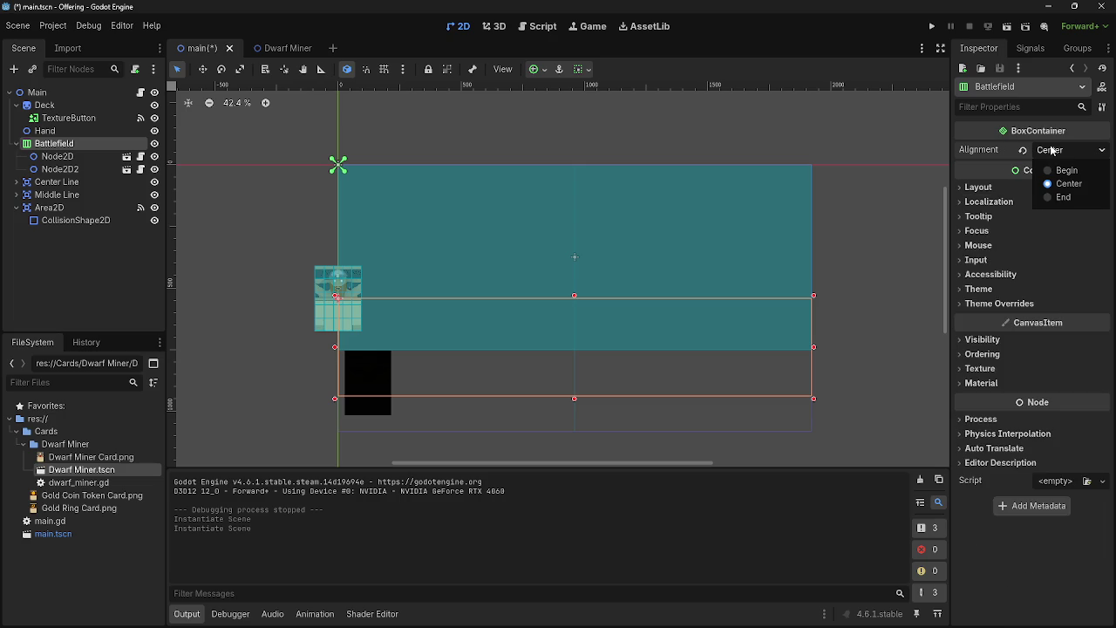
{"action": "left_click", "coordinate": [1061, 171]}
{"action": "left_click", "coordinate": [1065, 149]}
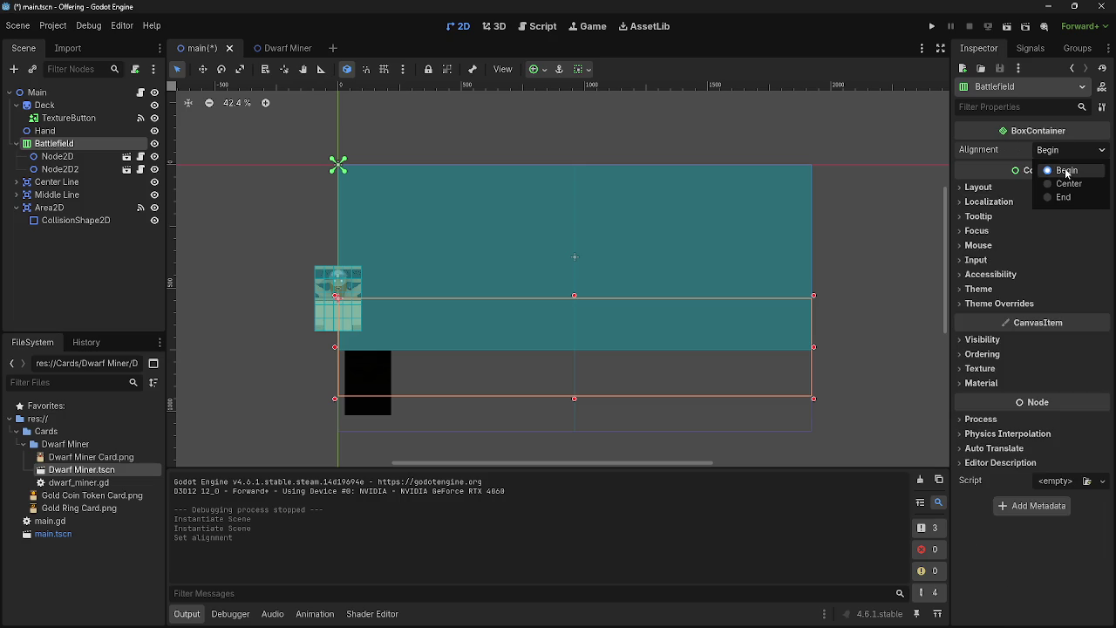
{"action": "left_click", "coordinate": [1069, 183]}
{"action": "left_click", "coordinate": [1069, 199]}
{"action": "left_click", "coordinate": [1065, 149]}
{"action": "left_click", "coordinate": [1069, 183]}
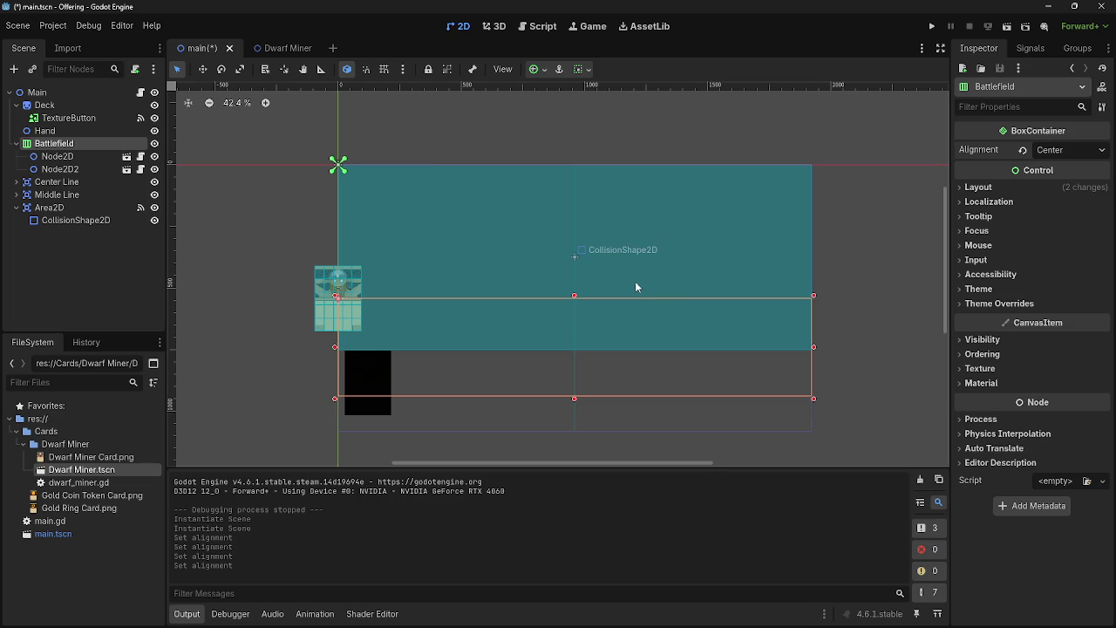
Cut the Node2D and Node2D2 Dwarf Miner instances out of Battlefield
{"action": "left_click", "coordinate": [71, 157]}
{"action": "right_click", "coordinate": [86, 157]}
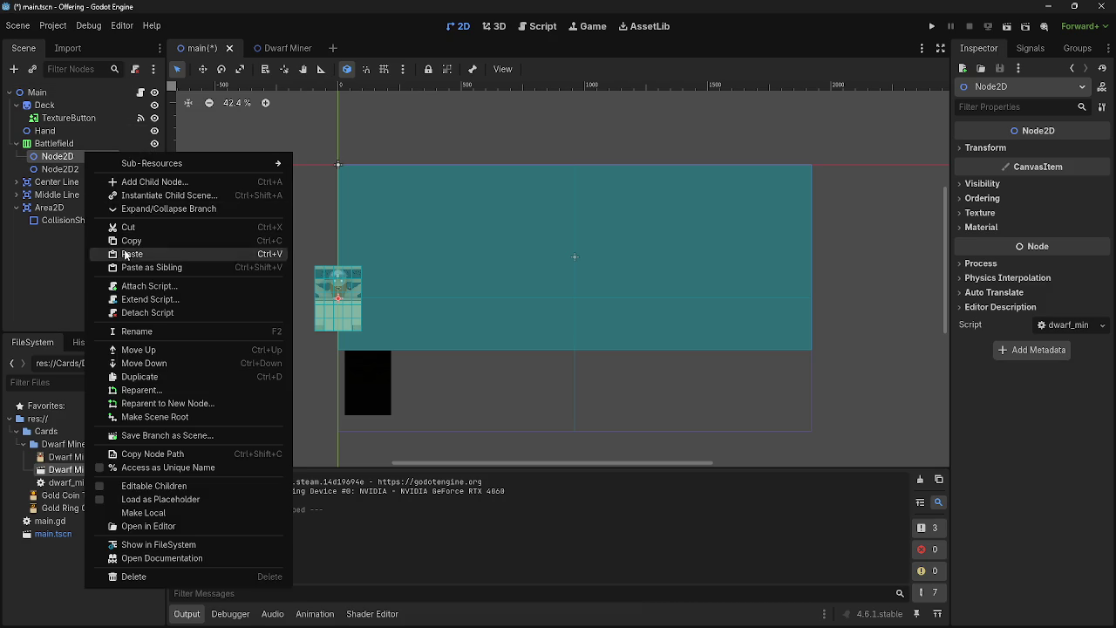
{"action": "left_click", "coordinate": [128, 227]}
{"action": "left_click", "coordinate": [57, 156]}
{"action": "right_click", "coordinate": [55, 156]}
{"action": "left_click", "coordinate": [103, 229]}
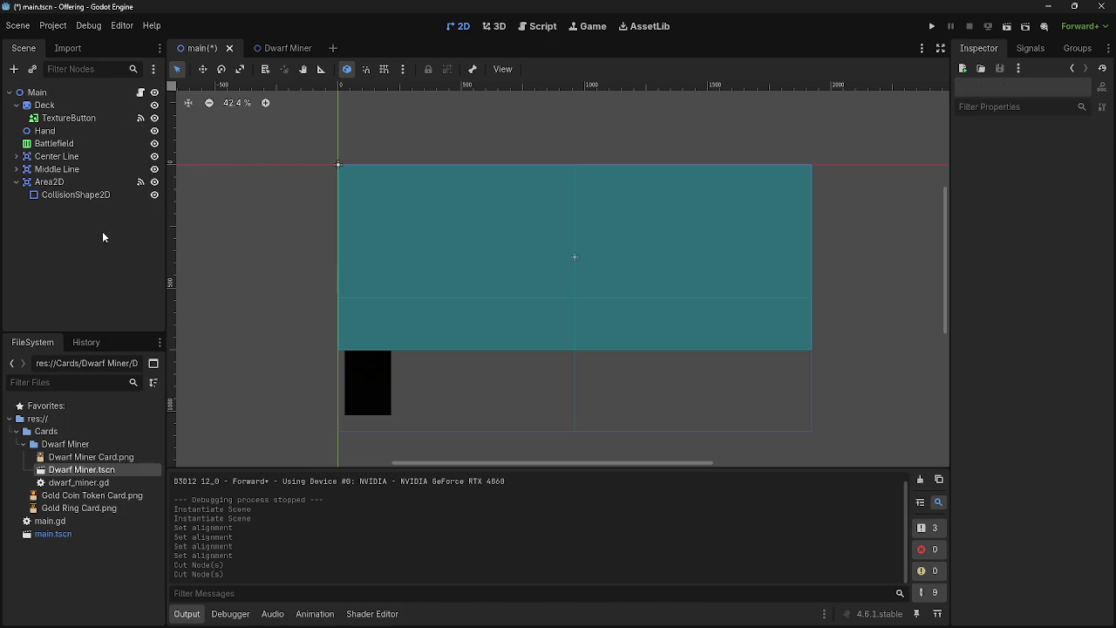
{"action": "left_click", "coordinate": [74, 146]}
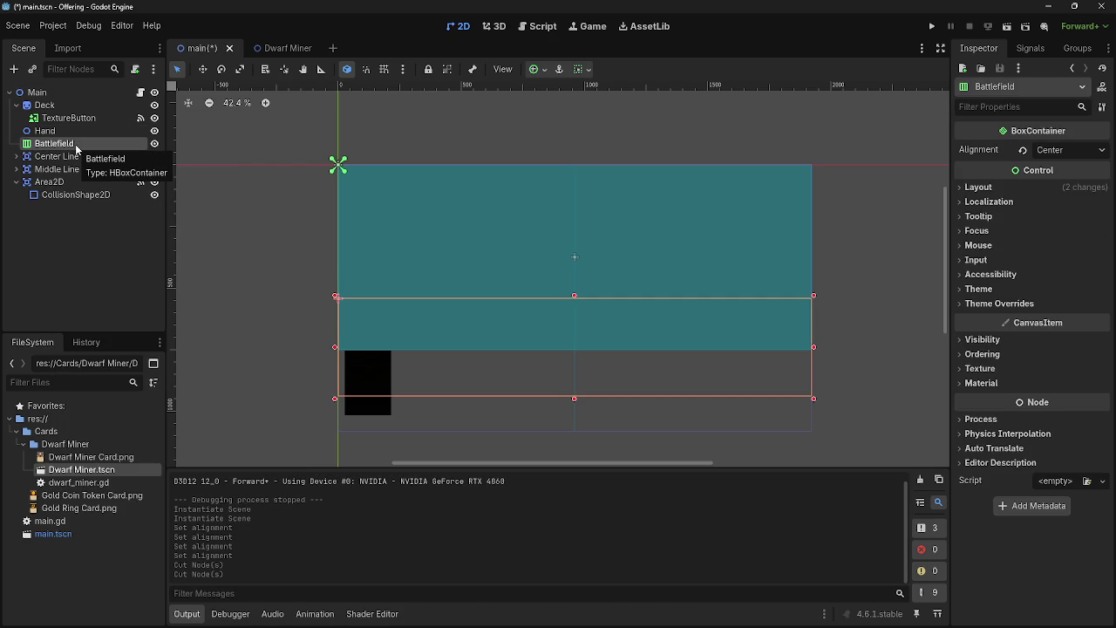
{"action": "right_click", "coordinate": [76, 147]}
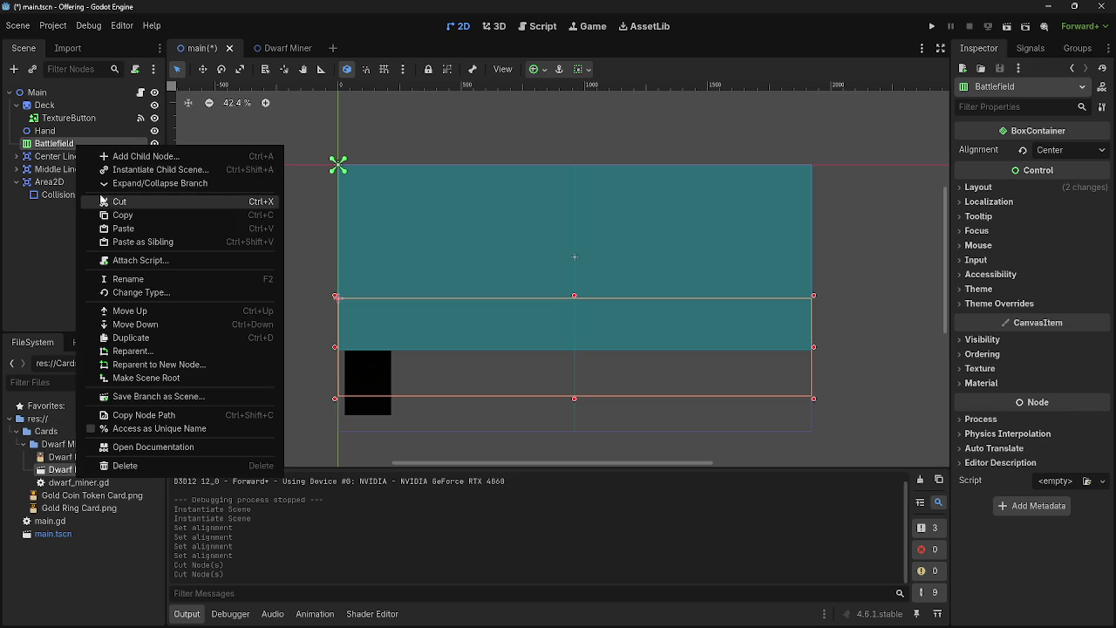
{"action": "left_click", "coordinate": [54, 162]}
{"action": "key", "text": "alt+Tab"}
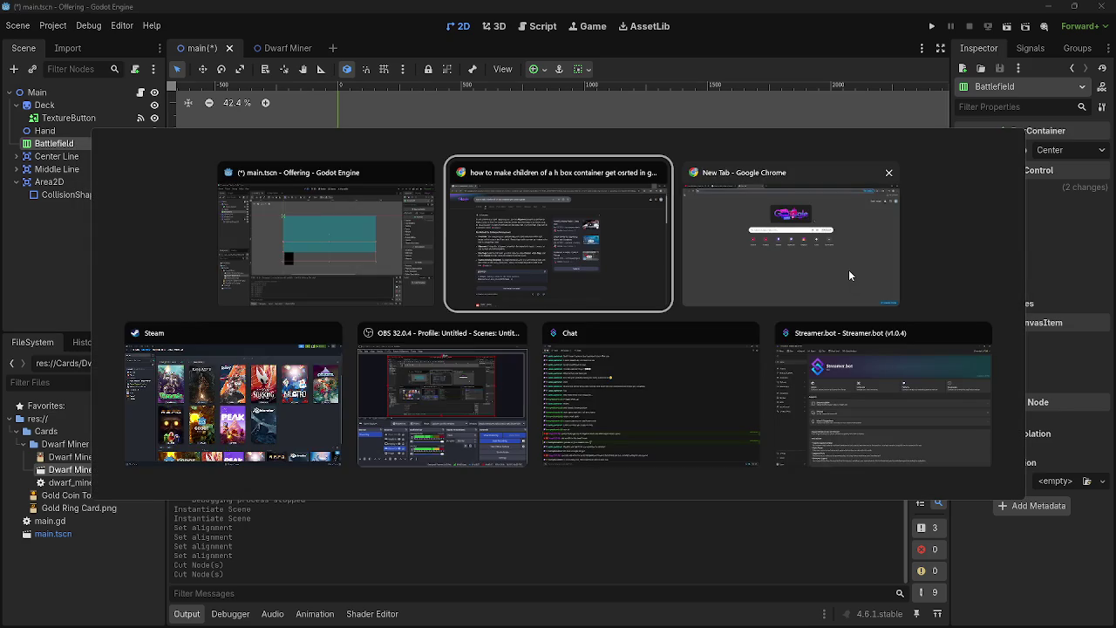
Maximize the HBoxContainer tutorial in Chrome, skip ahead, and resume playback
{"action": "key", "text": "Escape"}
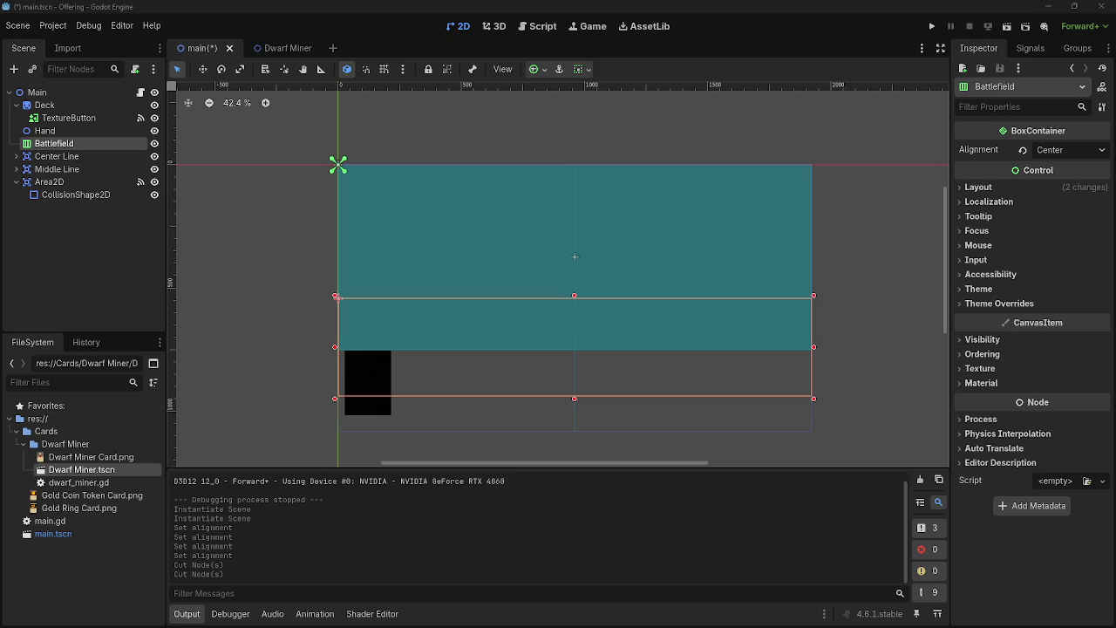
{"action": "key", "text": "alt+Tab"}
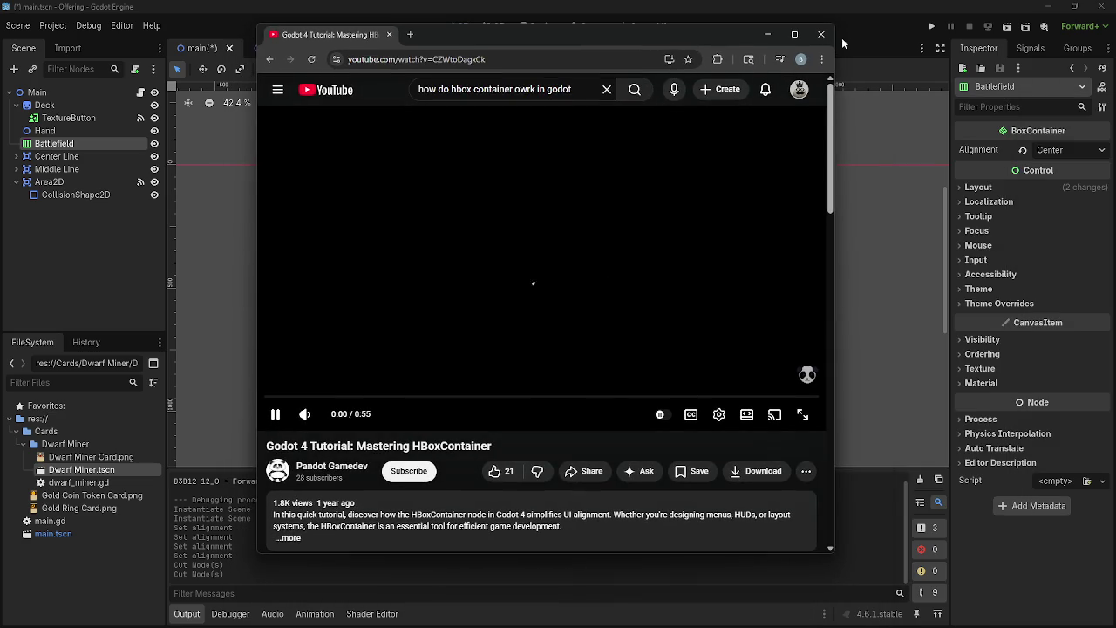
{"action": "left_click", "coordinate": [785, 34]}
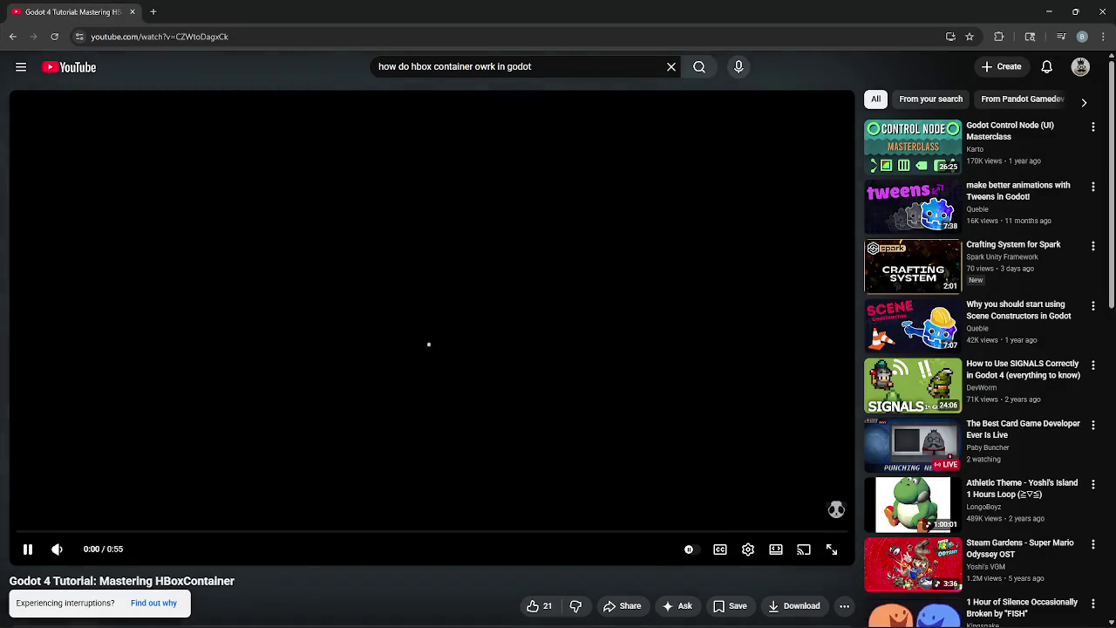
{"action": "scroll", "coordinate": [199, 558], "scroll_direction": "down", "scroll_amount": 3}
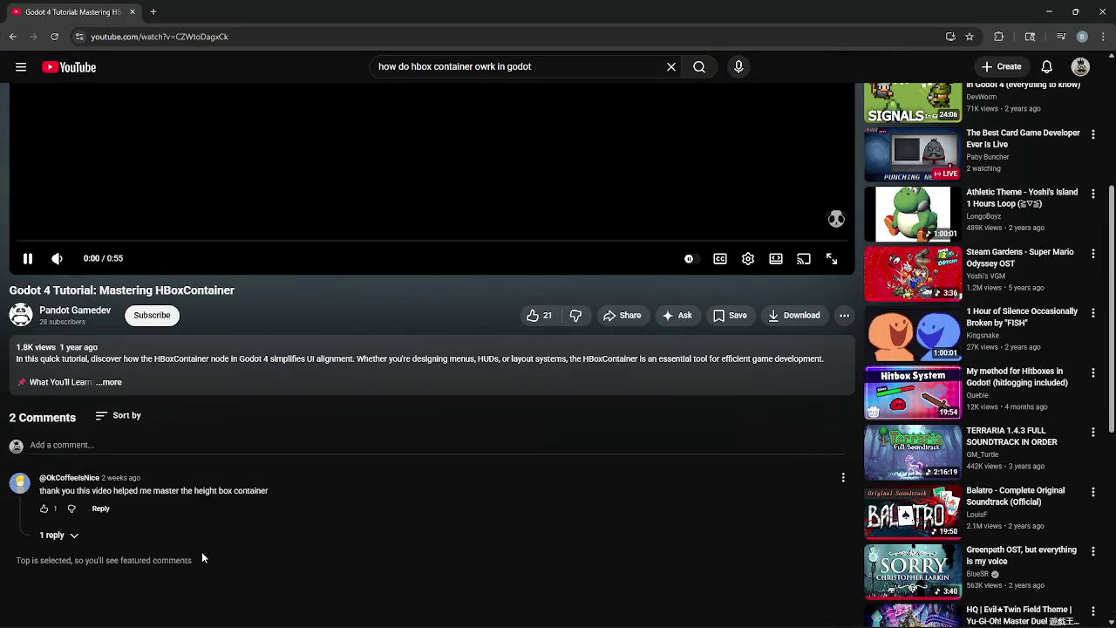
{"action": "scroll", "coordinate": [312, 586], "scroll_direction": "up", "scroll_amount": 3}
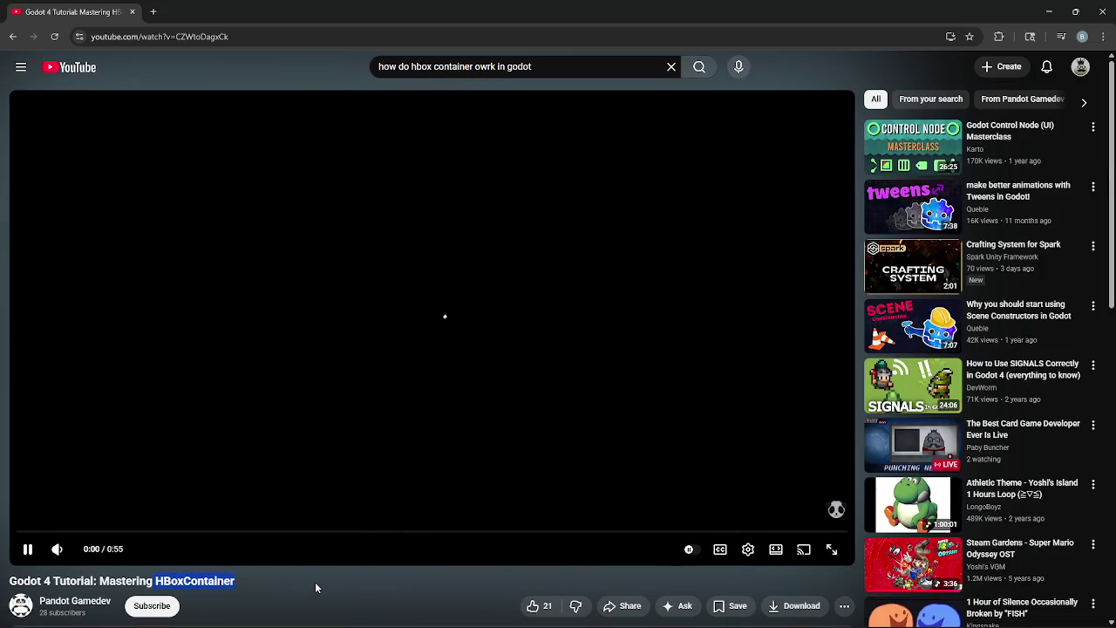
{"action": "key", "text": "alt+Tab"}
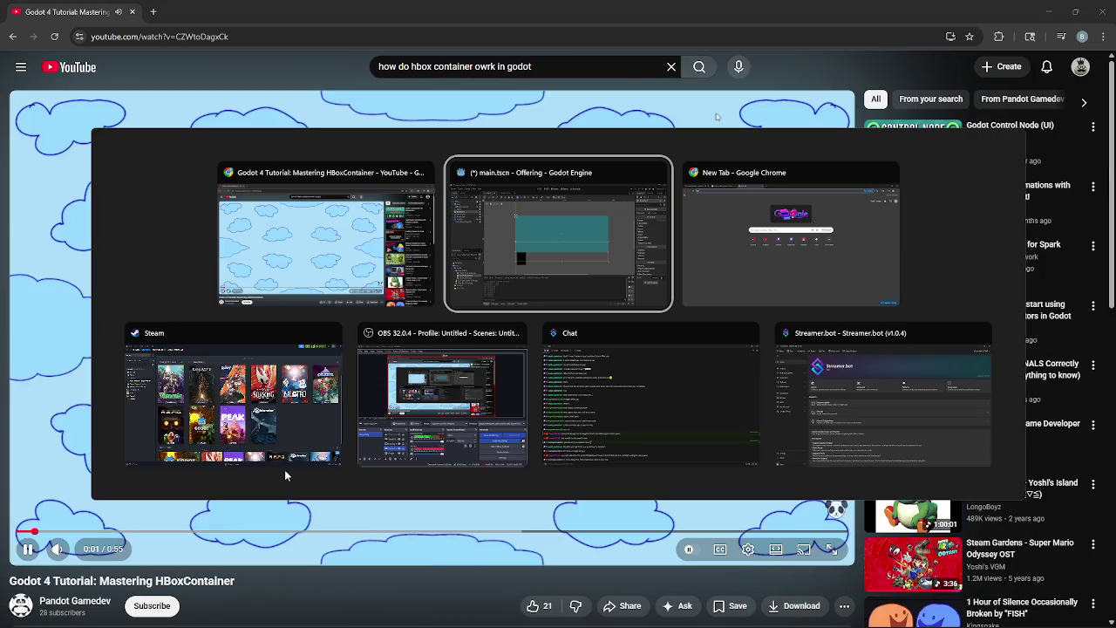
{"action": "key", "text": "Escape"}
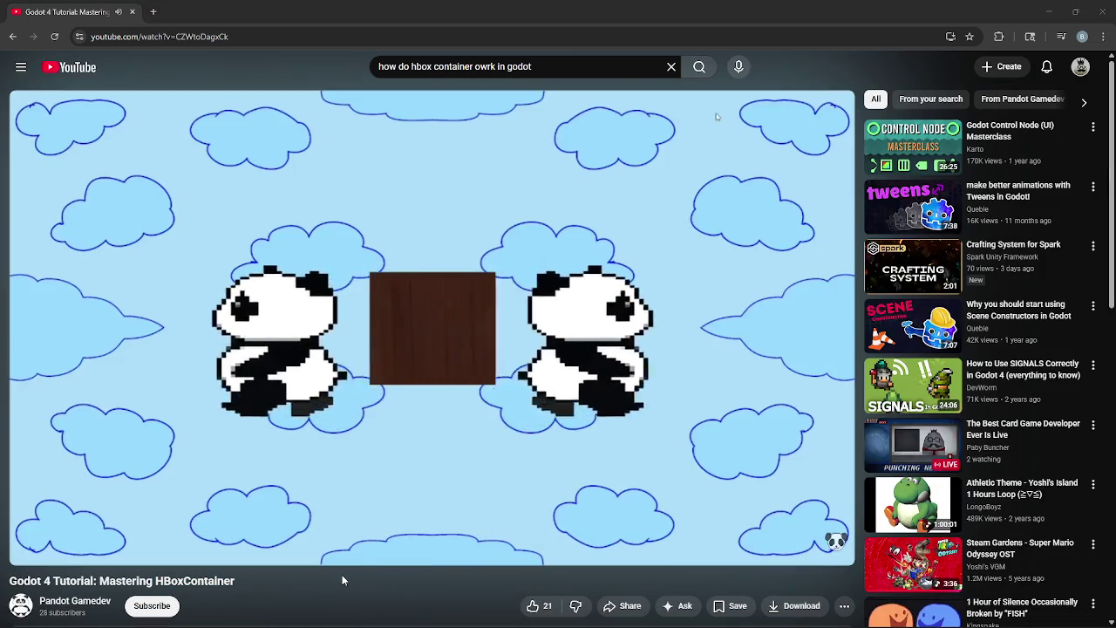
{"action": "left_click", "coordinate": [295, 600]}
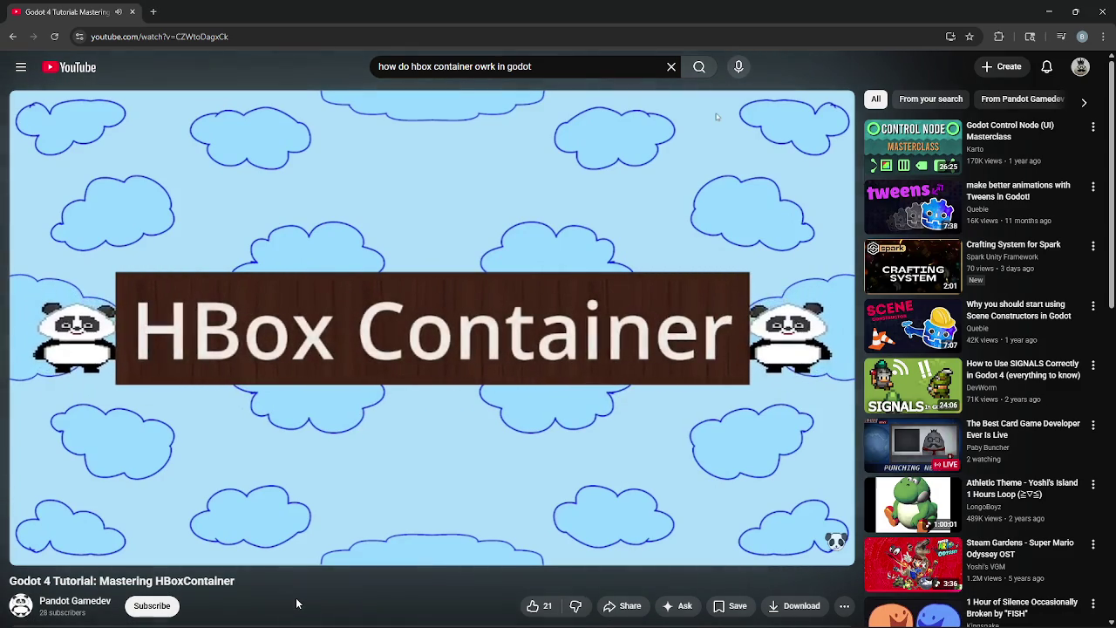
{"action": "key", "text": "Right"}
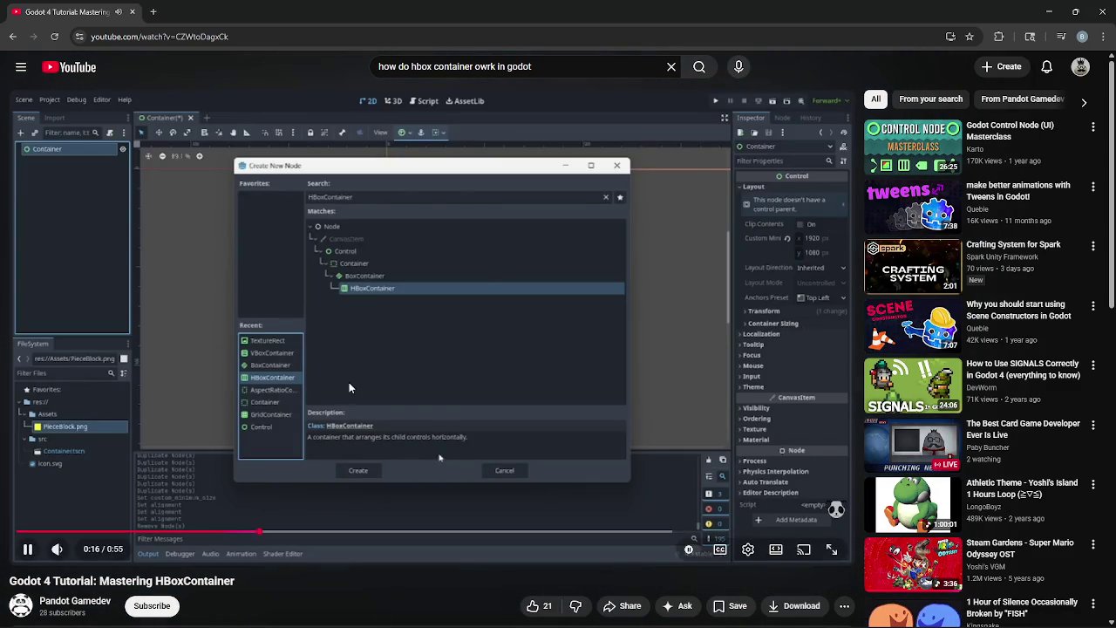
{"action": "key", "text": "alt+Tab"}
{"action": "key", "text": "alt+Tab"}
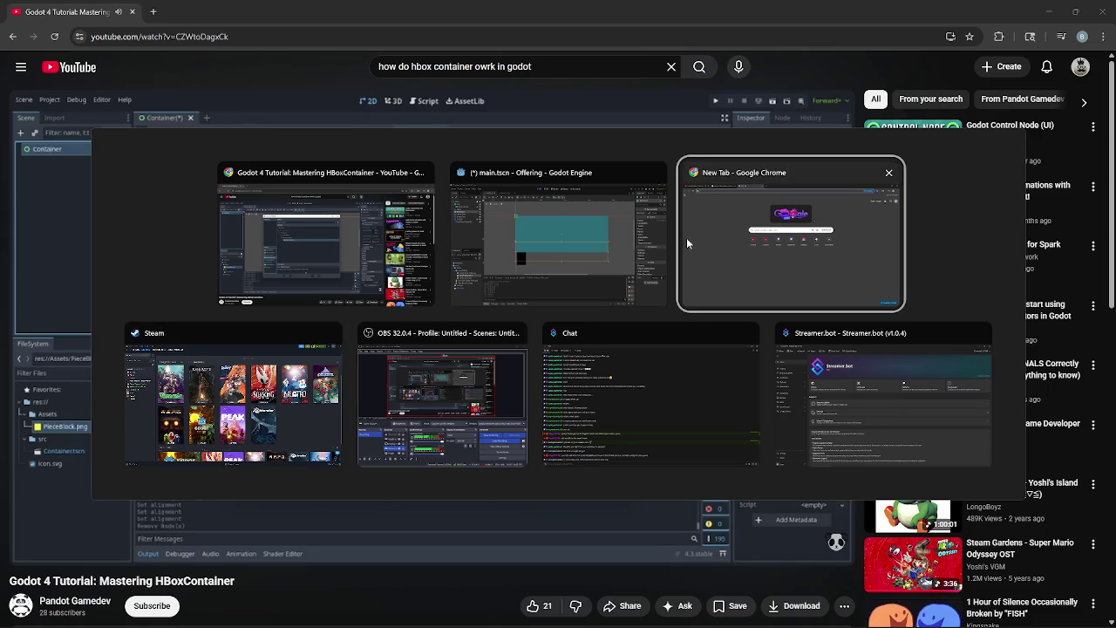
{"action": "key", "text": "Escape"}
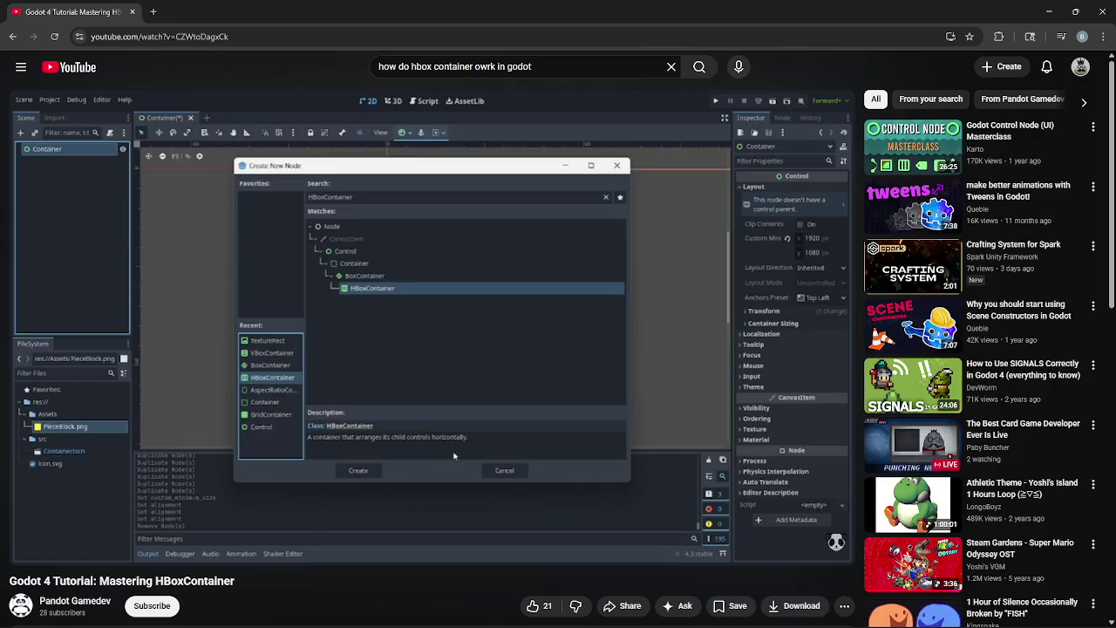
{"action": "key", "text": "space"}
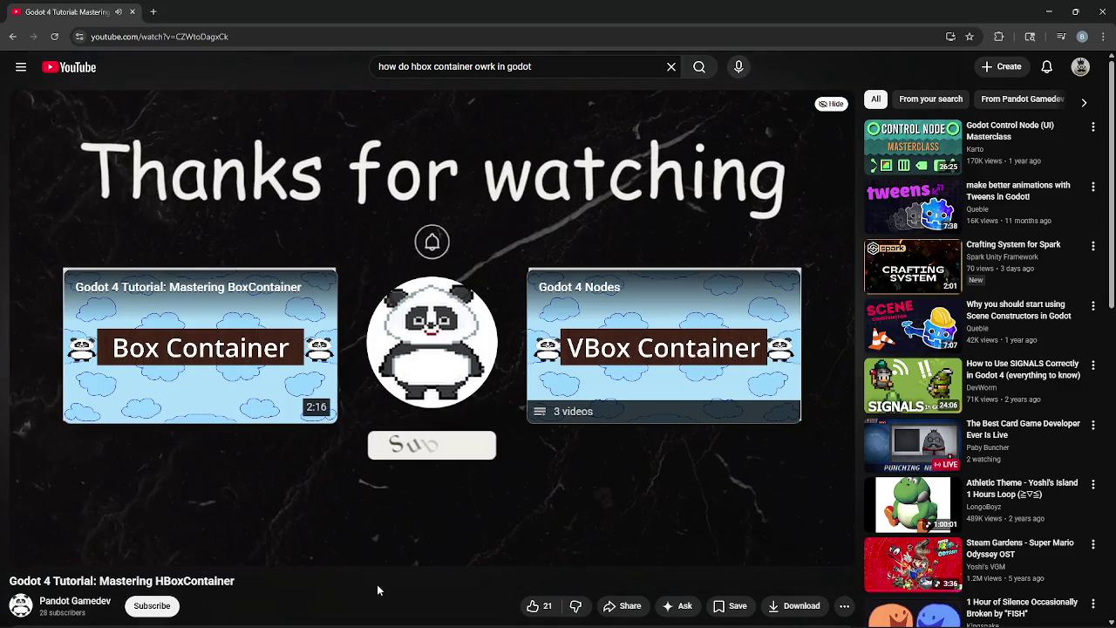
Pause the tutorial, scrub back to 0:13, 0:16 and 0:29, then close Chrome
{"action": "mouse_move", "coordinate": [273, 512]}
{"action": "left_click", "coordinate": [27, 548]}
{"action": "left_click", "coordinate": [523, 538]}
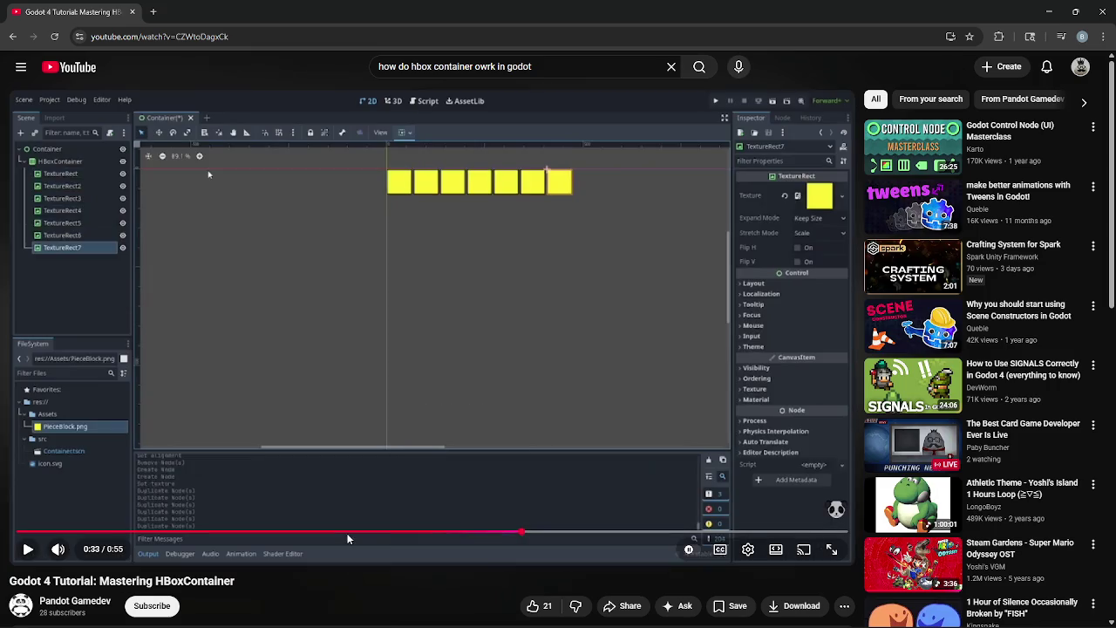
{"action": "left_click", "coordinate": [220, 533]}
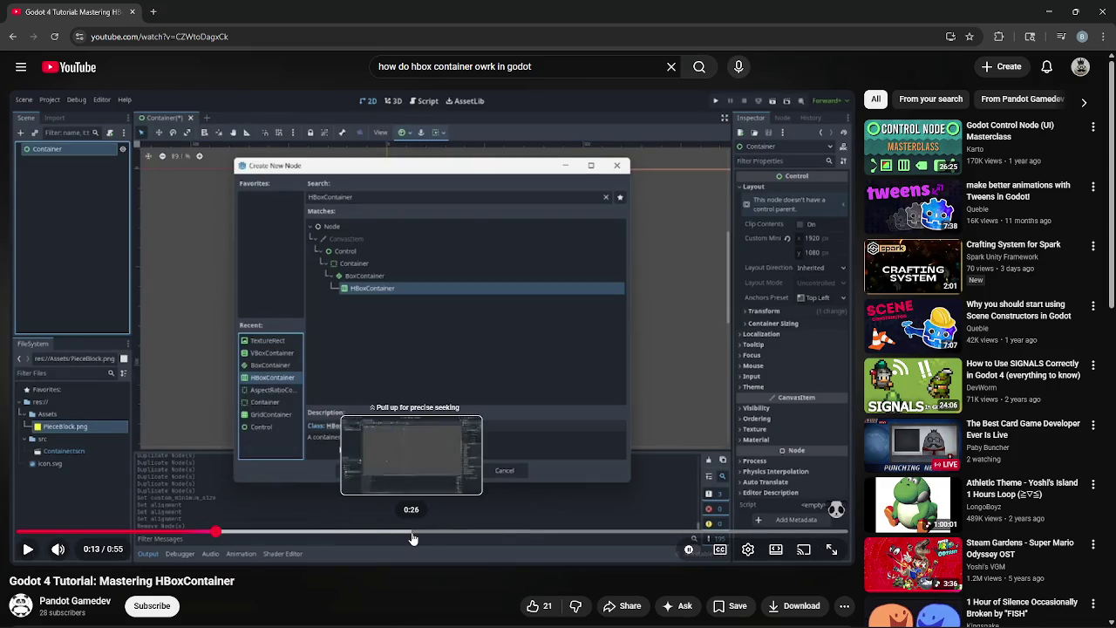
{"action": "left_click", "coordinate": [272, 532]}
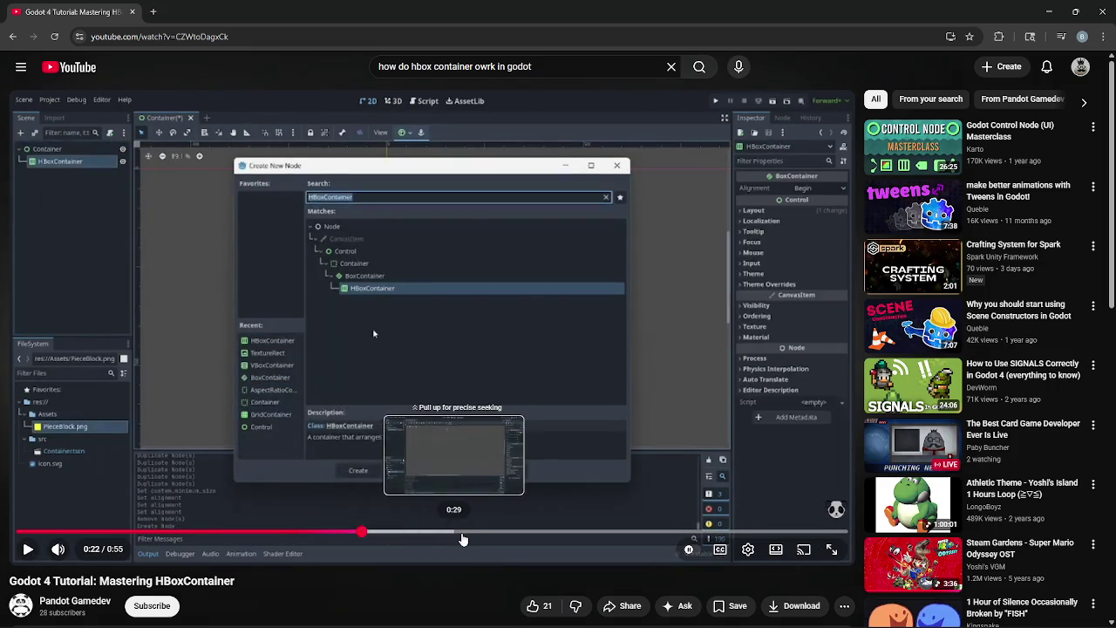
{"action": "left_click", "coordinate": [463, 533]}
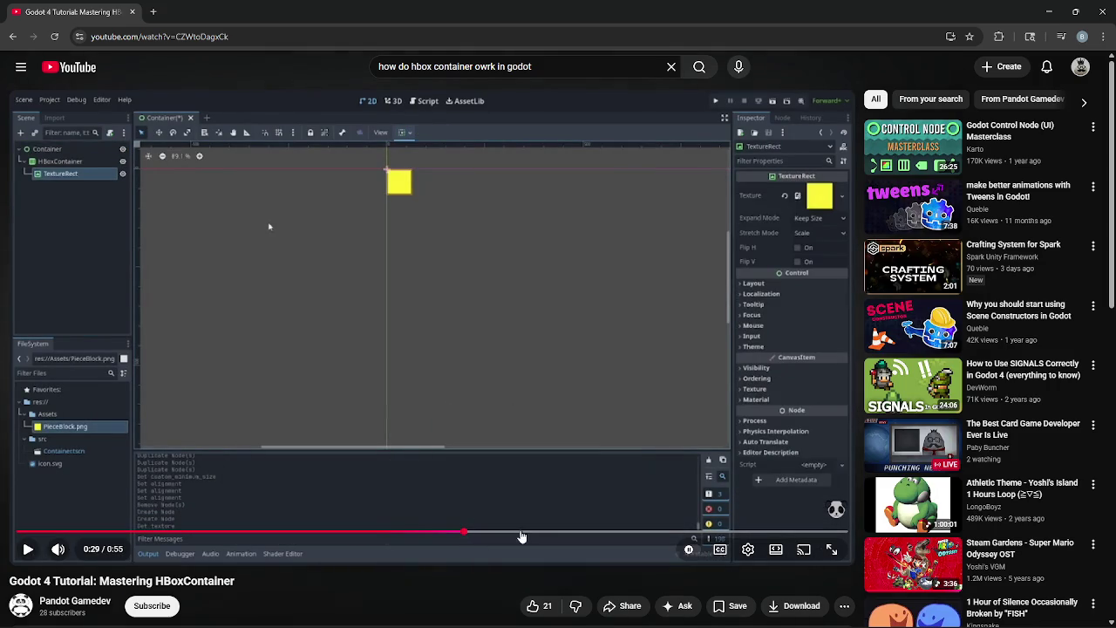
{"action": "left_click", "coordinate": [1102, 7]}
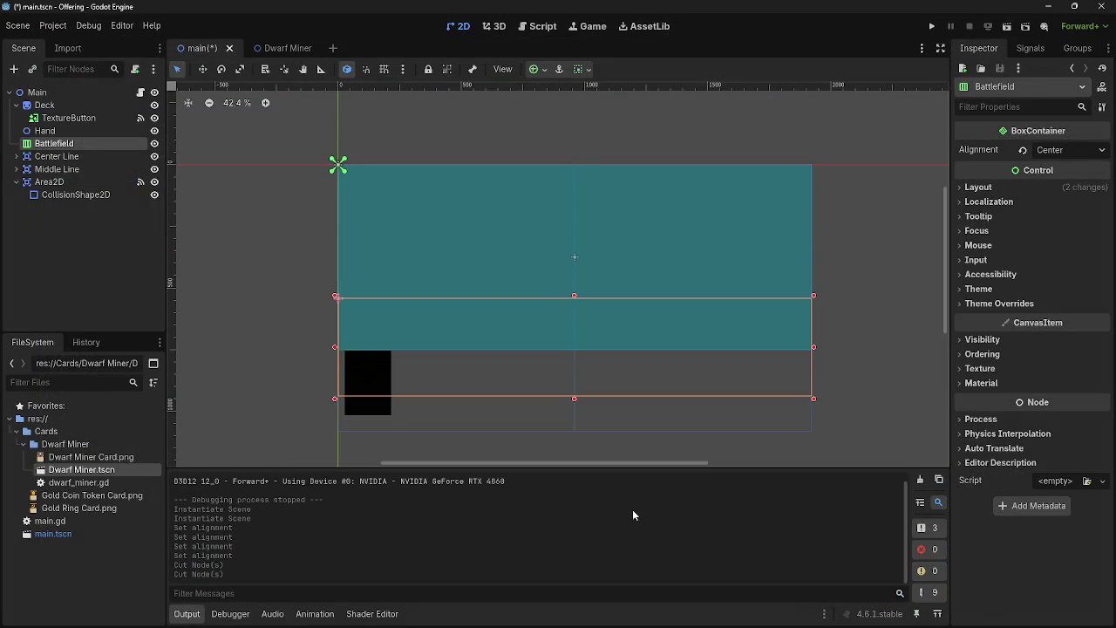
Cut Battlefield and add a new Node2D positioned just above Center Line
{"action": "right_click", "coordinate": [91, 143]}
{"action": "left_click", "coordinate": [127, 200]}
{"action": "left_click", "coordinate": [13, 68]}
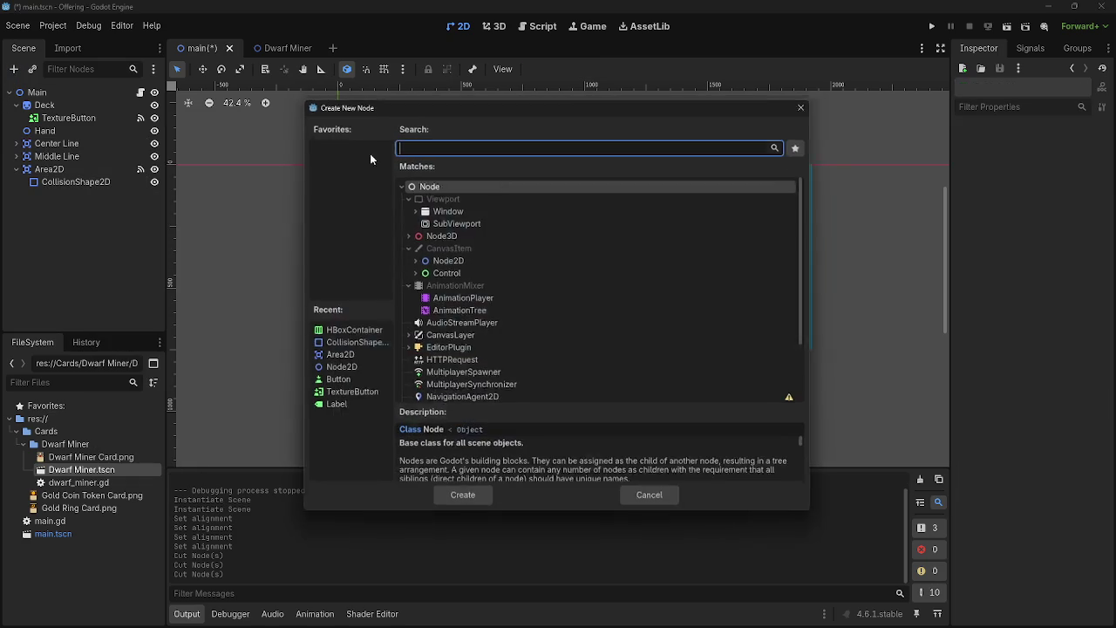
{"action": "left_click", "coordinate": [474, 263]}
{"action": "left_click", "coordinate": [481, 497]}
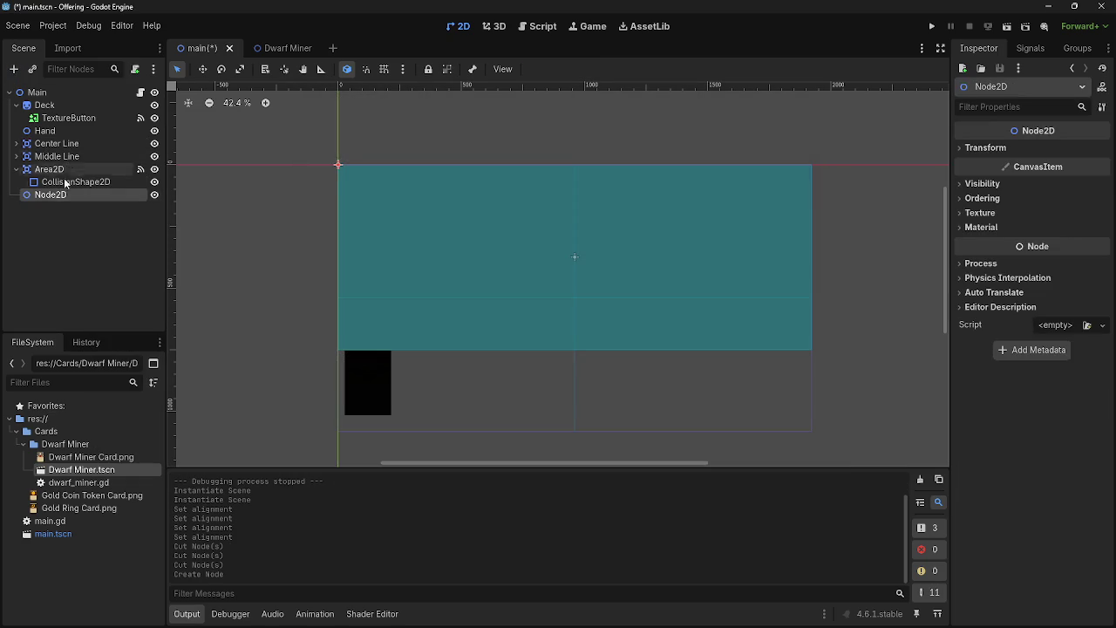
{"action": "left_click_drag", "start_coordinate": [50, 194], "coordinate": [65, 139]}
{"action": "left_click", "coordinate": [17, 181]}
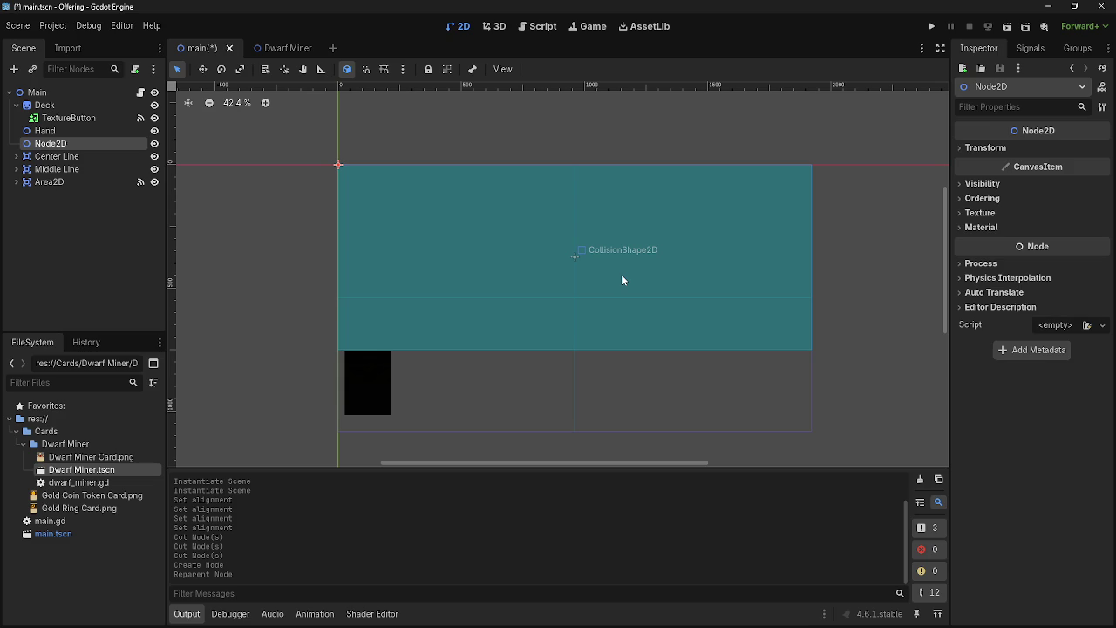
{"action": "left_click", "coordinate": [538, 26]}
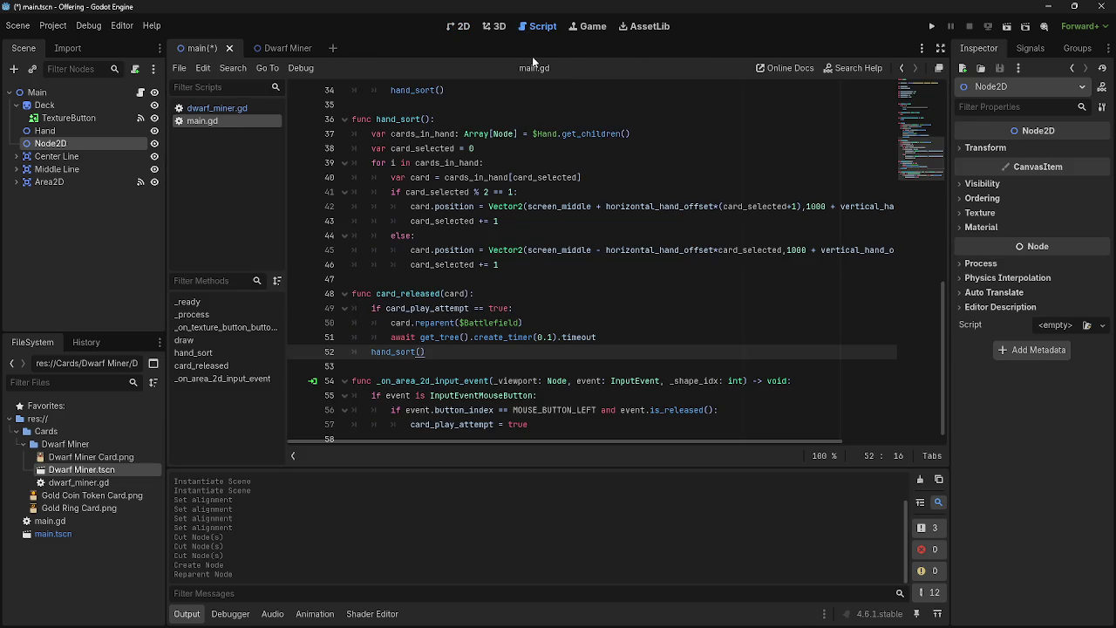
{"action": "scroll", "coordinate": [504, 292], "scroll_direction": "down", "scroll_amount": 1}
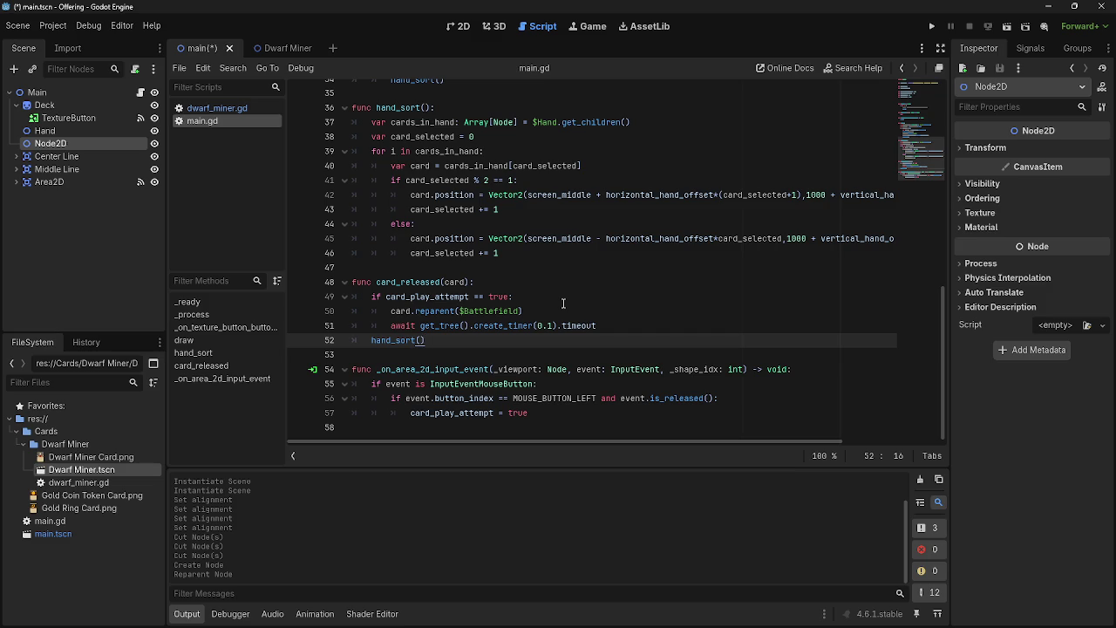
{"action": "left_click", "coordinate": [563, 302]}
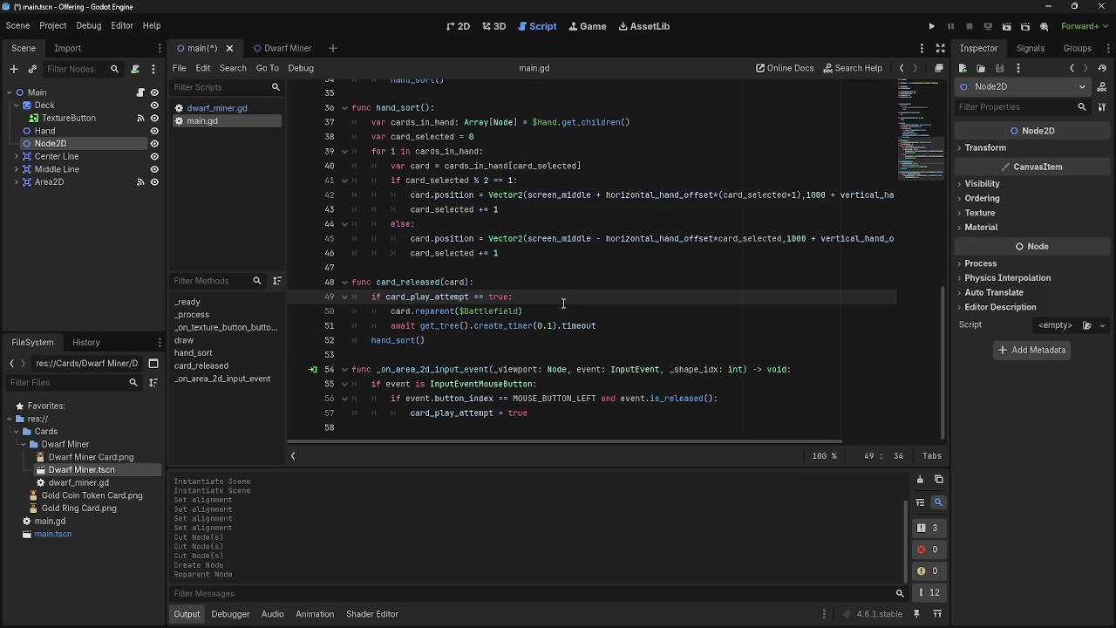
{"action": "left_click", "coordinate": [587, 326]}
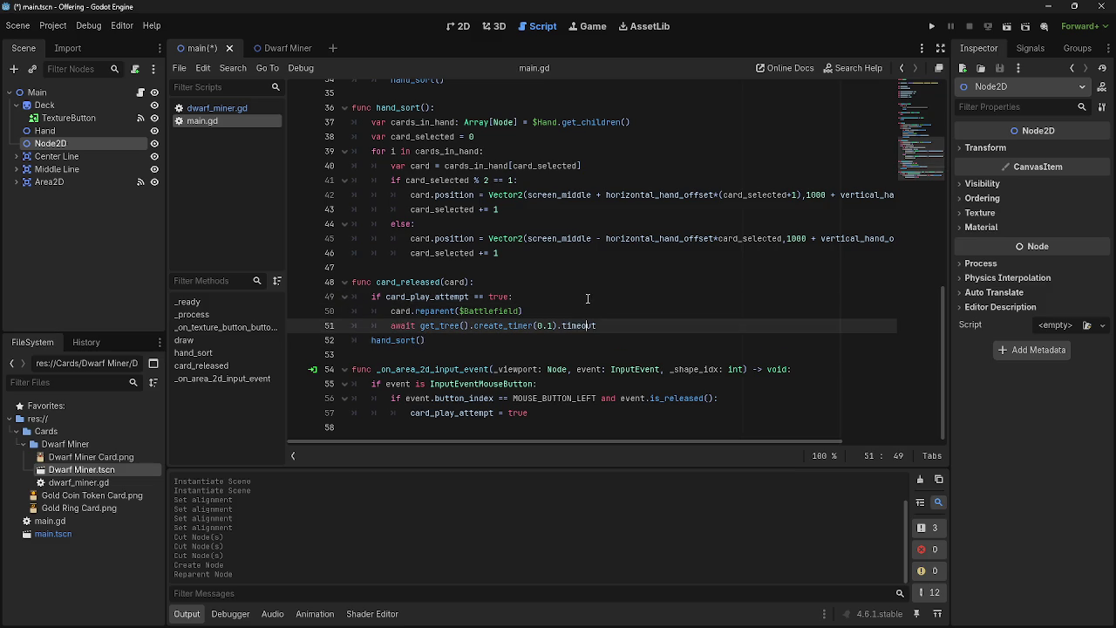
{"action": "left_click", "coordinate": [626, 324]}
{"action": "key", "text": "Up"}
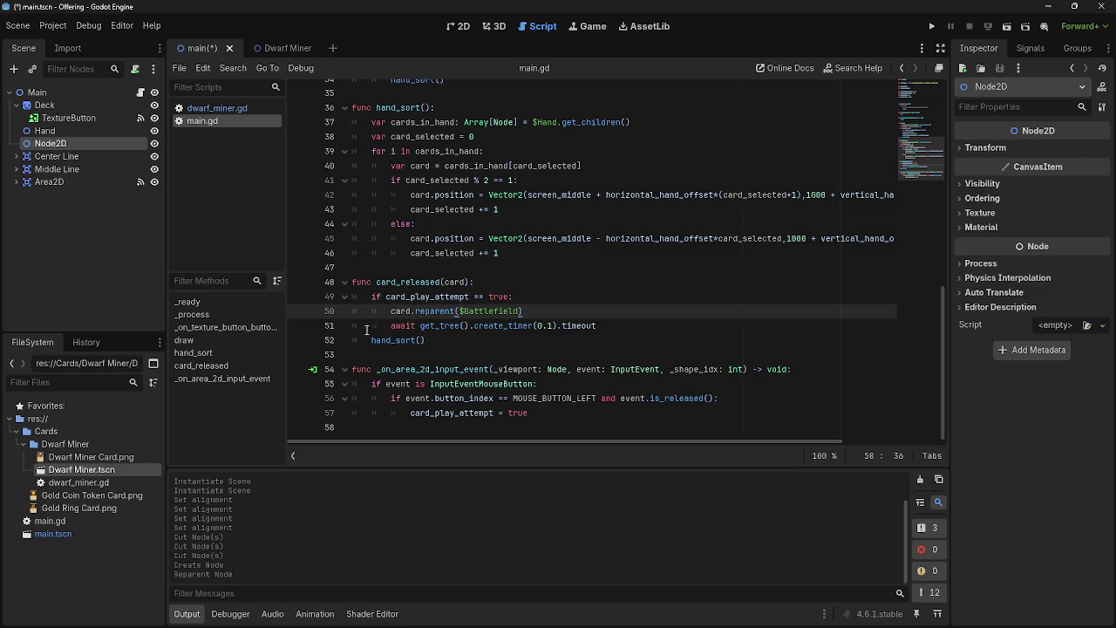
{"action": "key", "text": "ctrl+z"}
{"action": "key", "text": "ctrl+z"}
{"action": "key", "text": "ctrl+z"}
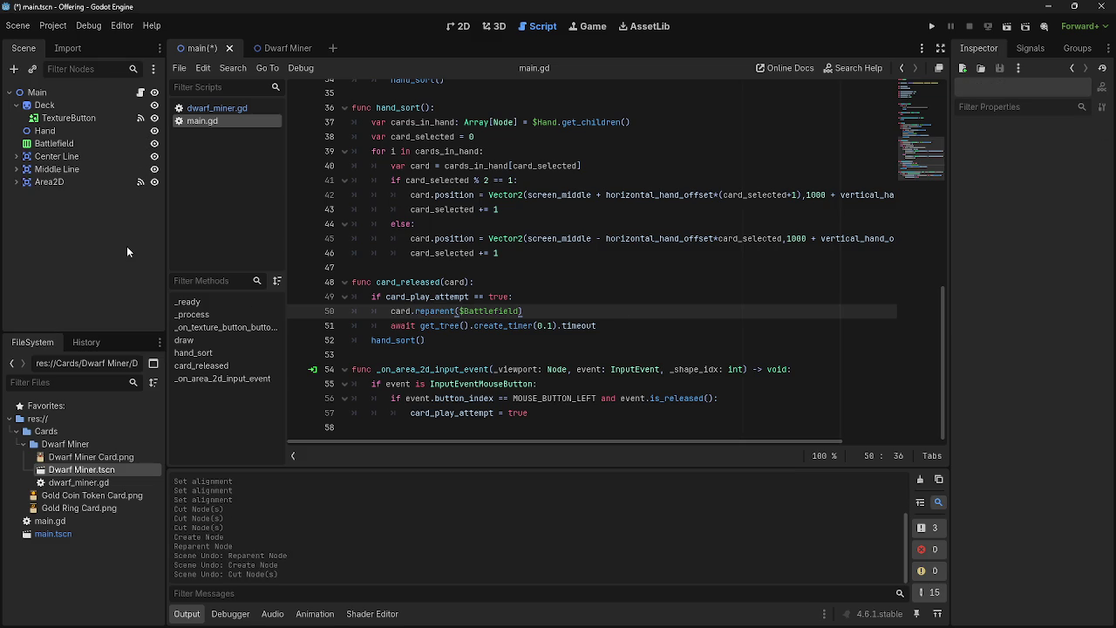
With Battlefield selected, search new node types for 'text' and read TextureRect's description
{"action": "left_click", "coordinate": [79, 144]}
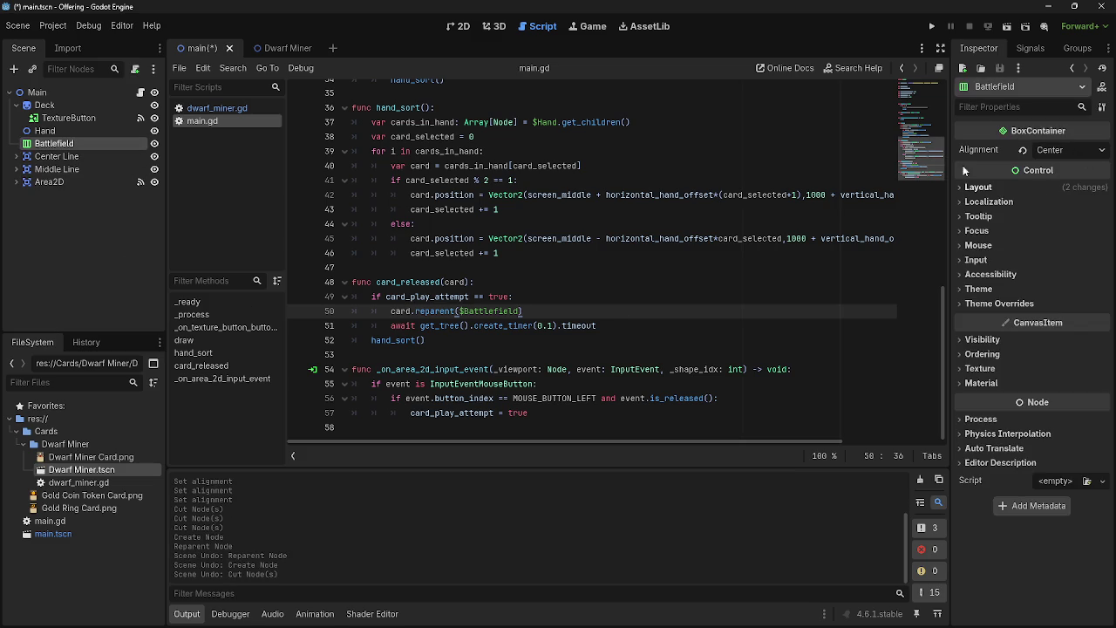
{"action": "left_click", "coordinate": [459, 26]}
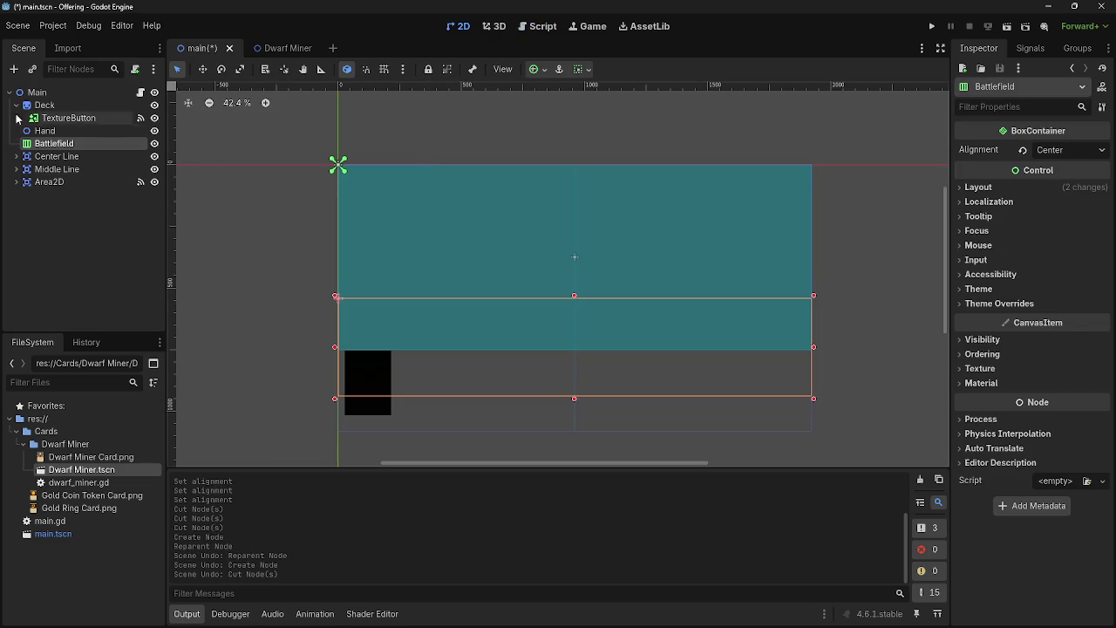
{"action": "left_click", "coordinate": [13, 70]}
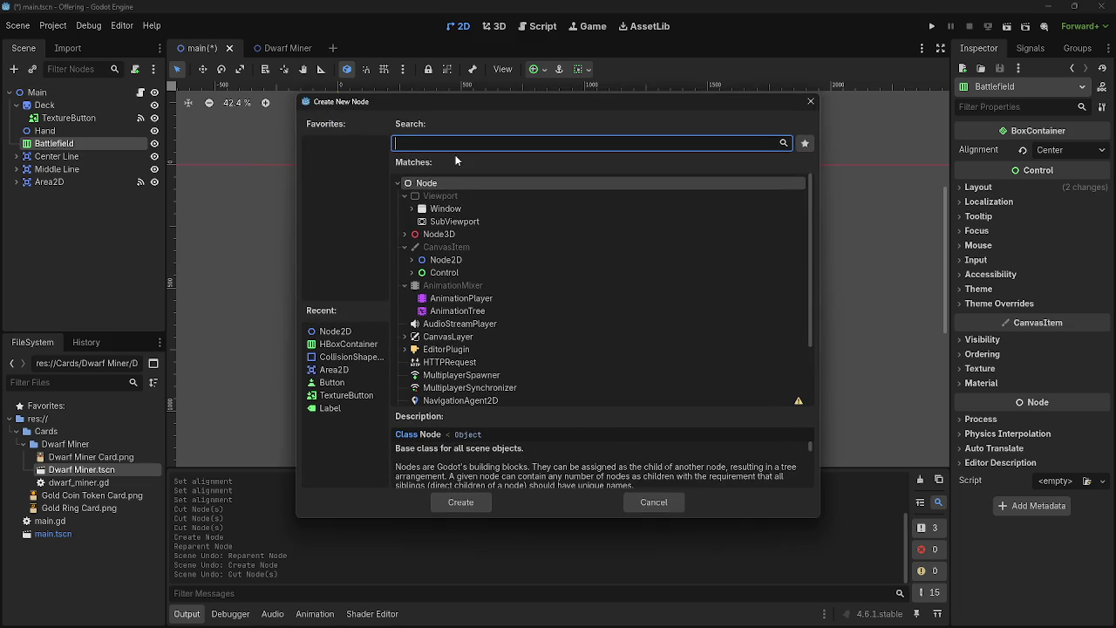
{"action": "type", "text": "text"}
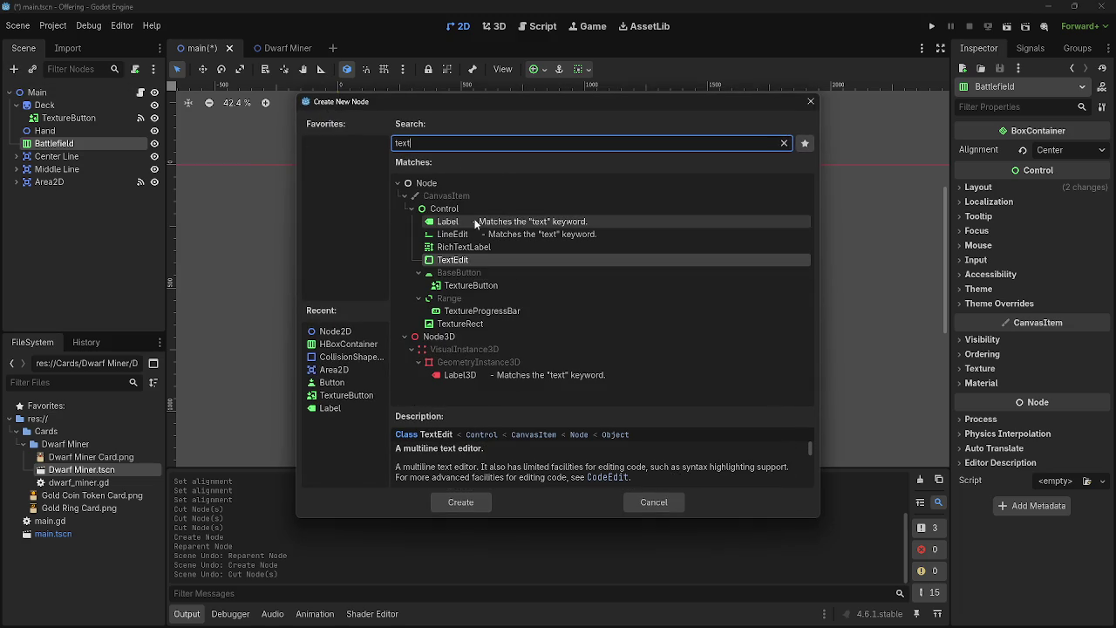
{"action": "left_click", "coordinate": [489, 328]}
{"action": "scroll", "coordinate": [434, 479], "scroll_direction": "down", "scroll_amount": 1}
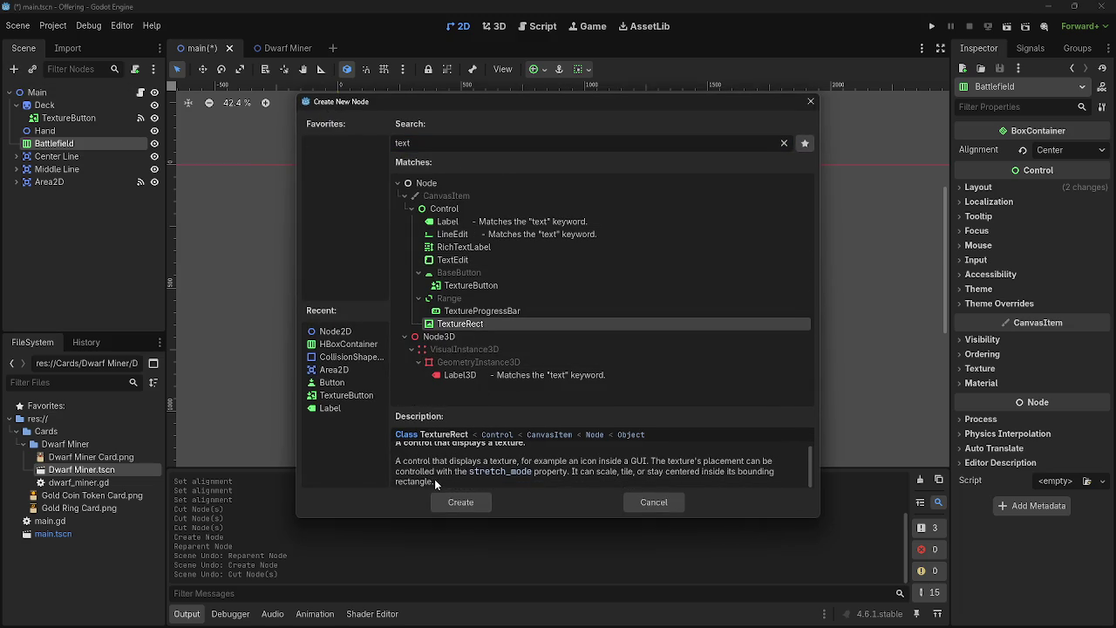
{"action": "left_click_drag", "start_coordinate": [439, 462], "coordinate": [627, 476]}
{"action": "left_click", "coordinate": [619, 485]}
{"action": "triple_click", "coordinate": [596, 466]}
{"action": "left_click", "coordinate": [631, 476]}
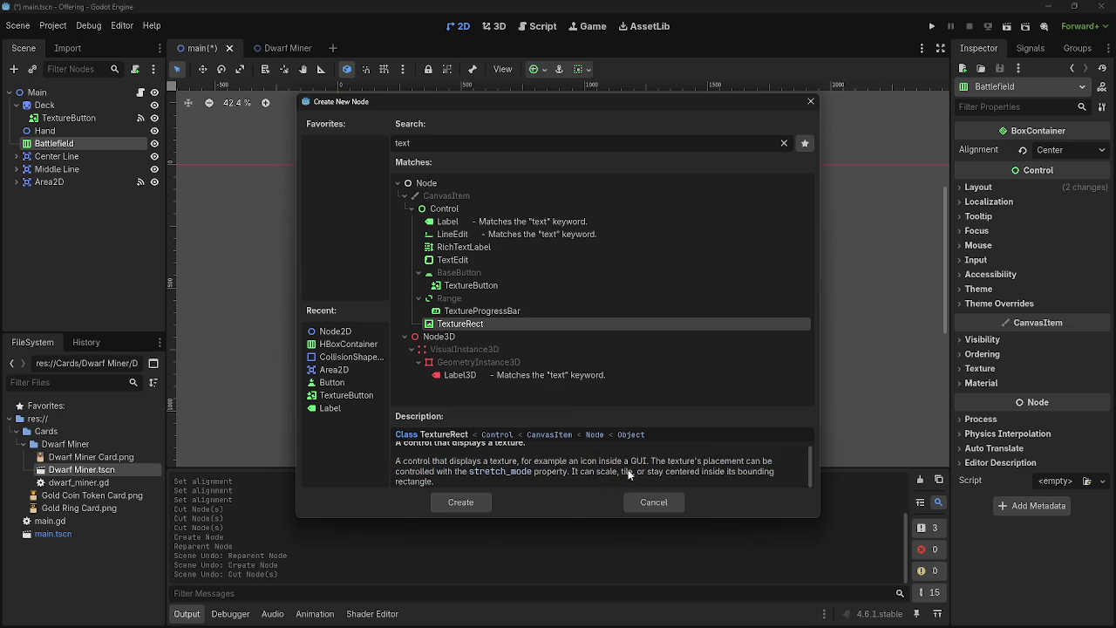
{"action": "mouse_move", "coordinate": [438, 471]}
{"action": "left_mouse_down"}
{"action": "mouse_move", "coordinate": [537, 476]}
{"action": "mouse_move", "coordinate": [434, 481]}
{"action": "left_mouse_up"}
{"action": "left_click", "coordinate": [546, 484]}
Search node types for 'cont' and read the BoxContainer description
{"action": "left_click", "coordinate": [784, 143]}
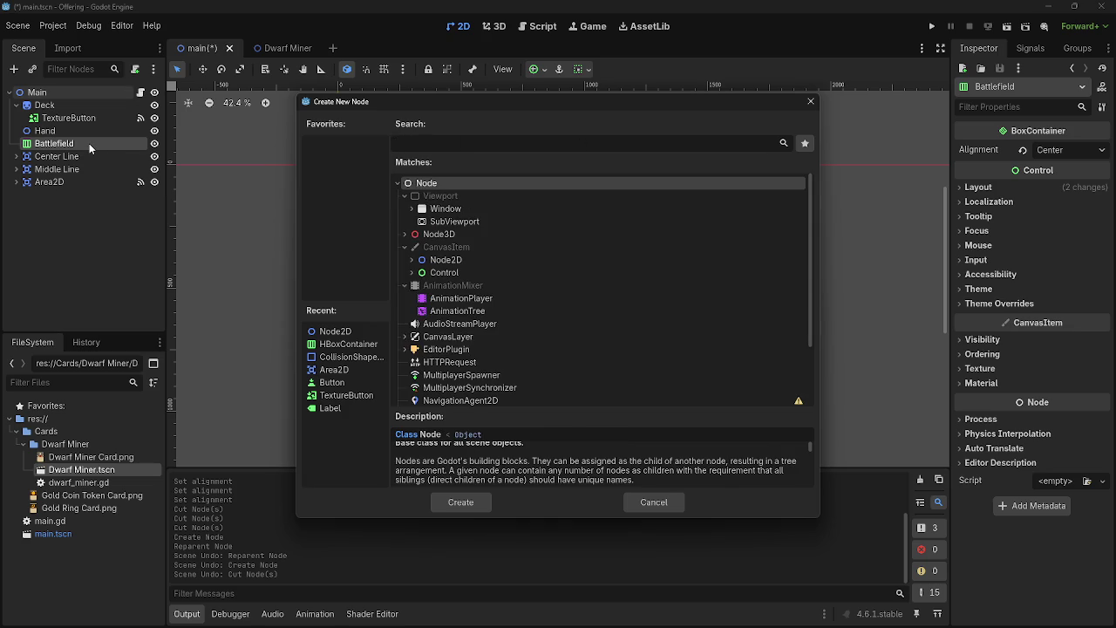
{"action": "mouse_move", "coordinate": [454, 615]}
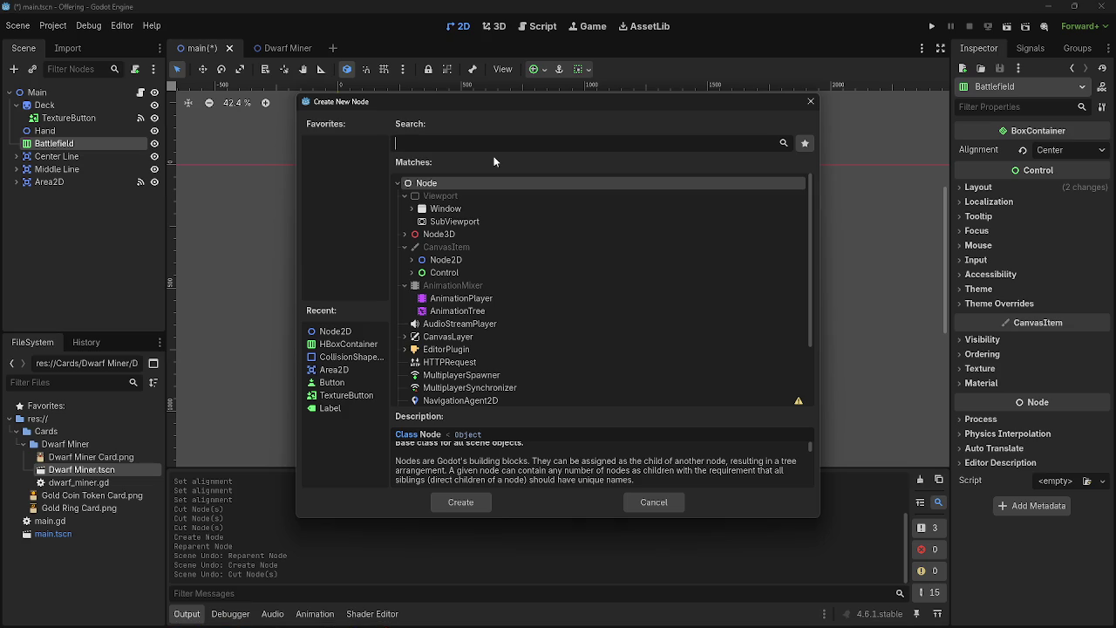
{"action": "type", "text": "cibti=r"}
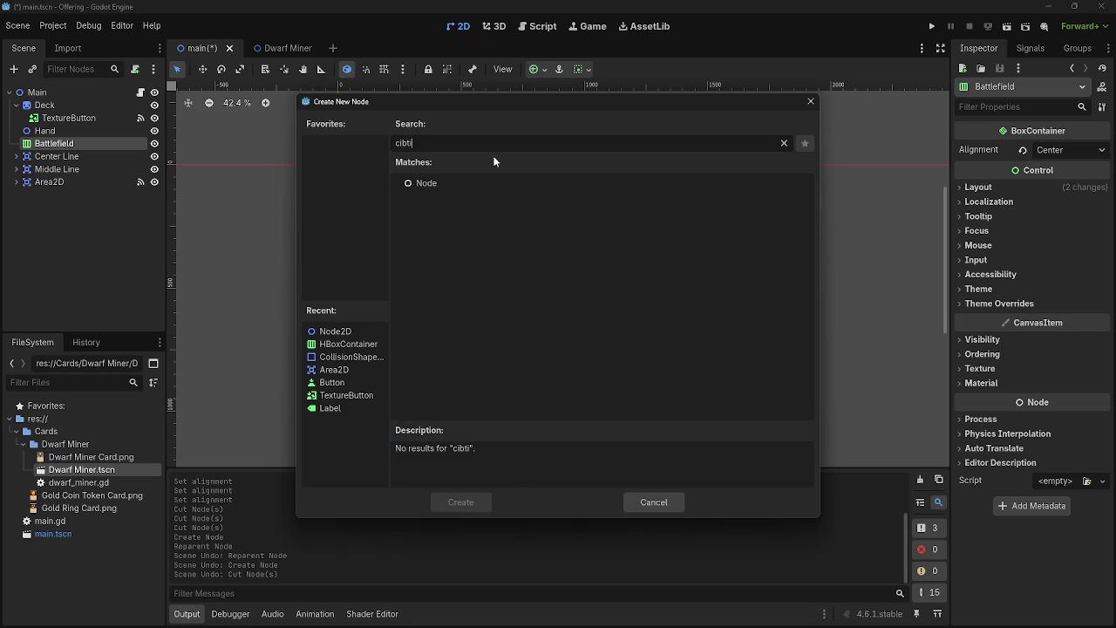
{"action": "key", "text": "BackSpace"}
{"action": "key", "text": "BackSpace"}
{"action": "key", "text": "BackSpace"}
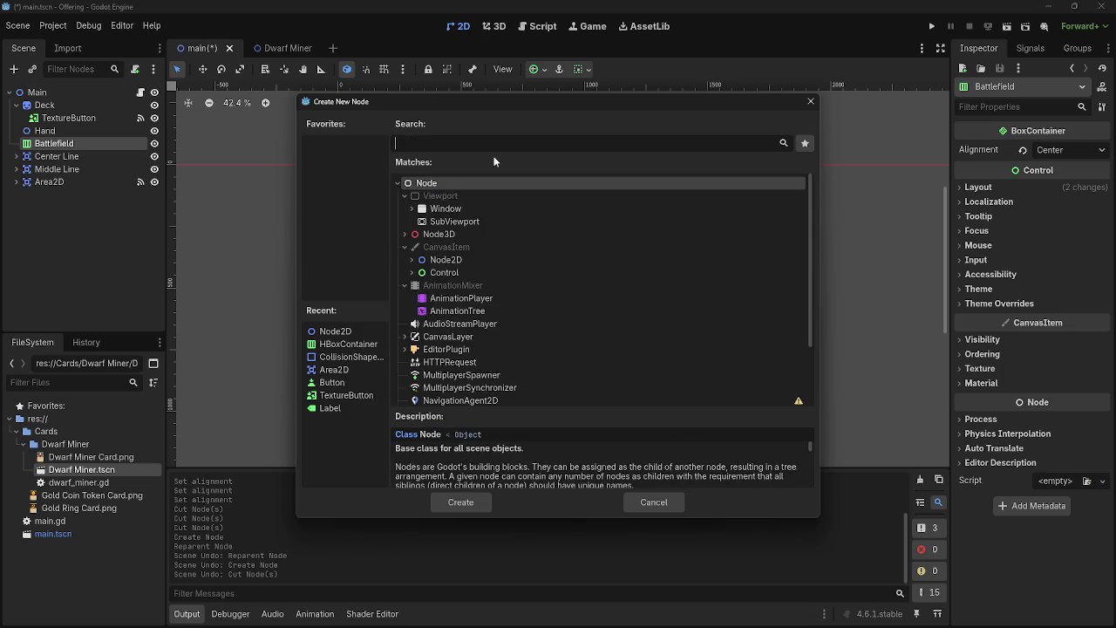
{"action": "type", "text": "controller"}
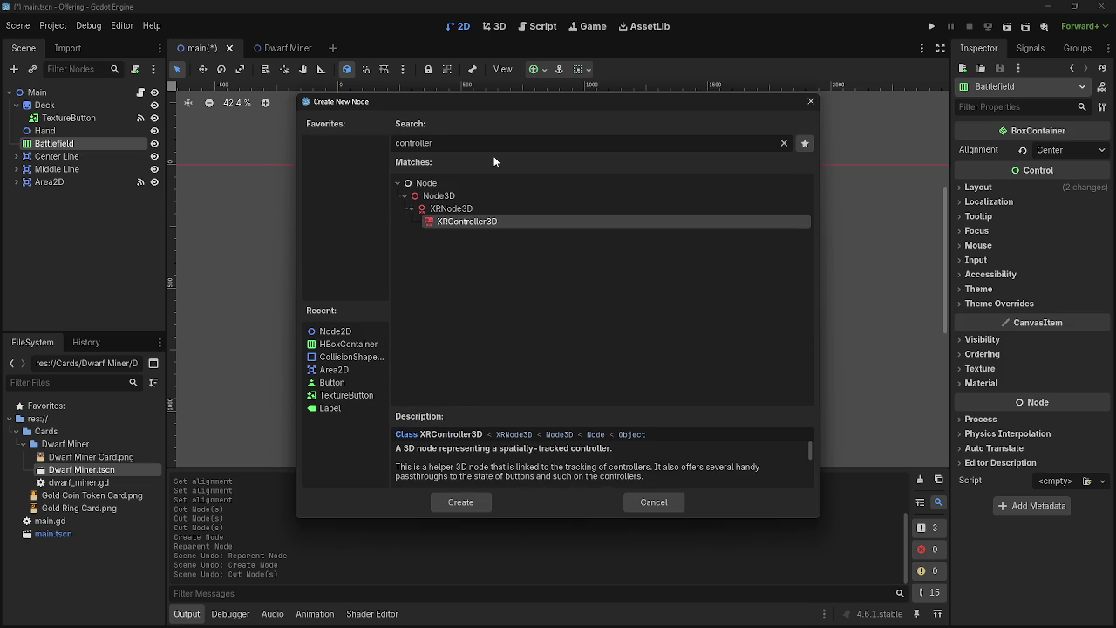
{"action": "key", "text": "BackSpace"}
{"action": "key", "text": "BackSpace"}
{"action": "key", "text": "BackSpace"}
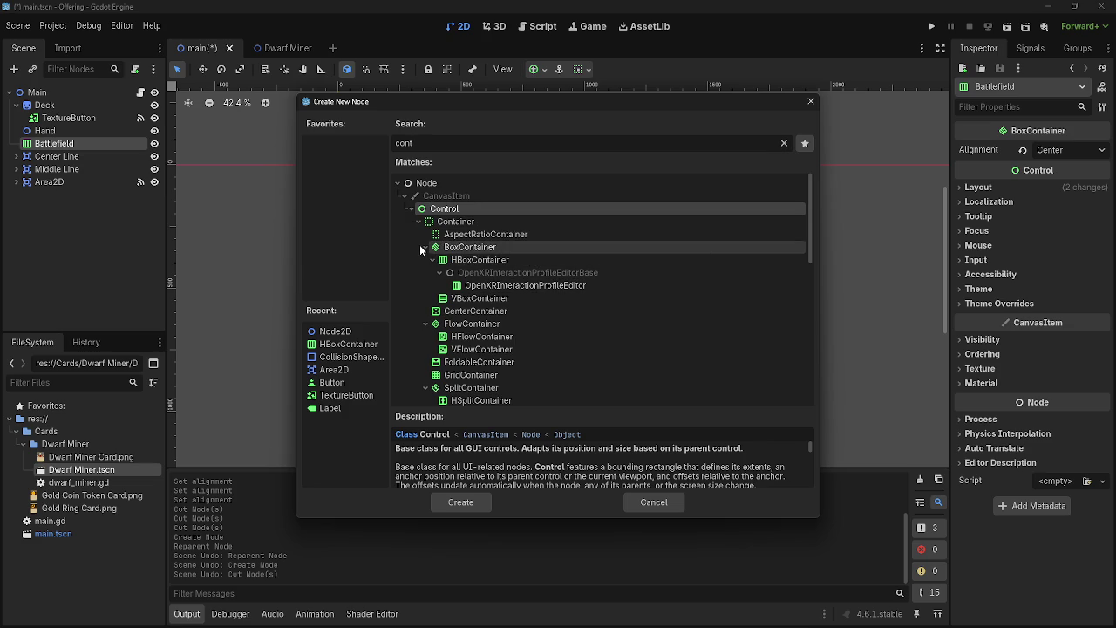
{"action": "left_click", "coordinate": [501, 247]}
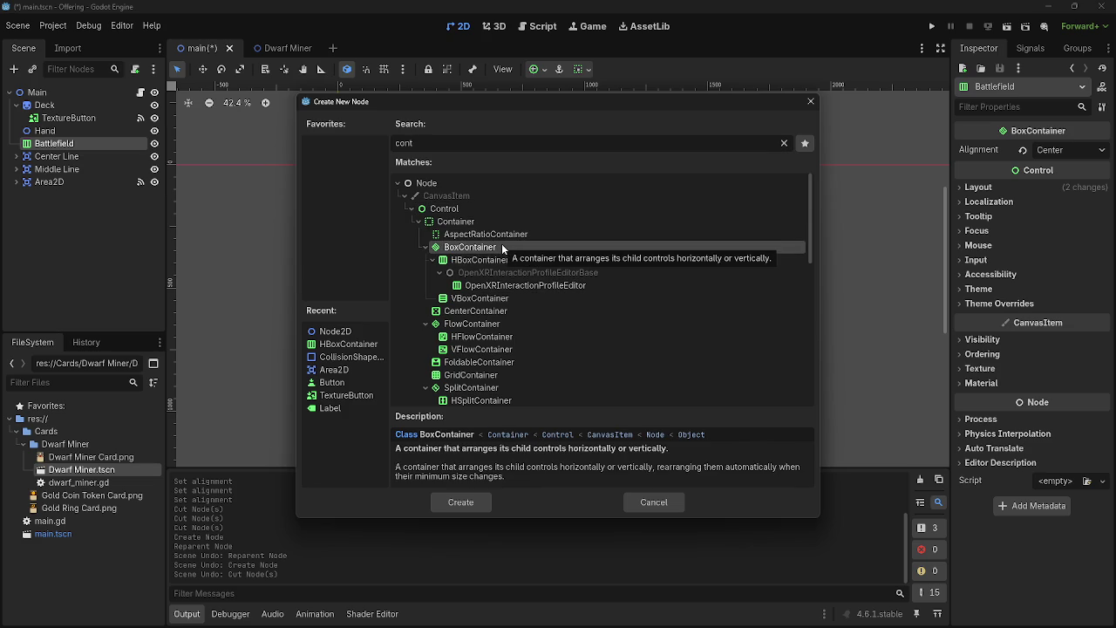
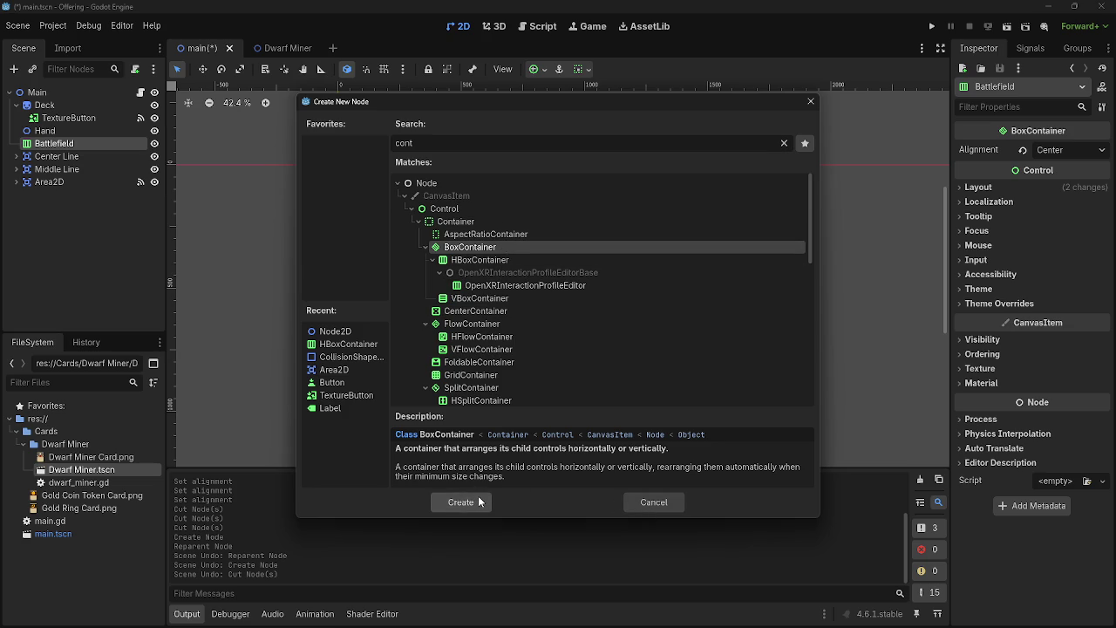
Dismiss the Create New Node dialog and drop a Dwarf Miner.tscn instance onto Battlefield
{"action": "left_click", "coordinate": [661, 502]}
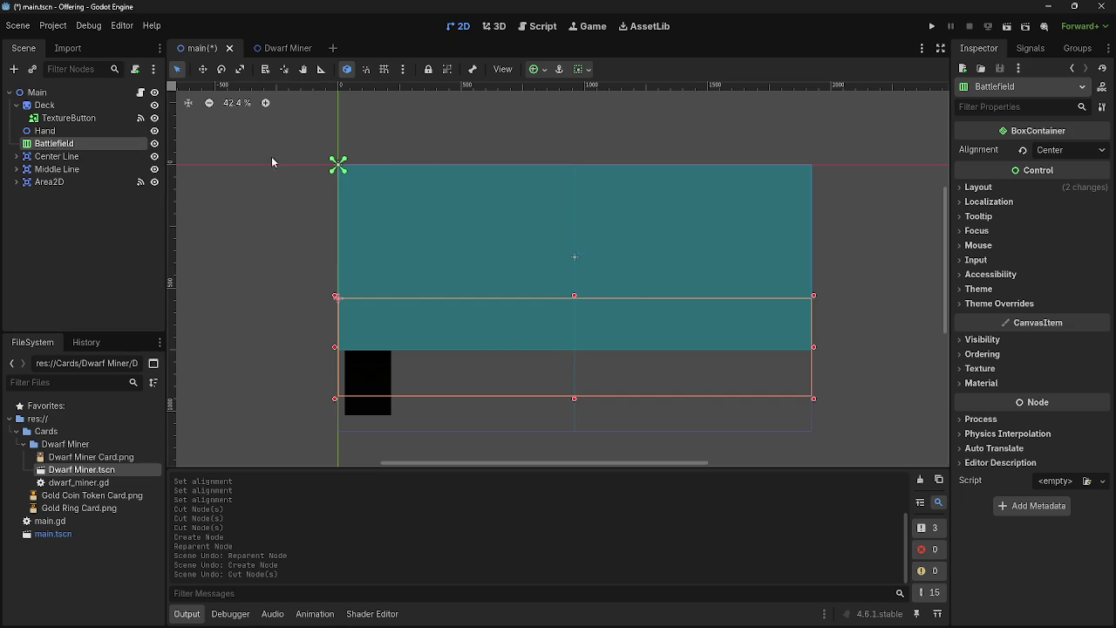
{"action": "scroll", "coordinate": [288, 148], "scroll_direction": "up", "scroll_amount": 3}
{"action": "scroll", "coordinate": [222, 174], "scroll_direction": "down", "scroll_amount": 4}
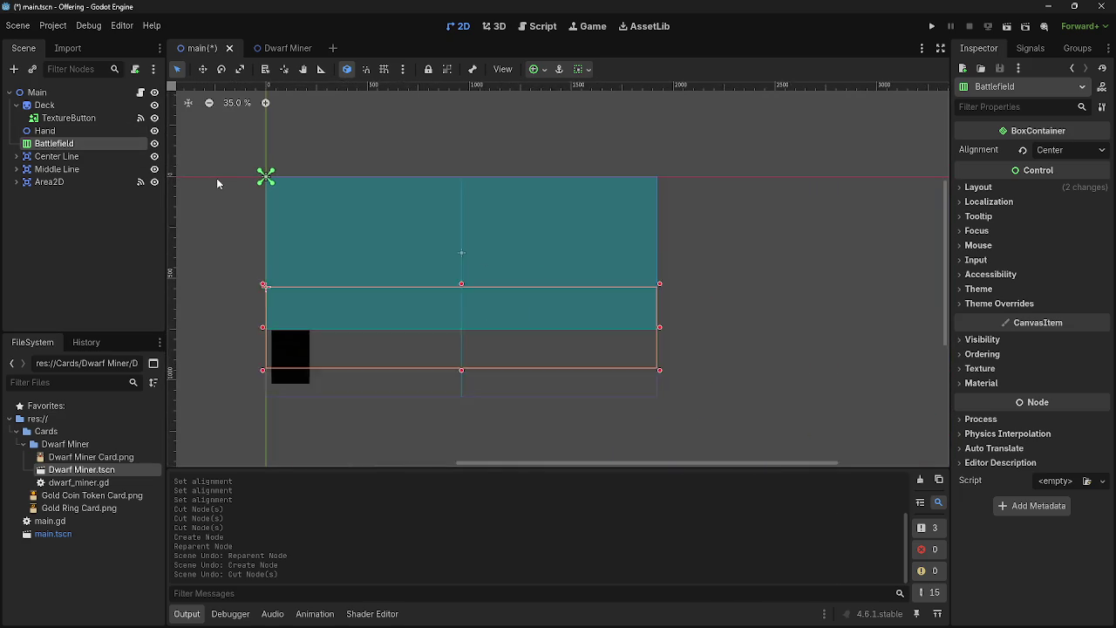
{"action": "scroll", "coordinate": [217, 183], "scroll_direction": "down", "scroll_amount": 2}
{"action": "left_click_drag", "start_coordinate": [82, 469], "coordinate": [69, 145]}
Paste three more Dwarf Miner copies under Battlefield and run the game to view them
{"action": "left_click", "coordinate": [75, 144]}
{"action": "key", "text": "ctrl+v"}
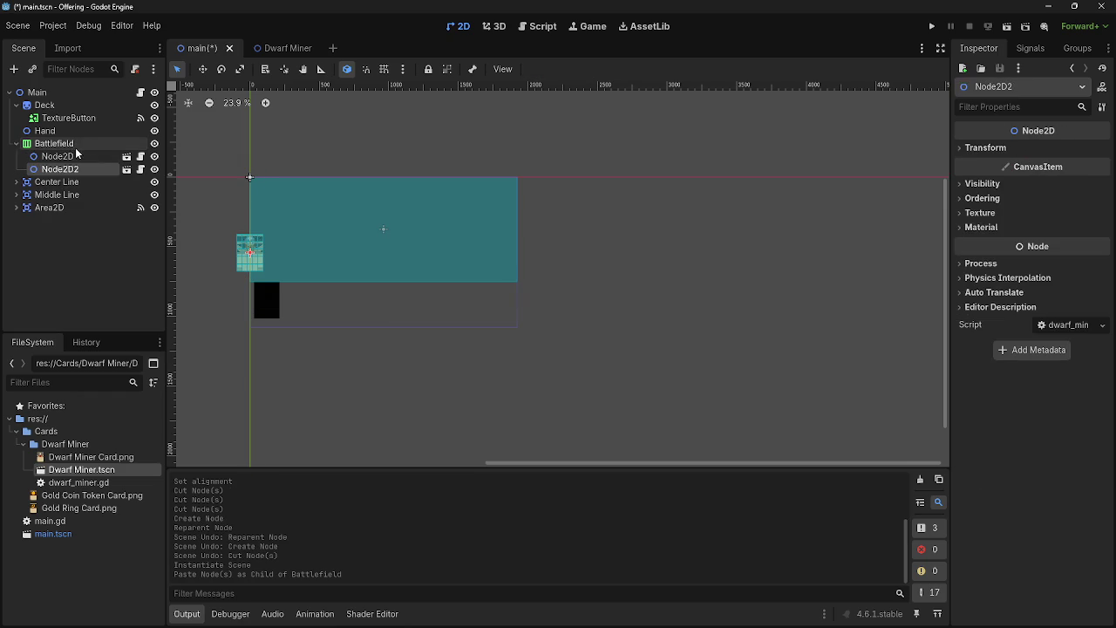
{"action": "left_click", "coordinate": [75, 145]}
{"action": "key", "text": "ctrl+v"}
{"action": "key", "text": "ctrl+v"}
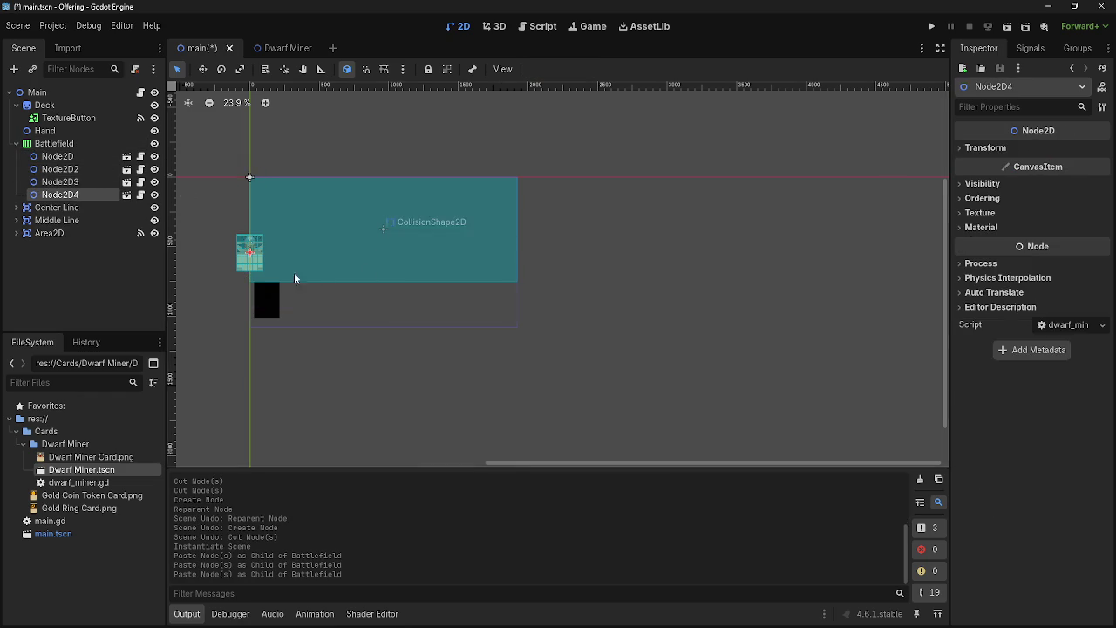
{"action": "scroll", "coordinate": [218, 218], "scroll_direction": "up", "scroll_amount": 5}
{"action": "left_click", "coordinate": [931, 26]}
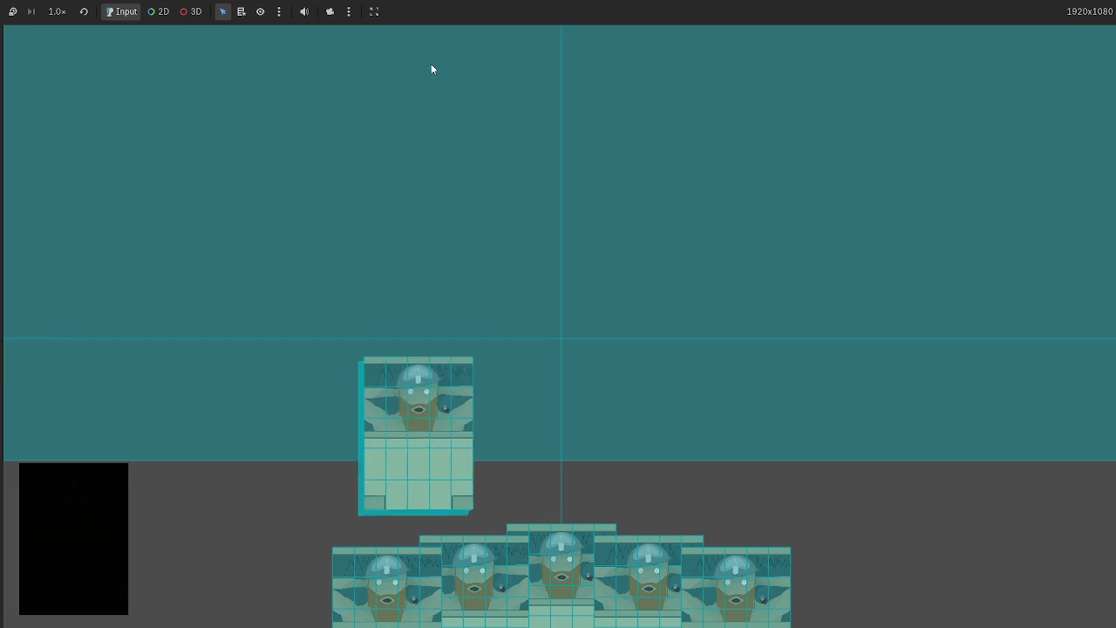
Stop the game and spread the Dwarf Miner cards across the battlefield in the 2D viewport
{"action": "key", "text": "F8"}
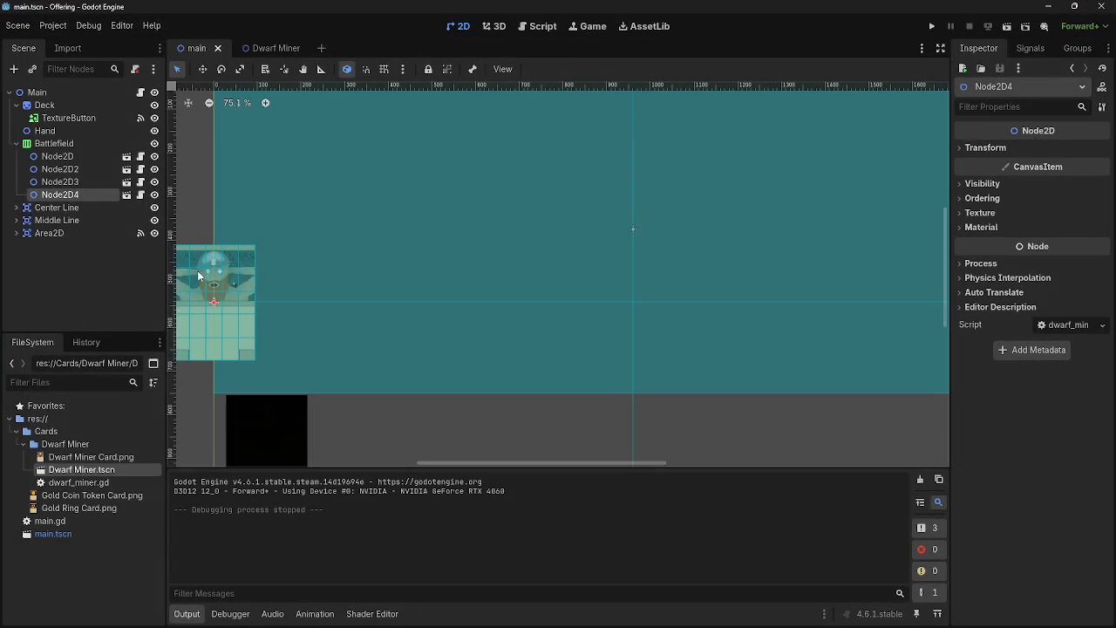
{"action": "mouse_move", "coordinate": [224, 272]}
{"action": "left_mouse_down"}
{"action": "mouse_move", "coordinate": [446, 264]}
{"action": "mouse_move", "coordinate": [396, 265]}
{"action": "left_mouse_up"}
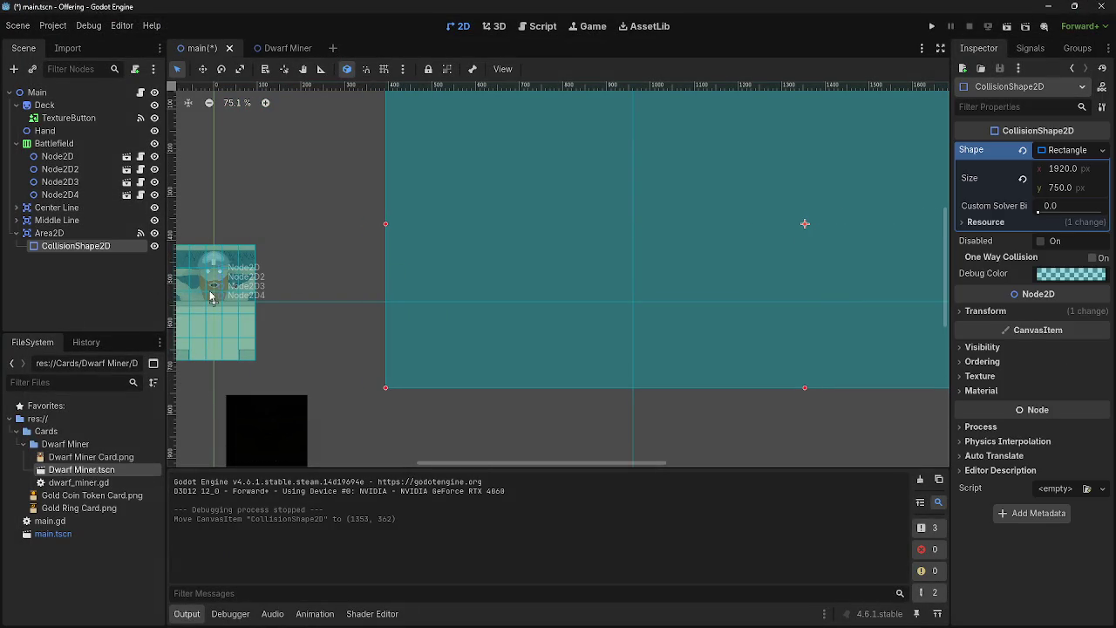
{"action": "key", "text": "ctrl+z"}
{"action": "mouse_move", "coordinate": [210, 296]}
{"action": "left_mouse_down"}
{"action": "mouse_move", "coordinate": [418, 273]}
{"action": "mouse_move", "coordinate": [583, 309]}
{"action": "mouse_move", "coordinate": [593, 301]}
{"action": "left_mouse_up"}
{"action": "left_click_drag", "start_coordinate": [207, 321], "coordinate": [680, 193]}
Run the game again, try playing two cards onto the battlefield, then stop it
{"action": "left_click", "coordinate": [931, 27]}
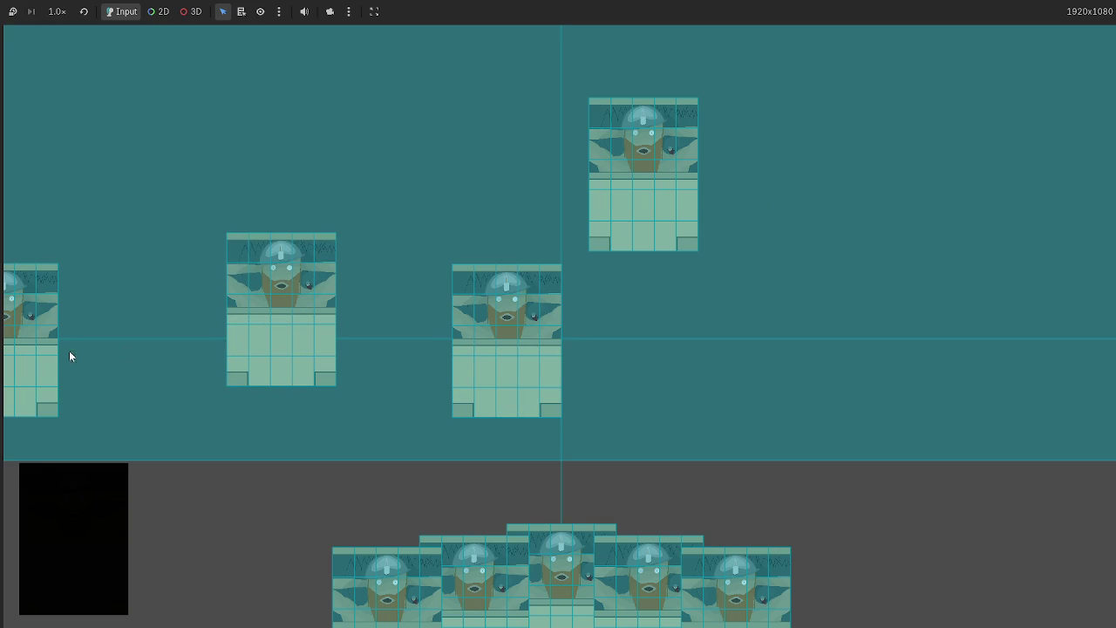
{"action": "left_click", "coordinate": [46, 322]}
{"action": "left_click", "coordinate": [657, 139]}
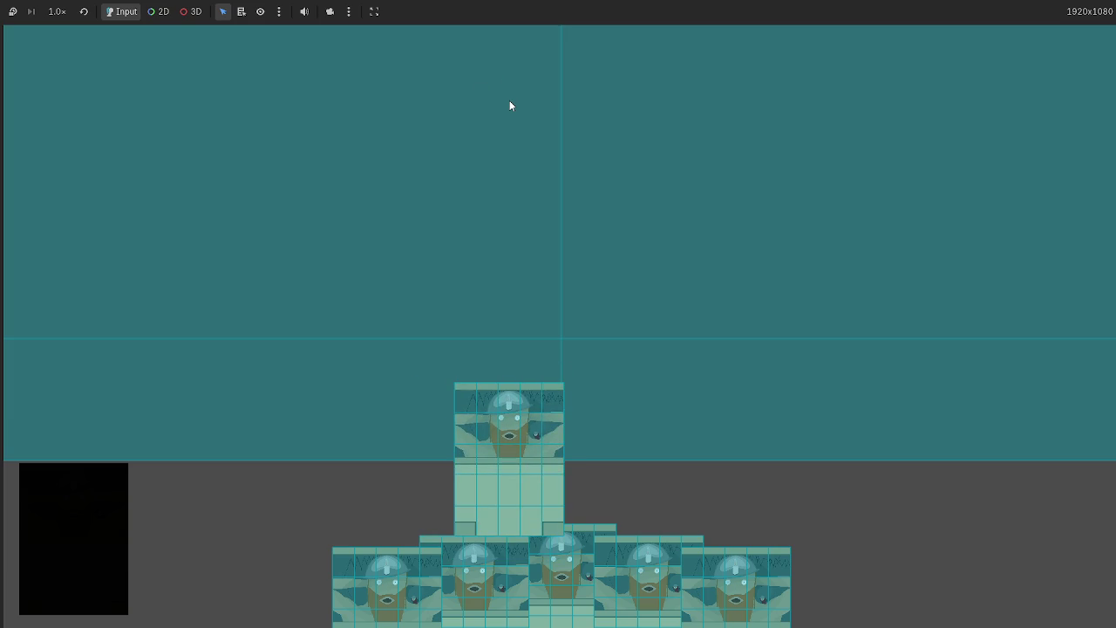
{"action": "key", "text": "F8"}
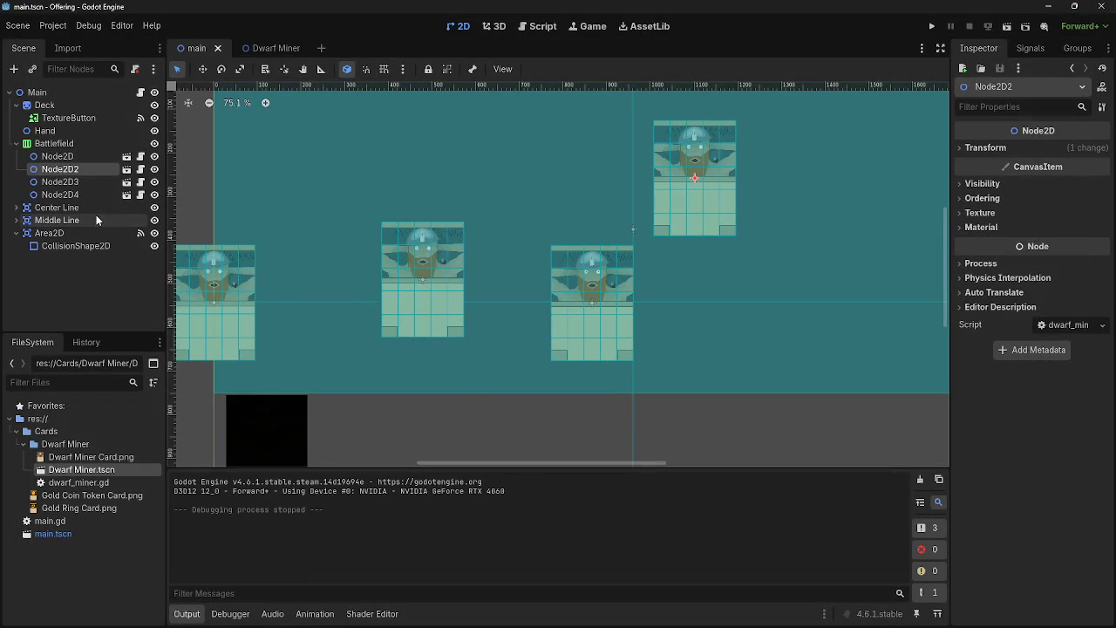
Cut the four card nodes (Node2D–Node2D4) and the Battlefield box container from the scene
{"action": "left_click", "coordinate": [59, 157]}
{"action": "left_click", "coordinate": [61, 195], "text": "shift"}
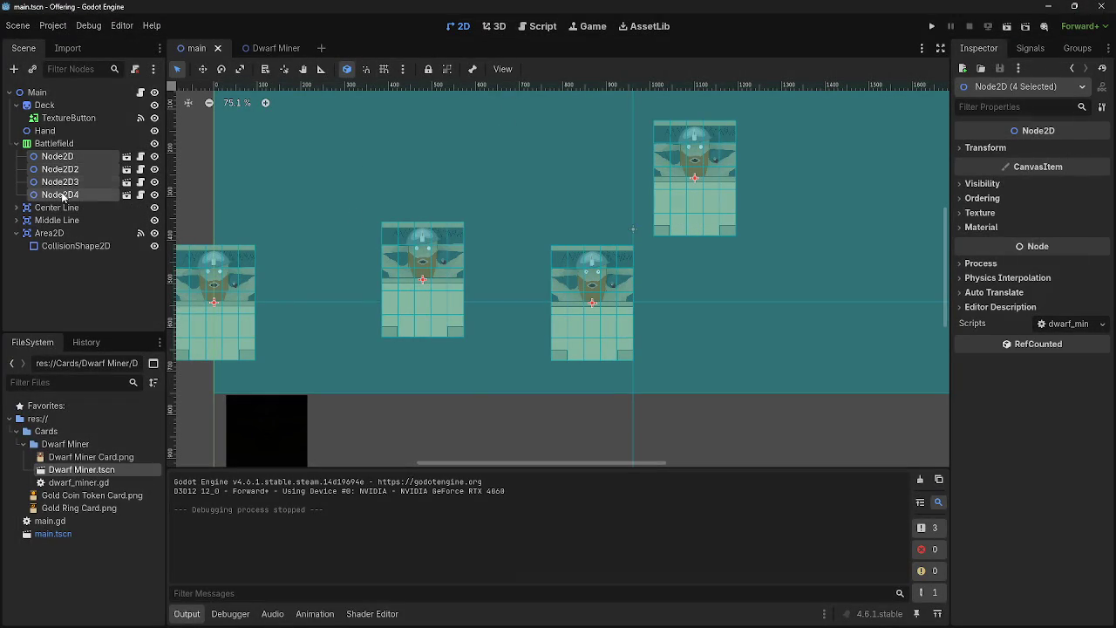
{"action": "right_click", "coordinate": [70, 162]}
{"action": "left_click", "coordinate": [68, 171]}
{"action": "left_click", "coordinate": [67, 143]}
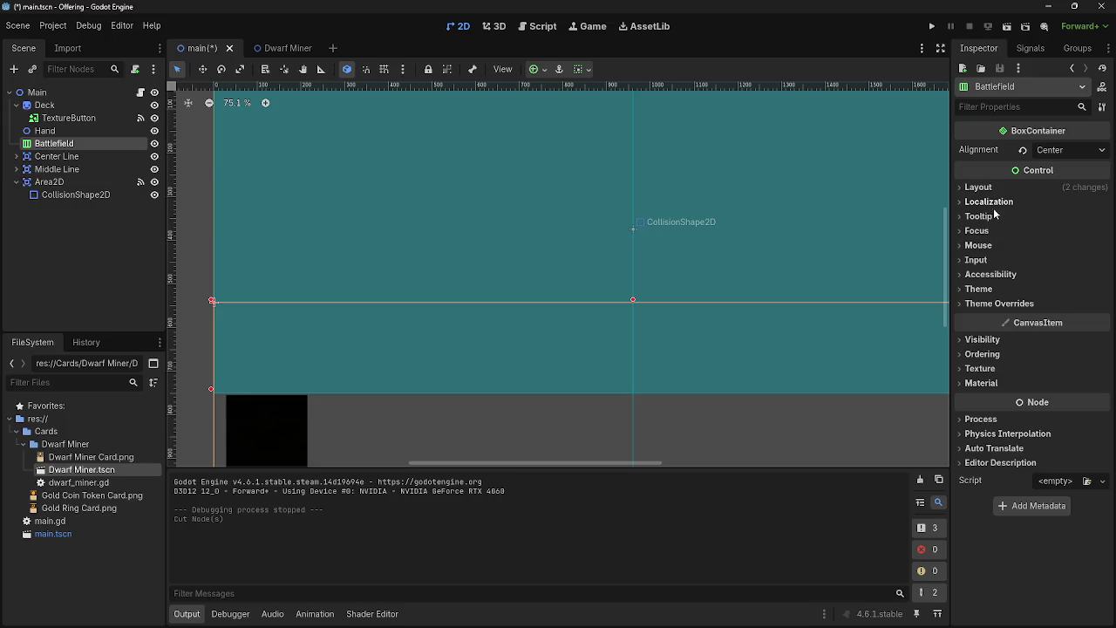
{"action": "right_click", "coordinate": [42, 147]}
{"action": "left_click", "coordinate": [87, 209]}
Add a new Node2D below Hand and rename it Battlefield
{"action": "left_click", "coordinate": [13, 69]}
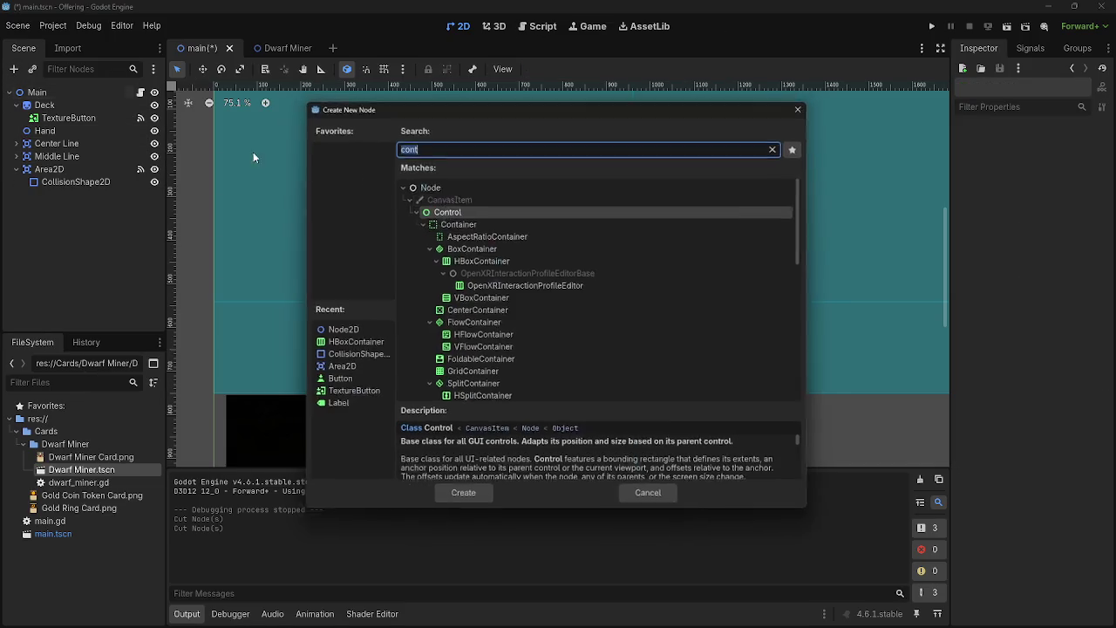
{"action": "left_click", "coordinate": [781, 142]}
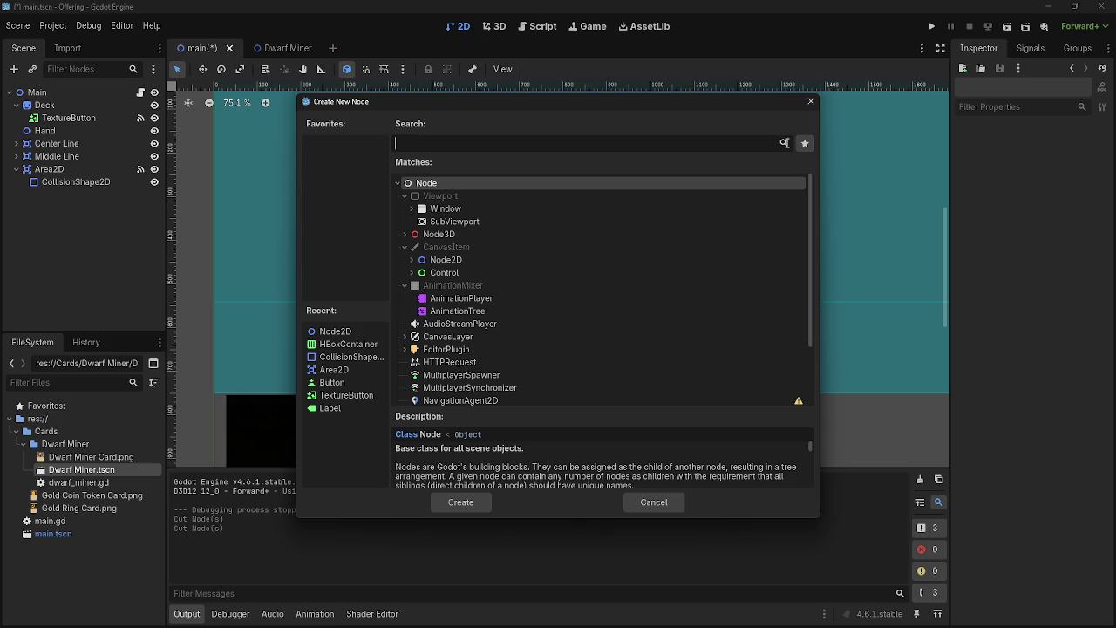
{"action": "left_click", "coordinate": [429, 258]}
{"action": "left_click", "coordinate": [455, 501]}
{"action": "left_click_drag", "start_coordinate": [51, 194], "coordinate": [54, 138]}
{"action": "double_click", "coordinate": [65, 148]}
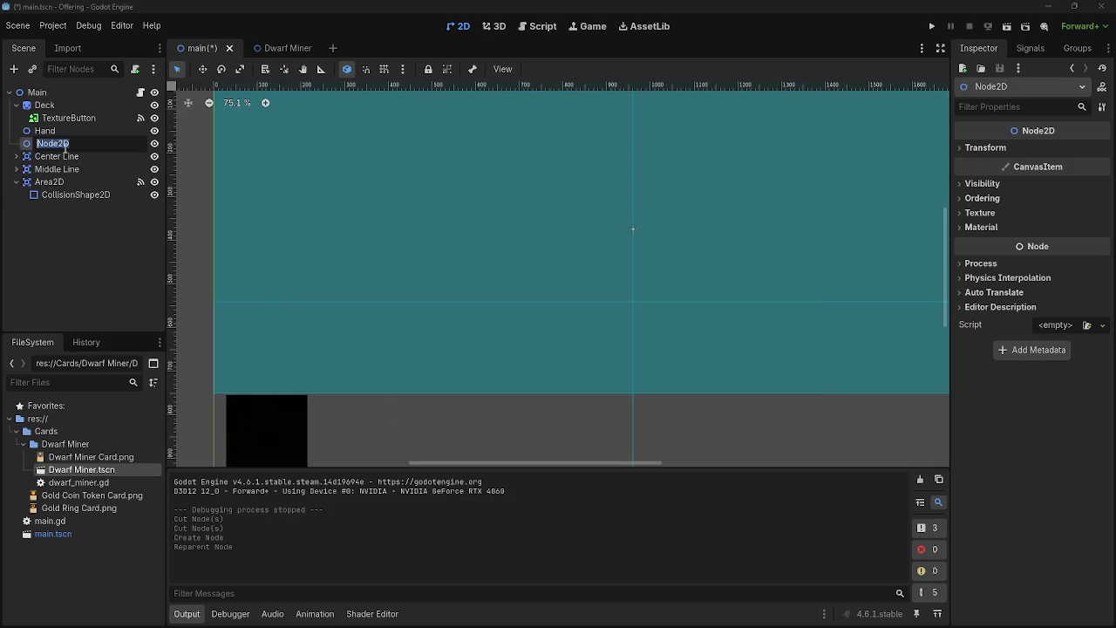
{"action": "type", "text": "Bat"}
{"action": "type", "text": "tlefield"}
{"action": "key", "text": "Return"}
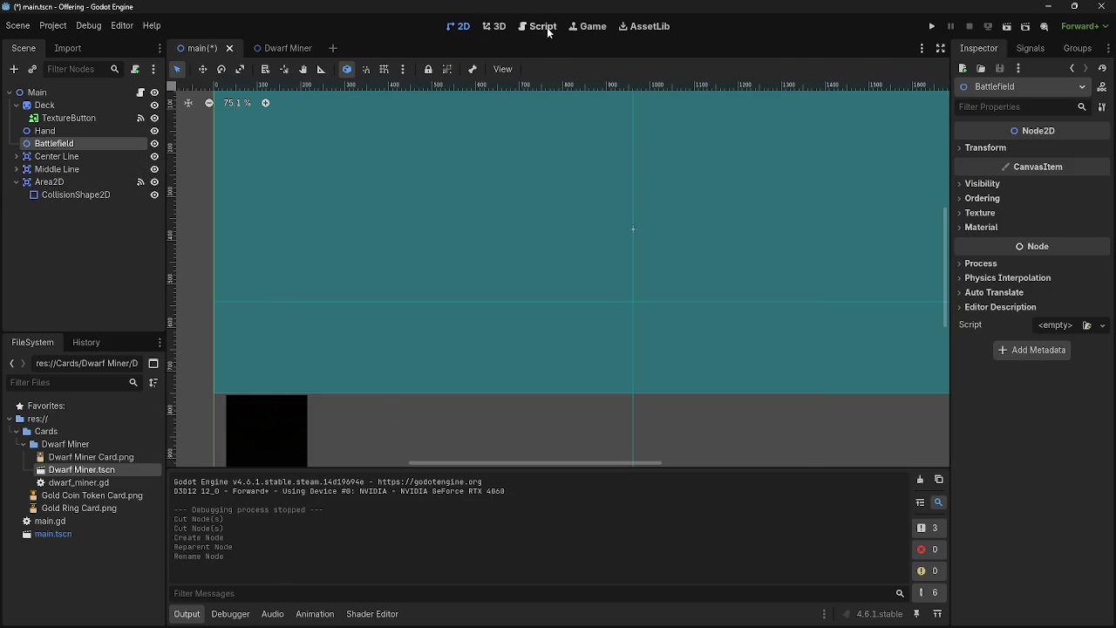
{"action": "left_click", "coordinate": [540, 27]}
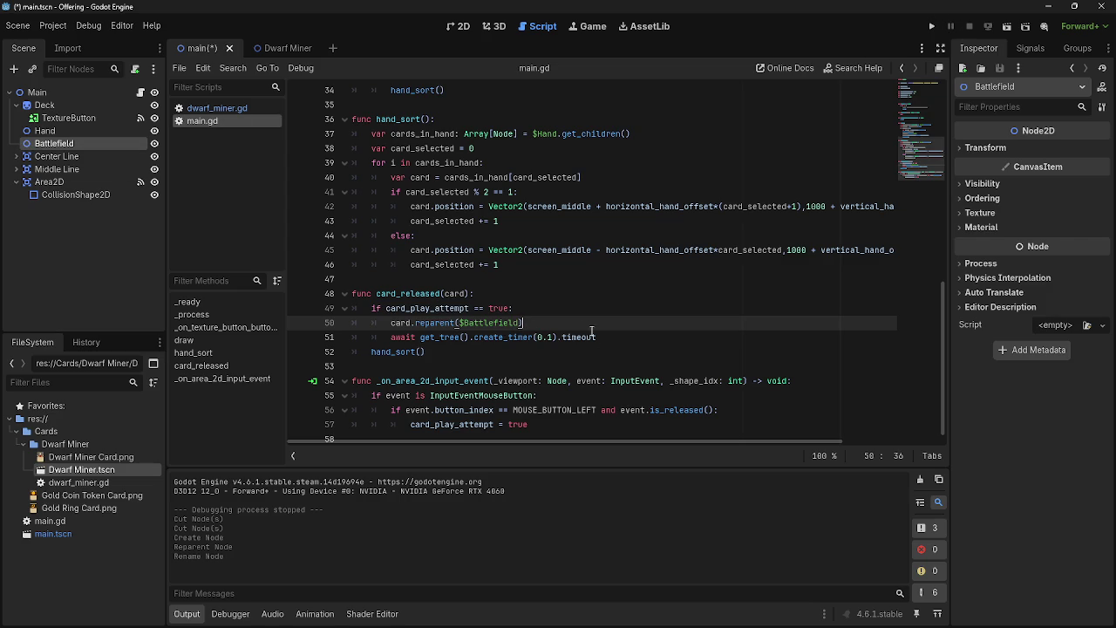
Add a battlefield_sort function header after card_released in main.gd
{"action": "key", "text": "Return"}
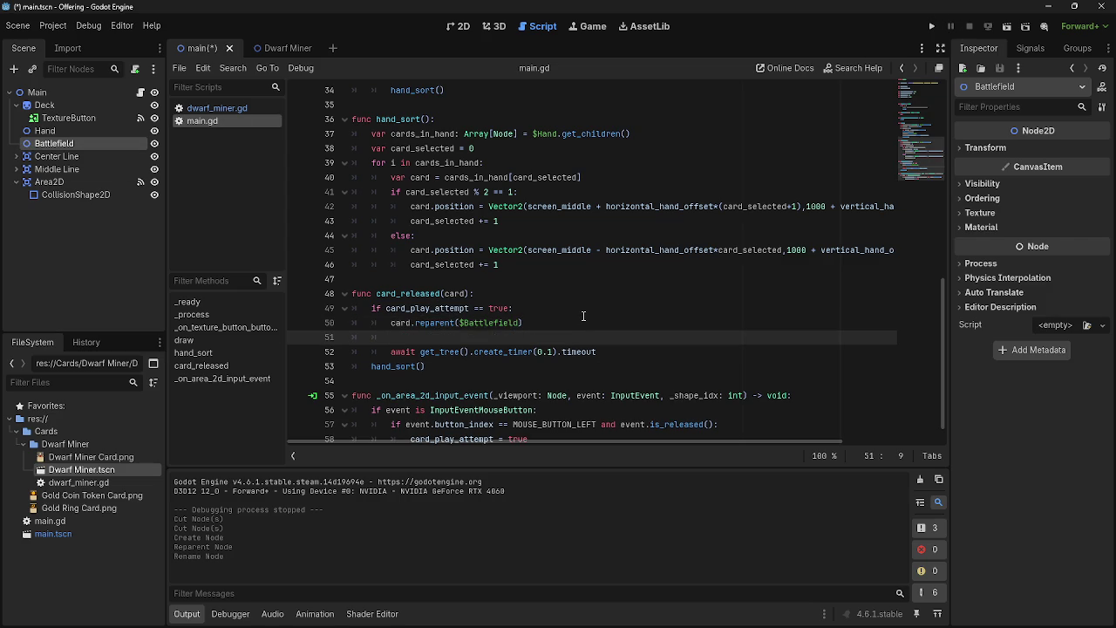
{"action": "key", "text": "BackSpace"}
{"action": "key", "text": "BackSpace"}
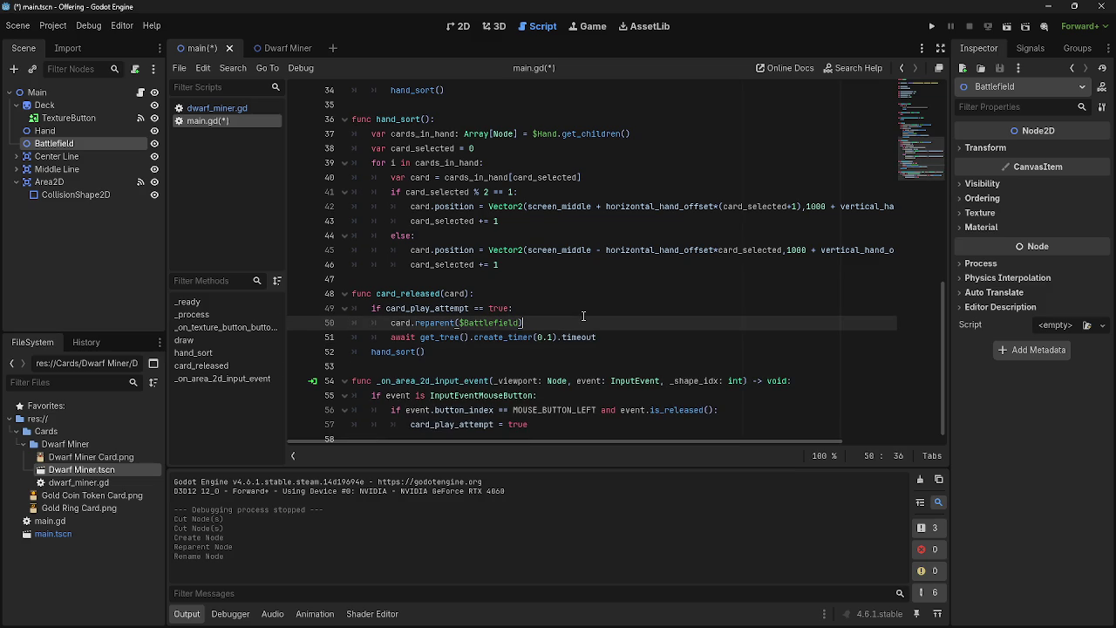
{"action": "scroll", "coordinate": [583, 315], "scroll_direction": "down", "scroll_amount": 1}
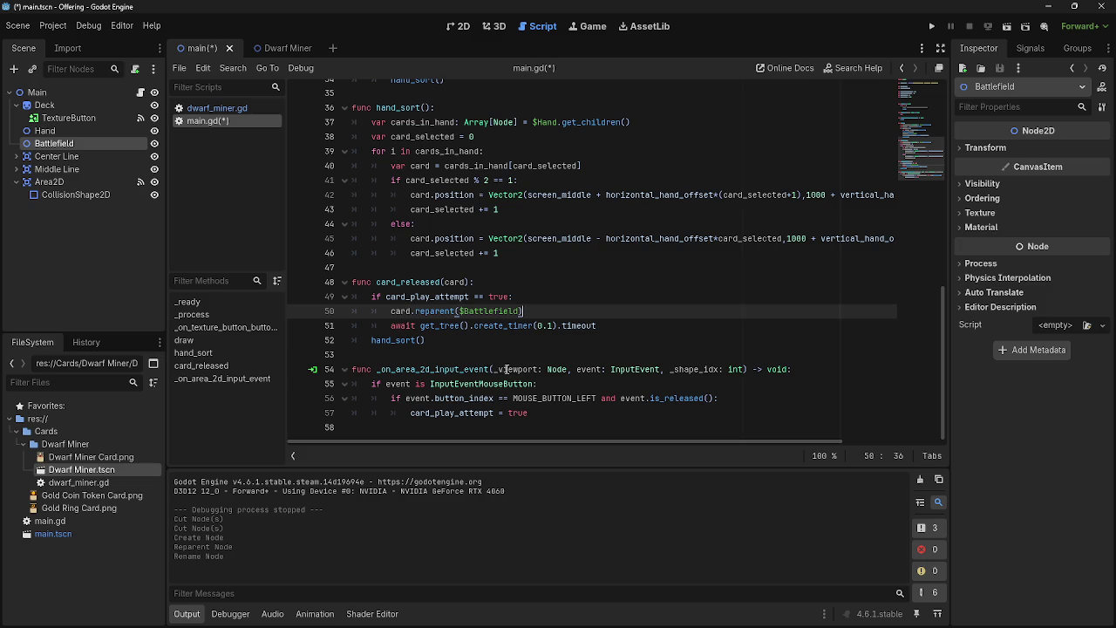
{"action": "left_click", "coordinate": [433, 354]}
{"action": "key", "text": "Return"}
{"action": "key", "text": "Return"}
{"action": "left_click", "coordinate": [433, 369]}
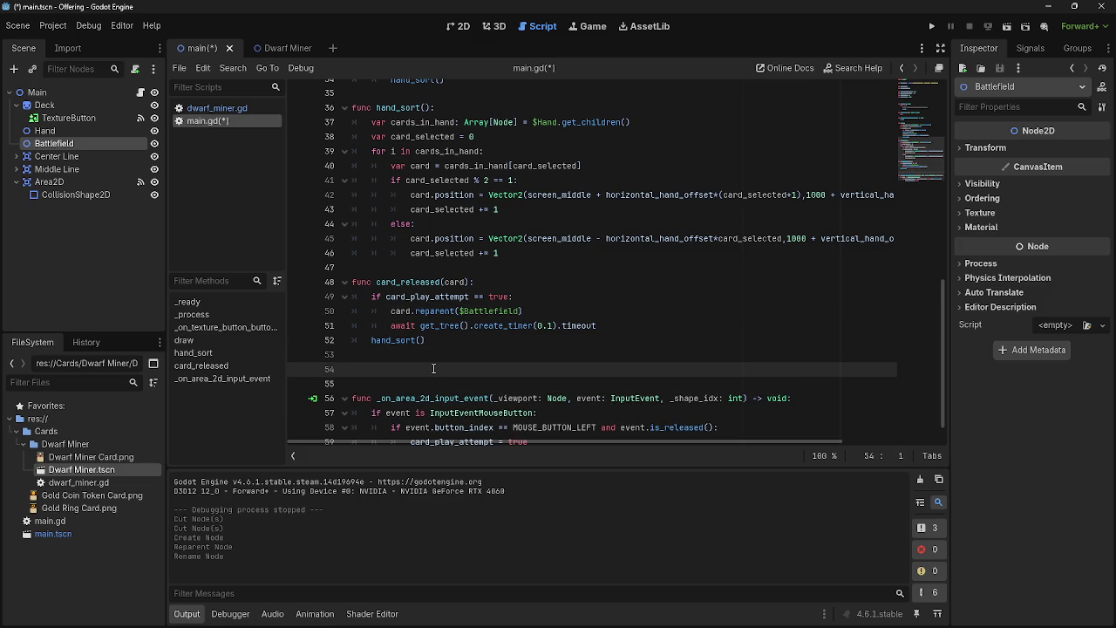
{"action": "type", "text": "func bat"}
{"action": "type", "text": "tlefield_"}
{"action": "type", "text": "sort("}
{"action": "type", "text": ":"}
{"action": "key", "text": "Return"}
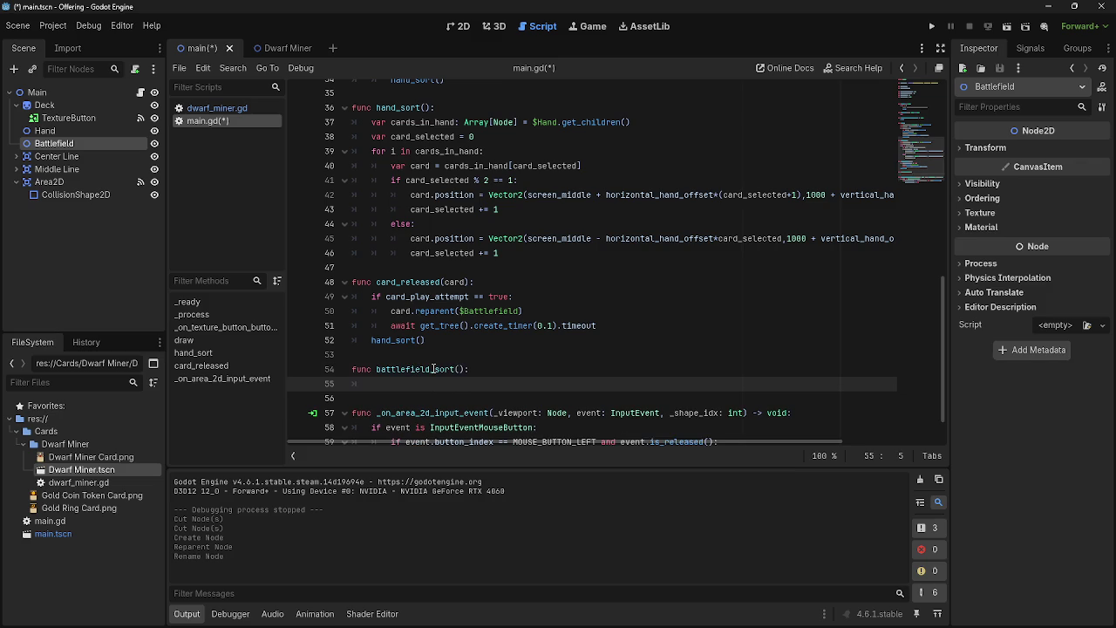
{"action": "type", "text": "pass"}
Rename card_released's card parameter and its reparent reference to instance
{"action": "left_click", "coordinate": [458, 369]}
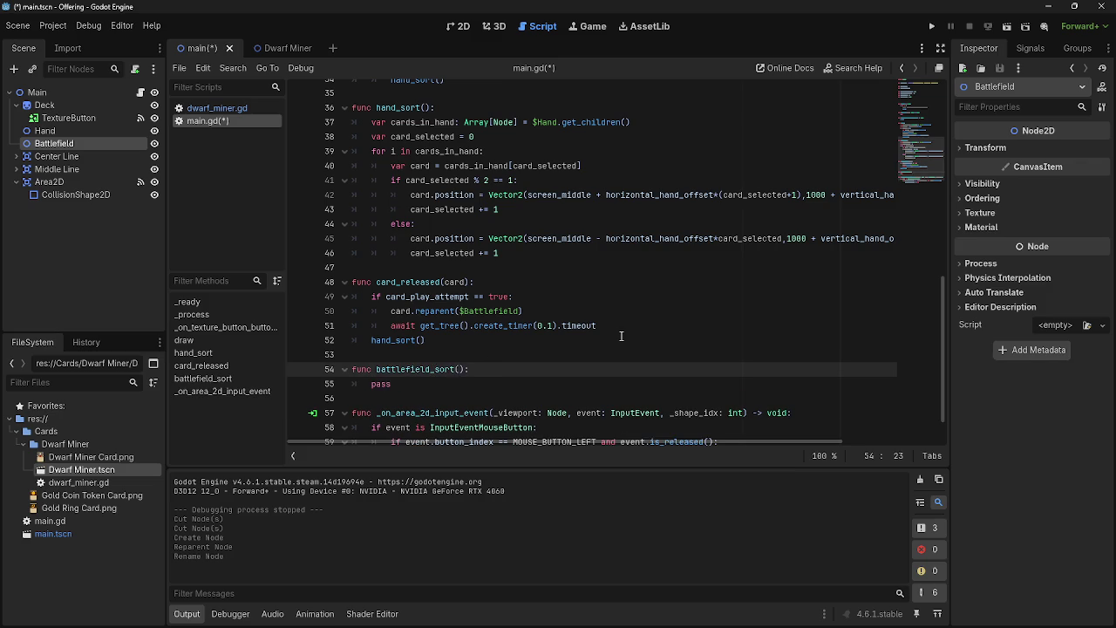
{"action": "scroll", "coordinate": [621, 336], "scroll_direction": "up", "scroll_amount": 4}
{"action": "scroll", "coordinate": [626, 339], "scroll_direction": "down", "scroll_amount": 3}
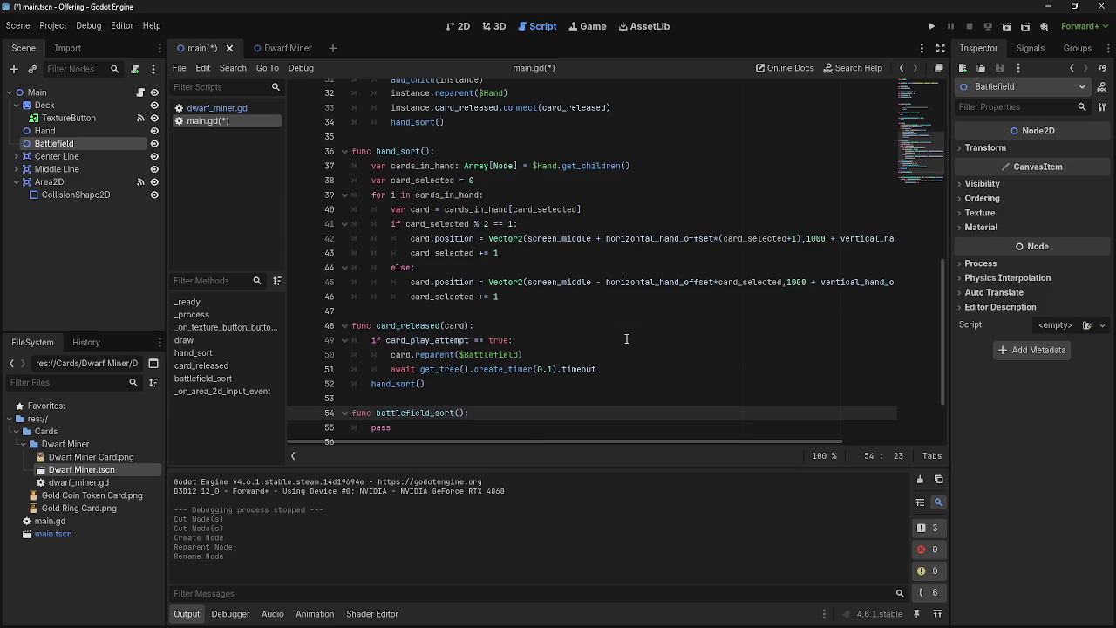
{"action": "scroll", "coordinate": [626, 339], "scroll_direction": "down", "scroll_amount": 2}
{"action": "scroll", "coordinate": [523, 353], "scroll_direction": "up", "scroll_amount": 4}
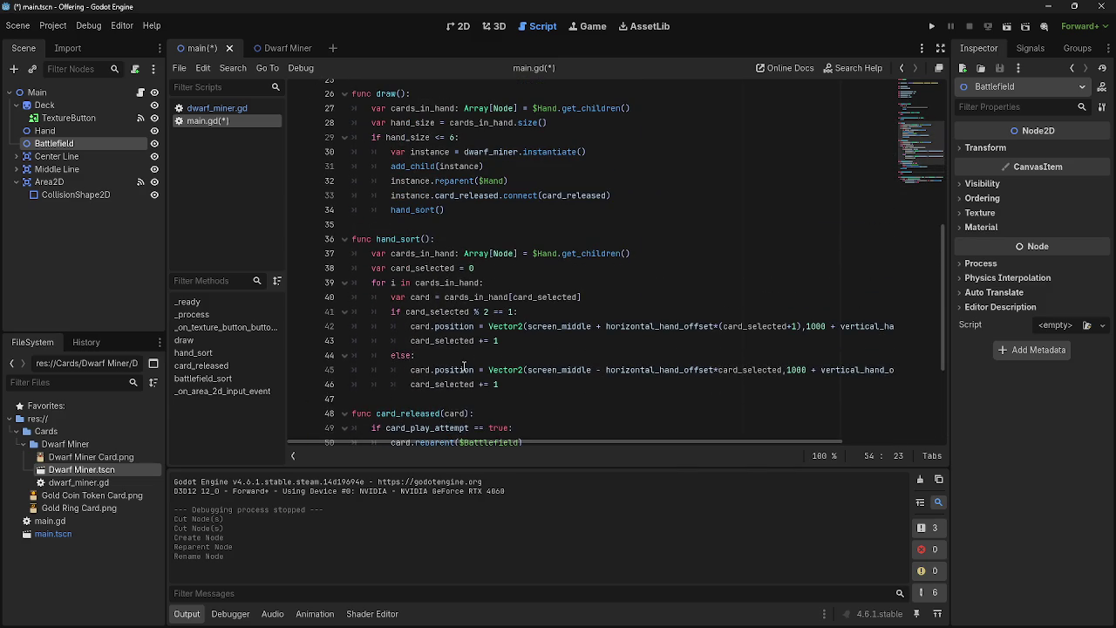
{"action": "double_click", "coordinate": [454, 413]}
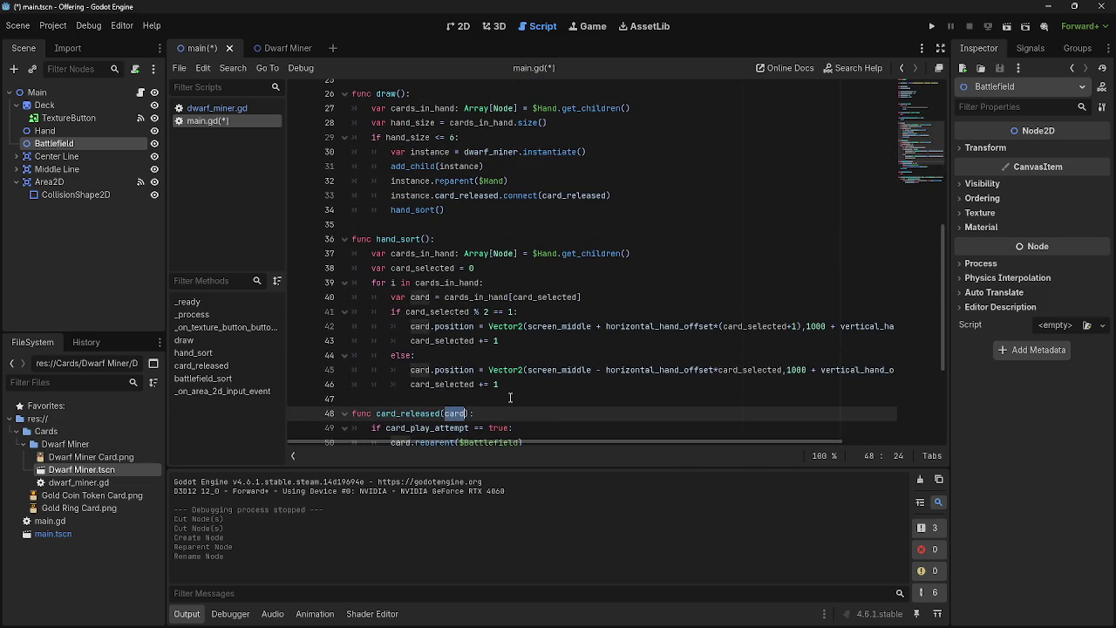
{"action": "scroll", "coordinate": [510, 398], "scroll_direction": "down", "scroll_amount": 1}
{"action": "type", "text": "instance"}
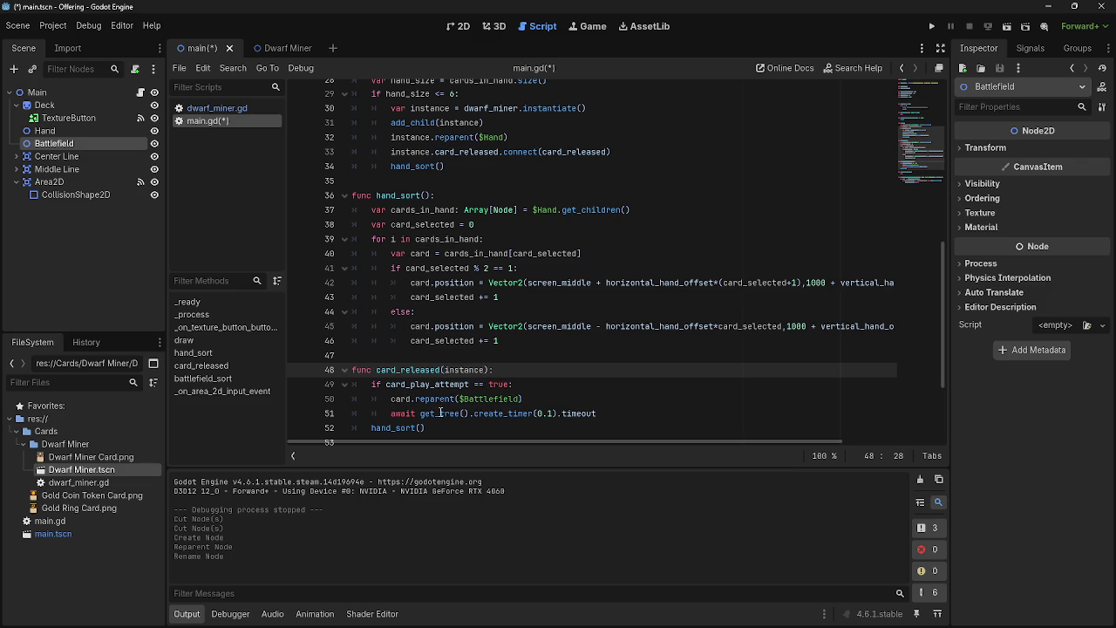
{"action": "double_click", "coordinate": [401, 398]}
{"action": "type", "text": "instance"}
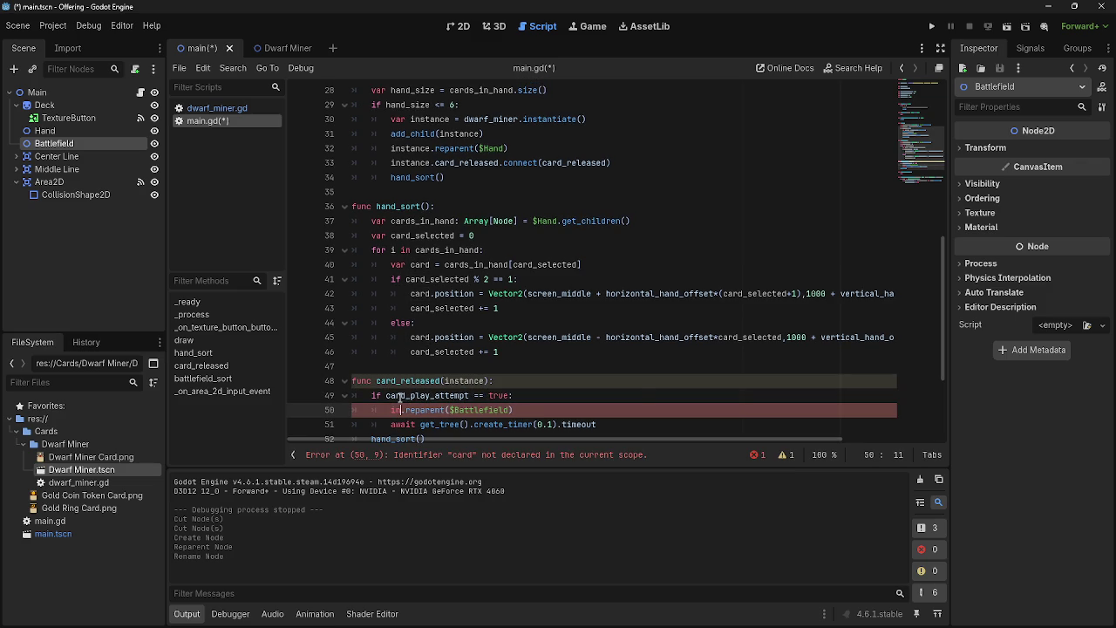
{"action": "key", "text": "Escape"}
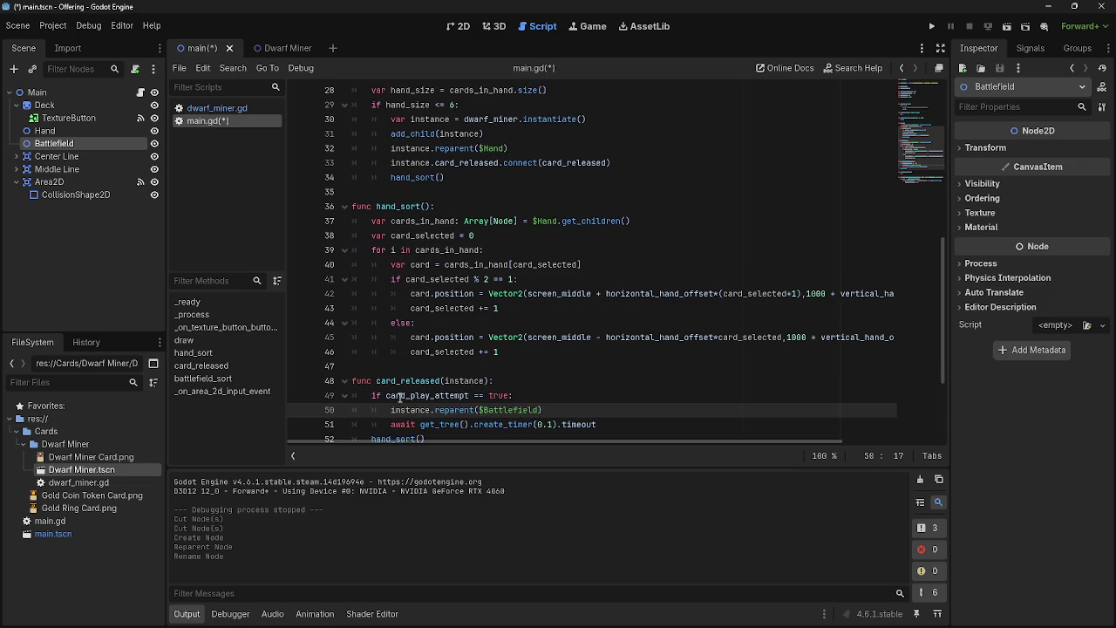
{"action": "left_click", "coordinate": [486, 381]}
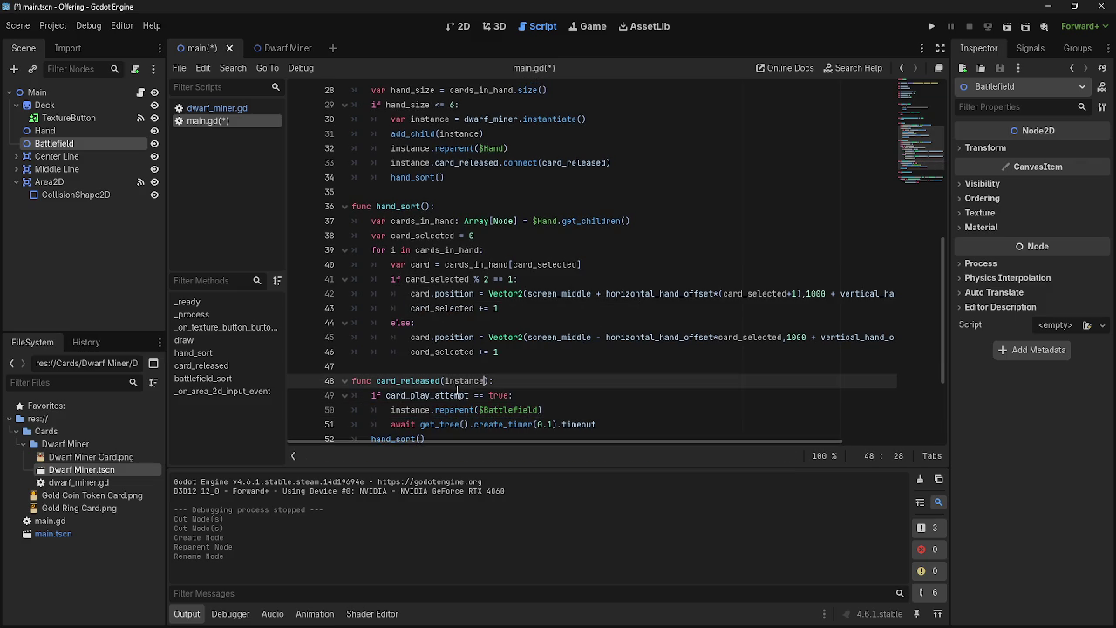
{"action": "left_click", "coordinate": [217, 108]}
Rename card to instance on lines 45, 11 and 6 of dwarf_miner.gd
{"action": "double_click", "coordinate": [568, 252]}
{"action": "scroll", "coordinate": [681, 372], "scroll_direction": "up", "scroll_amount": 10}
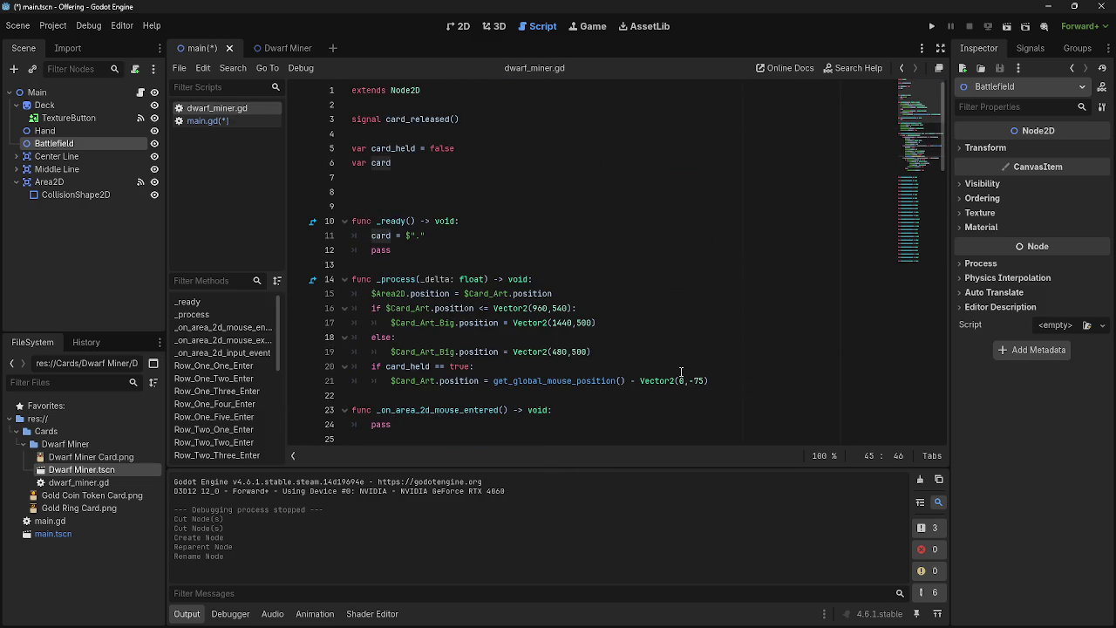
{"action": "type", "text": "instance"}
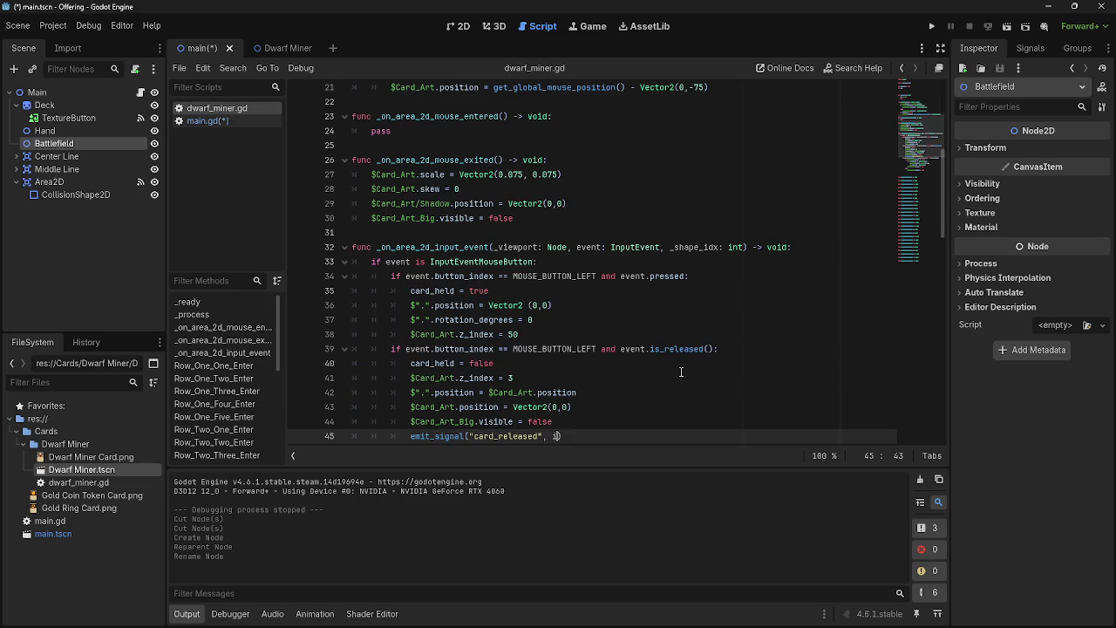
{"action": "scroll", "coordinate": [517, 302], "scroll_direction": "up", "scroll_amount": 7}
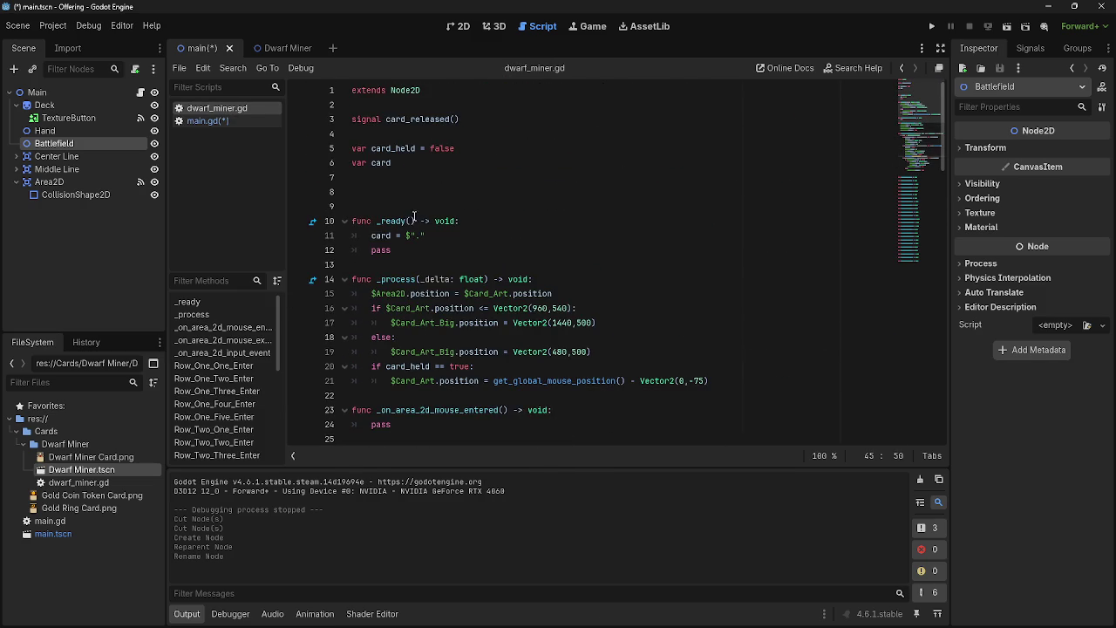
{"action": "double_click", "coordinate": [381, 235]}
{"action": "type", "text": "instance"}
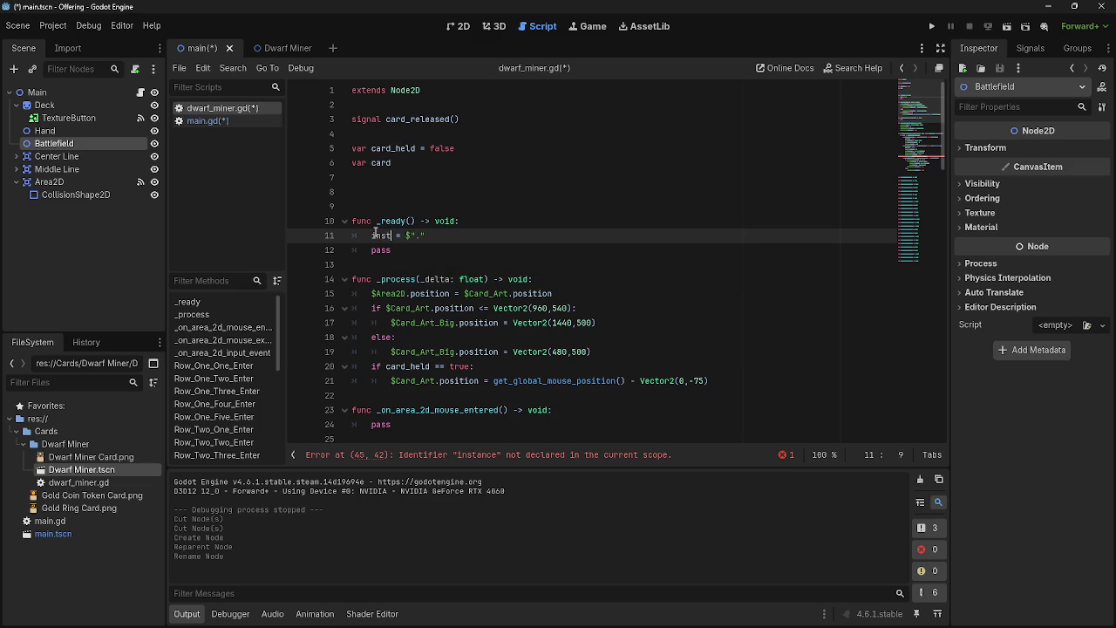
{"action": "double_click", "coordinate": [381, 163]}
{"action": "type", "text": "instan"}
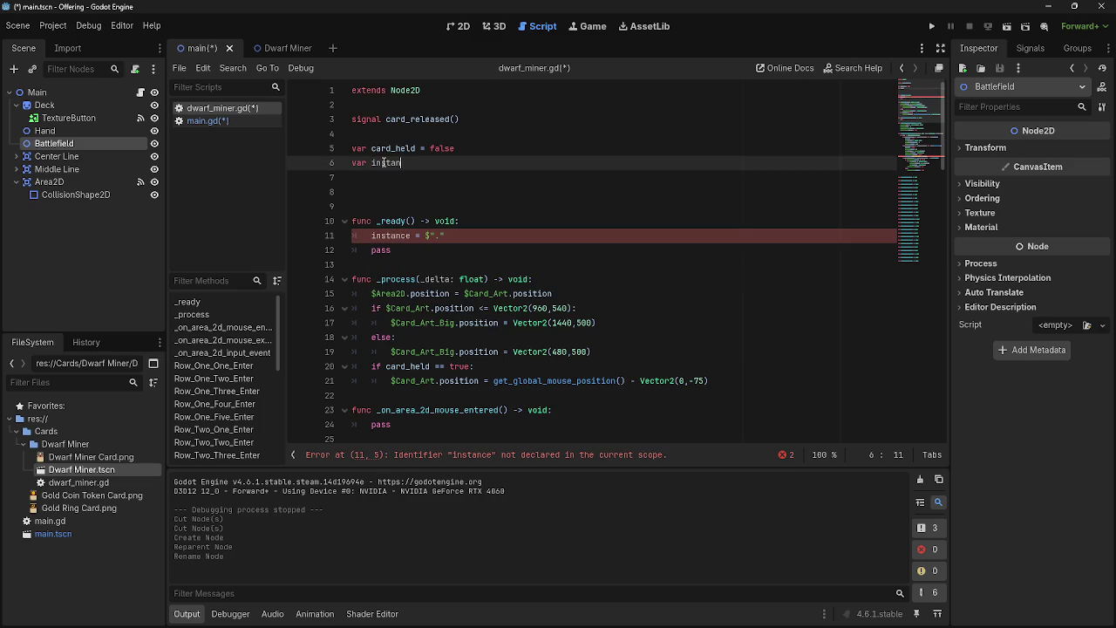
{"action": "scroll", "coordinate": [610, 262], "scroll_direction": "down", "scroll_amount": 10}
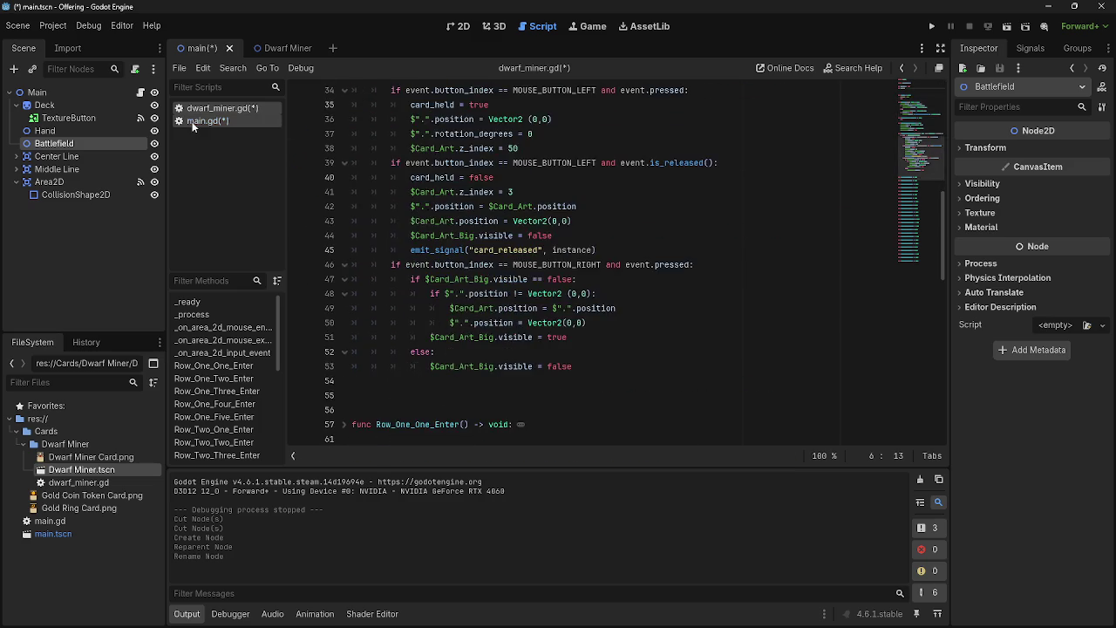
Switch back to main.gd and run the project
{"action": "left_click", "coordinate": [207, 121]}
{"action": "scroll", "coordinate": [593, 314], "scroll_direction": "down", "scroll_amount": 2}
{"action": "left_click", "coordinate": [931, 27]}
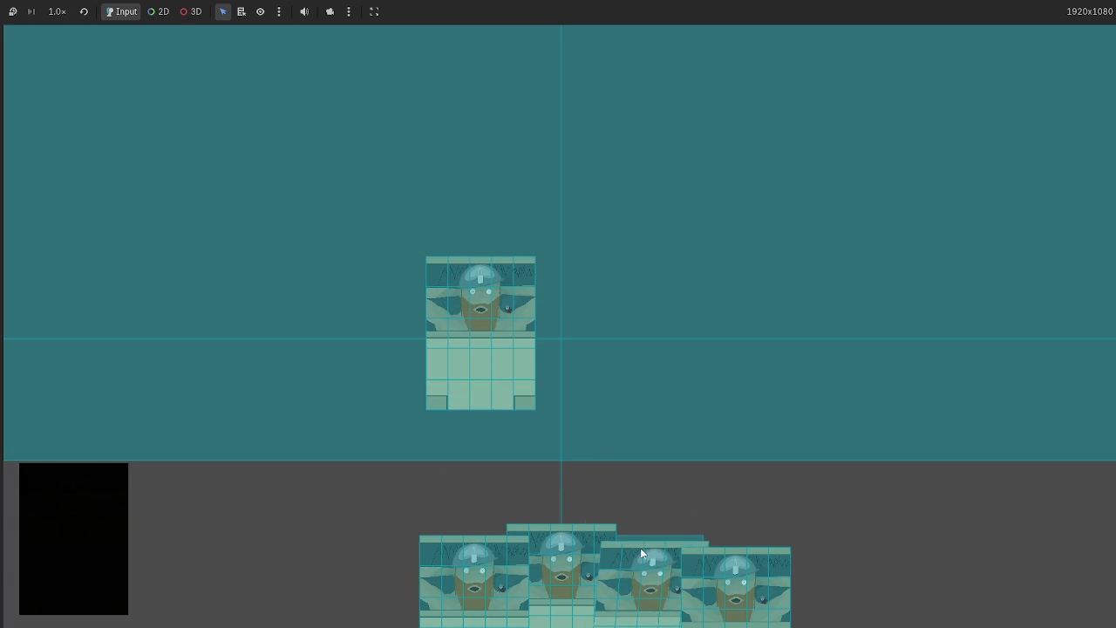
Drop four hand cards across the battlefield, from far left to far right, then stop the game
{"action": "left_click_drag", "start_coordinate": [640, 548], "coordinate": [662, 313]}
{"action": "left_click_drag", "start_coordinate": [699, 601], "coordinate": [832, 344]}
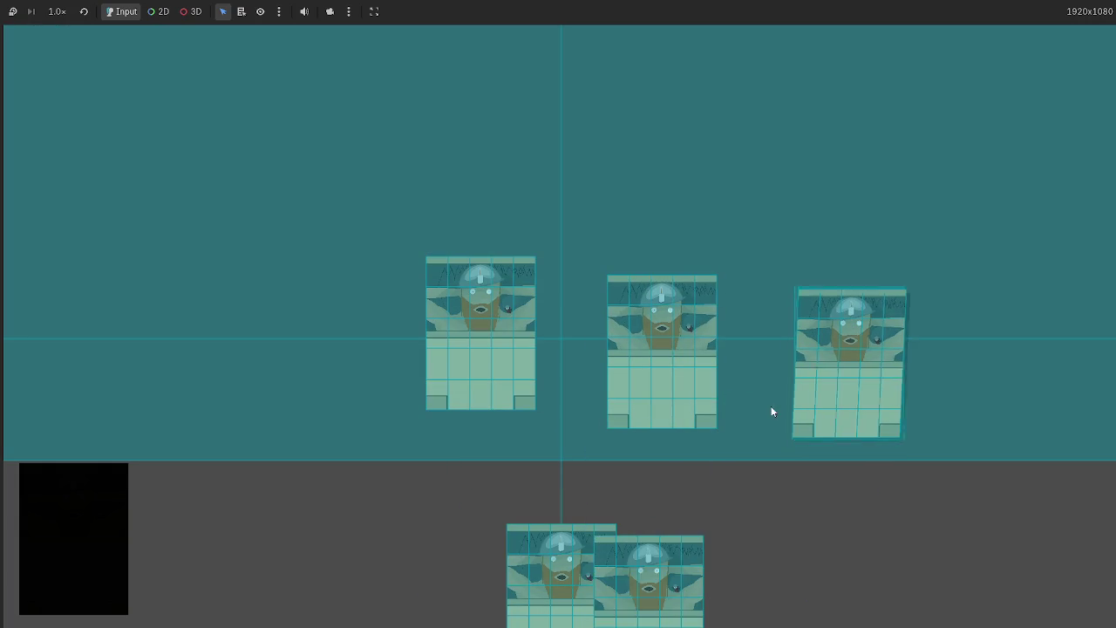
{"action": "left_click_drag", "start_coordinate": [601, 542], "coordinate": [324, 307]}
{"action": "mouse_move", "coordinate": [567, 562]}
{"action": "left_mouse_down"}
{"action": "mouse_move", "coordinate": [937, 369]}
{"action": "mouse_move", "coordinate": [998, 323]}
{"action": "left_mouse_up"}
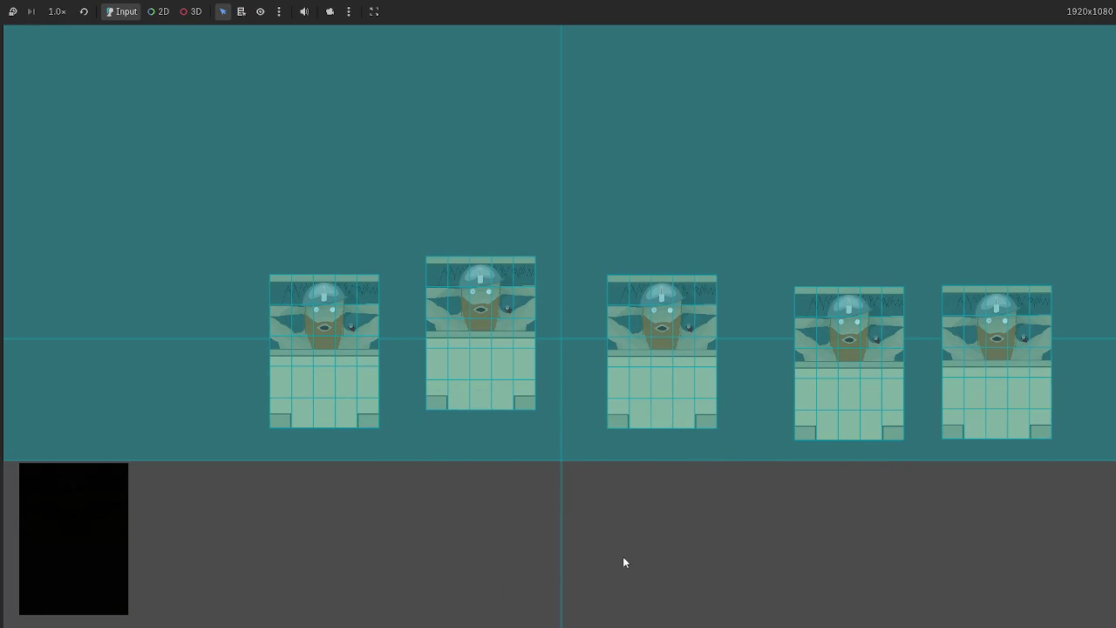
{"action": "key", "text": "F8"}
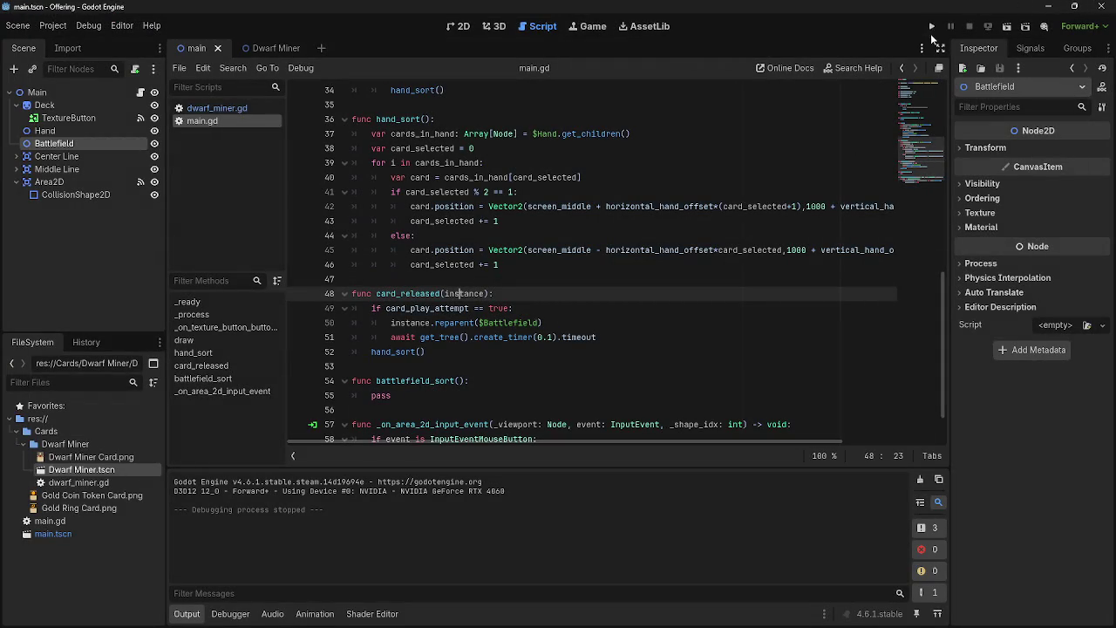
In a second run, play three cards onto the board and draw two new cards from the deck
{"action": "left_click", "coordinate": [931, 26]}
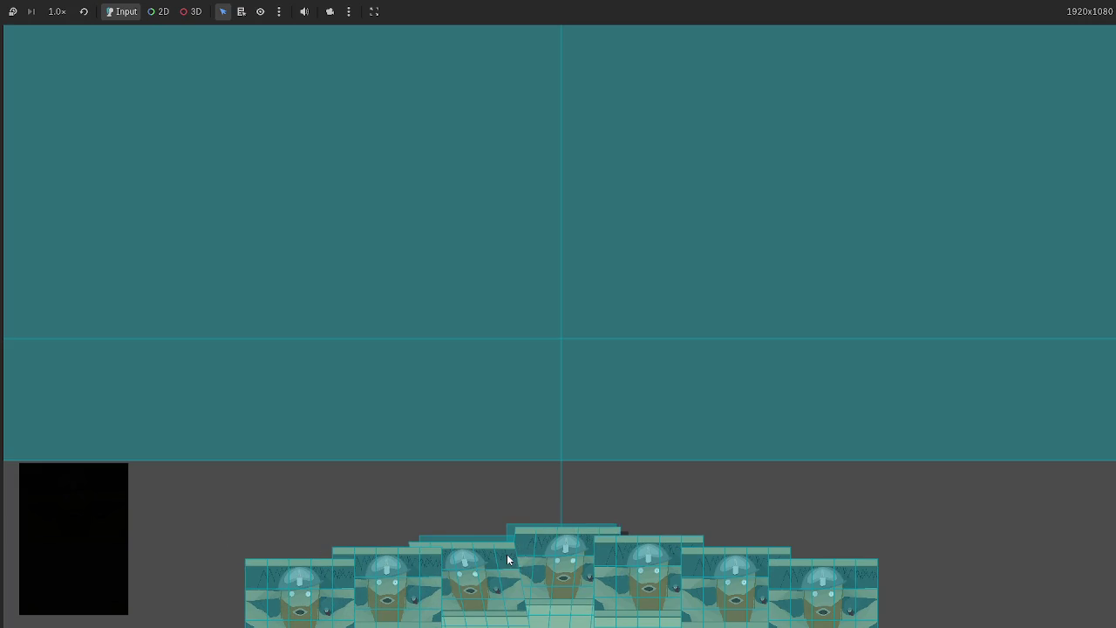
{"action": "mouse_move", "coordinate": [513, 558]}
{"action": "left_mouse_down"}
{"action": "mouse_move", "coordinate": [526, 160]}
{"action": "mouse_move", "coordinate": [543, 148]}
{"action": "left_mouse_up"}
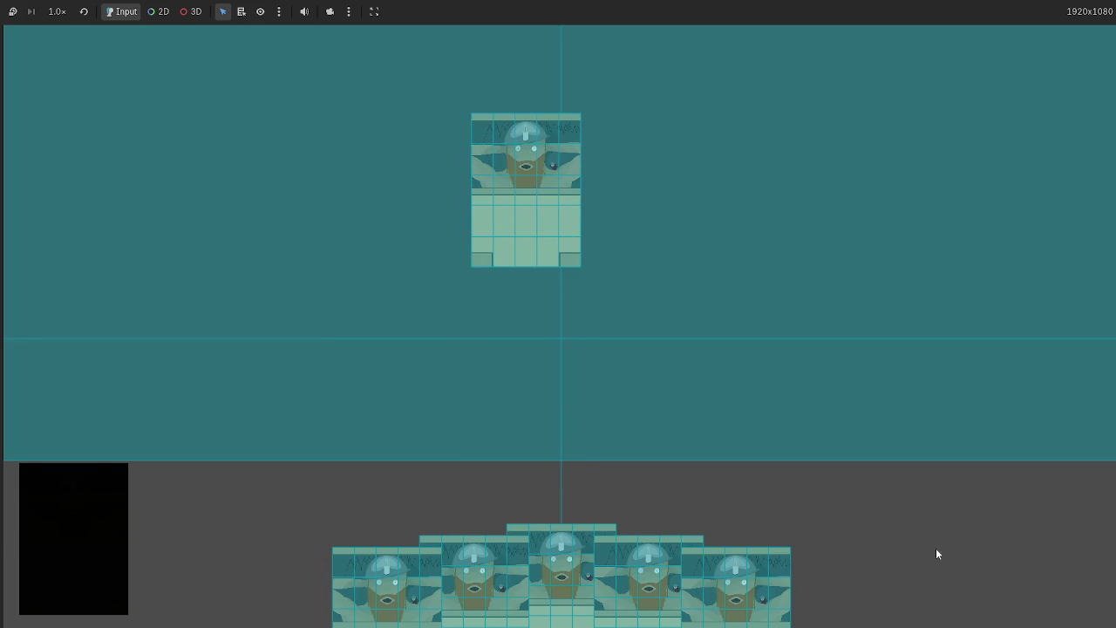
{"action": "left_click_drag", "start_coordinate": [688, 565], "coordinate": [754, 353]}
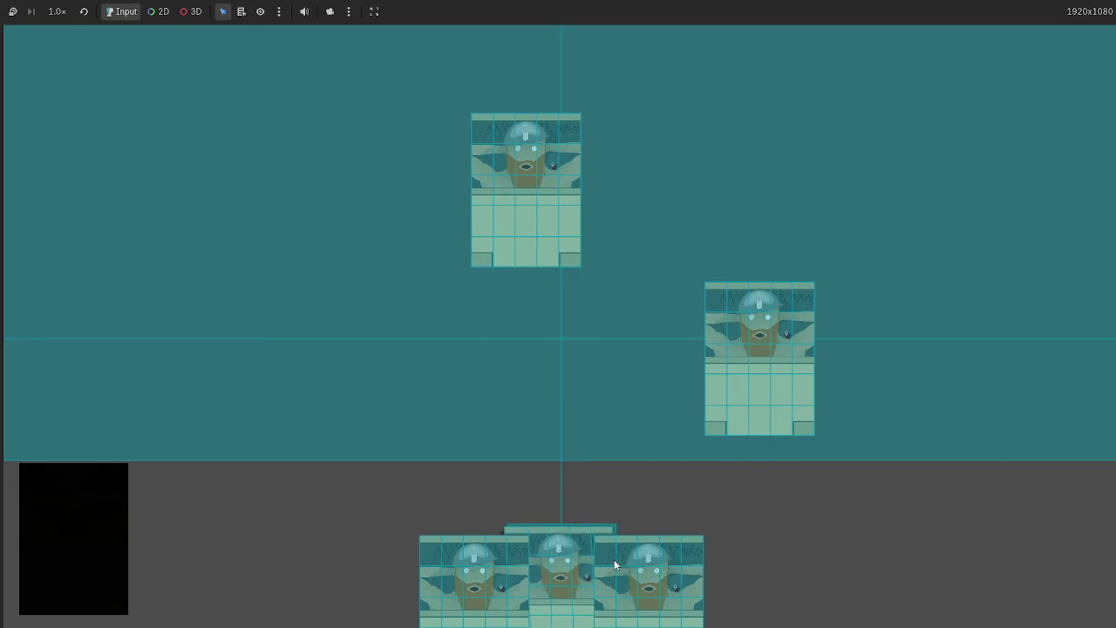
{"action": "left_click_drag", "start_coordinate": [597, 569], "coordinate": [904, 335]}
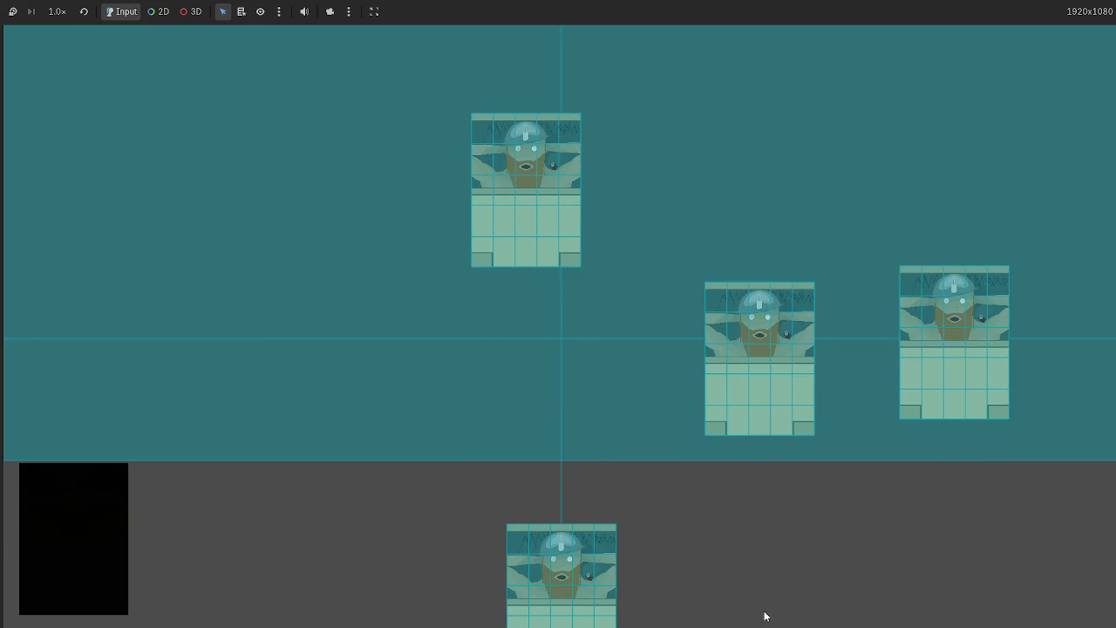
{"action": "left_click", "coordinate": [120, 511]}
{"action": "left_click_drag", "start_coordinate": [683, 601], "coordinate": [951, 549]}
{"action": "left_click", "coordinate": [118, 512]}
{"action": "key", "text": "F8"}
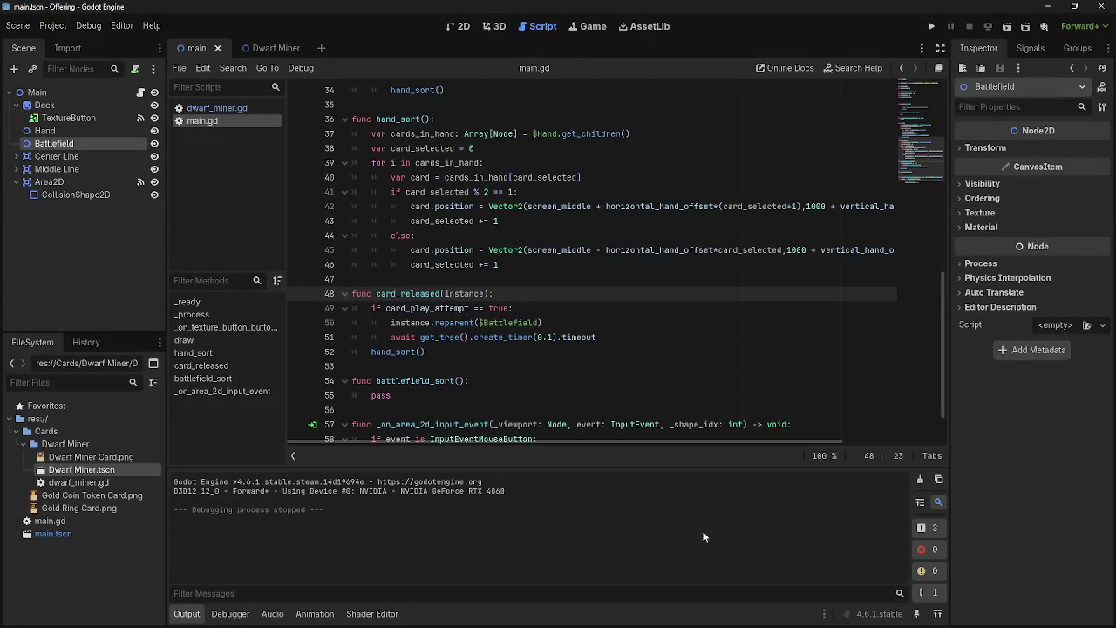
Add an else: branch after the timer await and indent hand_sort() under it
{"action": "left_click", "coordinate": [433, 350]}
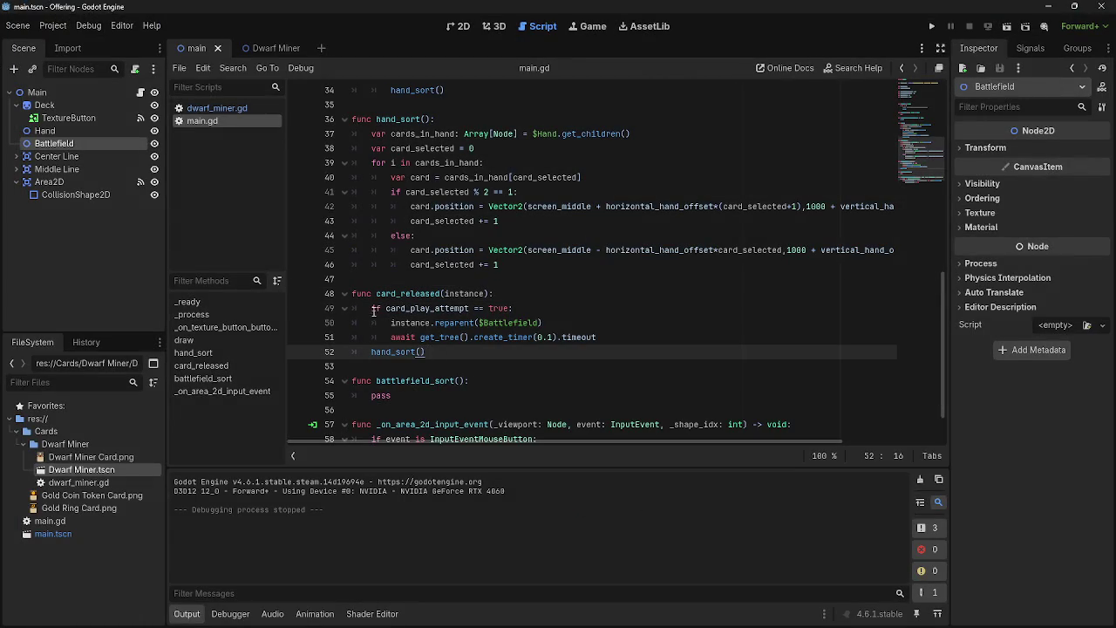
{"action": "left_click_drag", "start_coordinate": [371, 307], "coordinate": [610, 337]}
{"action": "left_click", "coordinate": [633, 337]}
{"action": "scroll", "coordinate": [633, 338], "scroll_direction": "down", "scroll_amount": 2}
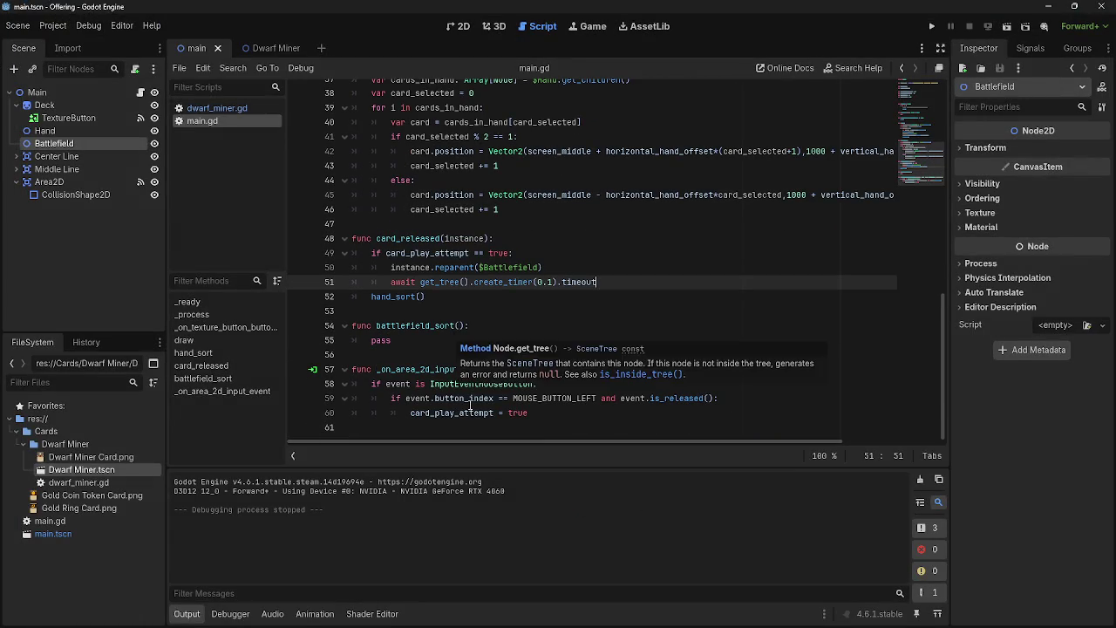
{"action": "left_click", "coordinate": [579, 417]}
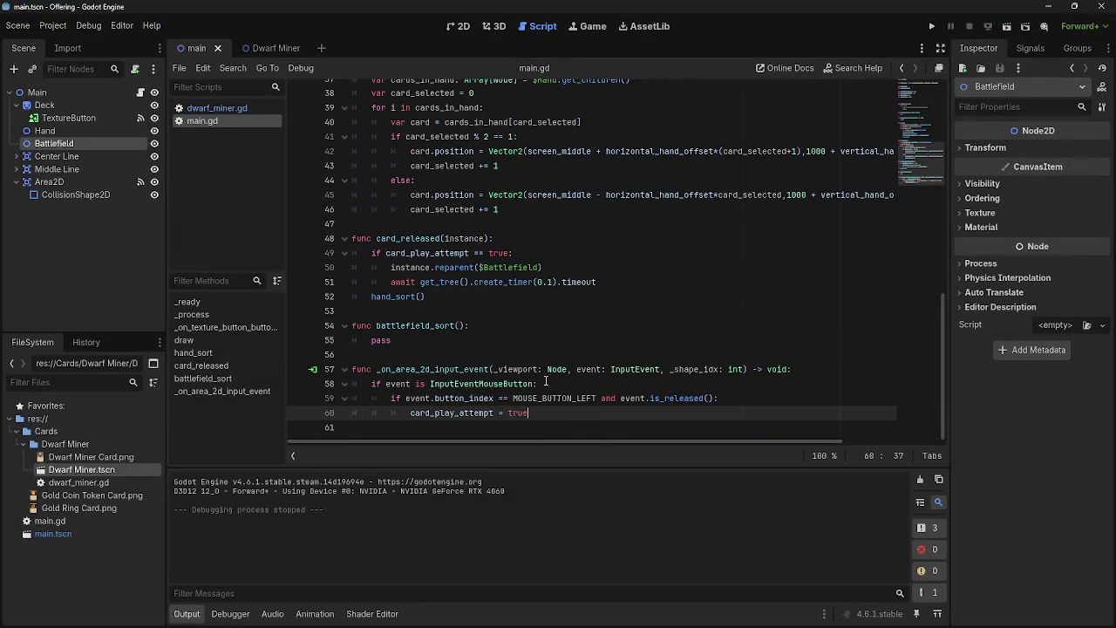
{"action": "left_click", "coordinate": [652, 283]}
{"action": "key", "text": "Return"}
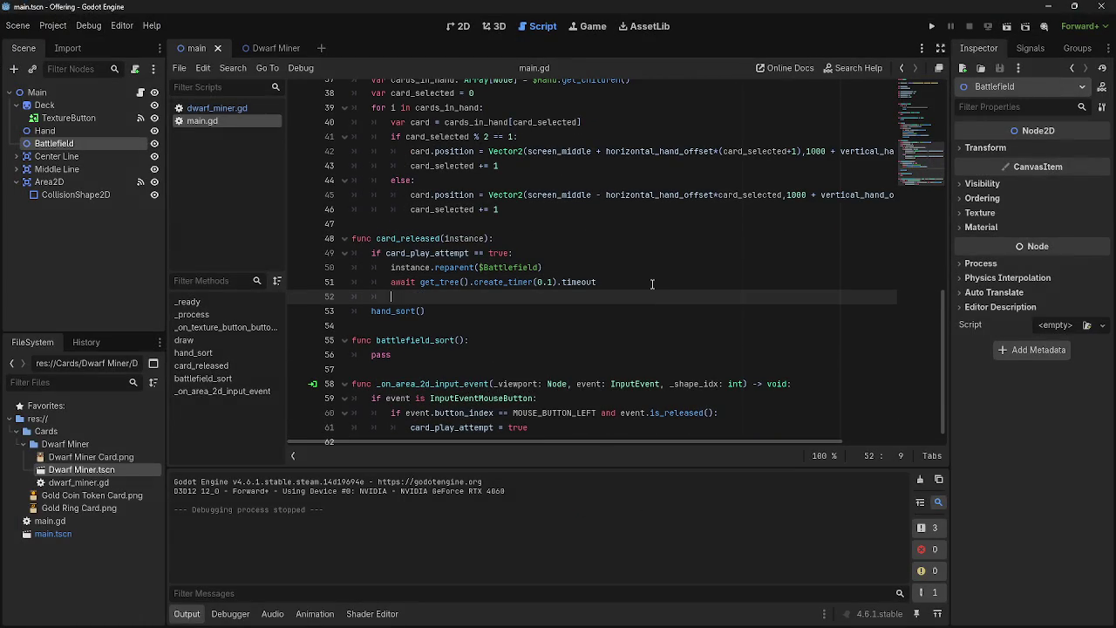
{"action": "type", "text": "else:"}
{"action": "left_click", "coordinate": [375, 326]}
{"action": "key", "text": "Tab"}
Test by releasing four cards off the board and three onto it, then stop the game
{"action": "left_click", "coordinate": [931, 26]}
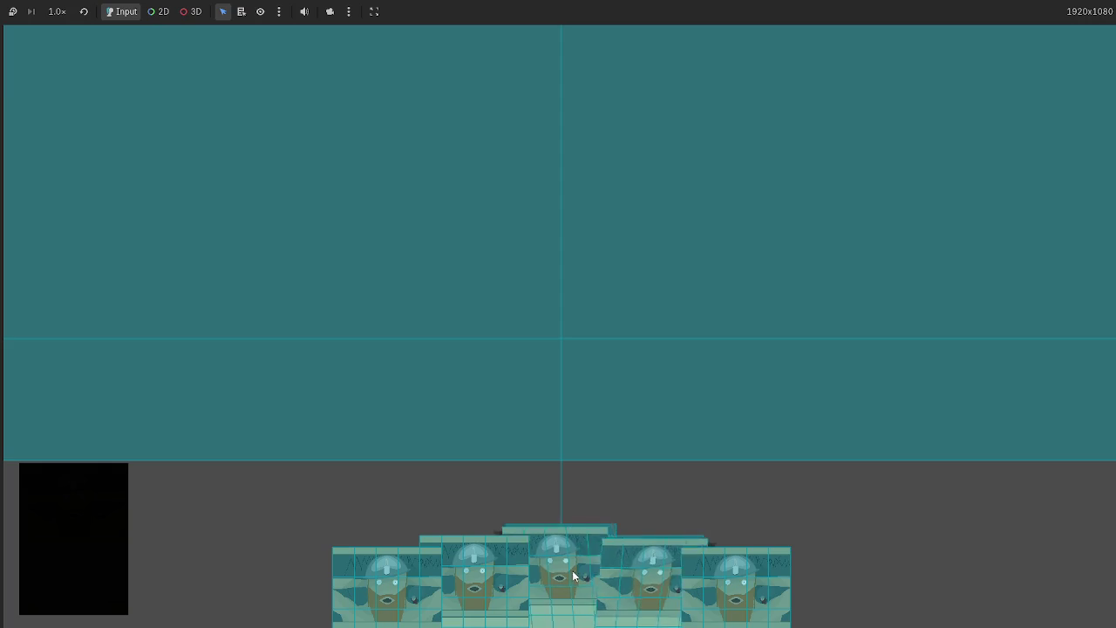
{"action": "left_click_drag", "start_coordinate": [572, 570], "coordinate": [939, 531]}
{"action": "left_click_drag", "start_coordinate": [758, 567], "coordinate": [952, 496]}
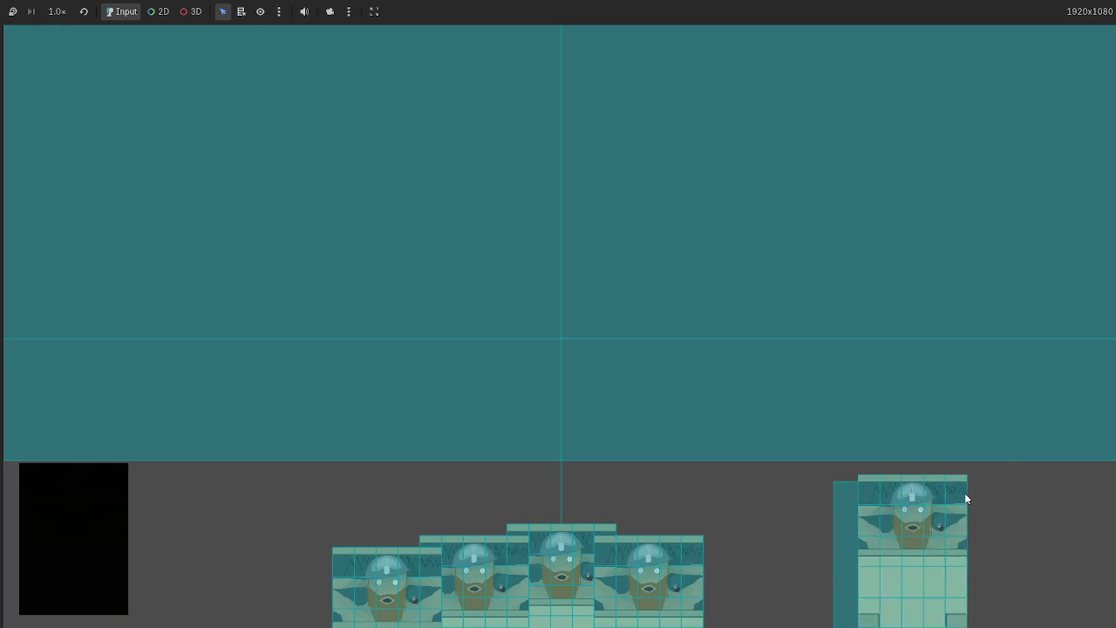
{"action": "mouse_move", "coordinate": [676, 567]}
{"action": "left_mouse_down"}
{"action": "mouse_move", "coordinate": [150, 488]}
{"action": "mouse_move", "coordinate": [183, 505]}
{"action": "left_mouse_up"}
{"action": "left_click_drag", "start_coordinate": [351, 546], "coordinate": [924, 510]}
{"action": "mouse_move", "coordinate": [747, 570]}
{"action": "left_mouse_down"}
{"action": "mouse_move", "coordinate": [979, 534]}
{"action": "mouse_move", "coordinate": [767, 543]}
{"action": "mouse_move", "coordinate": [752, 339]}
{"action": "left_mouse_up"}
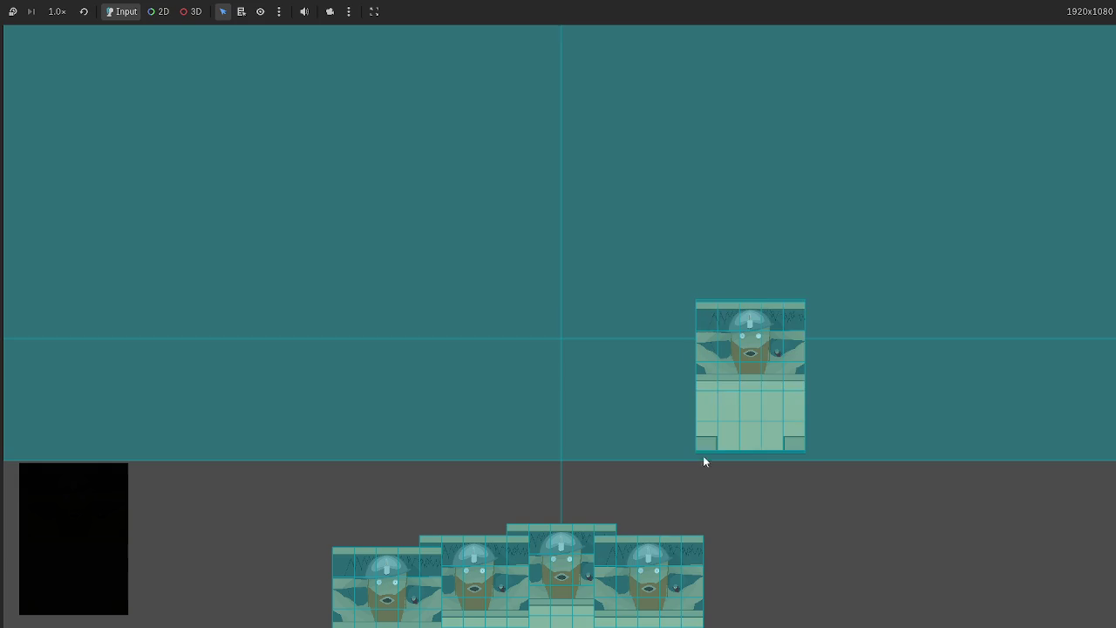
{"action": "left_click_drag", "start_coordinate": [561, 545], "coordinate": [512, 310]}
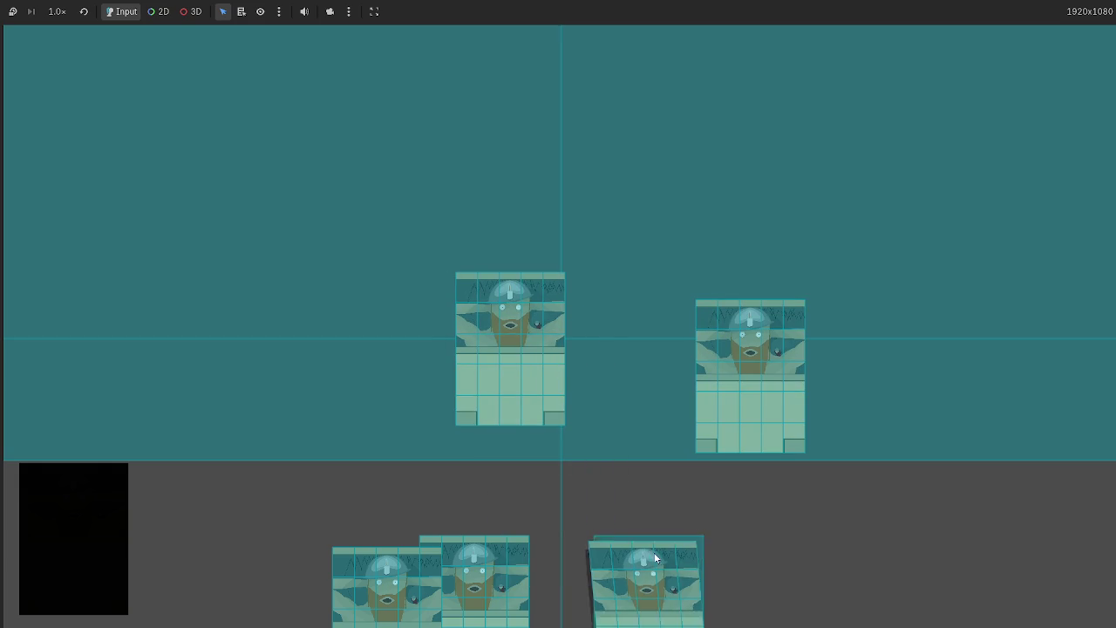
{"action": "left_click_drag", "start_coordinate": [404, 561], "coordinate": [350, 301]}
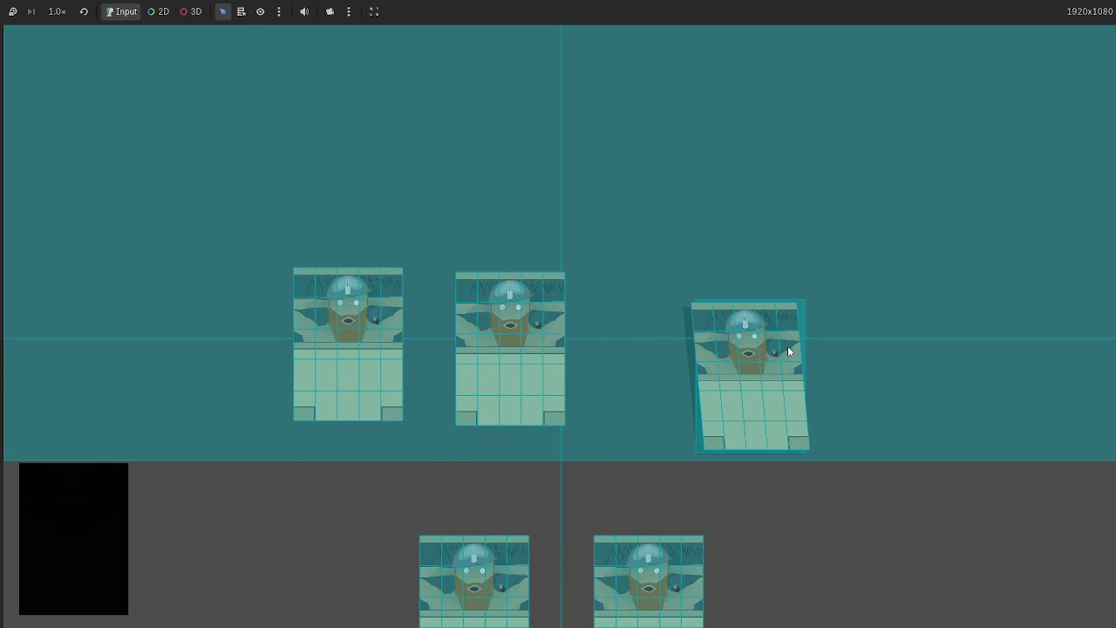
{"action": "key", "text": "F8"}
{"action": "left_click", "coordinate": [380, 331]}
{"action": "left_click", "coordinate": [391, 322], "text": "shift"}
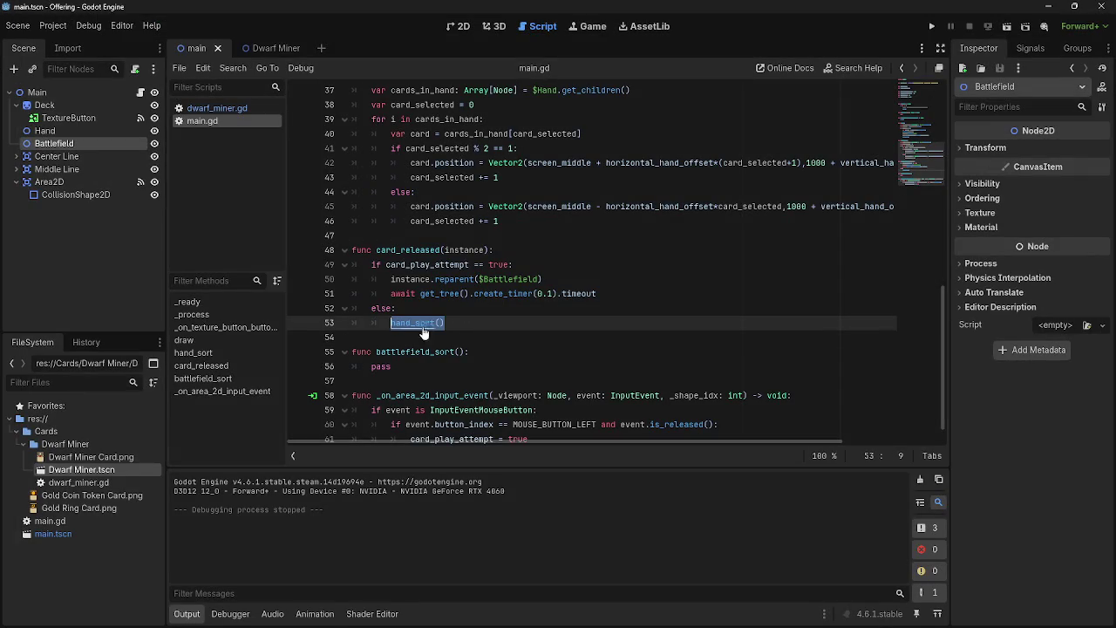
Duplicate the hand_sort() call onto a new line after the if/else in card_released
{"action": "key", "text": "ctrl+c"}
{"action": "left_click", "coordinate": [558, 325]}
{"action": "key", "text": "Return"}
{"action": "key", "text": "BackSpace"}
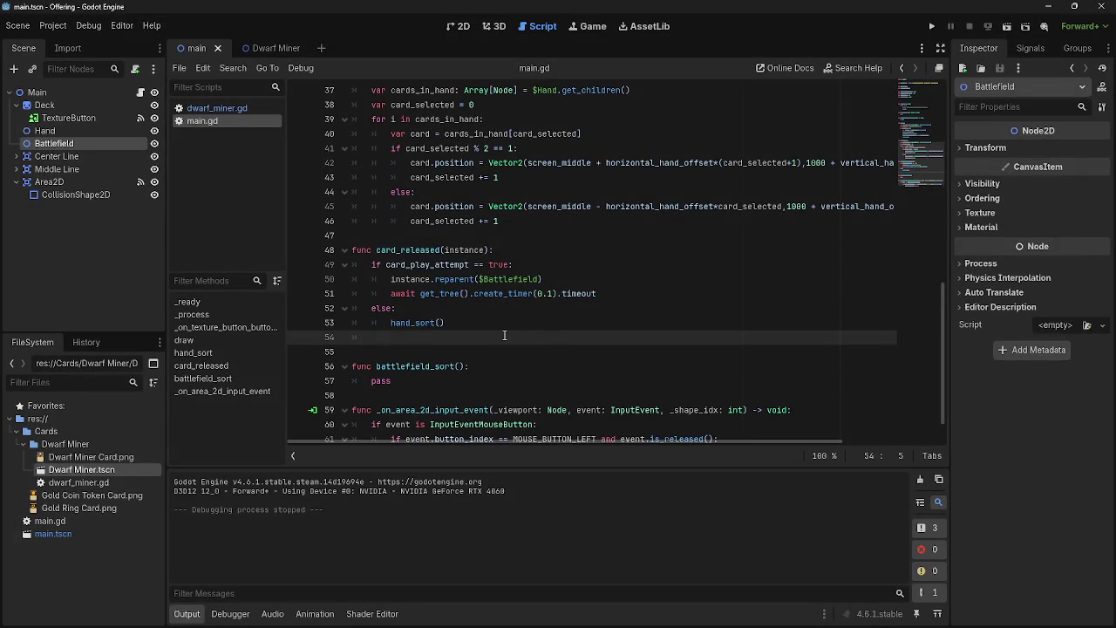
{"action": "key", "text": "ctrl+v"}
Run with F5, drag one hand card, stop, and review the code around line 51
{"action": "key", "text": "F5"}
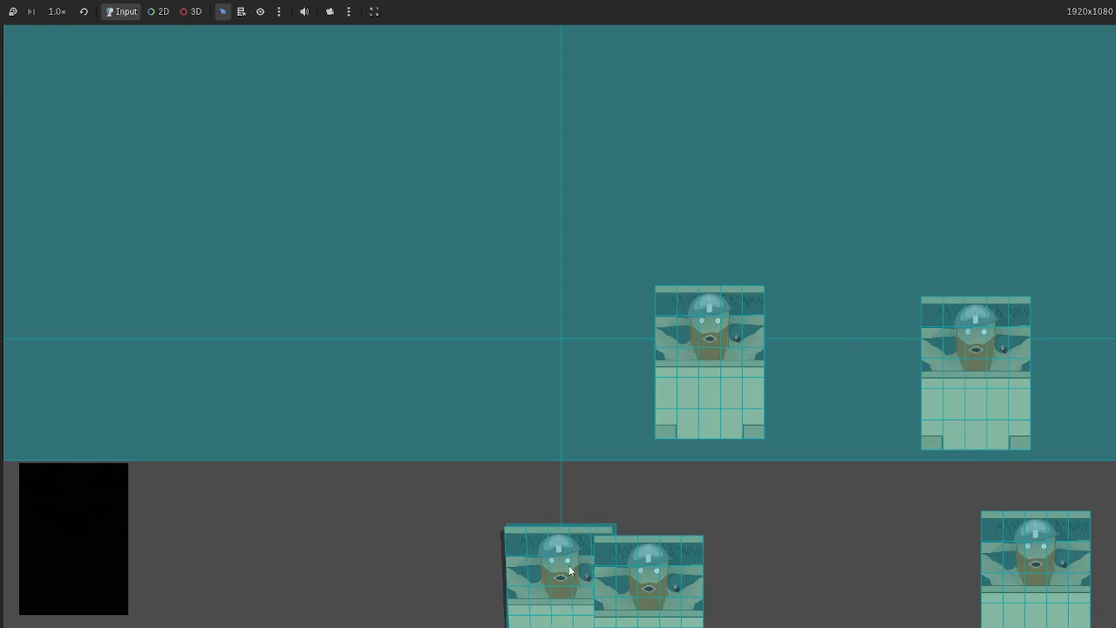
{"action": "left_click_drag", "start_coordinate": [578, 567], "coordinate": [229, 526]}
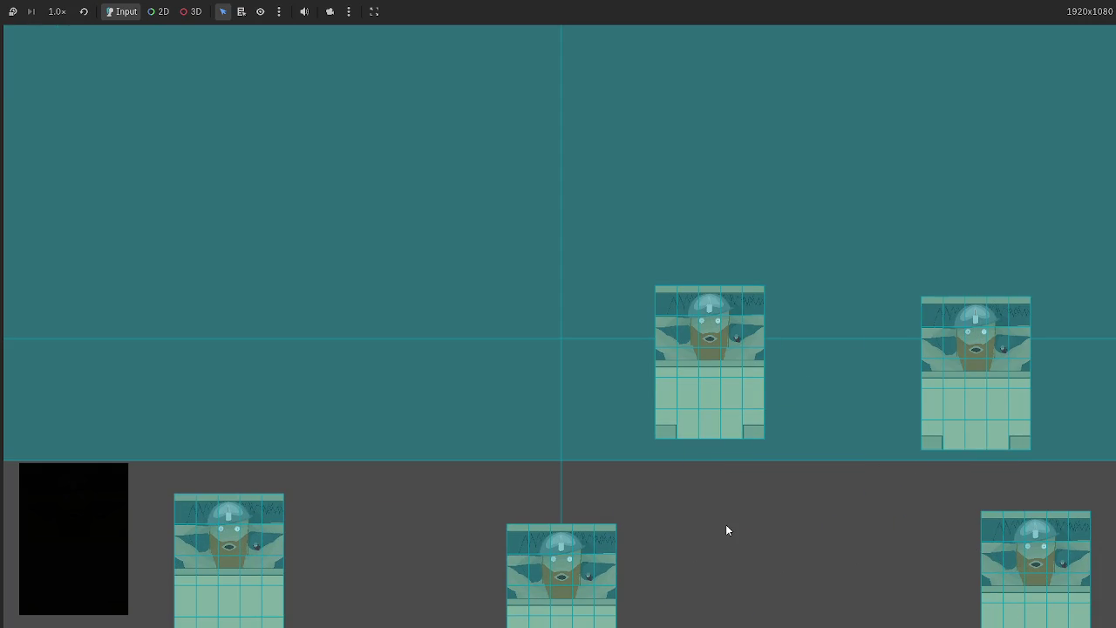
{"action": "key", "text": "F8"}
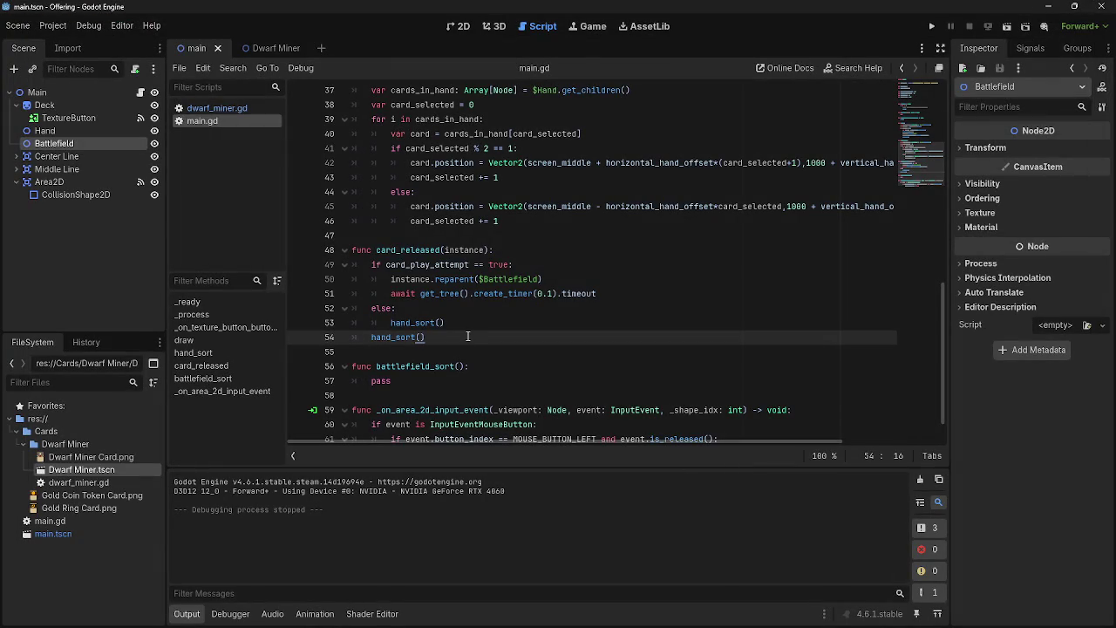
{"action": "left_click", "coordinate": [420, 339]}
{"action": "scroll", "coordinate": [545, 344], "scroll_direction": "up", "scroll_amount": 5}
{"action": "scroll", "coordinate": [567, 346], "scroll_direction": "down", "scroll_amount": 4}
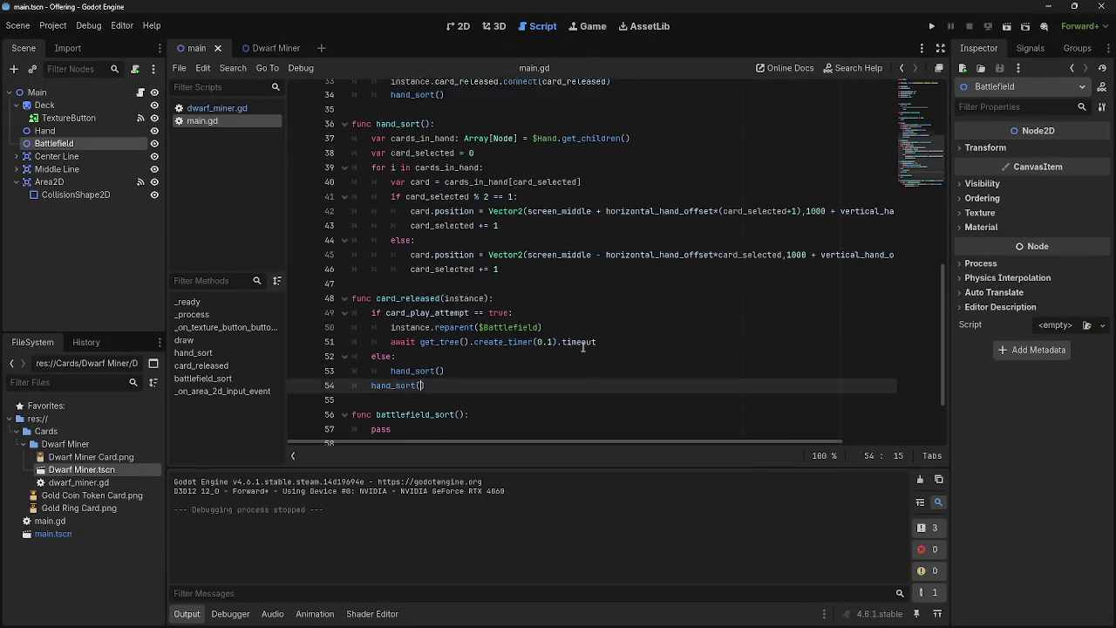
{"action": "scroll", "coordinate": [584, 347], "scroll_direction": "up", "scroll_amount": 2}
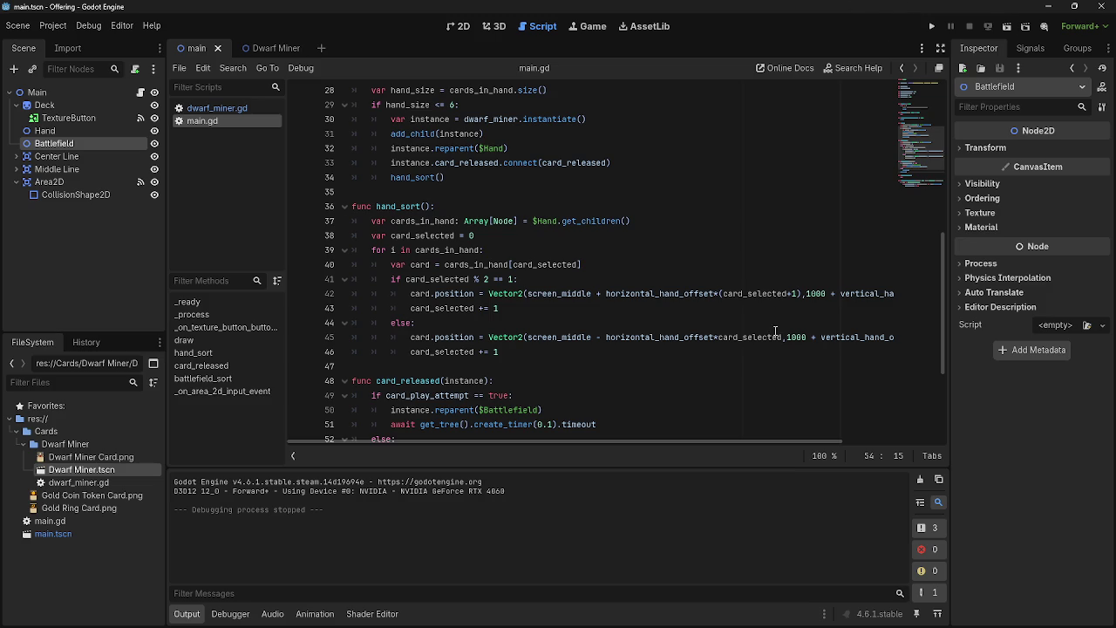
{"action": "scroll", "coordinate": [759, 333], "scroll_direction": "down", "scroll_amount": 2}
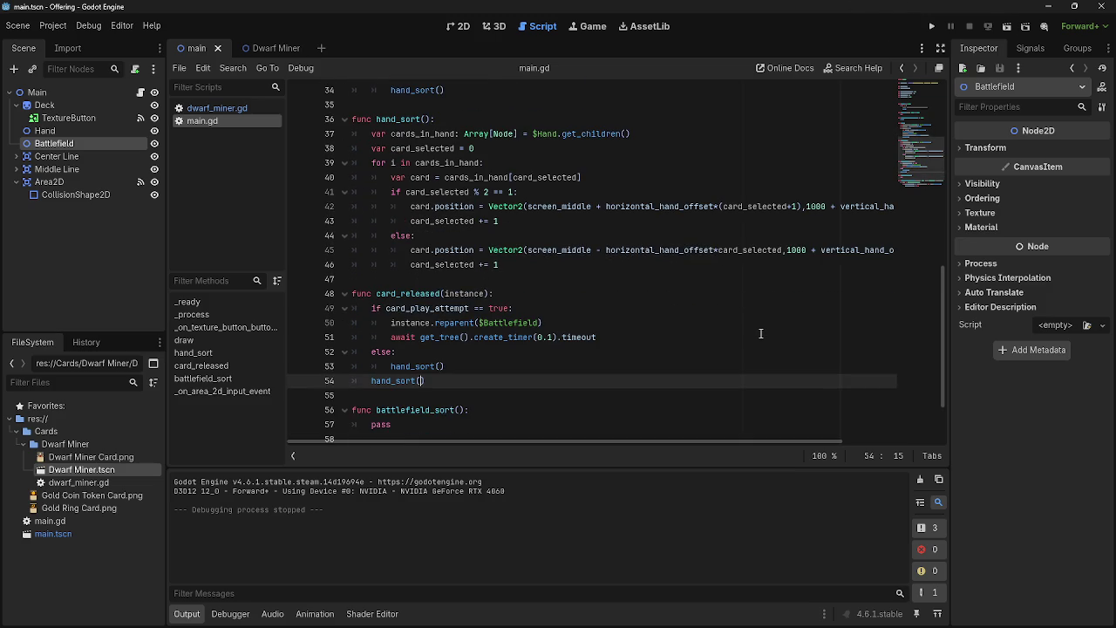
{"action": "right_click", "coordinate": [759, 333]}
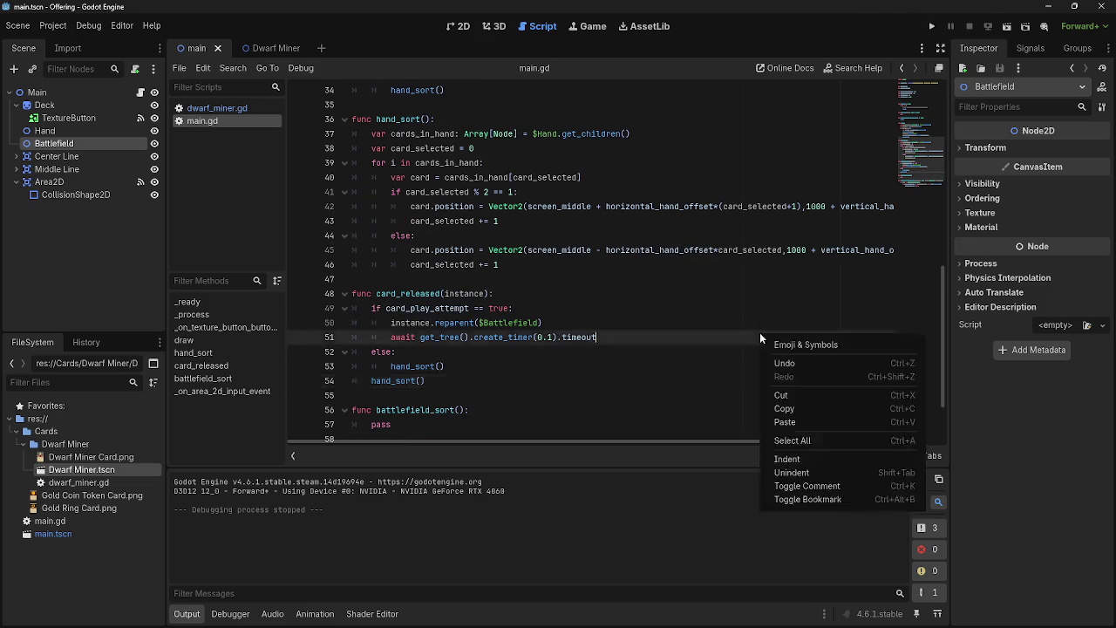
{"action": "left_click", "coordinate": [668, 330]}
{"action": "scroll", "coordinate": [668, 336], "scroll_direction": "down", "scroll_amount": 2}
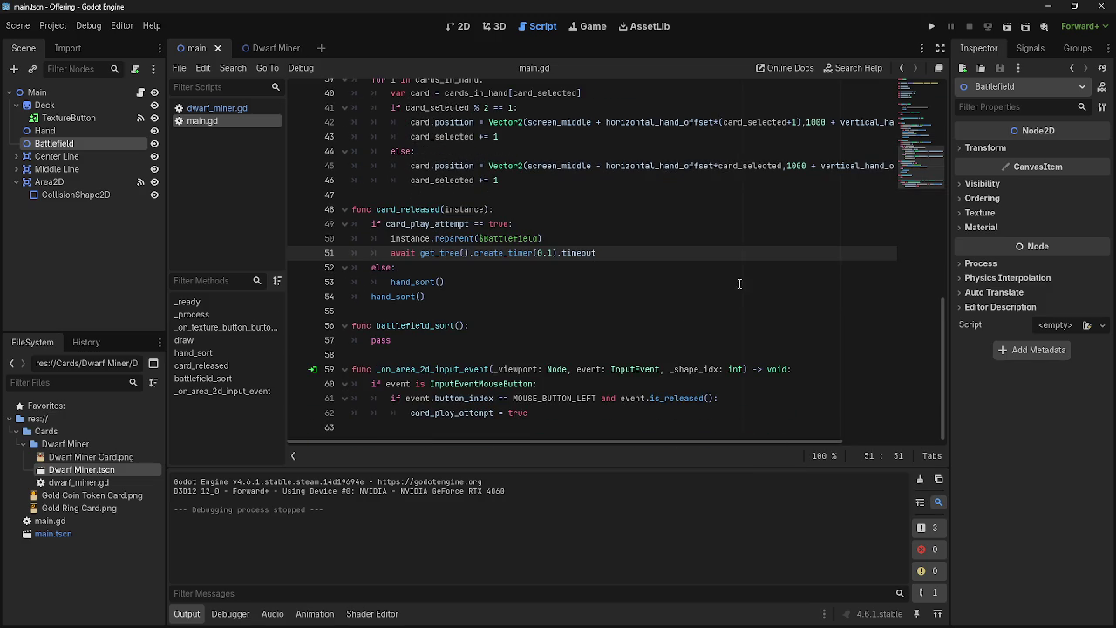
Drag three hand cards toward the battlefield in a new run, then add a line after the timer await
{"action": "left_click", "coordinate": [931, 26]}
{"action": "mouse_move", "coordinate": [706, 528]}
{"action": "left_mouse_down"}
{"action": "mouse_move", "coordinate": [915, 563]}
{"action": "mouse_move", "coordinate": [736, 576]}
{"action": "mouse_move", "coordinate": [965, 532]}
{"action": "mouse_move", "coordinate": [767, 389]}
{"action": "left_mouse_up"}
{"action": "mouse_move", "coordinate": [683, 559]}
{"action": "left_mouse_down"}
{"action": "mouse_move", "coordinate": [765, 334]}
{"action": "mouse_move", "coordinate": [730, 419]}
{"action": "left_mouse_up"}
{"action": "mouse_move", "coordinate": [654, 567]}
{"action": "left_mouse_down"}
{"action": "mouse_move", "coordinate": [1004, 519]}
{"action": "mouse_move", "coordinate": [324, 564]}
{"action": "left_mouse_up"}
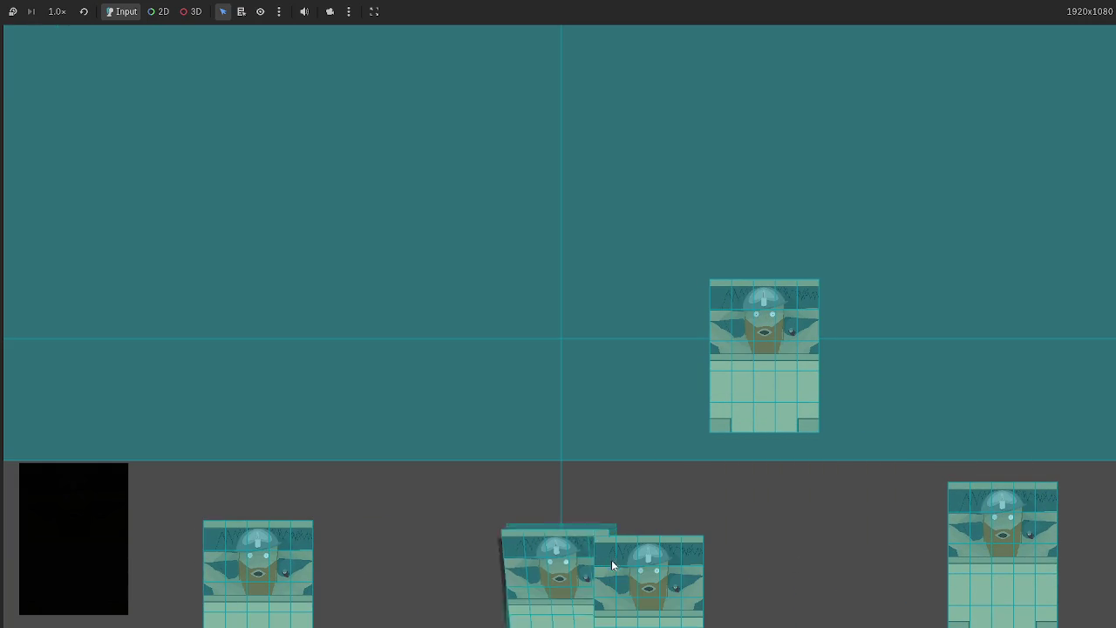
{"action": "key", "text": "F8"}
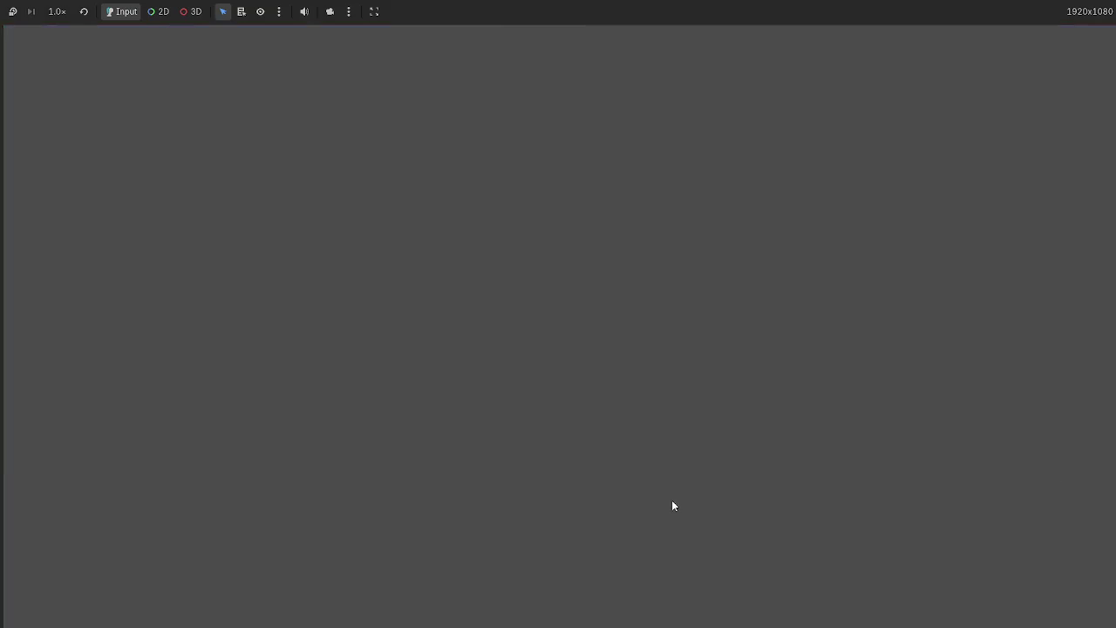
{"action": "key", "text": "Return"}
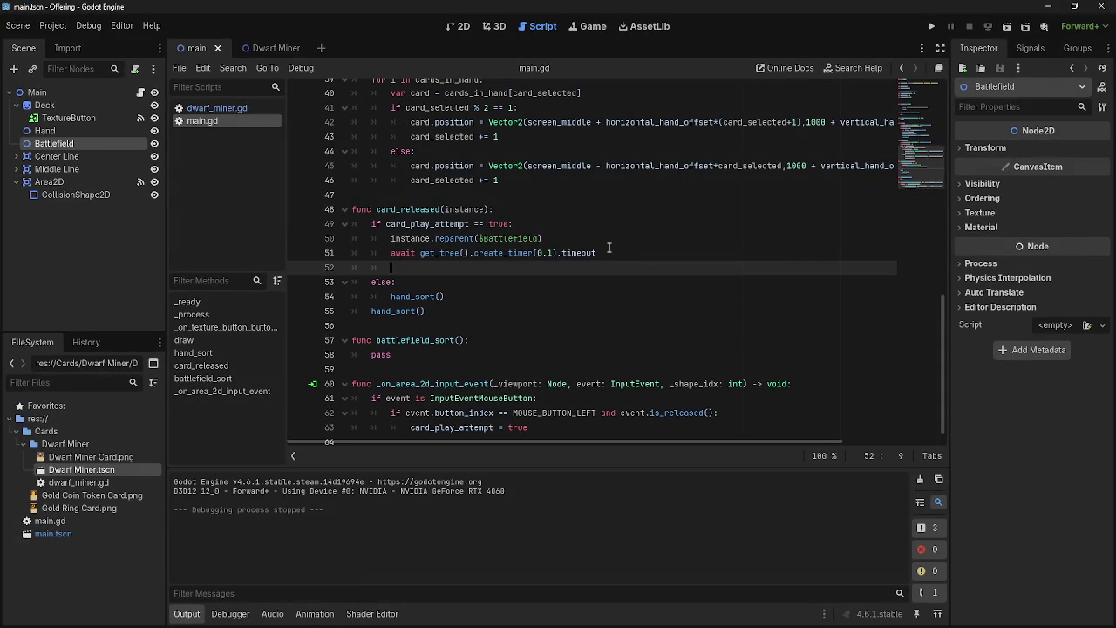
Replace the timer await in card_released with card_play_attempt = false and save main.gd
{"action": "key", "text": "BackSpace"}
{"action": "key", "text": "BackSpace"}
{"action": "key", "text": "BackSpace"}
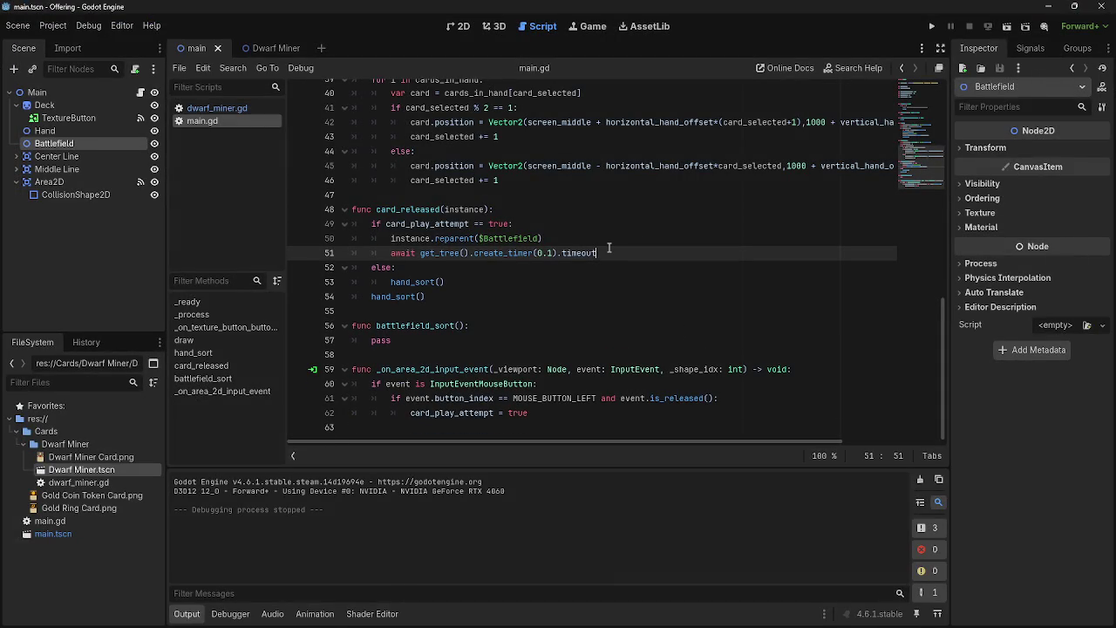
{"action": "left_click_drag", "start_coordinate": [612, 257], "coordinate": [390, 253]}
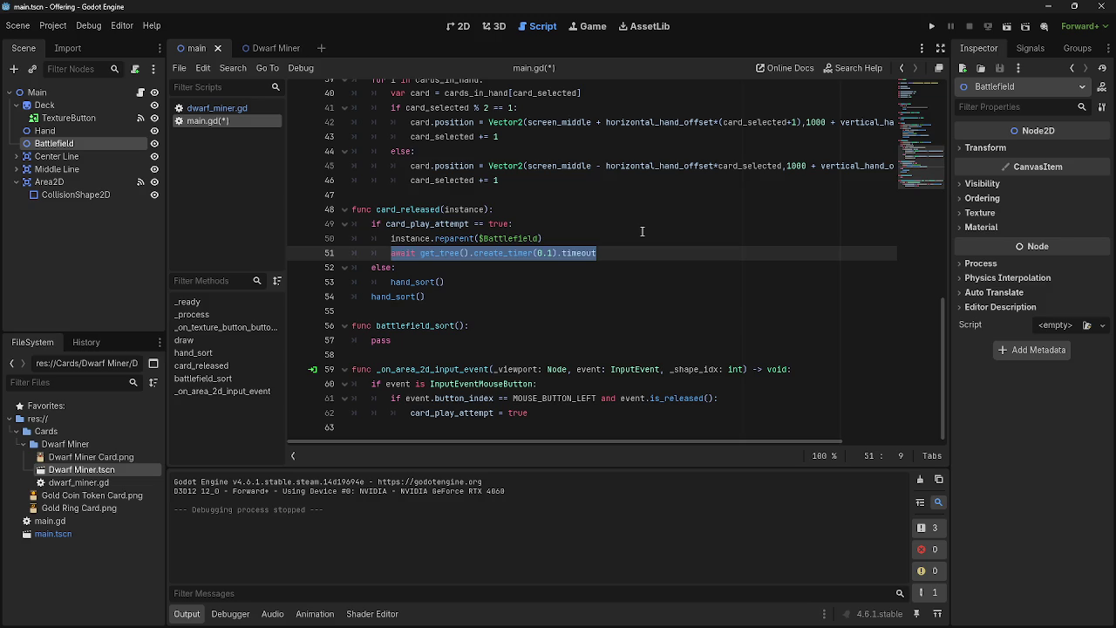
{"action": "type", "text": "card"}
{"action": "key", "text": "Down"}
{"action": "key", "text": "Return"}
{"action": "type", "text": "= false"}
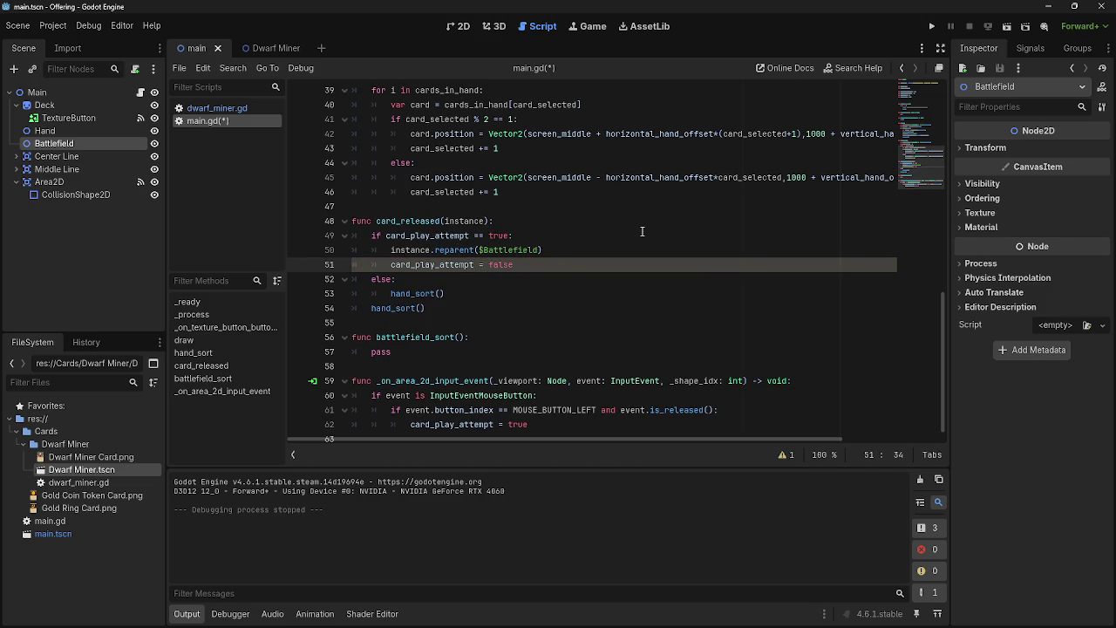
{"action": "key", "text": "Down"}
{"action": "key", "text": "Up"}
Test-run the game, dropping cards onto the battlefield and once outside it, then stop
{"action": "key", "text": "F5"}
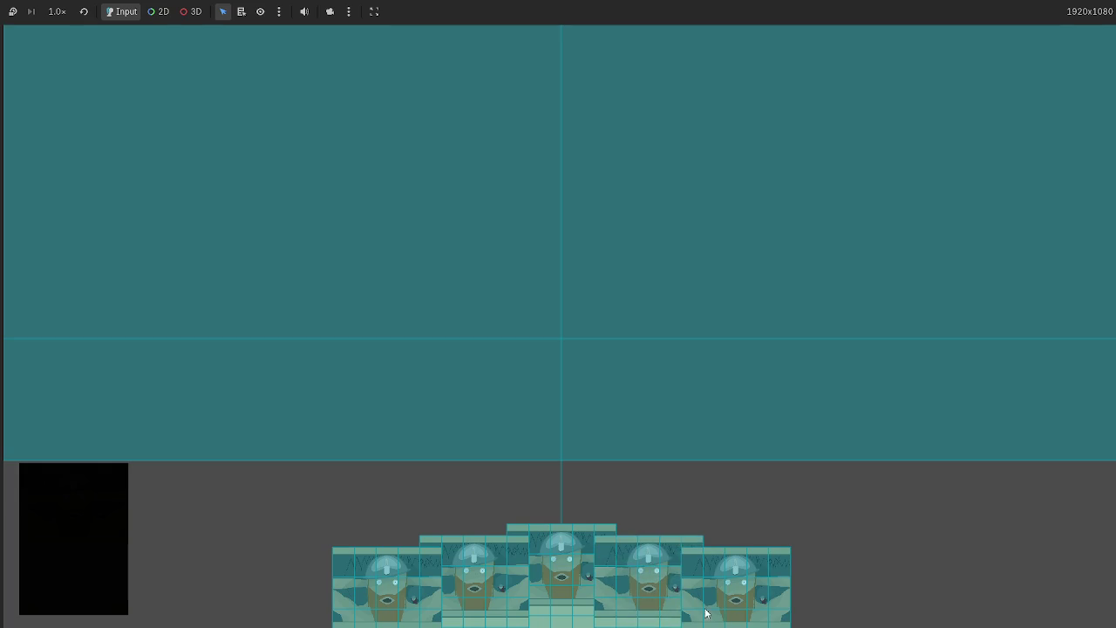
{"action": "left_click_drag", "start_coordinate": [705, 608], "coordinate": [753, 337]}
{"action": "left_click_drag", "start_coordinate": [732, 580], "coordinate": [989, 545]}
{"action": "mouse_move", "coordinate": [266, 545]}
{"action": "left_mouse_down"}
{"action": "mouse_move", "coordinate": [506, 550]}
{"action": "mouse_move", "coordinate": [412, 552]}
{"action": "mouse_move", "coordinate": [589, 388]}
{"action": "mouse_move", "coordinate": [589, 333]}
{"action": "mouse_move", "coordinate": [590, 521]}
{"action": "mouse_move", "coordinate": [752, 547]}
{"action": "mouse_move", "coordinate": [1001, 517]}
{"action": "mouse_move", "coordinate": [735, 570]}
{"action": "left_mouse_up"}
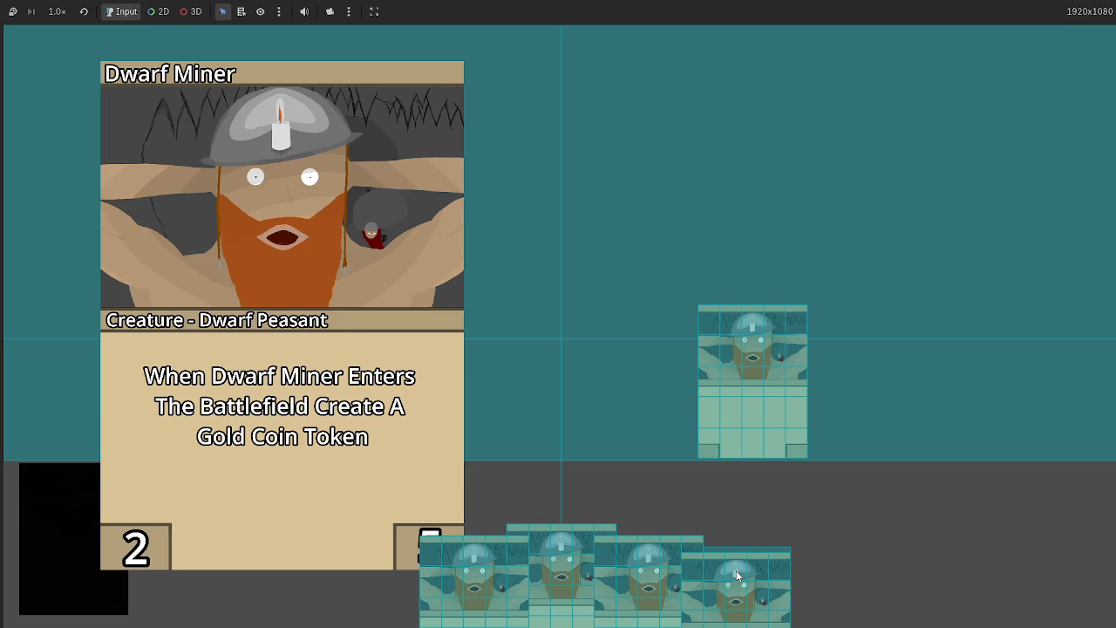
{"action": "mouse_move", "coordinate": [636, 565]}
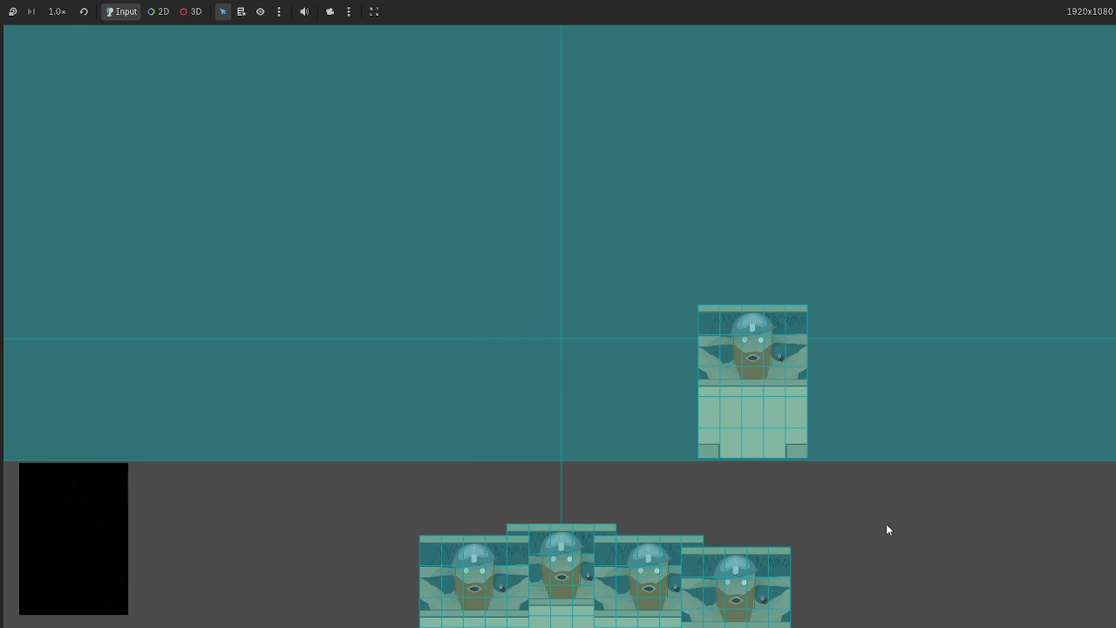
{"action": "key", "text": "F8"}
{"action": "scroll", "coordinate": [370, 238], "scroll_direction": "up", "scroll_amount": 4}
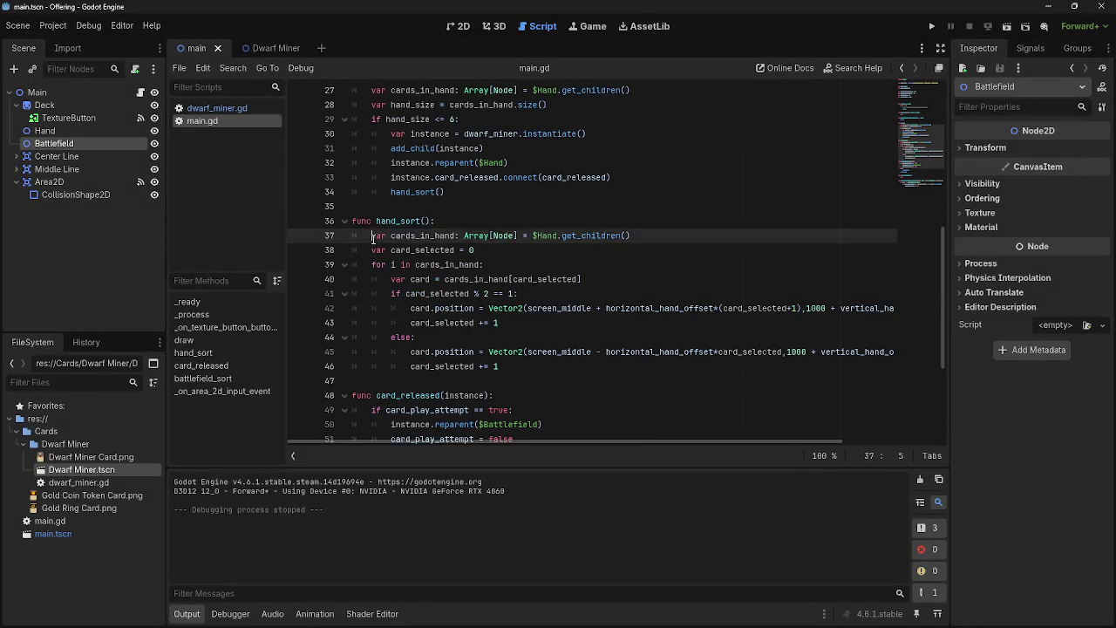
Try horizontal_hand_offset 150 and test-run the game to see the wider spacing
{"action": "left_click_drag", "start_coordinate": [371, 238], "coordinate": [614, 381]}
{"action": "left_click", "coordinate": [614, 380]}
{"action": "left_click_drag", "start_coordinate": [741, 445], "coordinate": [844, 445]}
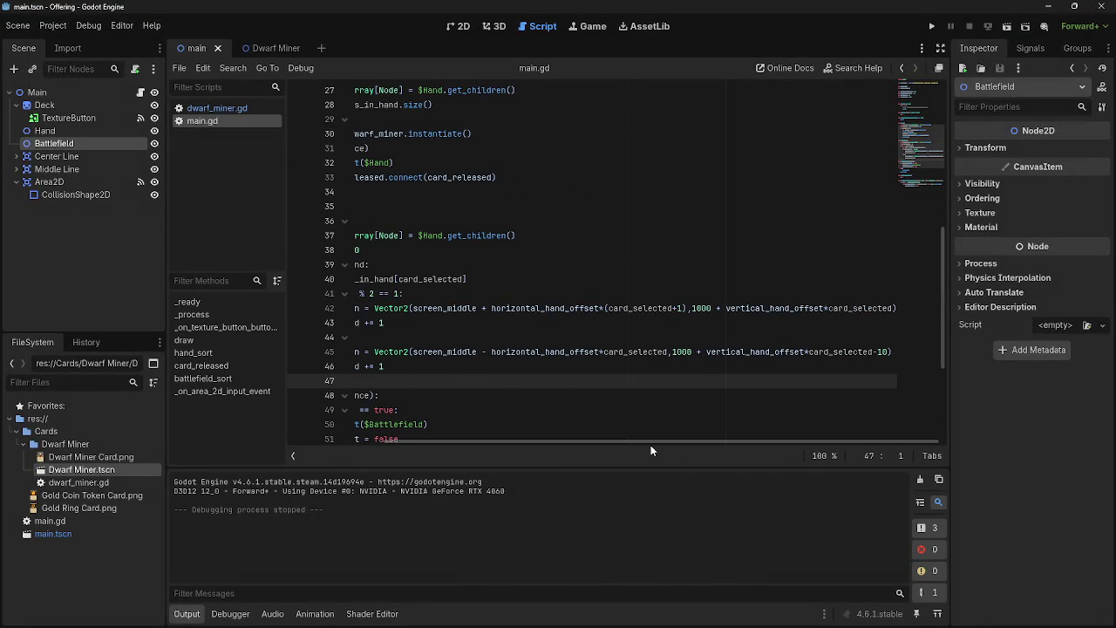
{"action": "left_click_drag", "start_coordinate": [634, 445], "coordinate": [480, 443]}
{"action": "scroll", "coordinate": [553, 352], "scroll_direction": "up", "scroll_amount": 3}
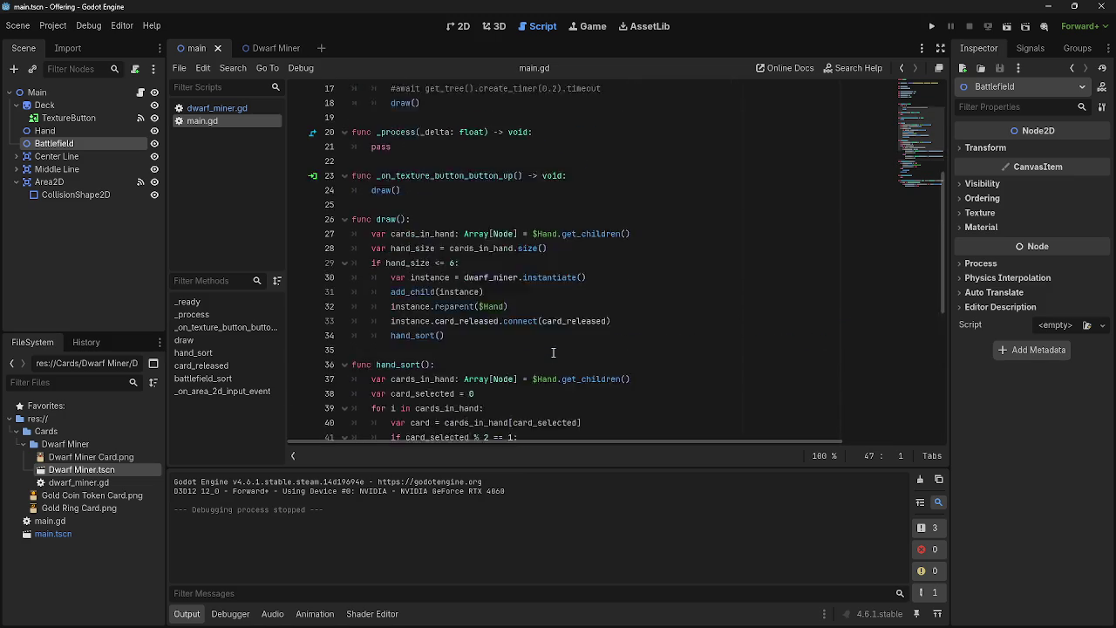
{"action": "scroll", "coordinate": [552, 352], "scroll_direction": "up", "scroll_amount": 5}
{"action": "scroll", "coordinate": [552, 353], "scroll_direction": "up", "scroll_amount": 1}
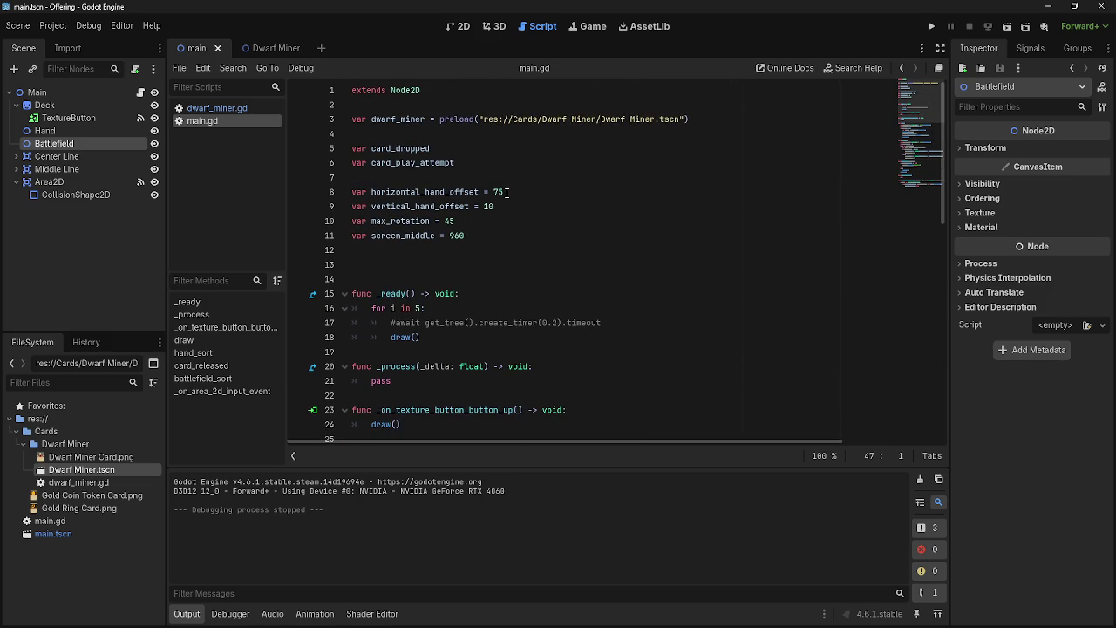
{"action": "left_click_drag", "start_coordinate": [507, 193], "coordinate": [494, 191]}
{"action": "type", "text": "150"}
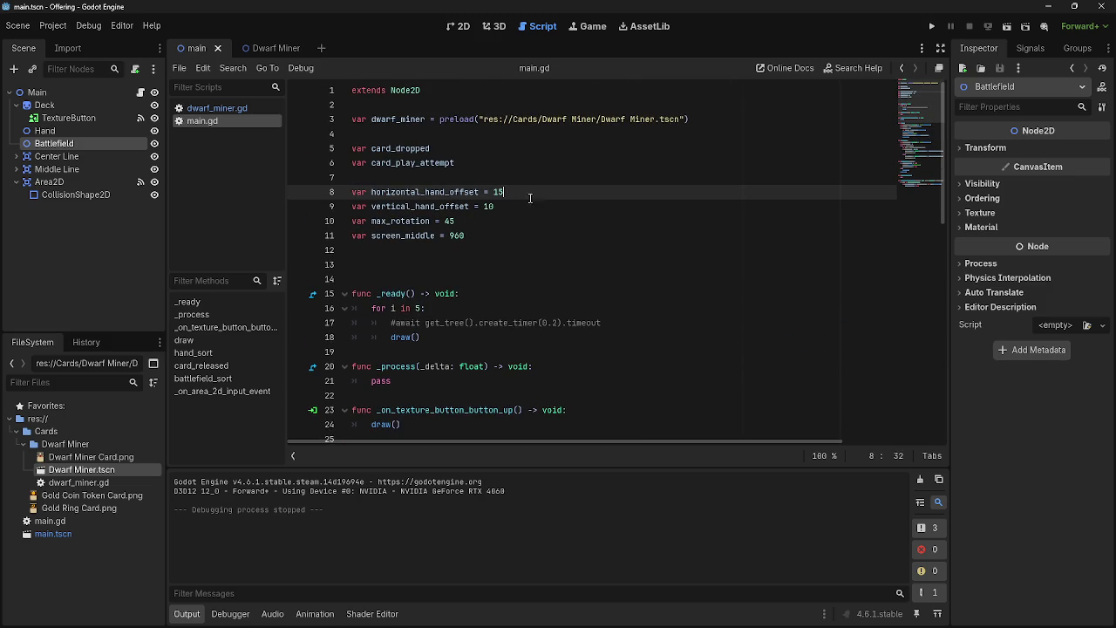
{"action": "left_click", "coordinate": [931, 26]}
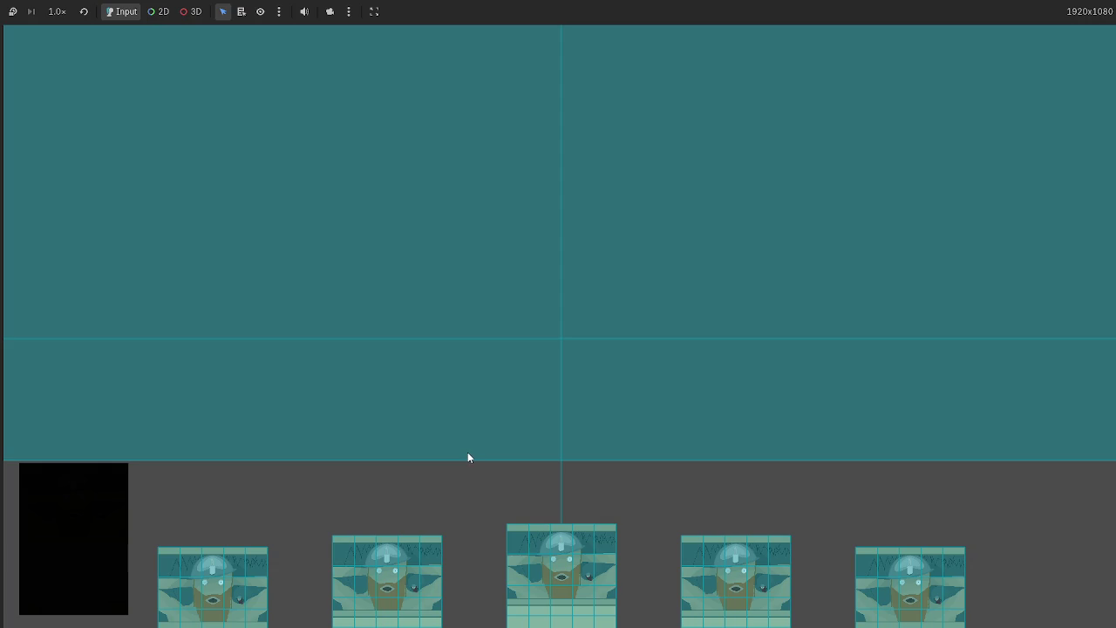
{"action": "key", "text": "F8"}
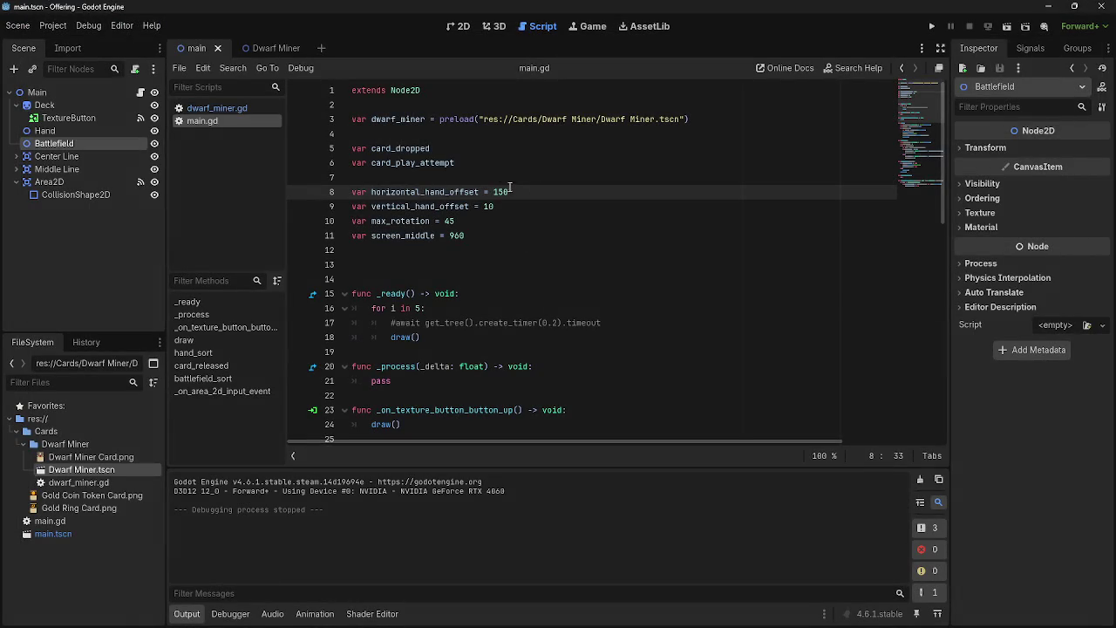
Try horizontal_hand_offset 100 and test-run the hand spacing
{"action": "double_click", "coordinate": [500, 191]}
{"action": "type", "text": "100"}
{"action": "left_click", "coordinate": [931, 26]}
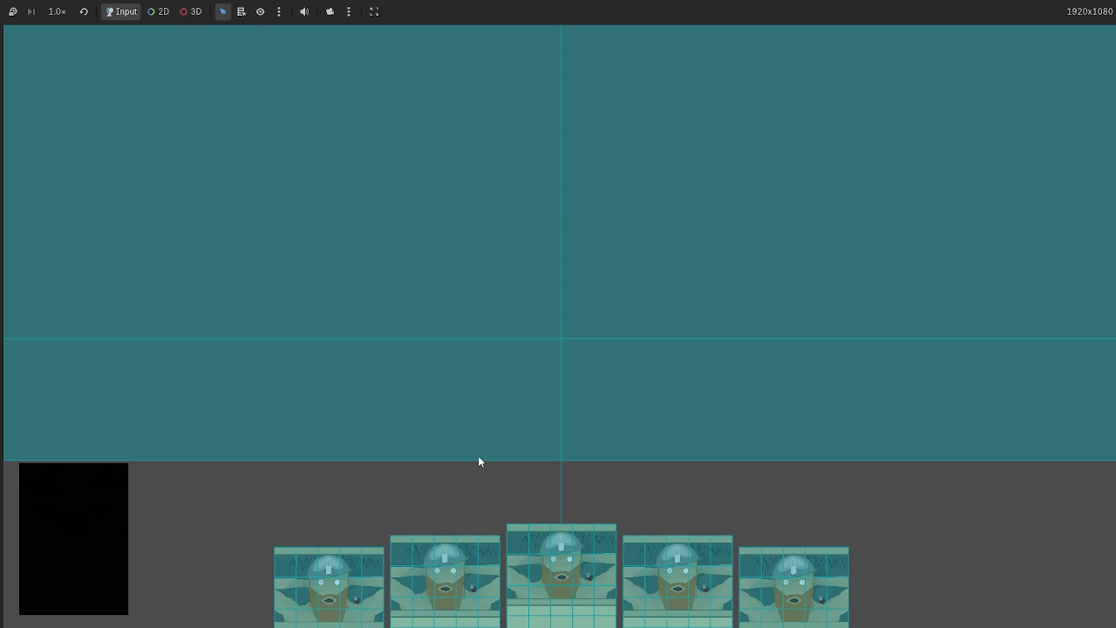
{"action": "key", "text": "F8"}
Try vertical_hand_offset 20 and test-run the hand fan
{"action": "double_click", "coordinate": [488, 207]}
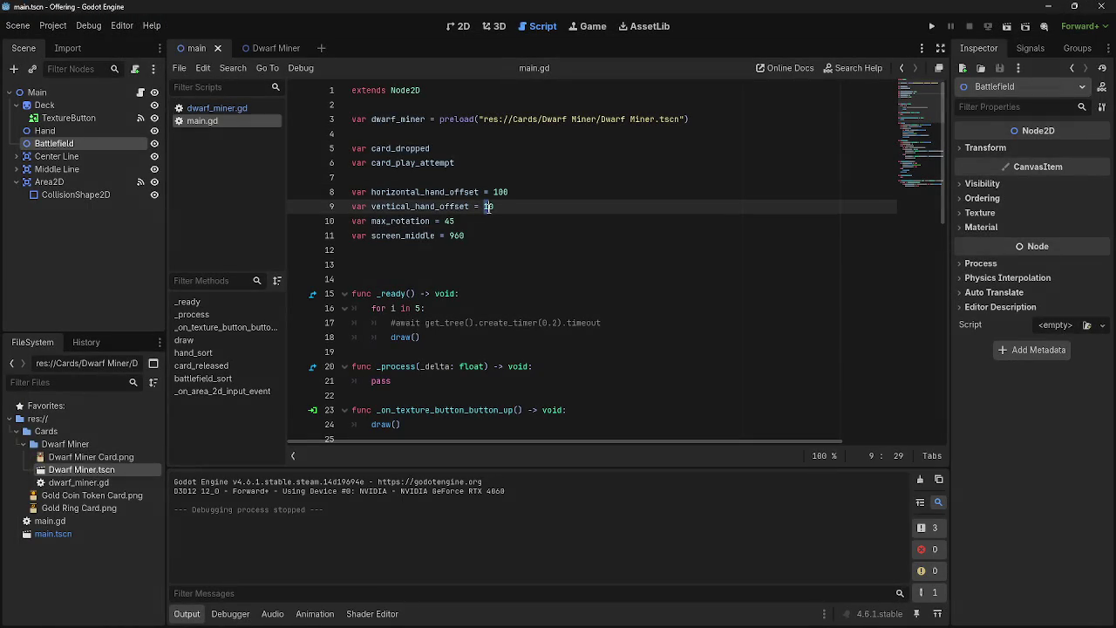
{"action": "scroll", "coordinate": [742, 349], "scroll_direction": "down", "scroll_amount": 12}
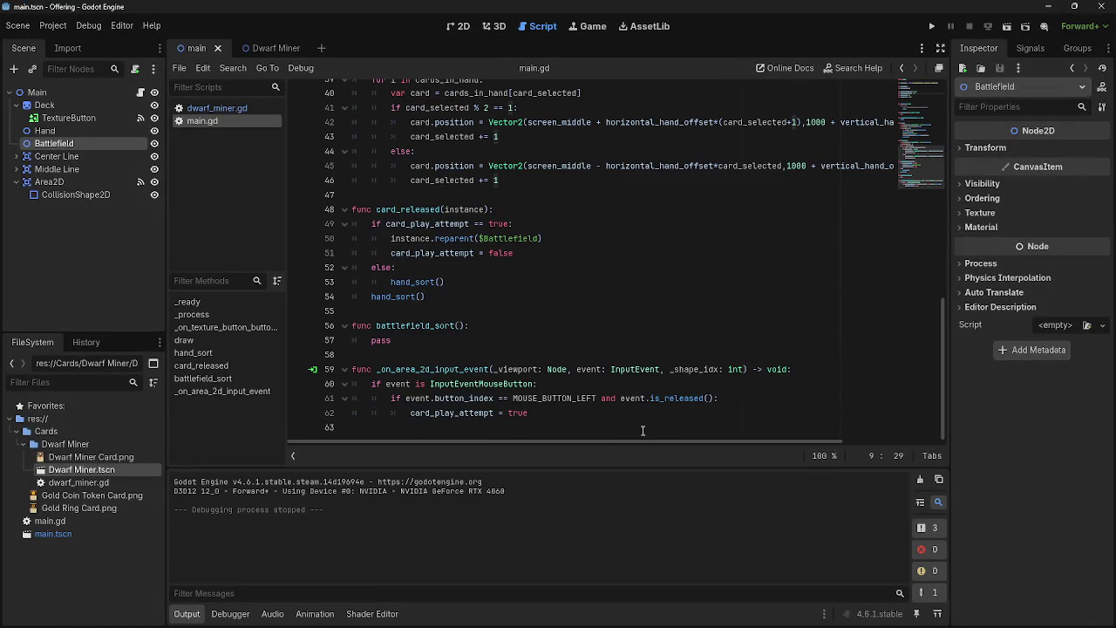
{"action": "left_click", "coordinate": [866, 426]}
{"action": "left_click_drag", "start_coordinate": [796, 439], "coordinate": [891, 440]}
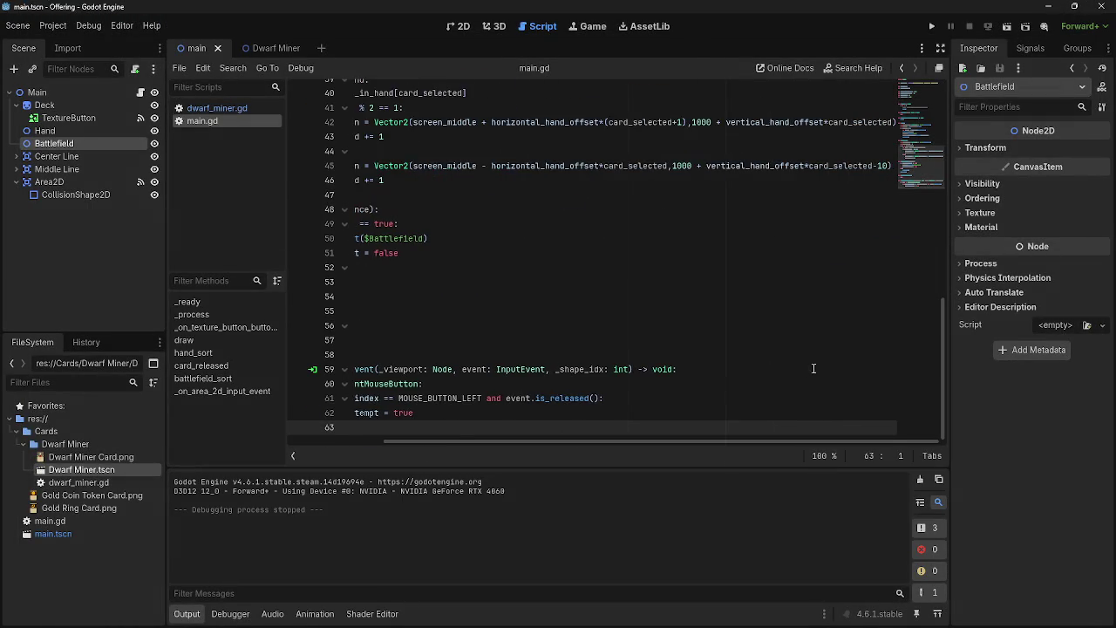
{"action": "scroll", "coordinate": [752, 386], "scroll_direction": "up", "scroll_amount": 12}
{"action": "scroll", "coordinate": [527, 445], "scroll_direction": "left", "scroll_amount": 3}
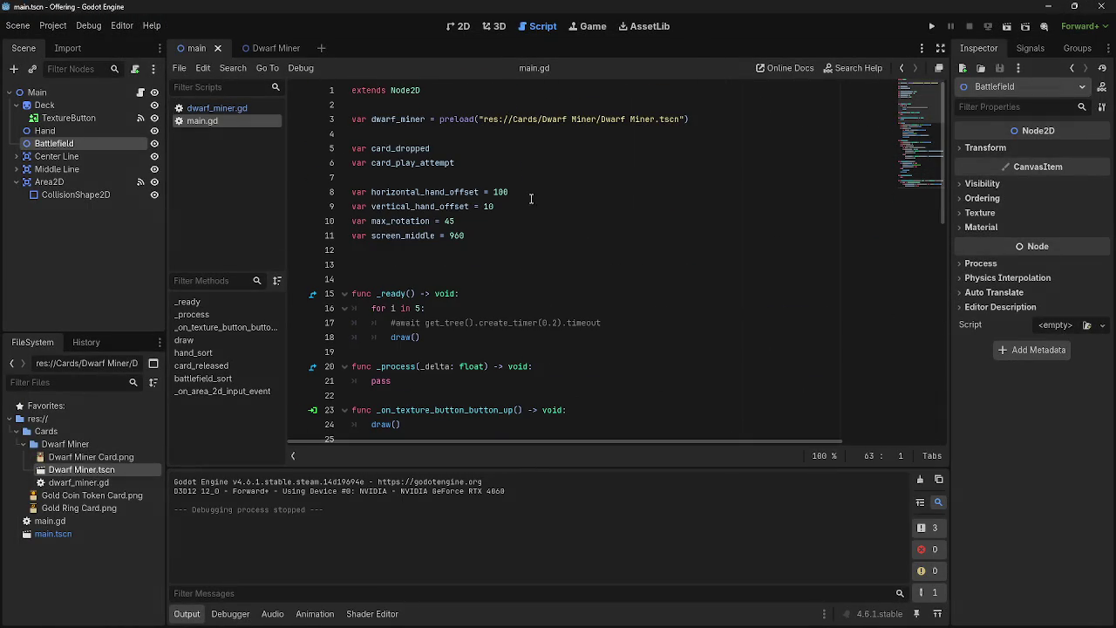
{"action": "left_click", "coordinate": [485, 207]}
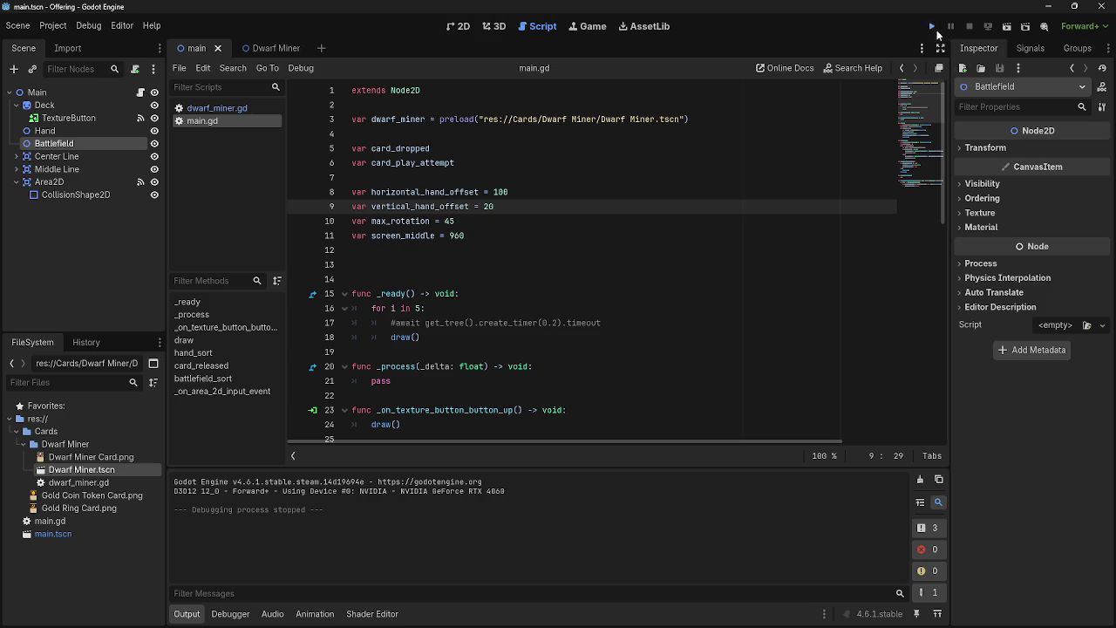
{"action": "left_click", "coordinate": [933, 28]}
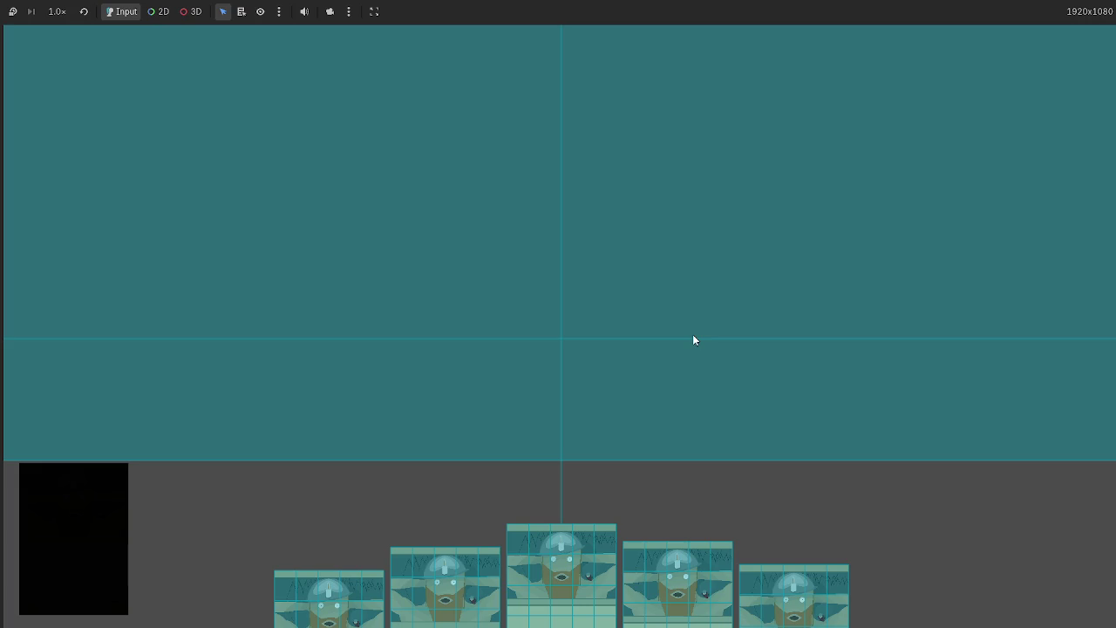
{"action": "key", "text": "F8"}
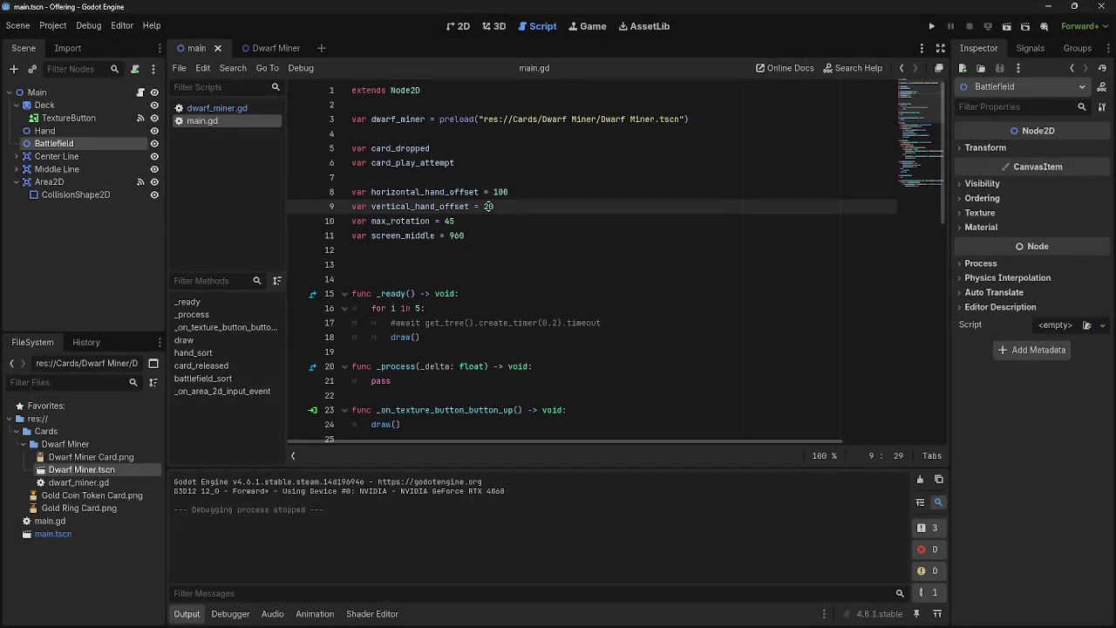
Set the hand_sort y values on lines 42 and 45 to 1050 and test-run the layout
{"action": "scroll", "coordinate": [608, 382], "scroll_direction": "down", "scroll_amount": 5}
{"action": "scroll", "coordinate": [608, 382], "scroll_direction": "down", "scroll_amount": 7}
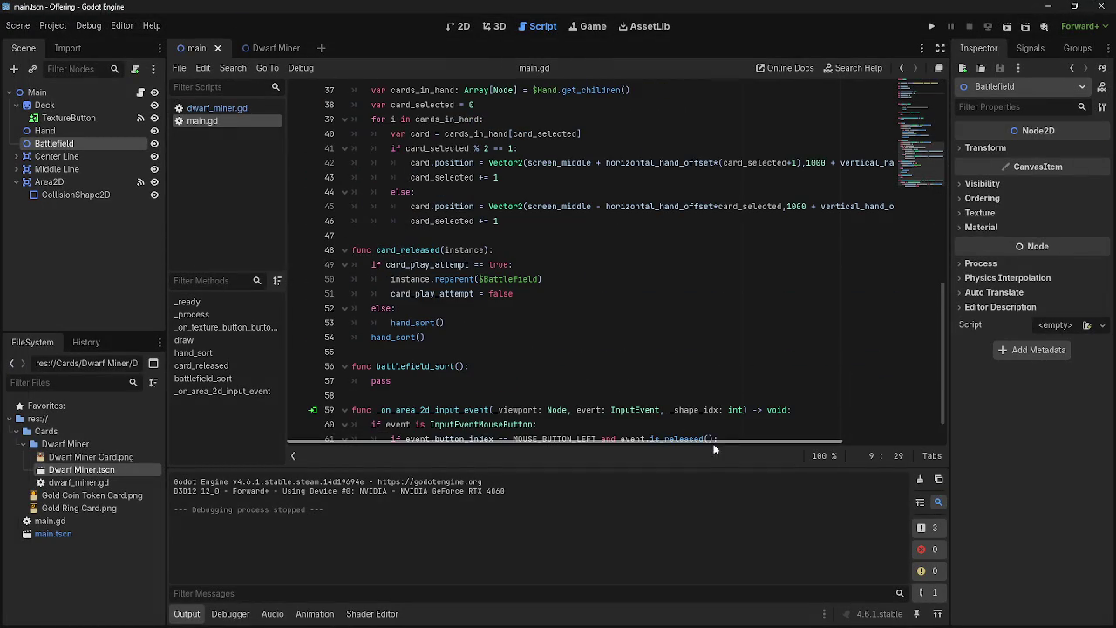
{"action": "left_click_drag", "start_coordinate": [715, 440], "coordinate": [872, 440]}
{"action": "scroll", "coordinate": [684, 381], "scroll_direction": "up", "scroll_amount": 4}
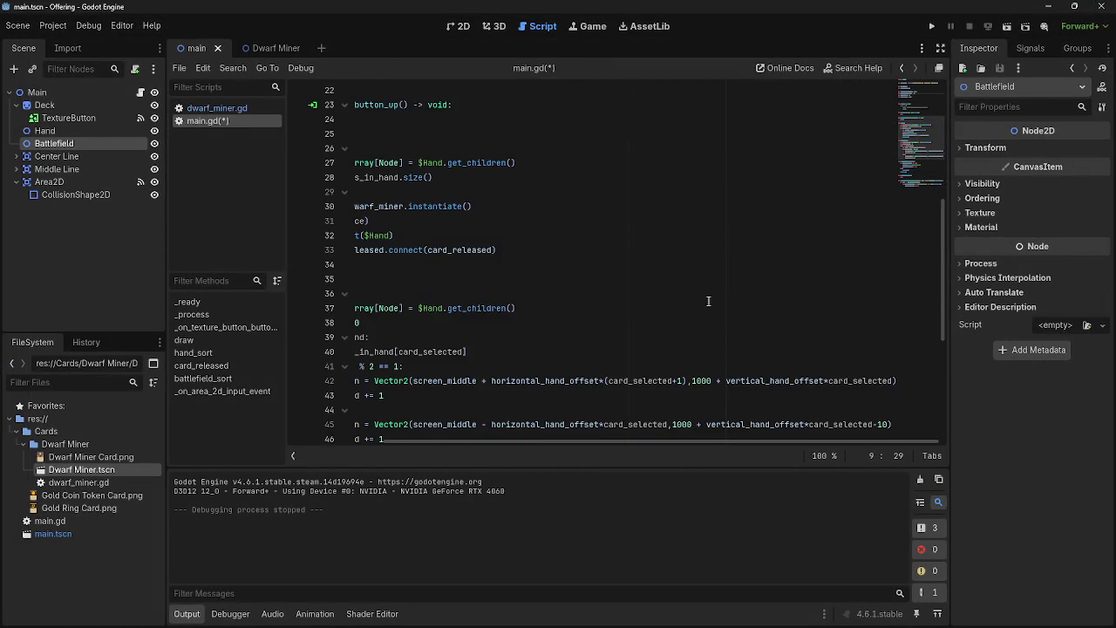
{"action": "left_click", "coordinate": [684, 381]}
{"action": "left_click", "coordinate": [705, 339]}
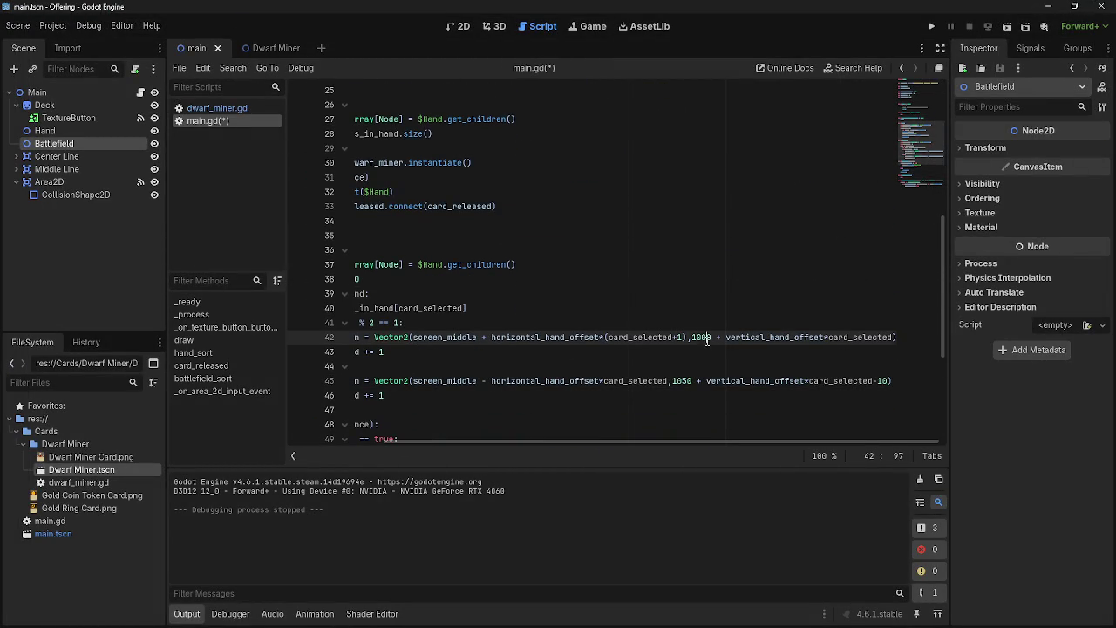
{"action": "type", "text": "5"}
{"action": "left_click", "coordinate": [931, 27]}
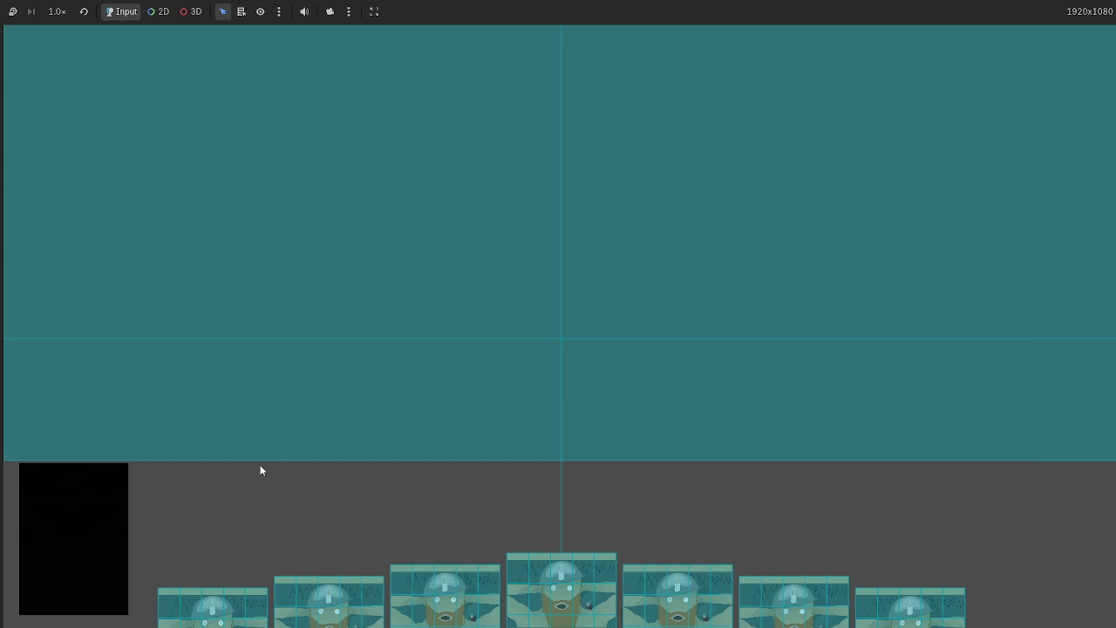
{"action": "key", "text": "F8"}
Try horizontal_hand_offset 80 and test-run the game twice
{"action": "scroll", "coordinate": [359, 436], "scroll_direction": "up", "scroll_amount": 7}
{"action": "scroll", "coordinate": [359, 436], "scroll_direction": "left", "scroll_amount": 3}
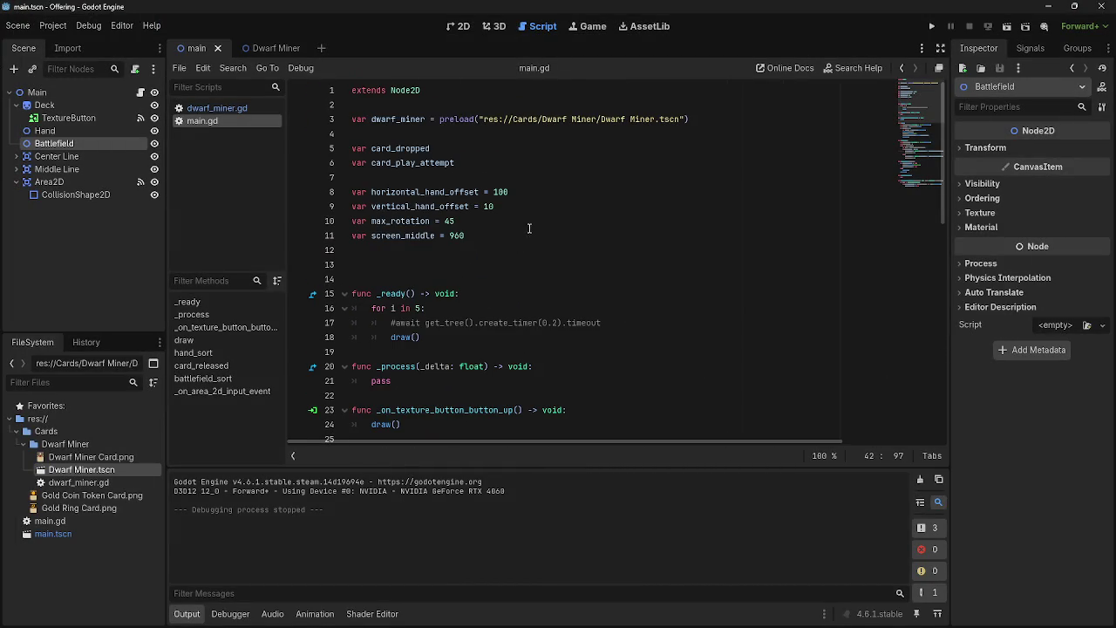
{"action": "left_click_drag", "start_coordinate": [509, 192], "coordinate": [494, 193]}
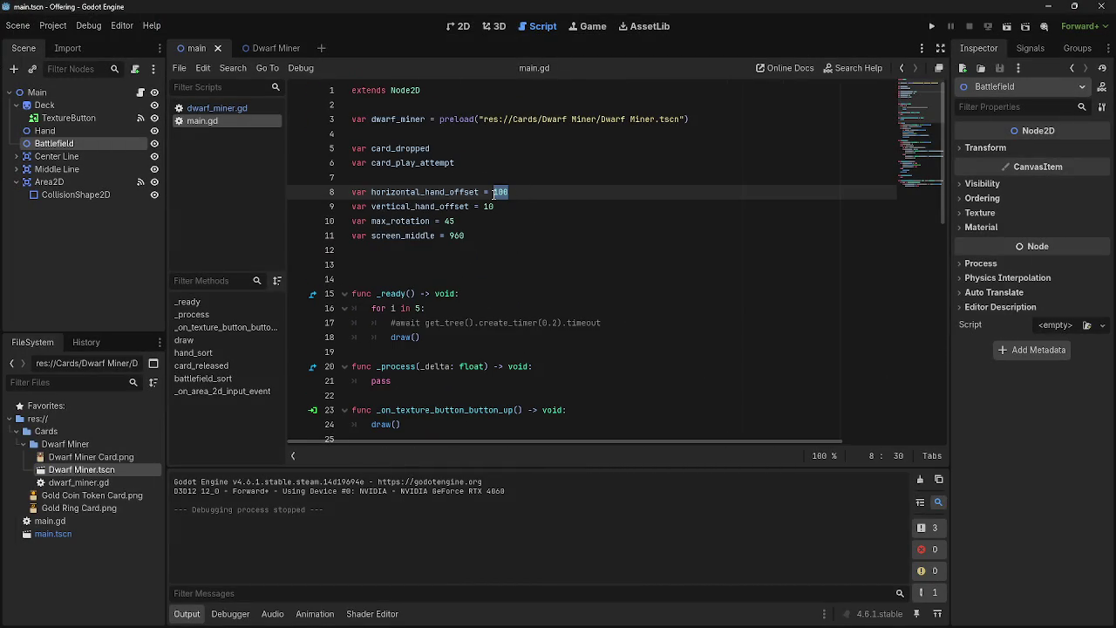
{"action": "type", "text": "80"}
{"action": "left_click", "coordinate": [931, 26]}
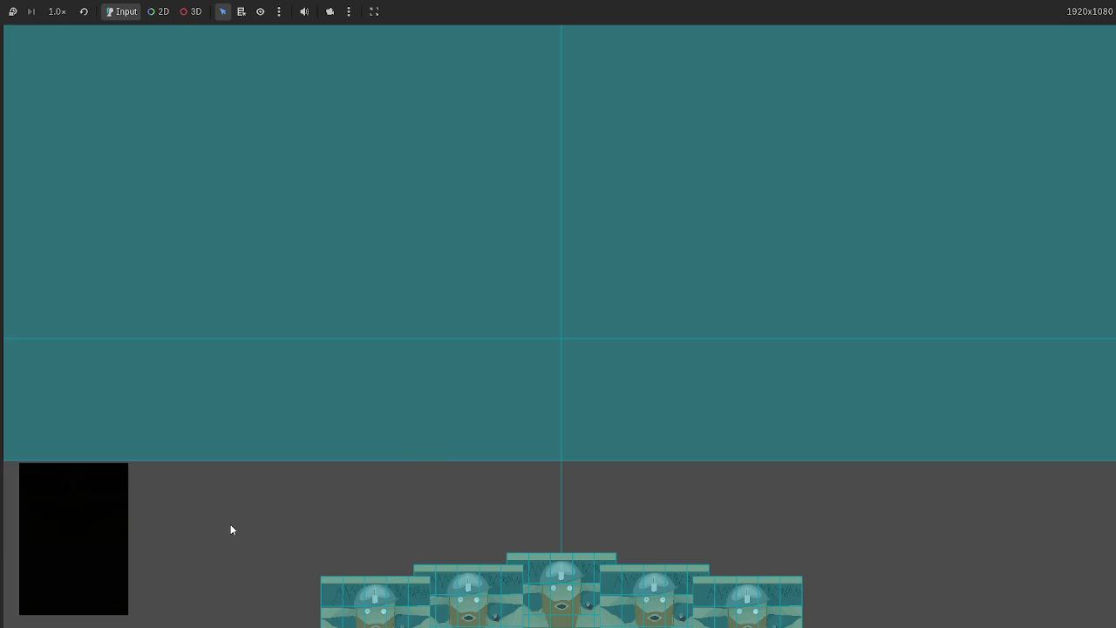
{"action": "key", "text": "F8"}
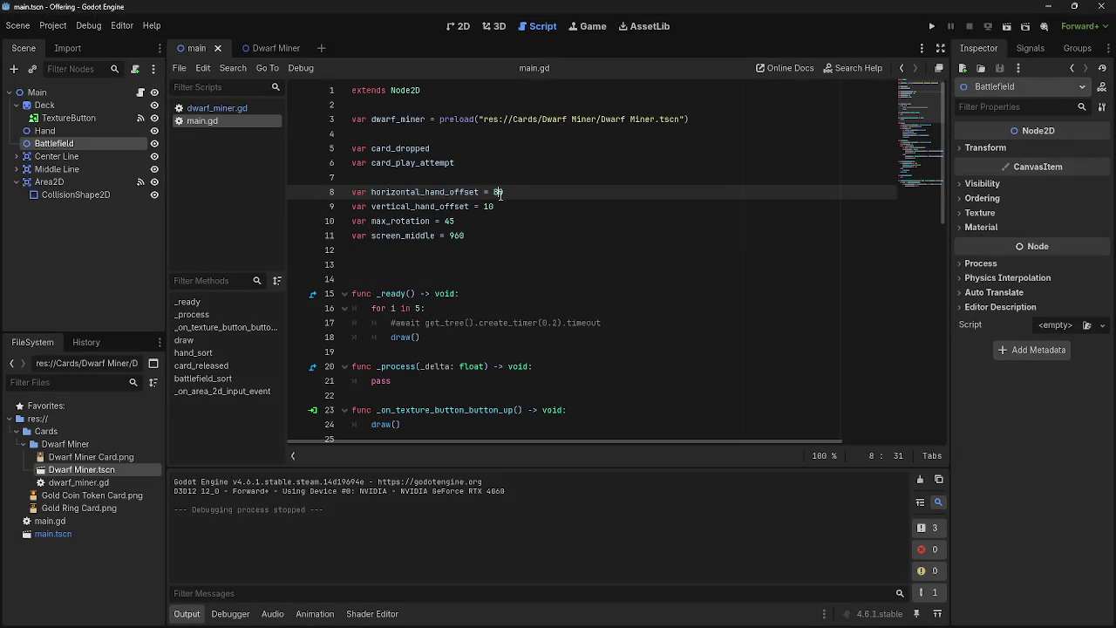
{"action": "left_click", "coordinate": [931, 26]}
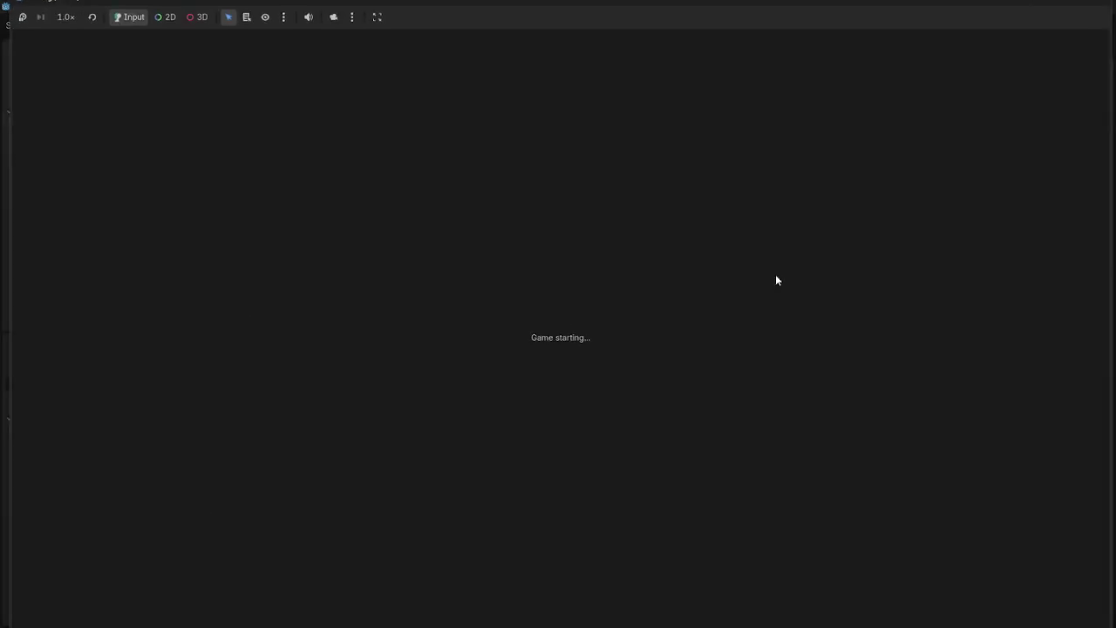
{"action": "key", "text": "F8"}
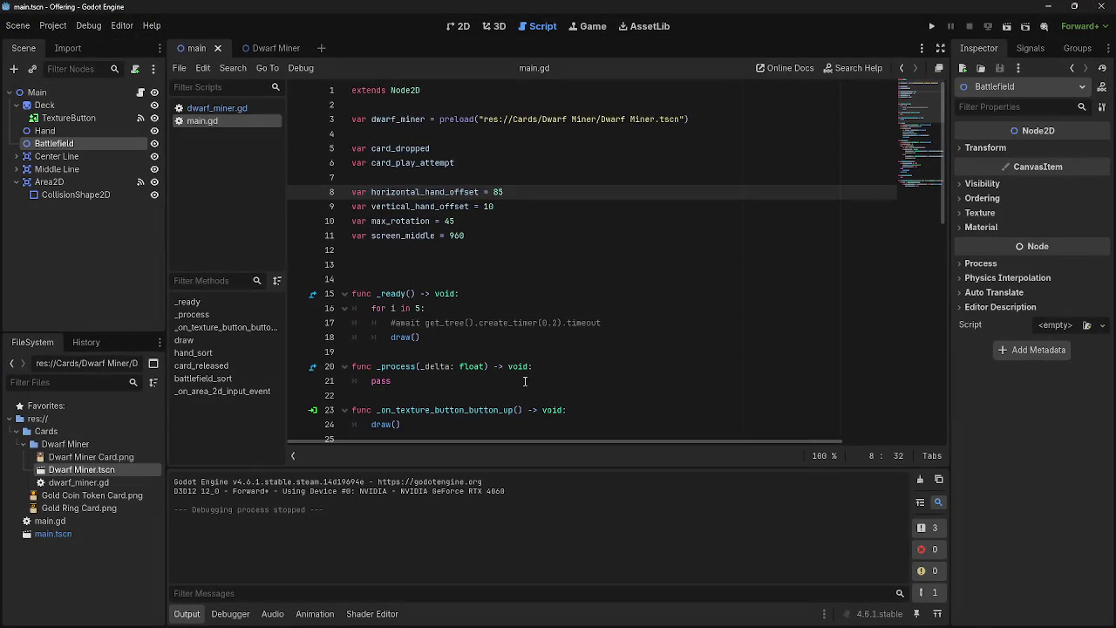
Settle on horizontal_hand_offset 85, then run and pick up and drop a hand card
{"action": "left_click_drag", "start_coordinate": [506, 191], "coordinate": [493, 191]}
{"action": "left_click", "coordinate": [931, 26]}
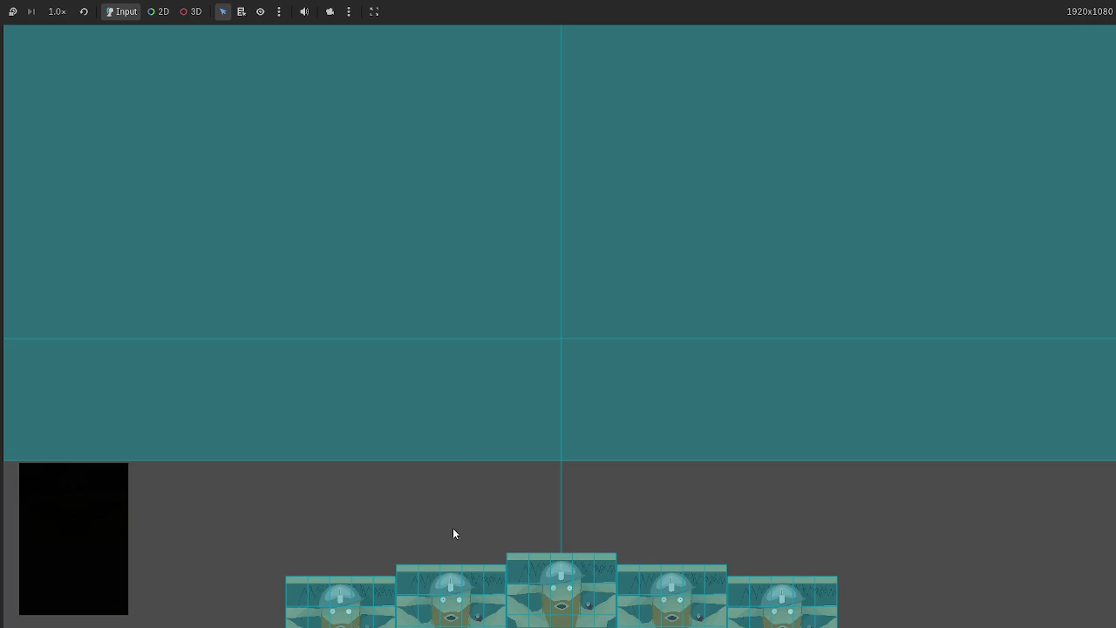
{"action": "left_click", "coordinate": [505, 575]}
{"action": "left_click", "coordinate": [506, 575]}
{"action": "mouse_move", "coordinate": [701, 594]}
Change the hand_sort y value on line 42 from 1050 to 1075
{"action": "key", "text": "F8"}
{"action": "scroll", "coordinate": [697, 377], "scroll_direction": "down", "scroll_amount": 7}
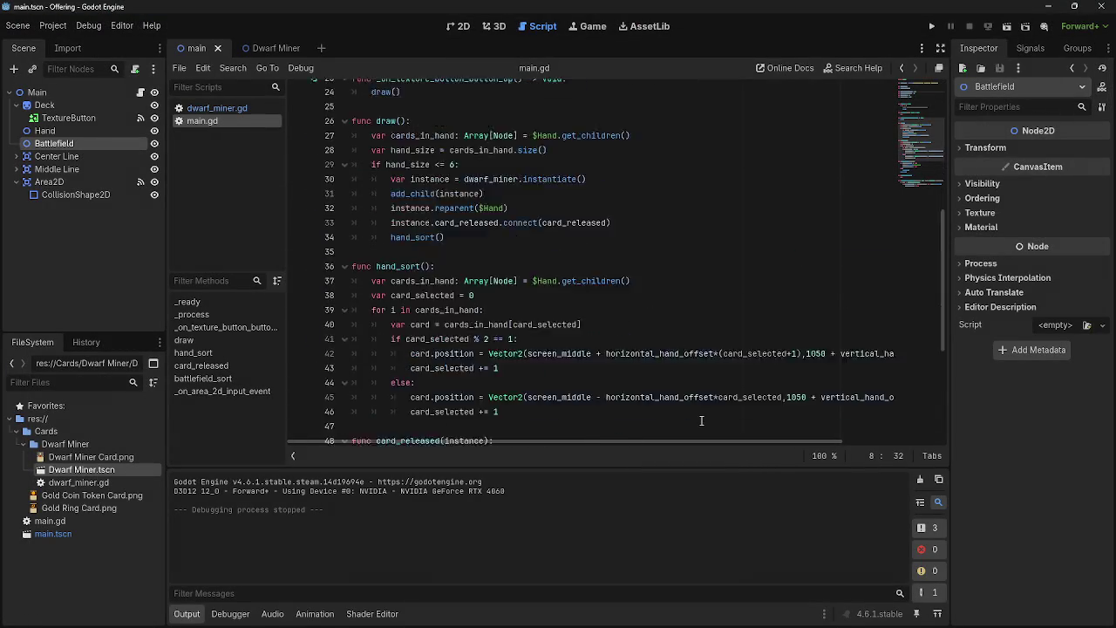
{"action": "scroll", "coordinate": [694, 410], "scroll_direction": "up", "scroll_amount": 8}
{"action": "scroll", "coordinate": [664, 394], "scroll_direction": "down", "scroll_amount": 11}
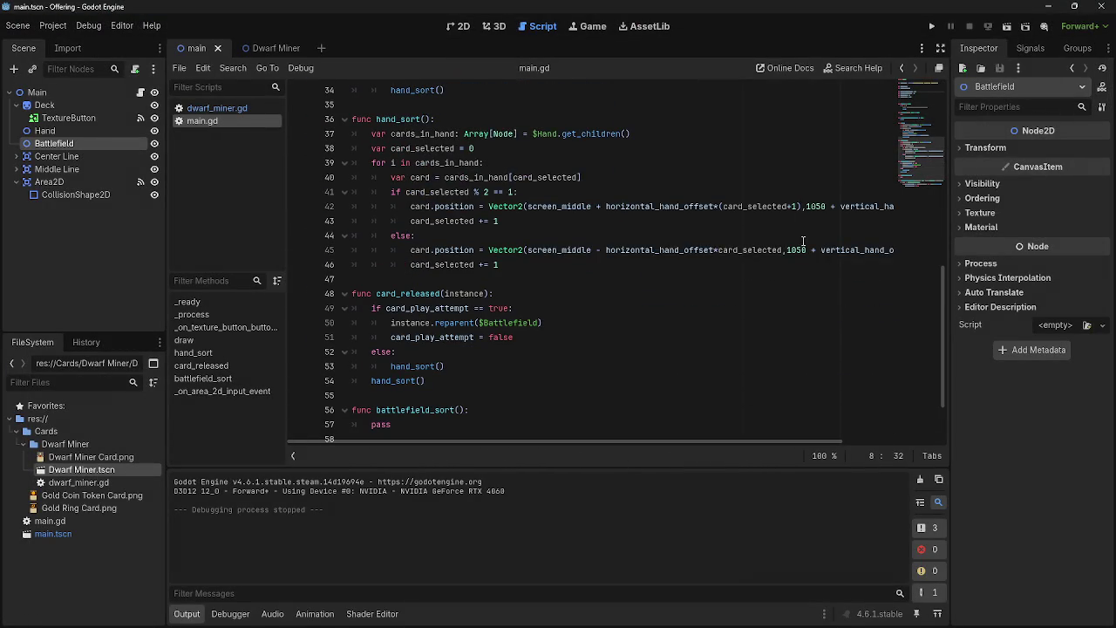
{"action": "left_click", "coordinate": [816, 206]}
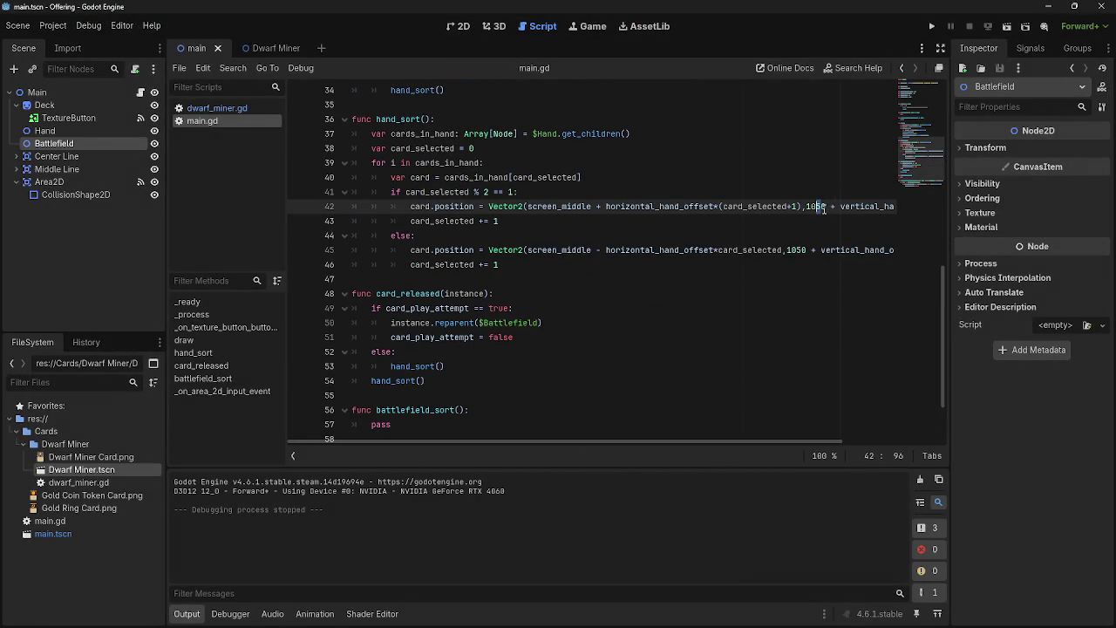
{"action": "left_click", "coordinate": [823, 207]}
{"action": "key", "text": "BackSpace"}
{"action": "type", "text": "7"}
{"action": "key", "text": "BackSpace"}
{"action": "key", "text": "Right"}
{"action": "type", "text": "5"}
Update line 45's y value to match and test-run the lowered hand
{"action": "left_click", "coordinate": [808, 250]}
{"action": "key", "text": "BackSpace"}
{"action": "key", "text": "BackSpace"}
{"action": "type", "text": "65"}
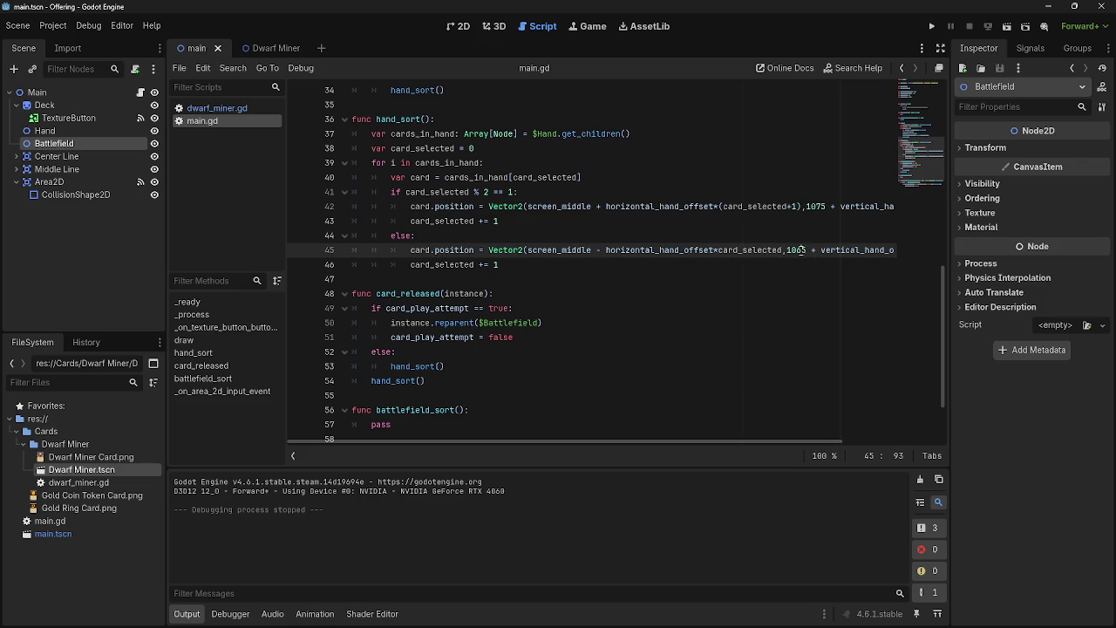
{"action": "left_click", "coordinate": [933, 26]}
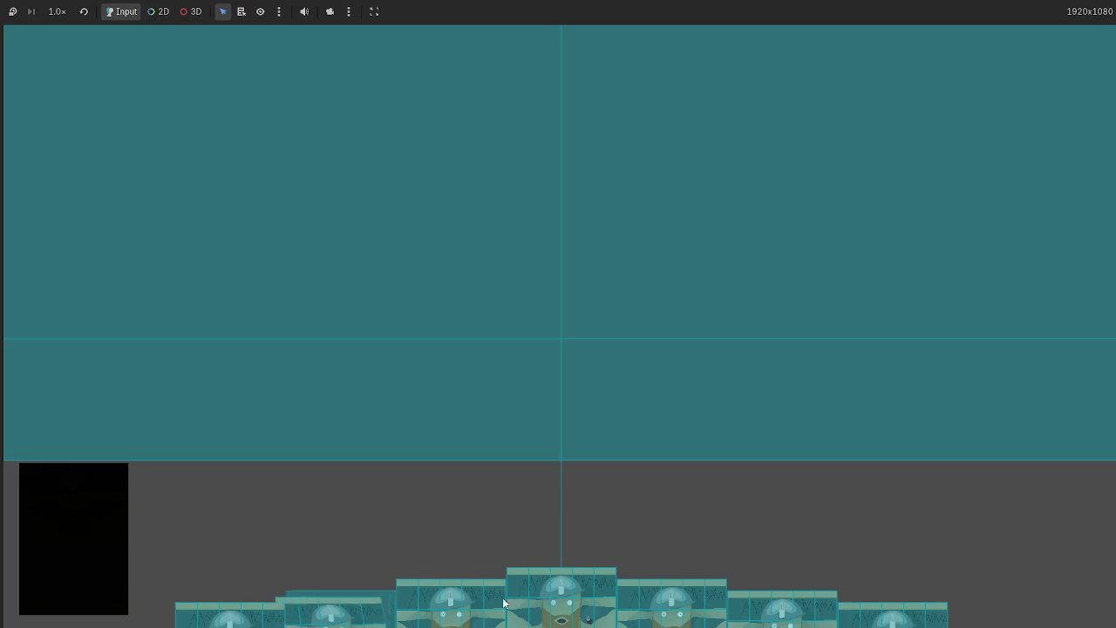
{"action": "mouse_move", "coordinate": [561, 608]}
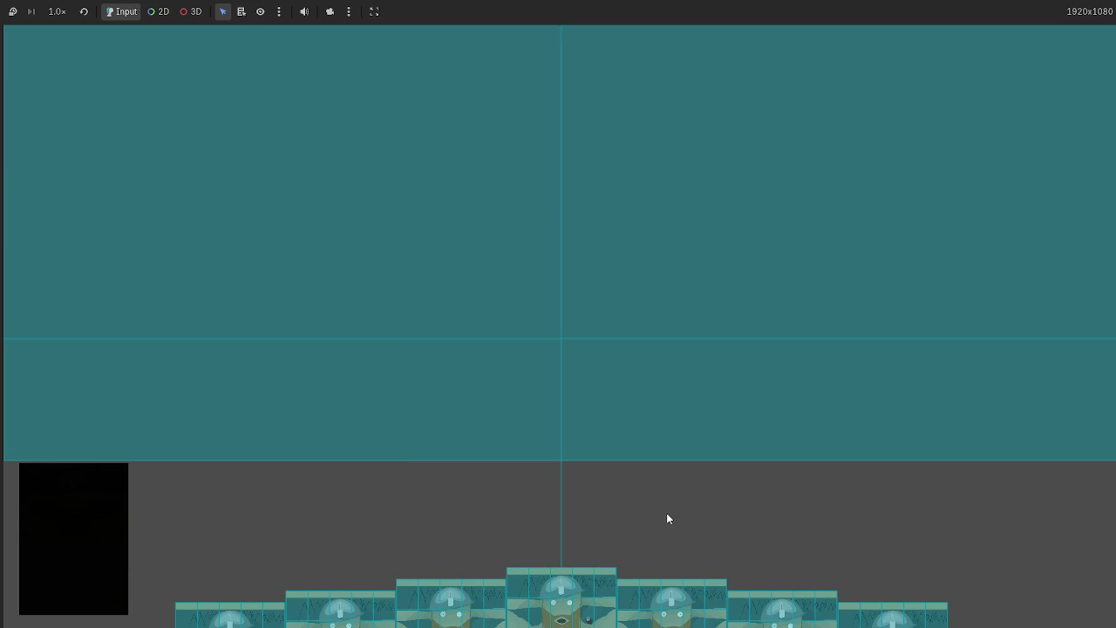
{"action": "key", "text": "F8"}
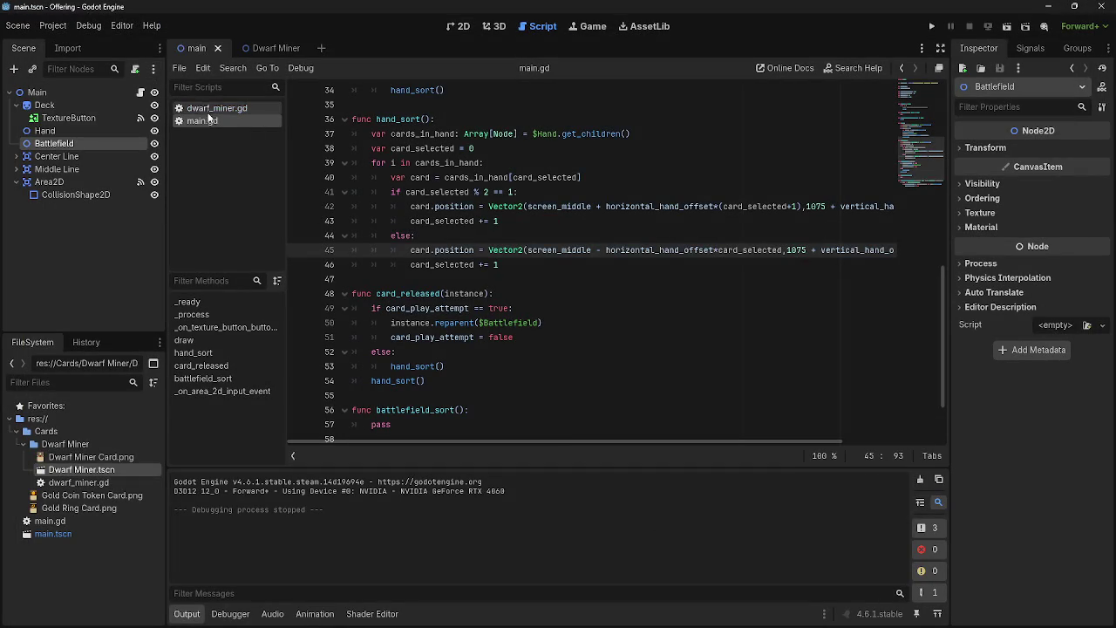
{"action": "left_click", "coordinate": [931, 26]}
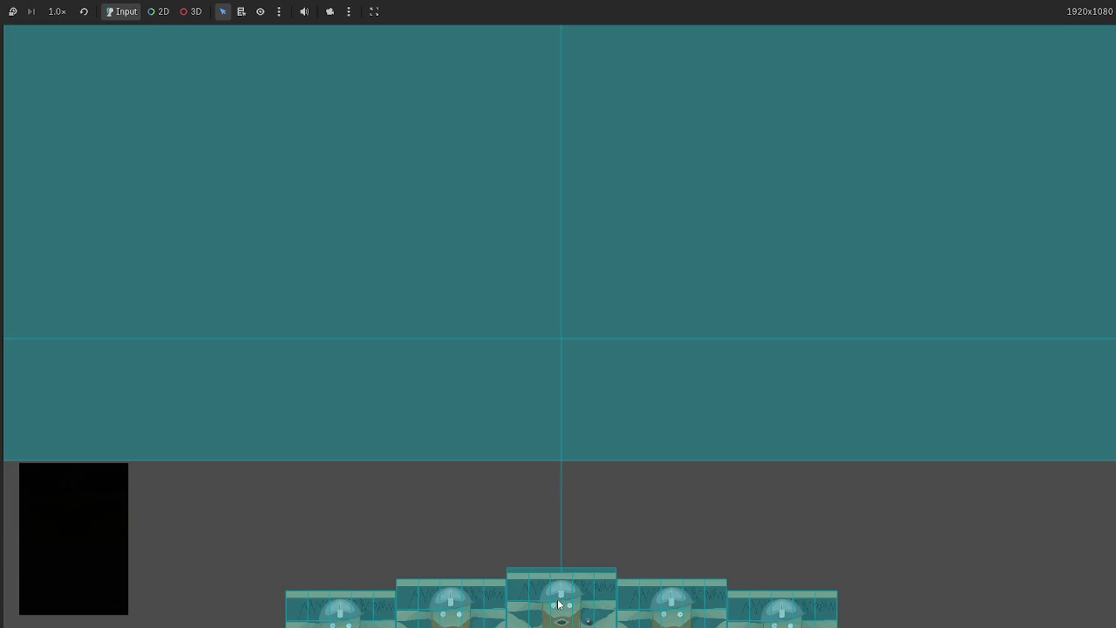
{"action": "left_click_drag", "start_coordinate": [559, 604], "coordinate": [602, 253]}
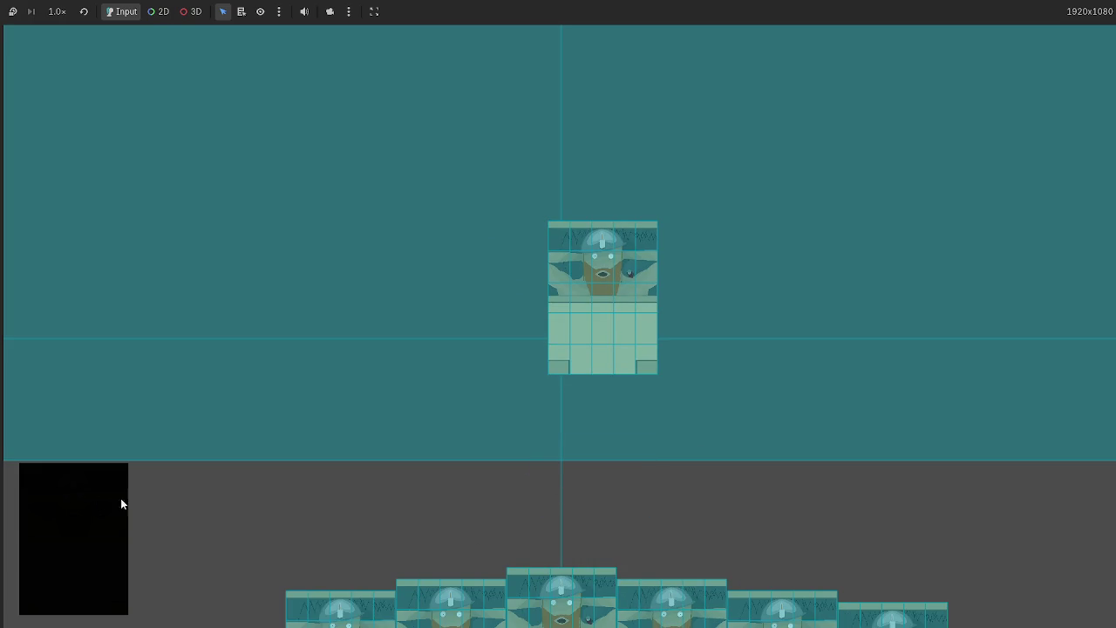
{"action": "left_click_drag", "start_coordinate": [523, 576], "coordinate": [318, 287]}
{"action": "mouse_move", "coordinate": [691, 578]}
{"action": "left_mouse_down"}
{"action": "mouse_move", "coordinate": [1062, 516]}
{"action": "mouse_move", "coordinate": [1066, 489]}
{"action": "left_mouse_up"}
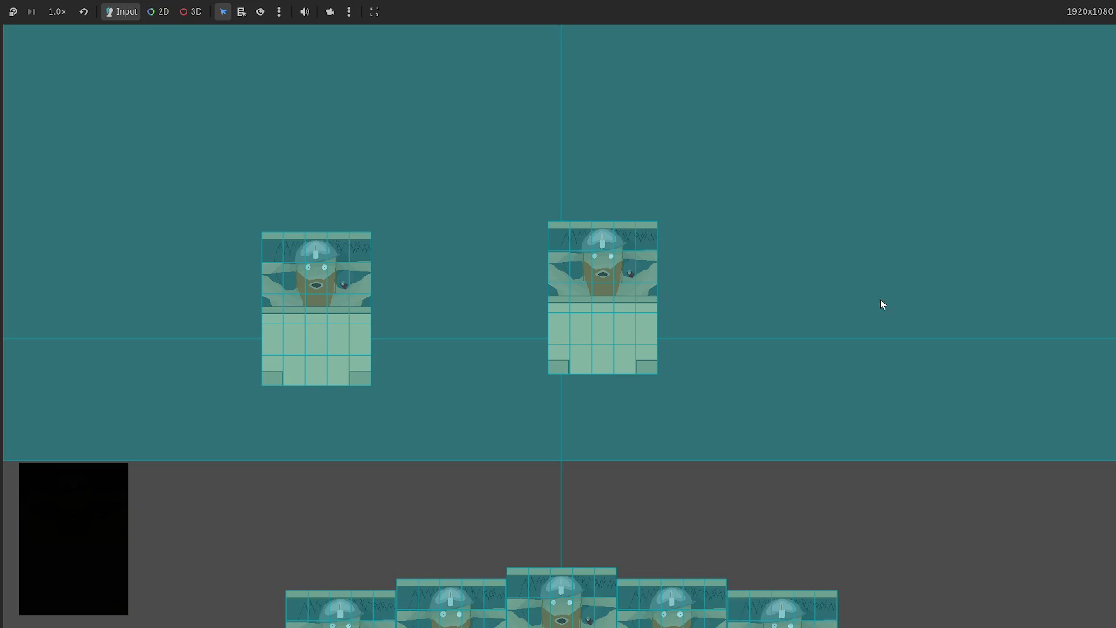
{"action": "left_click_drag", "start_coordinate": [561, 597], "coordinate": [791, 273]}
{"action": "left_click_drag", "start_coordinate": [795, 604], "coordinate": [521, 325]}
{"action": "mouse_move", "coordinate": [724, 589]}
{"action": "left_mouse_down"}
{"action": "mouse_move", "coordinate": [790, 491]}
{"action": "mouse_move", "coordinate": [952, 331]}
{"action": "left_mouse_up"}
{"action": "mouse_move", "coordinate": [561, 610]}
{"action": "left_mouse_down"}
{"action": "mouse_move", "coordinate": [876, 332]}
{"action": "mouse_move", "coordinate": [945, 314]}
{"action": "left_mouse_up"}
{"action": "mouse_move", "coordinate": [698, 593]}
{"action": "left_mouse_down"}
{"action": "mouse_move", "coordinate": [982, 370]}
{"action": "mouse_move", "coordinate": [1052, 335]}
{"action": "left_mouse_up"}
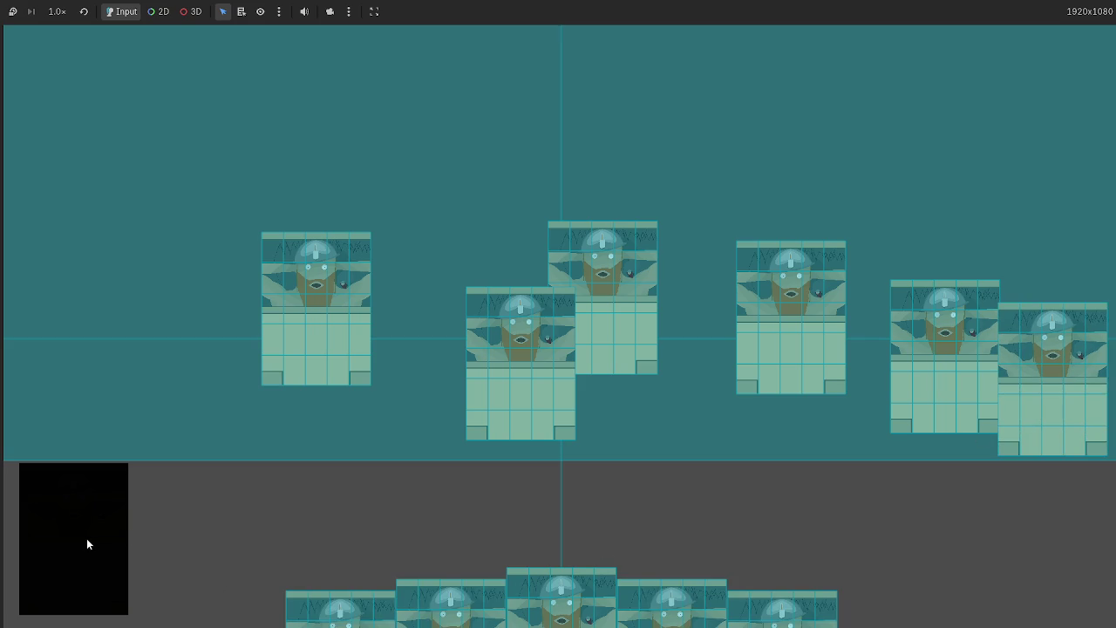
{"action": "mouse_move", "coordinate": [419, 600]}
{"action": "left_mouse_down"}
{"action": "mouse_move", "coordinate": [178, 293]}
{"action": "mouse_move", "coordinate": [183, 301]}
{"action": "left_mouse_up"}
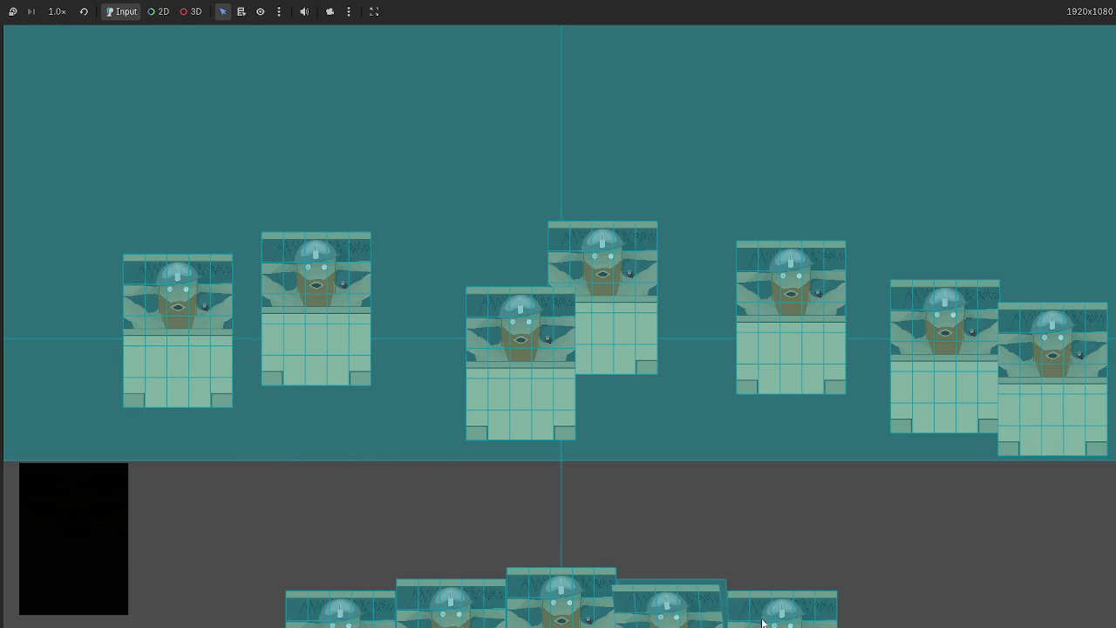
{"action": "scroll", "coordinate": [614, 362], "scroll_direction": "down", "scroll_amount": 2}
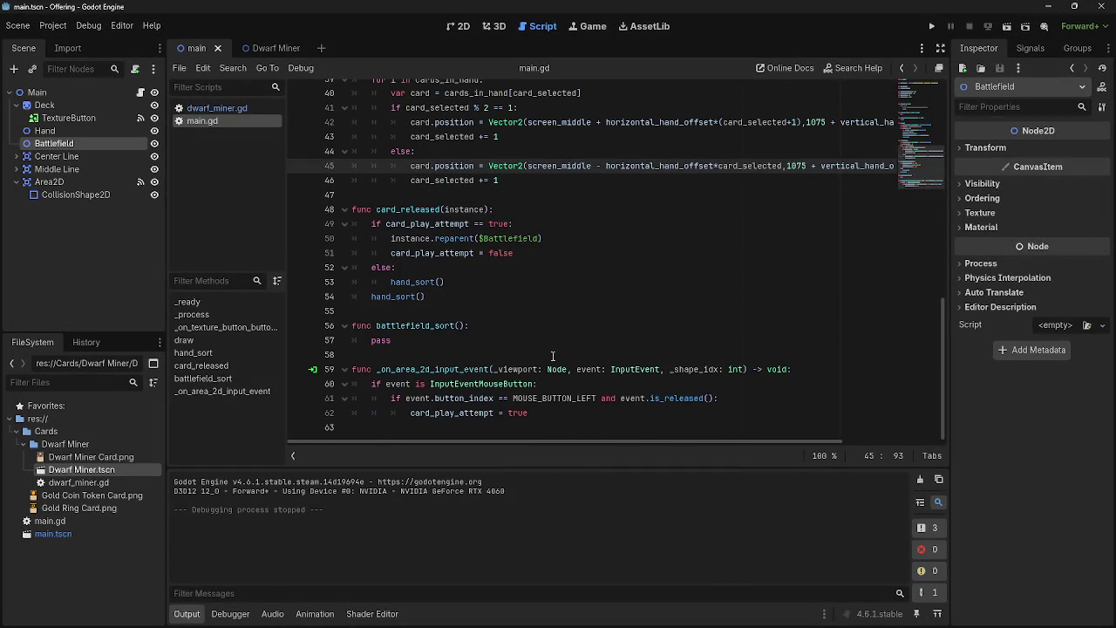
Select the Hand node, switch to the 2D view and zoom to inspect the play-area rectangle
{"action": "scroll", "coordinate": [553, 368], "scroll_direction": "up", "scroll_amount": 10}
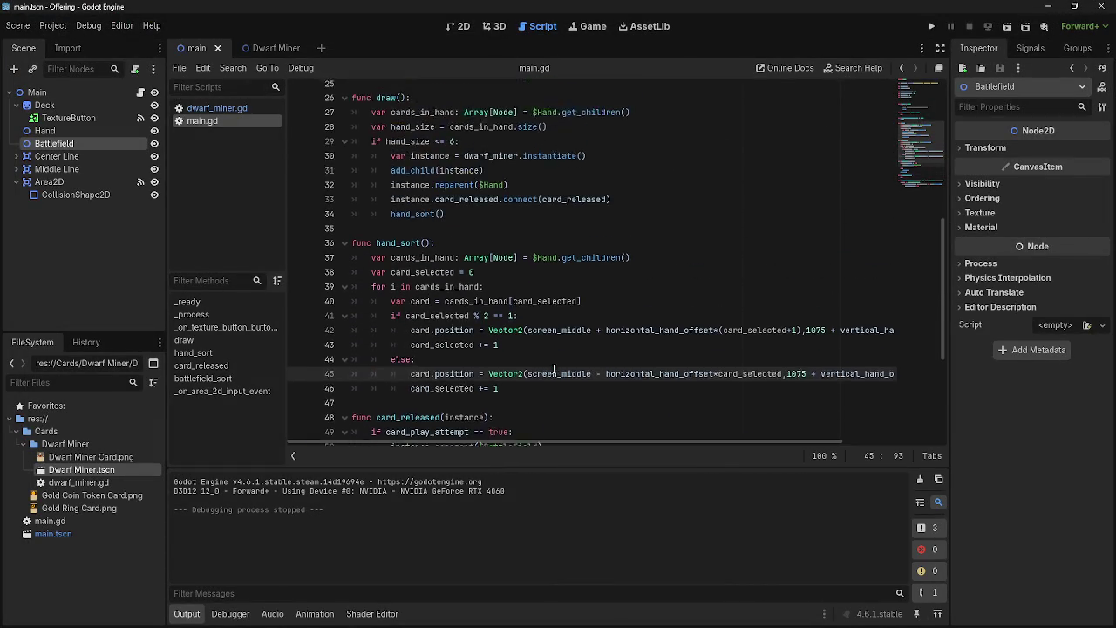
{"action": "scroll", "coordinate": [553, 369], "scroll_direction": "up", "scroll_amount": 3}
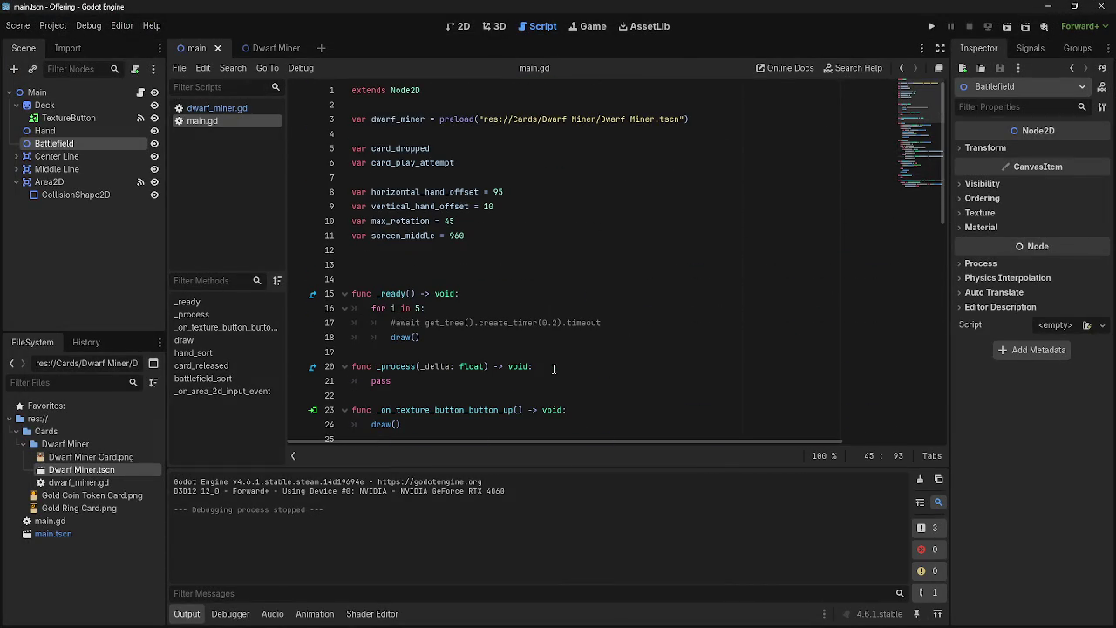
{"action": "scroll", "coordinate": [553, 369], "scroll_direction": "down", "scroll_amount": 13}
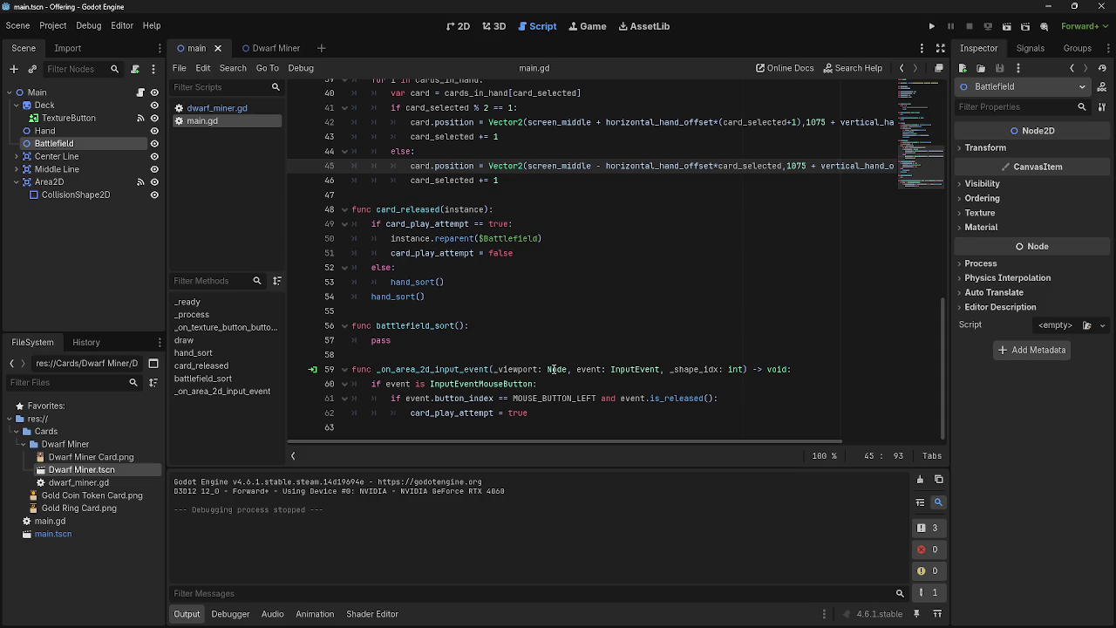
{"action": "scroll", "coordinate": [587, 346], "scroll_direction": "up", "scroll_amount": 3}
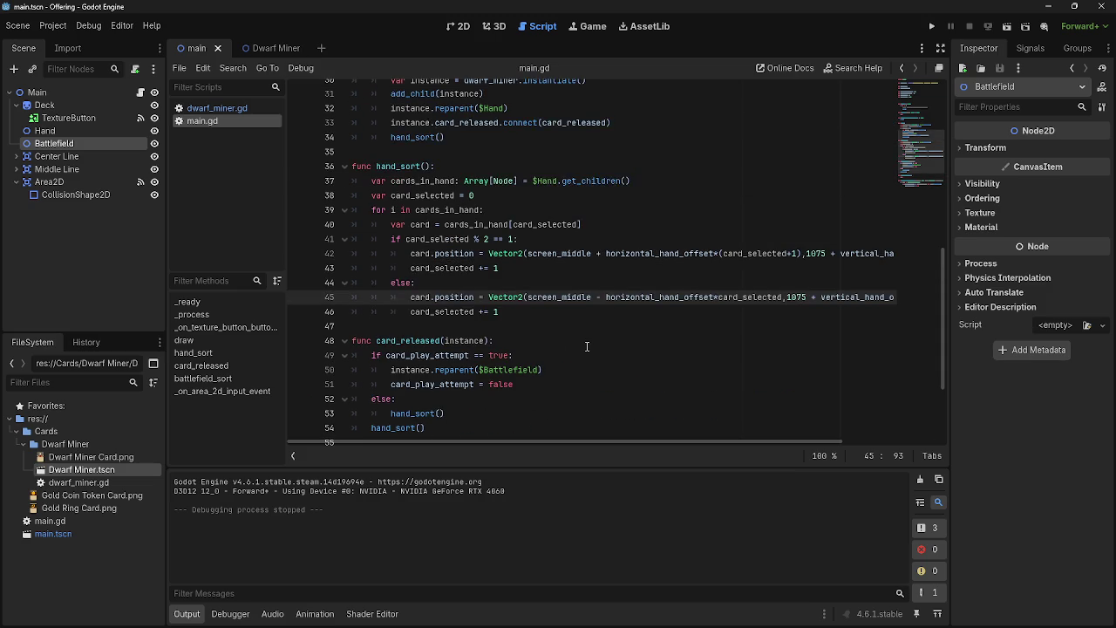
{"action": "scroll", "coordinate": [586, 346], "scroll_direction": "down", "scroll_amount": 3}
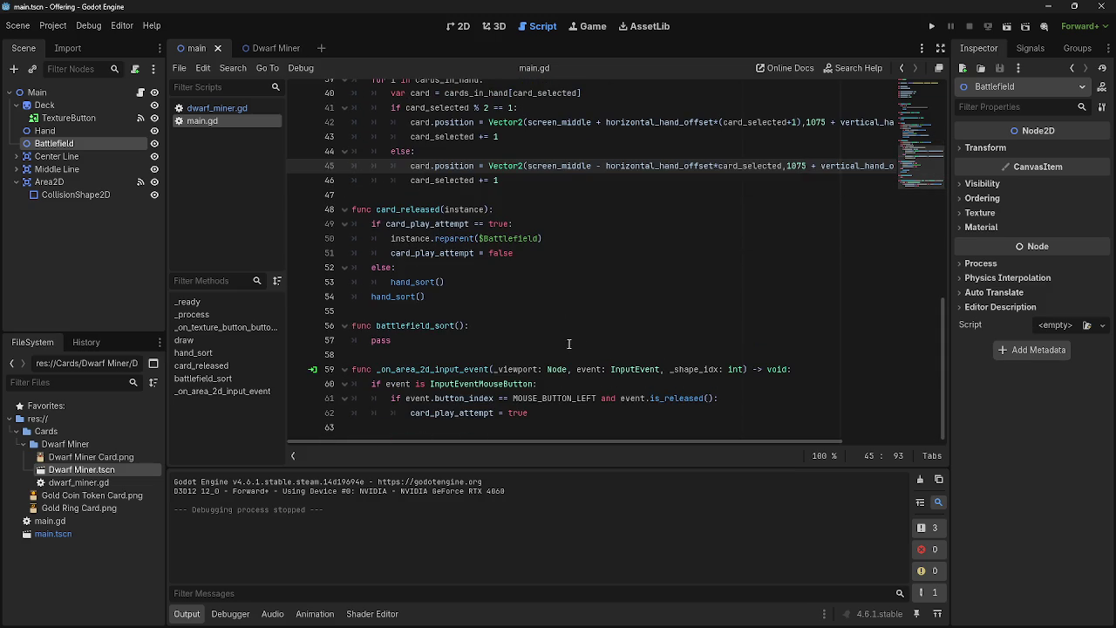
{"action": "left_click", "coordinate": [63, 133]}
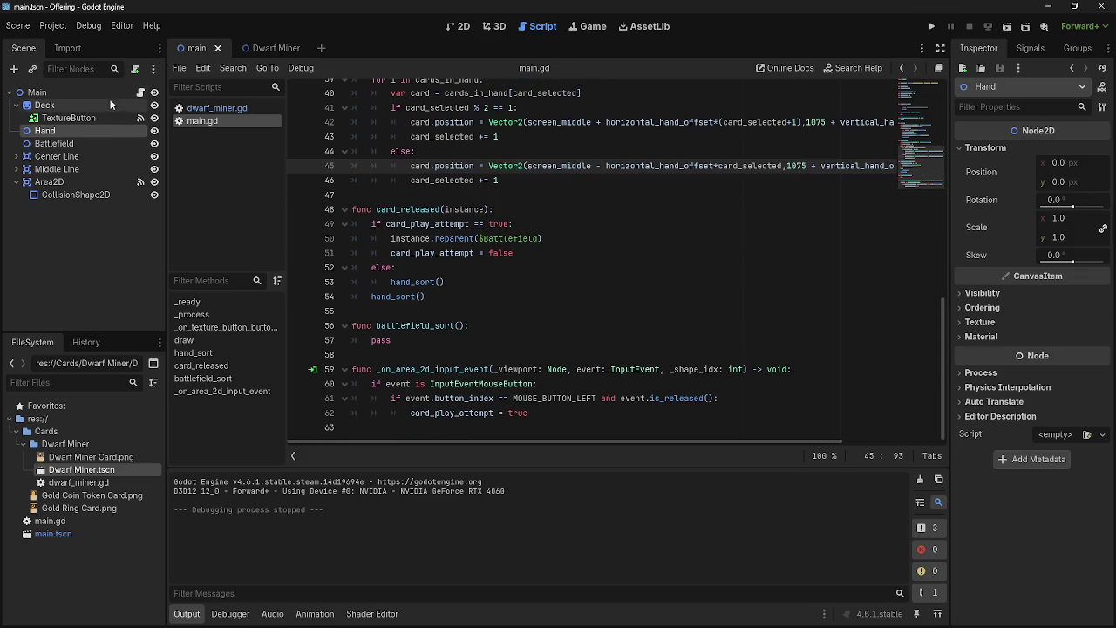
{"action": "left_click", "coordinate": [460, 27]}
{"action": "scroll", "coordinate": [612, 342], "scroll_direction": "down", "scroll_amount": 5}
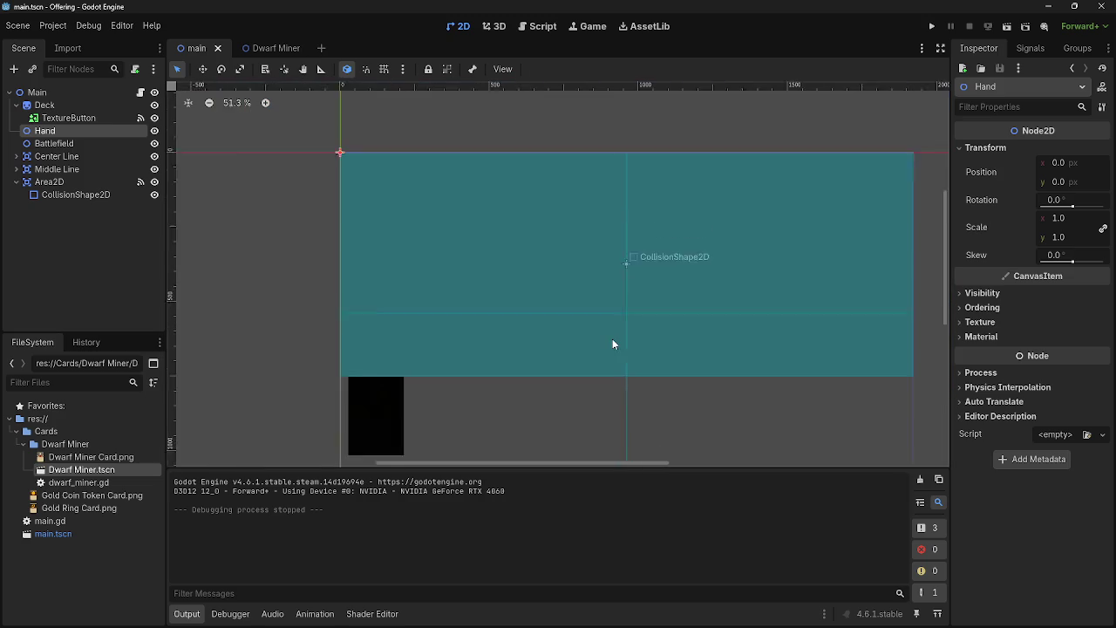
{"action": "scroll", "coordinate": [436, 351], "scroll_direction": "down", "scroll_amount": 3}
{"action": "scroll", "coordinate": [486, 331], "scroll_direction": "up", "scroll_amount": 3}
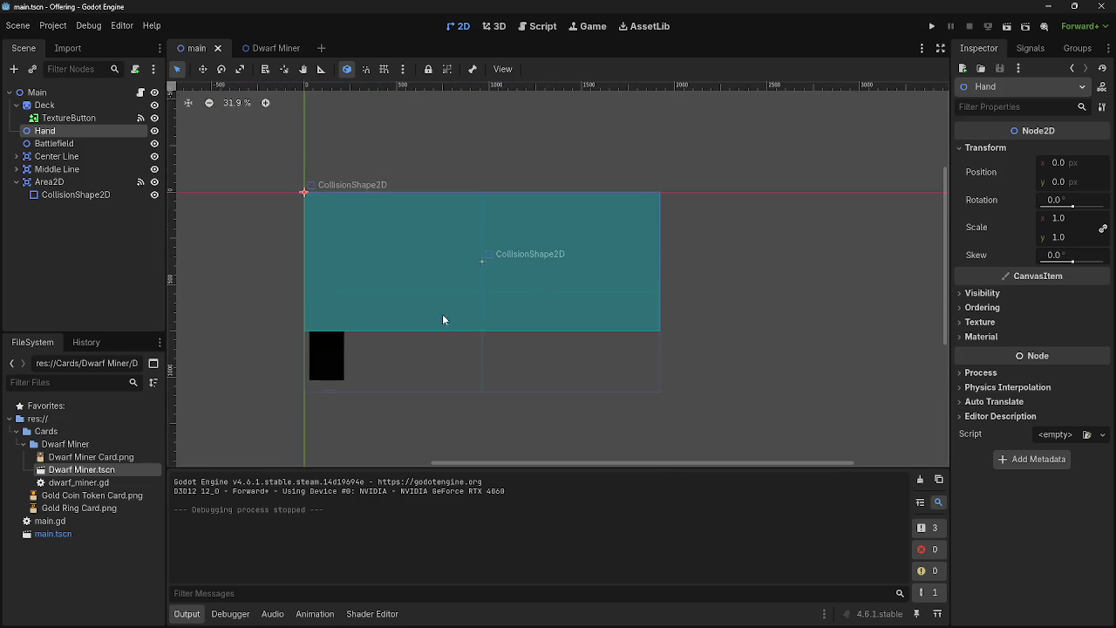
{"action": "scroll", "coordinate": [375, 236], "scroll_direction": "up", "scroll_amount": 2}
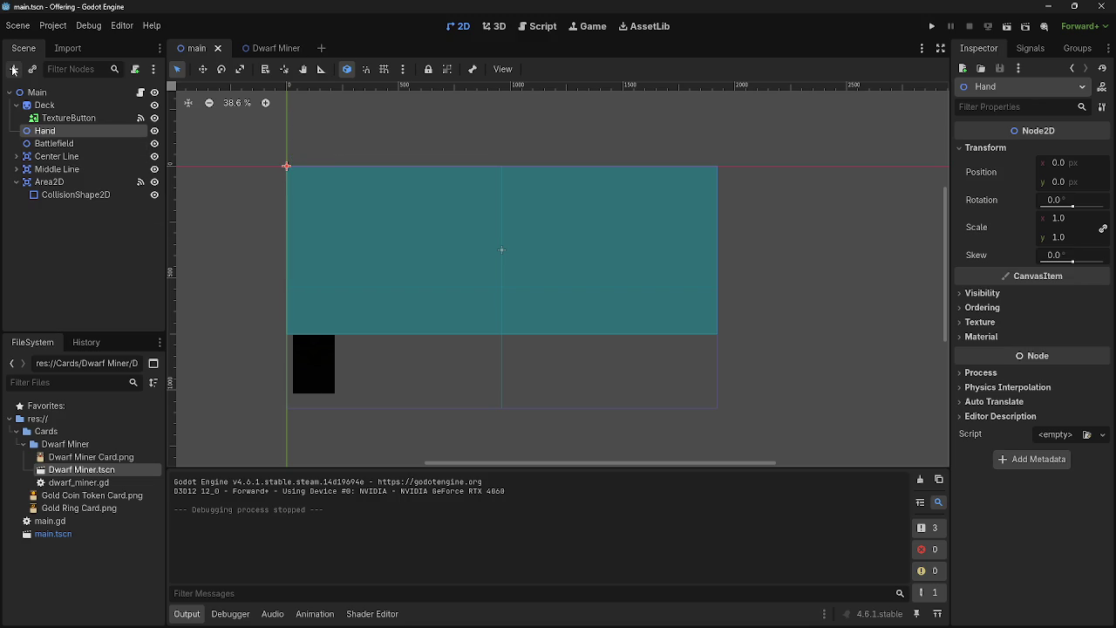
{"action": "left_click", "coordinate": [26, 93]}
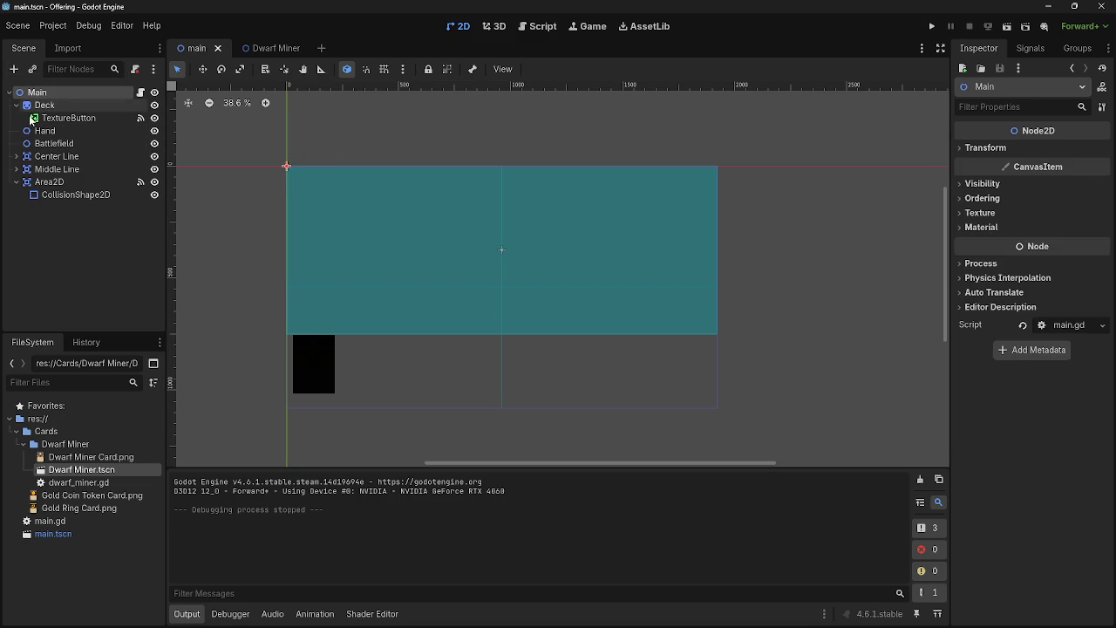
Rename the Area2D node to Battlefield_Collision
{"action": "left_click", "coordinate": [19, 183]}
{"action": "left_click", "coordinate": [52, 181]}
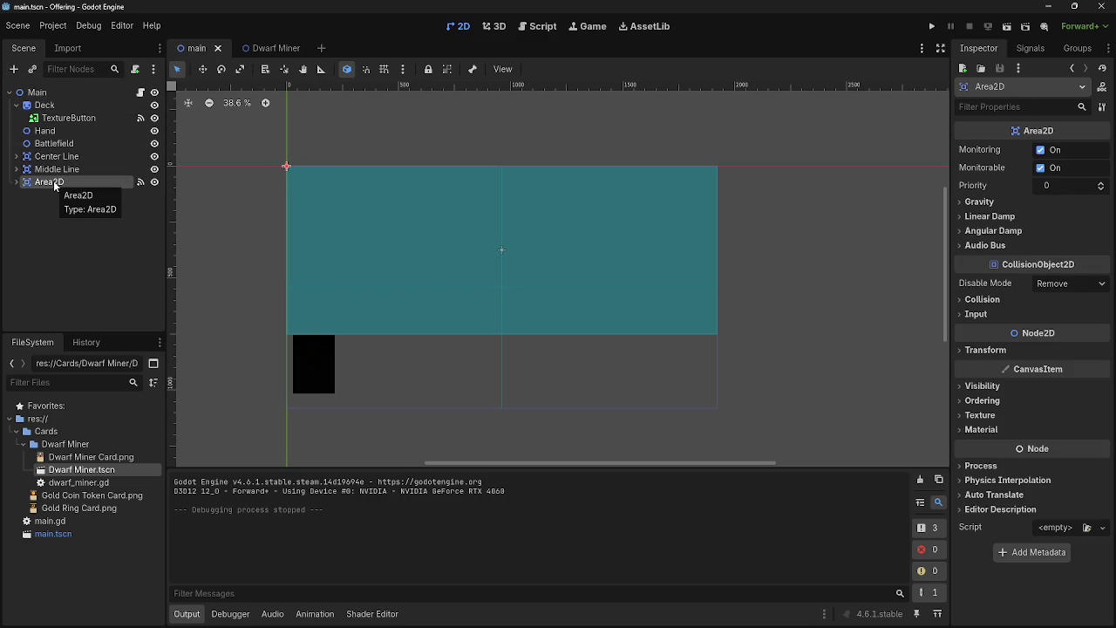
{"action": "left_click_drag", "start_coordinate": [68, 183], "coordinate": [1, 190]}
{"action": "type", "text": "Battlefield_Collision"}
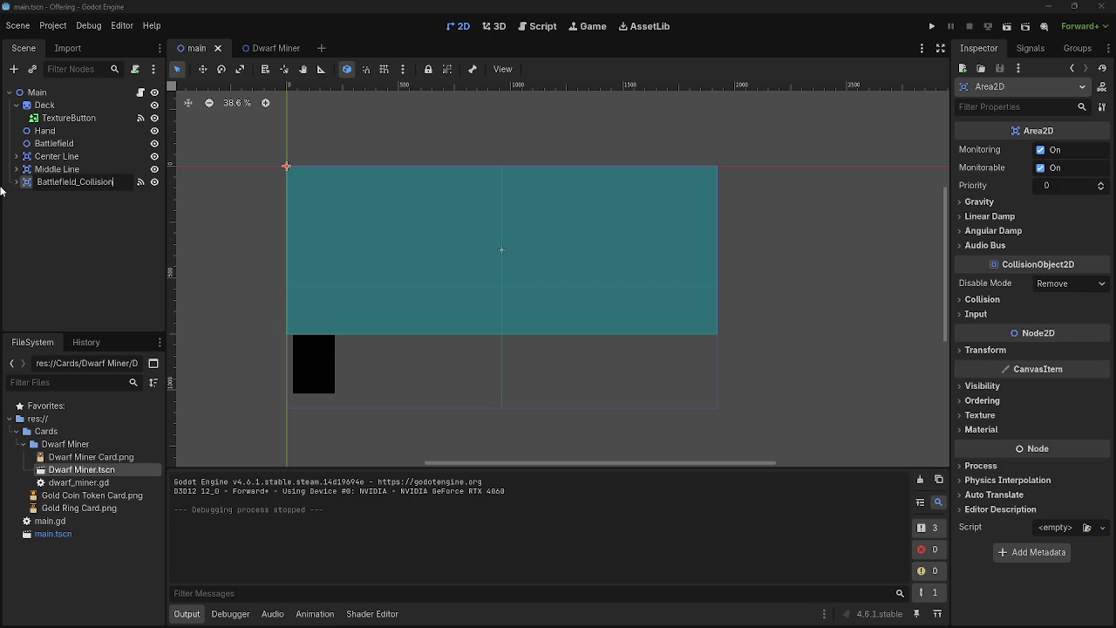
{"action": "key", "text": "Return"}
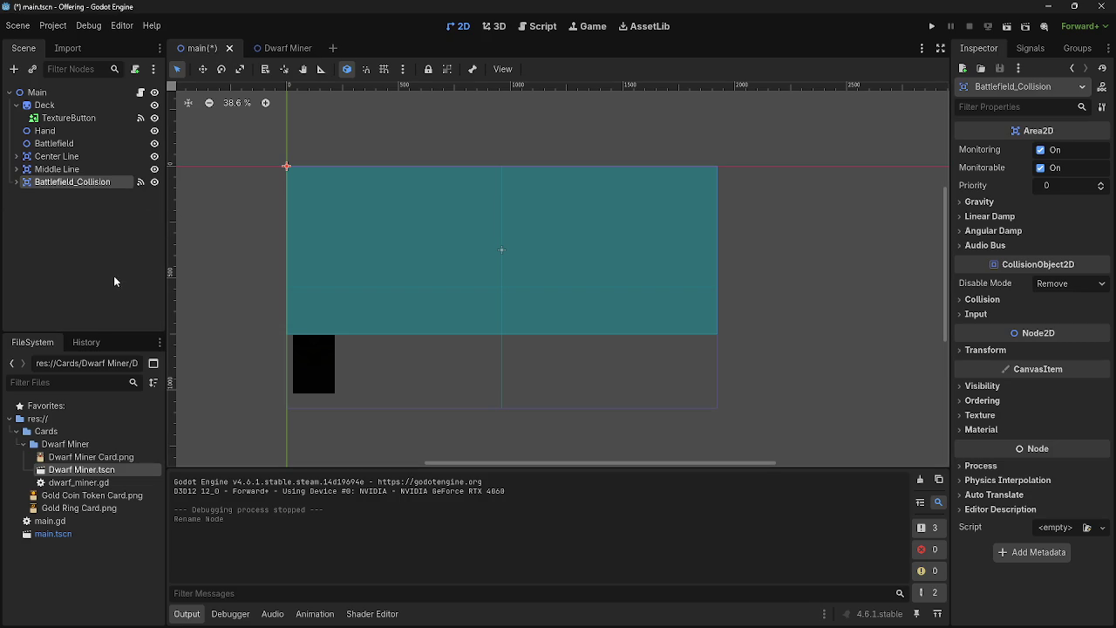
Move Battlefield_Collision directly below Battlefield in the scene tree and run the game
{"action": "left_click_drag", "start_coordinate": [61, 181], "coordinate": [24, 149]}
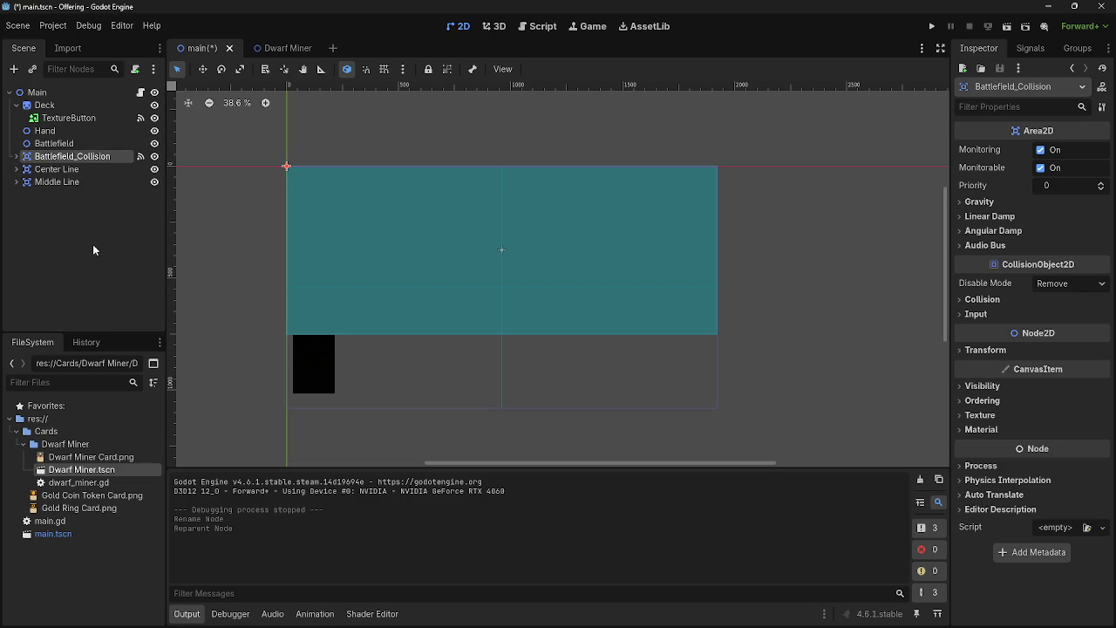
{"action": "left_click", "coordinate": [17, 181]}
{"action": "left_click", "coordinate": [17, 182]}
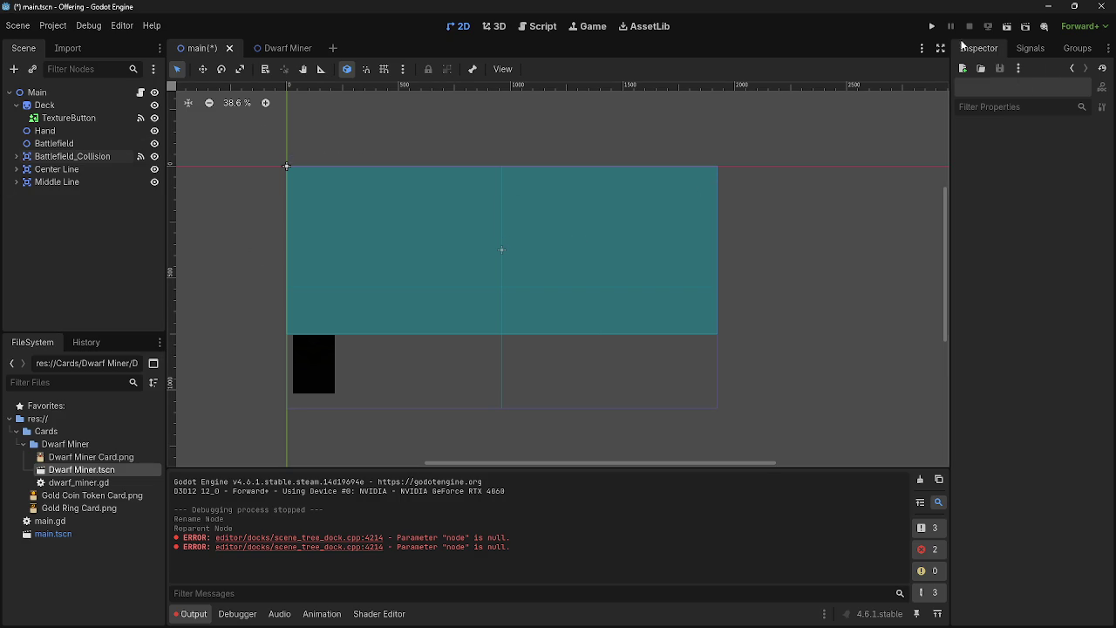
{"action": "left_click", "coordinate": [931, 28]}
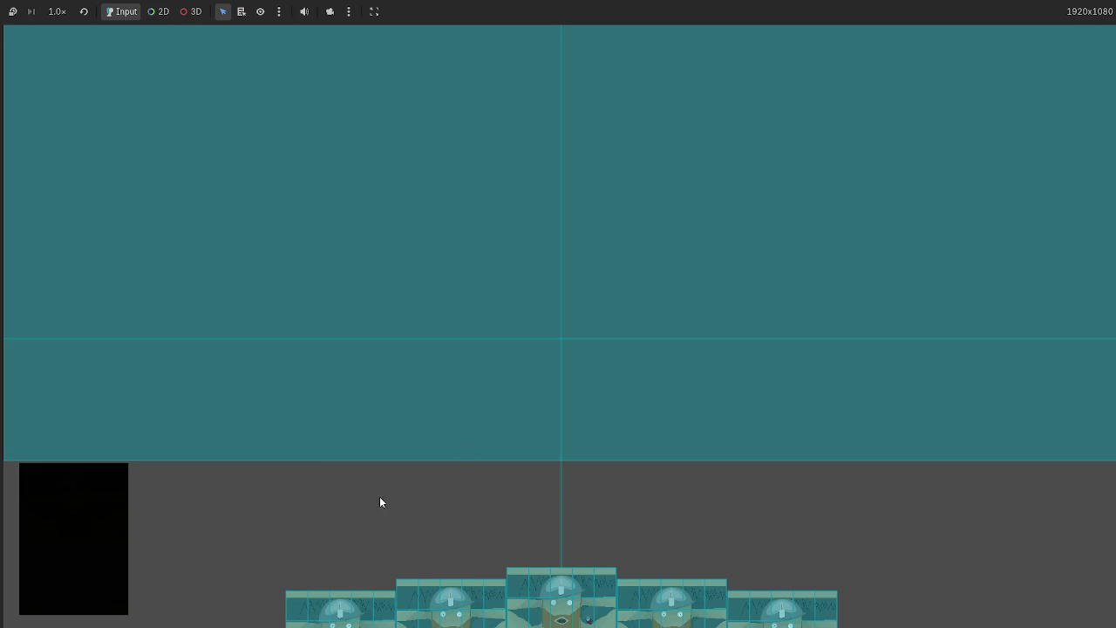
Play three hand cards onto the battlefield, then stop the game
{"action": "left_click", "coordinate": [552, 458]}
{"action": "left_click", "coordinate": [680, 414]}
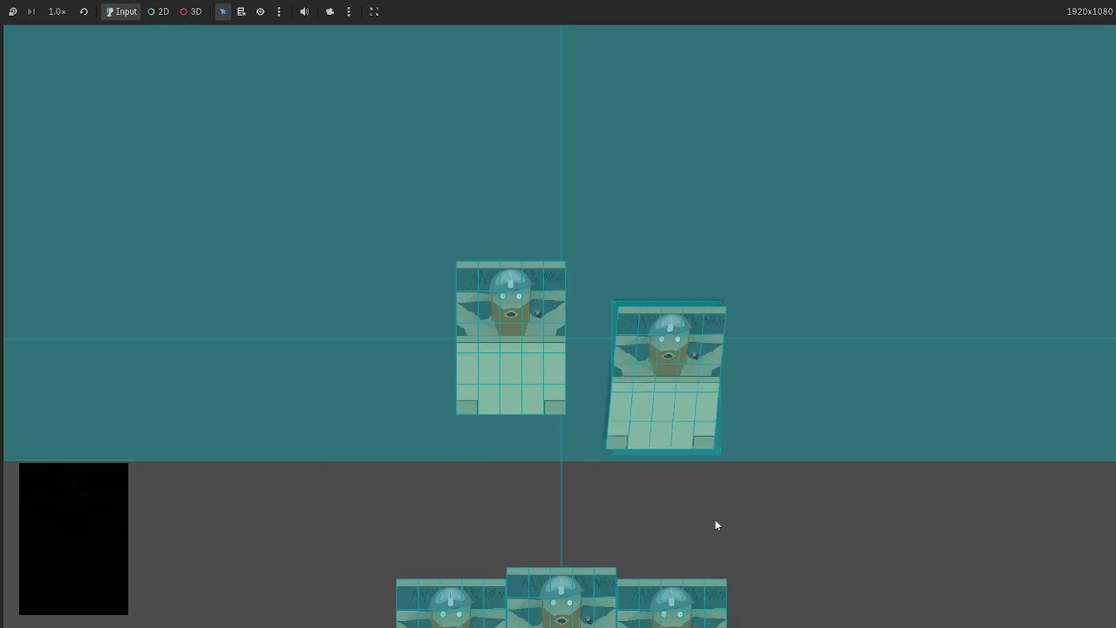
{"action": "mouse_move", "coordinate": [705, 598]}
{"action": "left_mouse_down"}
{"action": "mouse_move", "coordinate": [809, 366]}
{"action": "mouse_move", "coordinate": [605, 605]}
{"action": "mouse_move", "coordinate": [806, 362]}
{"action": "left_mouse_up"}
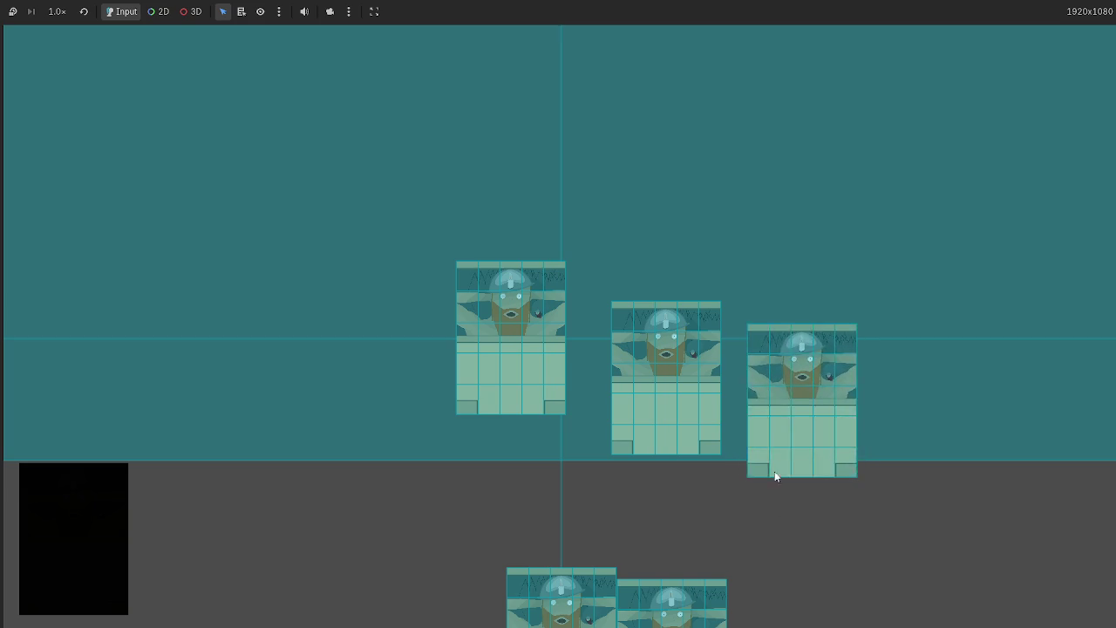
{"action": "key", "text": "F8"}
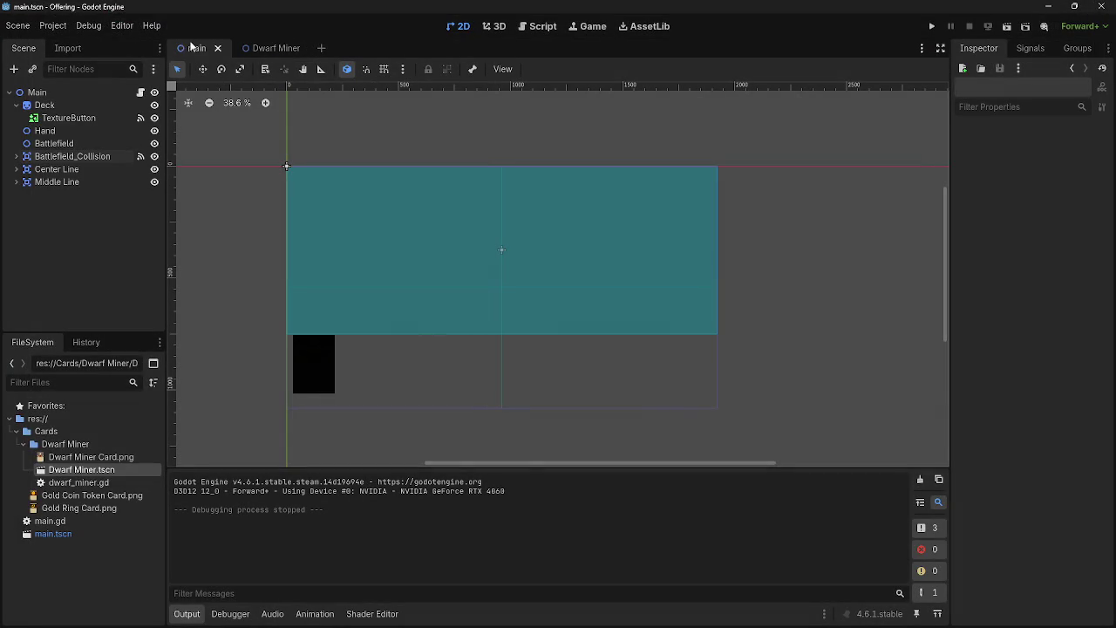
Turn off Visible Collision Shapes, rerun, and play five cards onto the battlefield
{"action": "left_click", "coordinate": [122, 25]}
{"action": "left_click", "coordinate": [88, 25]}
{"action": "left_click", "coordinate": [113, 77]}
{"action": "left_click", "coordinate": [931, 26]}
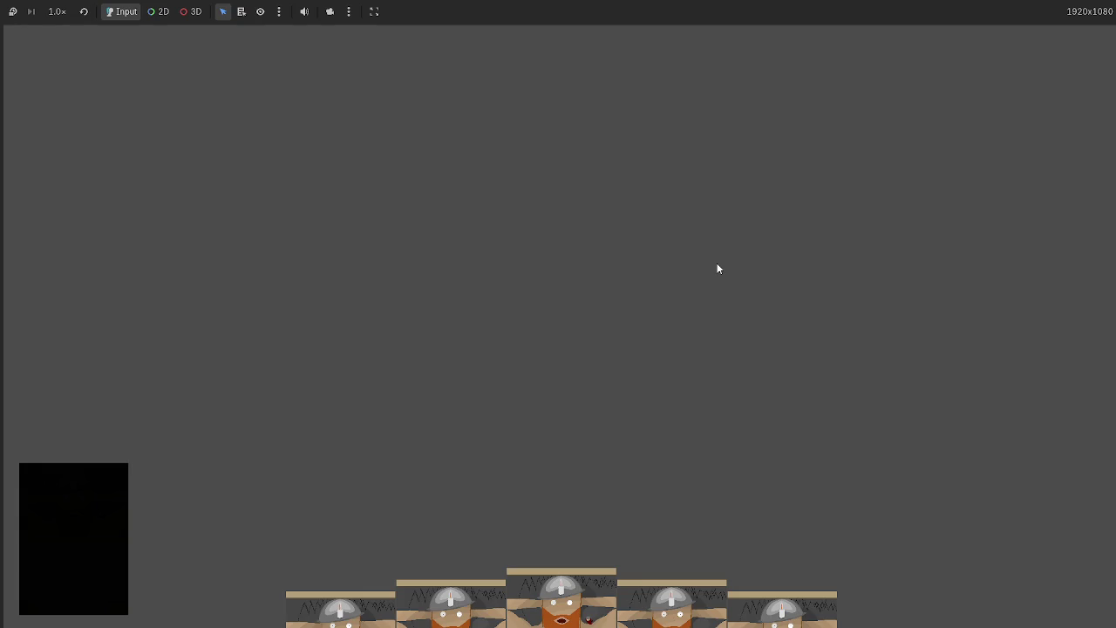
{"action": "left_click", "coordinate": [528, 587]}
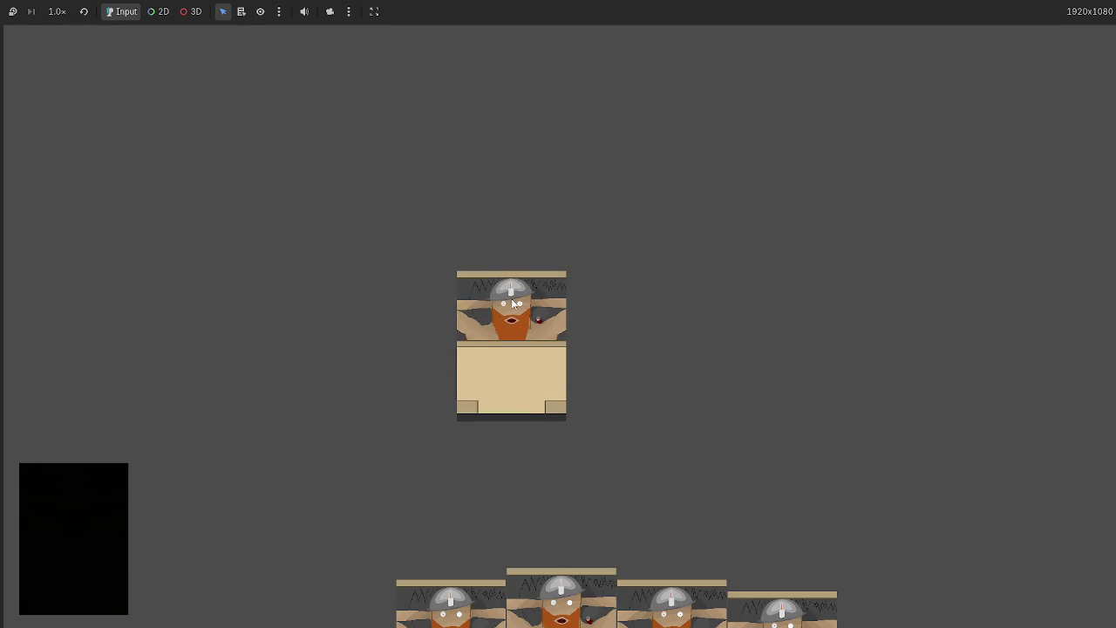
{"action": "left_click", "coordinate": [697, 621]}
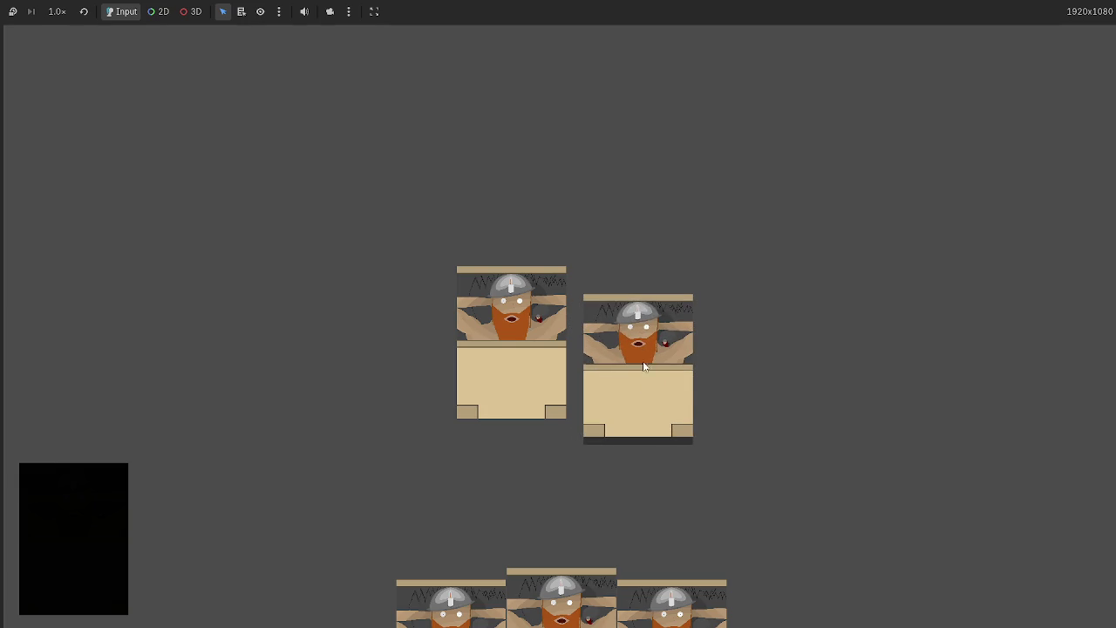
{"action": "left_click", "coordinate": [672, 602]}
{"action": "left_click", "coordinate": [667, 597]}
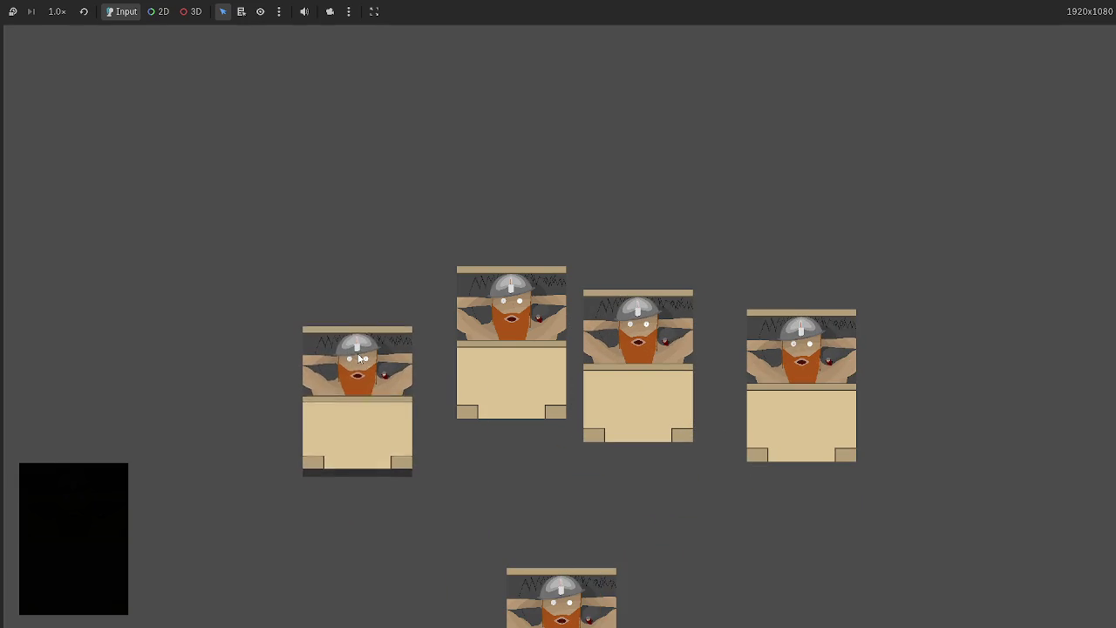
{"action": "left_click", "coordinate": [547, 572]}
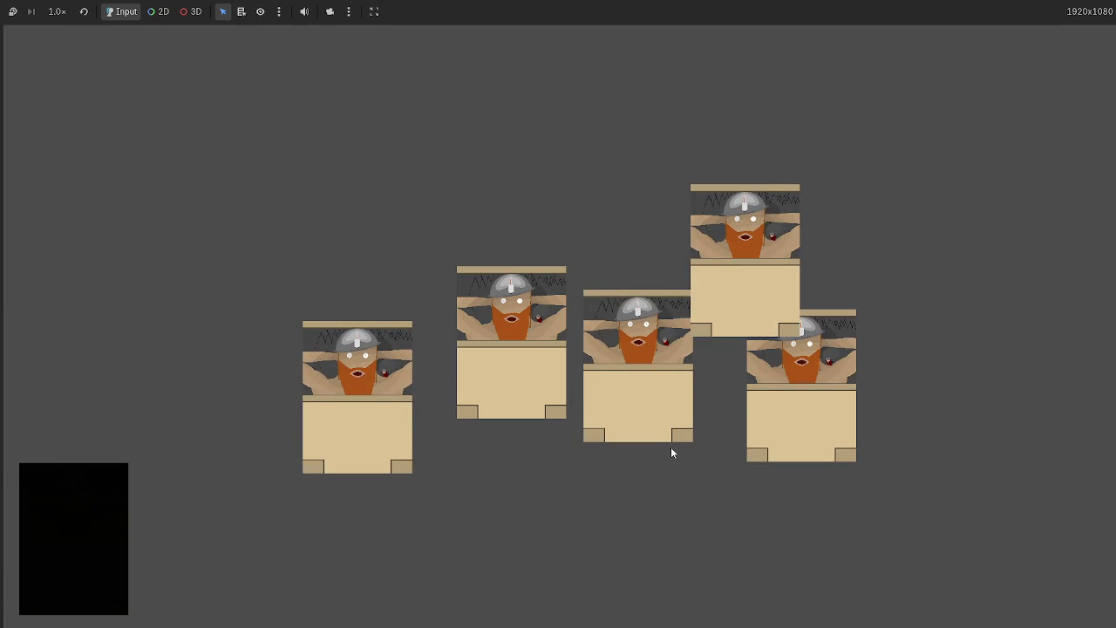
{"action": "key", "text": "F8"}
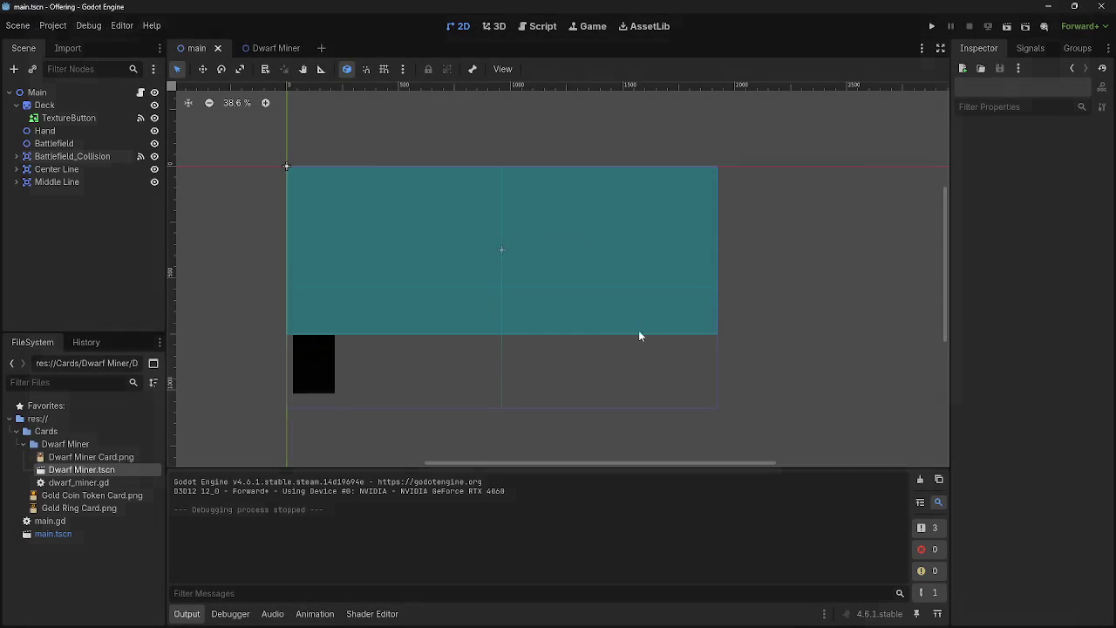
Paste hand_sort's cards_in_hand declaration from line 37 into the empty battlefield_sort function
{"action": "left_click", "coordinate": [540, 26]}
{"action": "left_click", "coordinate": [464, 340]}
{"action": "scroll", "coordinate": [518, 331], "scroll_direction": "up", "scroll_amount": 3}
{"action": "mouse_move", "coordinate": [375, 181]}
{"action": "left_mouse_down"}
{"action": "mouse_move", "coordinate": [677, 182]}
{"action": "mouse_move", "coordinate": [371, 180]}
{"action": "left_mouse_up"}
{"action": "key", "text": "ctrl+c"}
{"action": "left_click", "coordinate": [676, 181]}
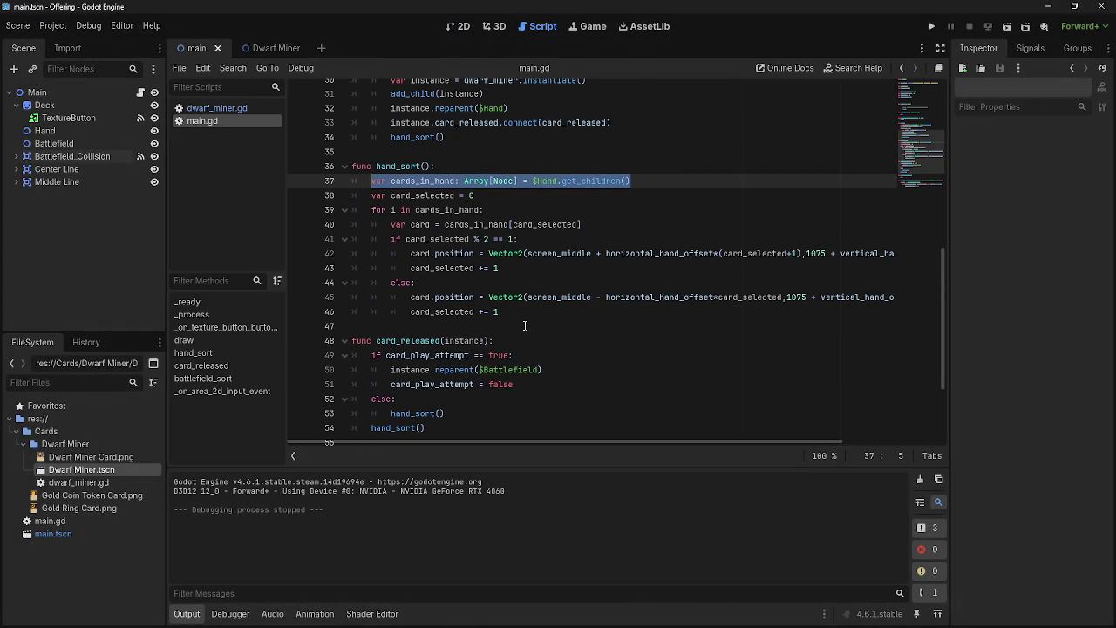
{"action": "scroll", "coordinate": [525, 325], "scroll_direction": "down", "scroll_amount": 3}
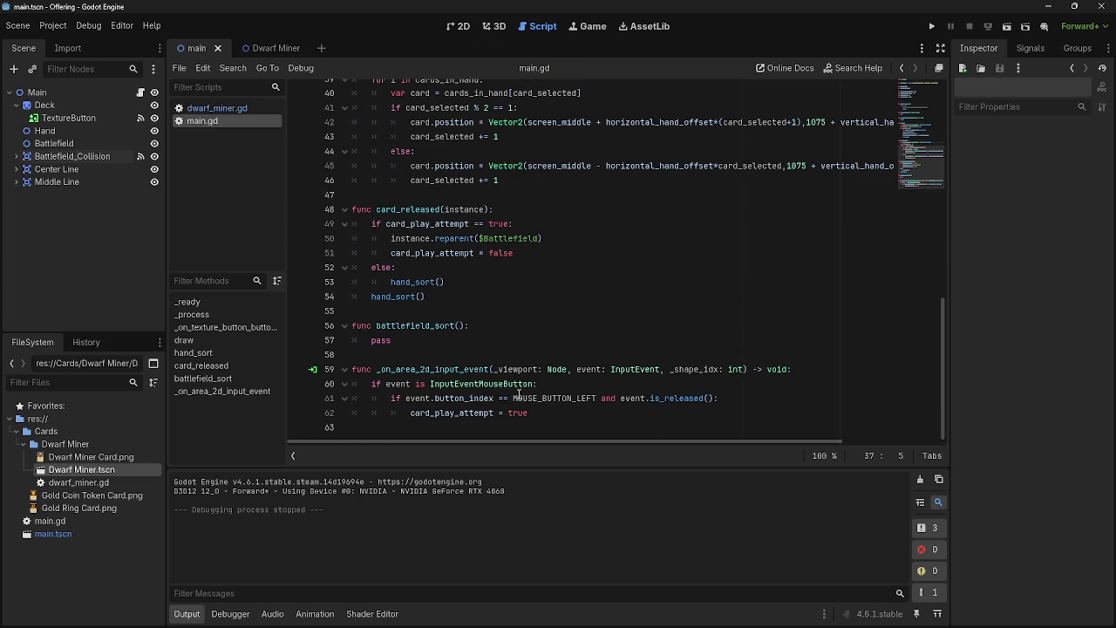
{"action": "left_click", "coordinate": [513, 329]}
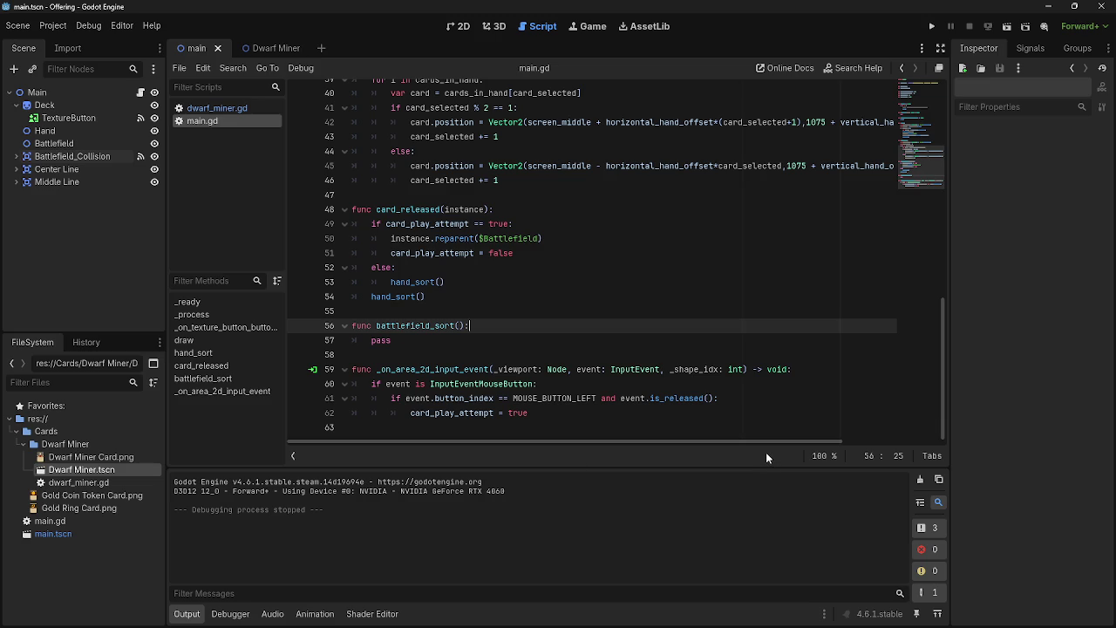
{"action": "key", "text": "Return"}
{"action": "key", "text": "ctrl+v"}
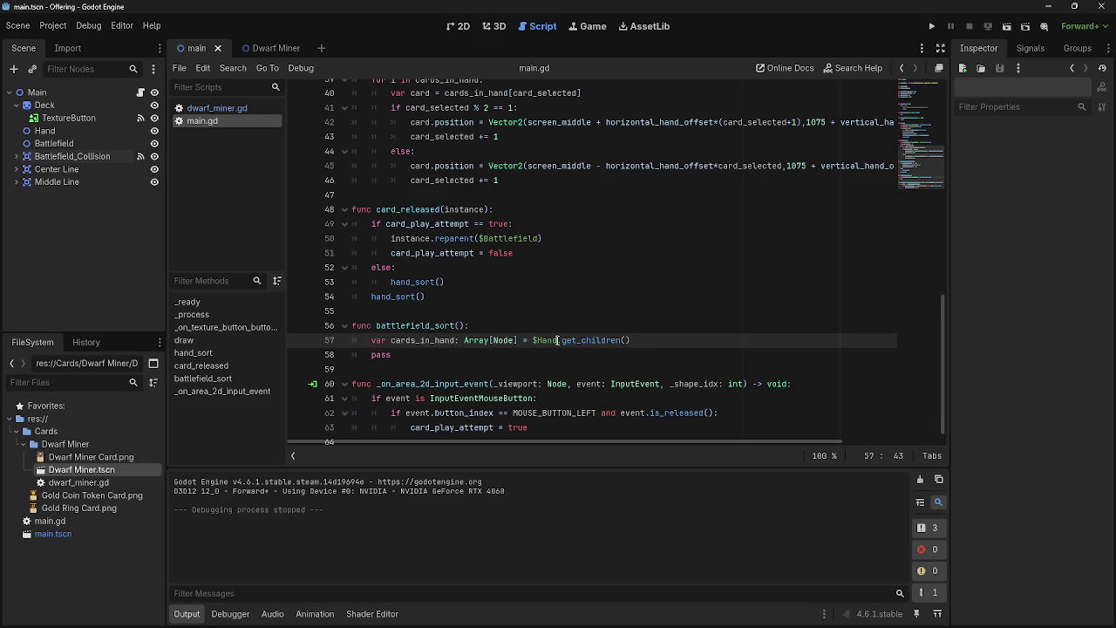
Change the pasted line to cards_in_Battlefield = $Battlefield.get_children(), adding a blank line before pass
{"action": "scroll", "coordinate": [550, 340], "scroll_direction": "up", "scroll_amount": 1}
{"action": "double_click", "coordinate": [546, 350]}
{"action": "type", "text": "Battlefield"}
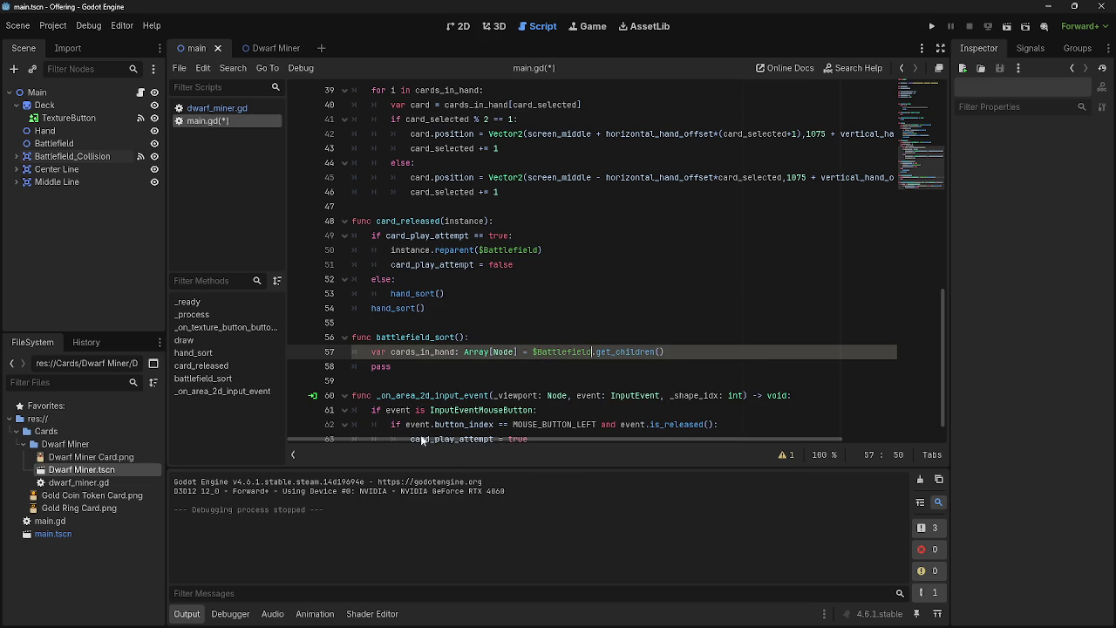
{"action": "mouse_move", "coordinate": [455, 354]}
{"action": "left_mouse_down"}
{"action": "mouse_move", "coordinate": [384, 352]}
{"action": "mouse_move", "coordinate": [472, 353]}
{"action": "mouse_move", "coordinate": [454, 352]}
{"action": "left_mouse_up"}
{"action": "left_click", "coordinate": [415, 353]}
{"action": "left_click", "coordinate": [456, 353], "text": "shift"}
{"action": "type", "text": "_in_Batt"}
{"action": "type", "text": "lefield"}
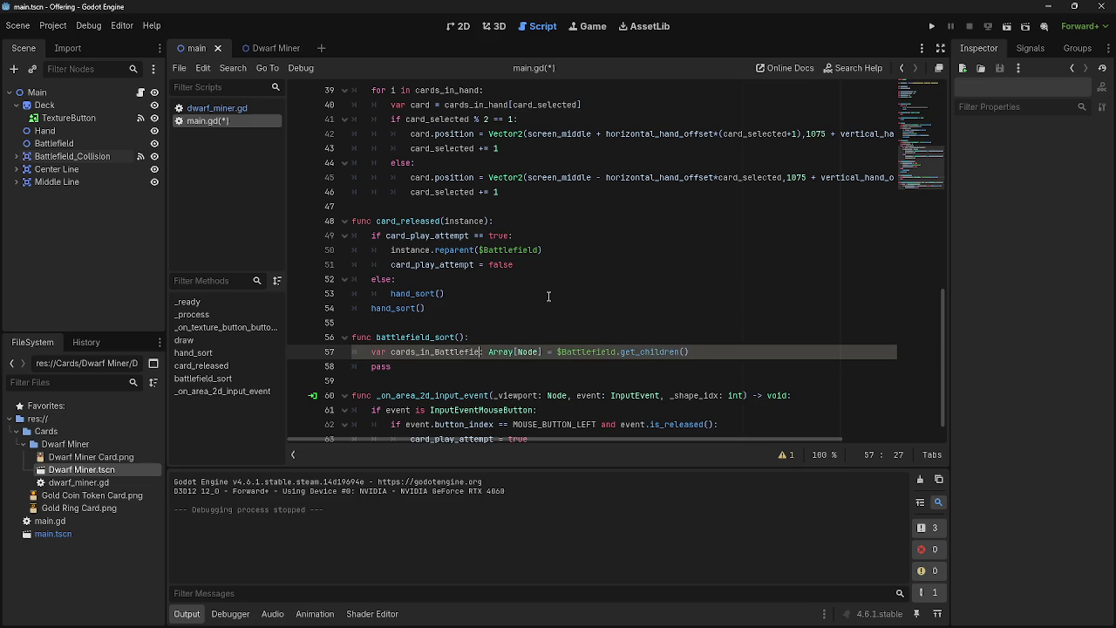
{"action": "left_click", "coordinate": [531, 337]}
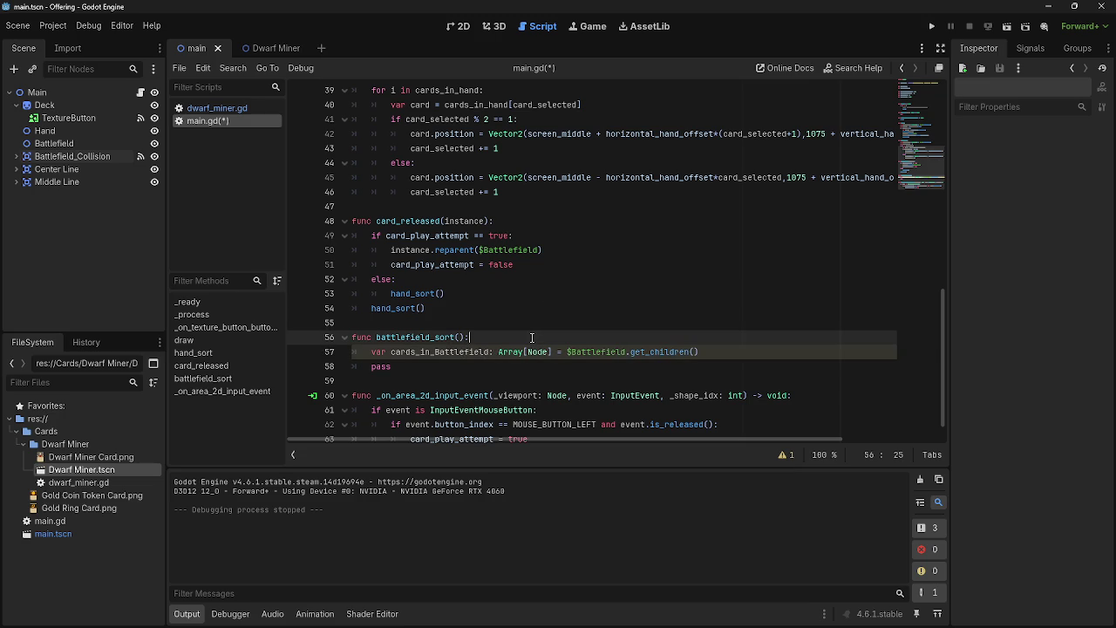
{"action": "left_click", "coordinate": [776, 369]}
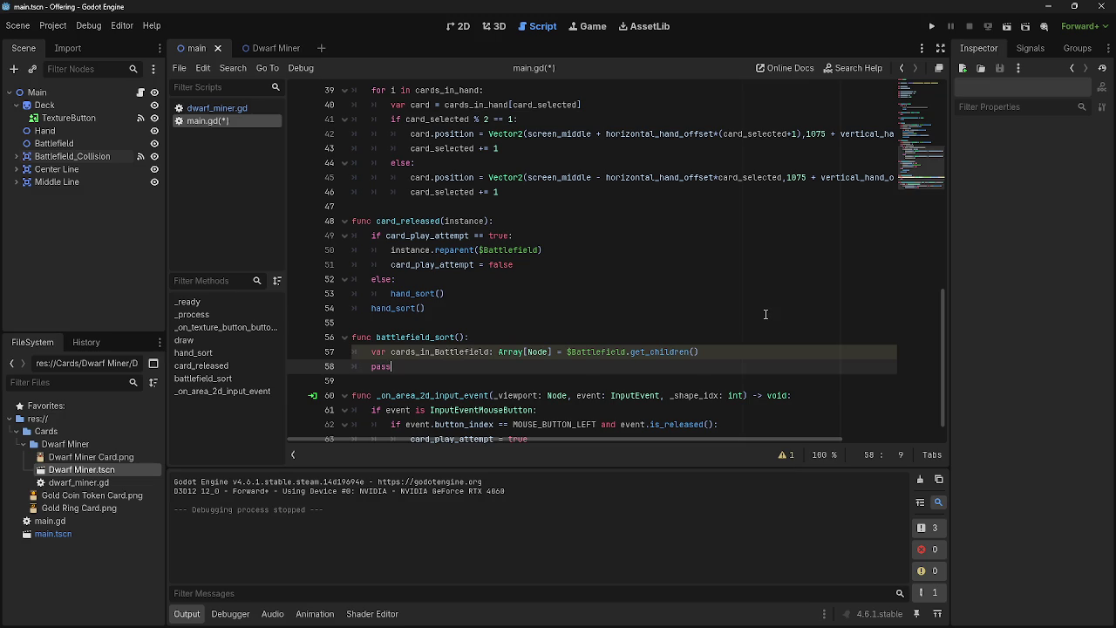
{"action": "left_click", "coordinate": [755, 353]}
{"action": "key", "text": "Return"}
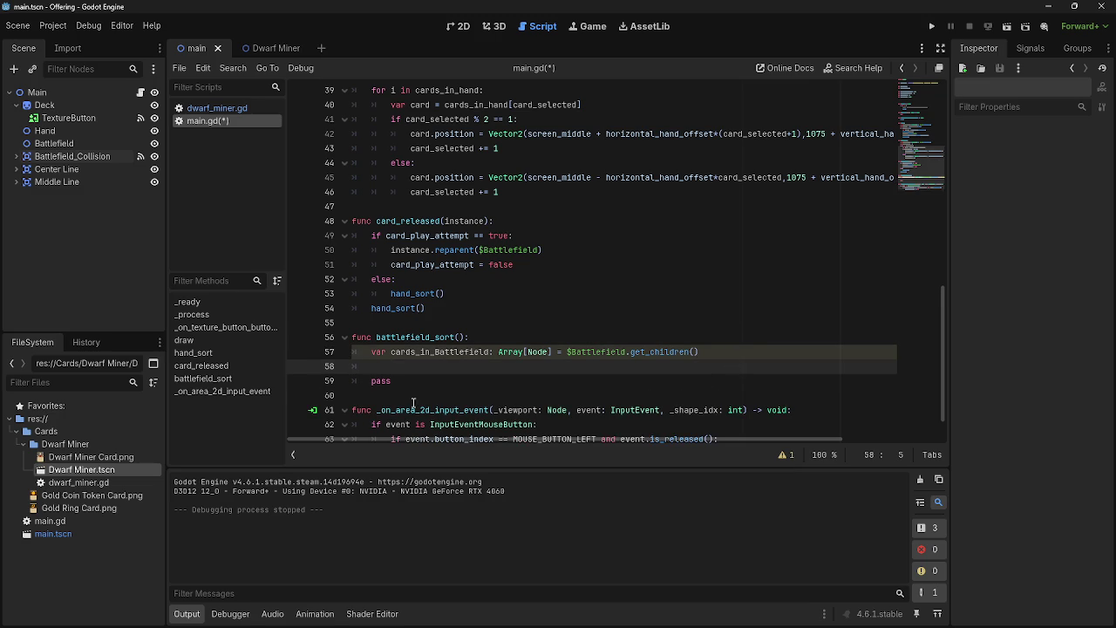
{"action": "scroll", "coordinate": [409, 394], "scroll_direction": "up", "scroll_amount": 5}
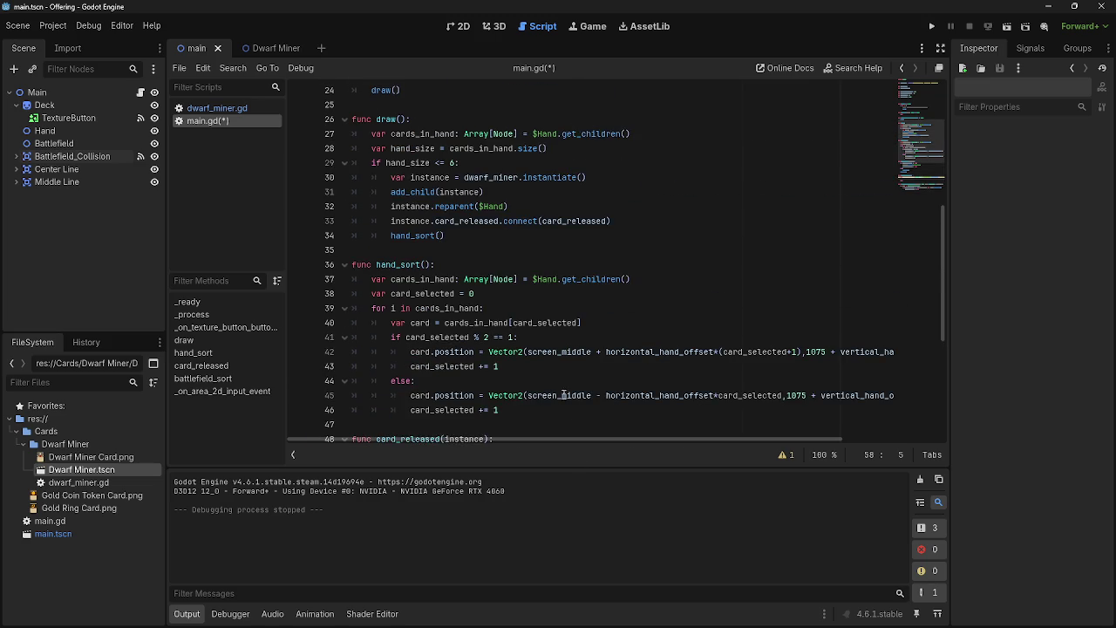
Examine the cards_in_Battlefield declaration on line 57 and place the cursor on empty line 58
{"action": "scroll", "coordinate": [567, 412], "scroll_direction": "up", "scroll_amount": 8}
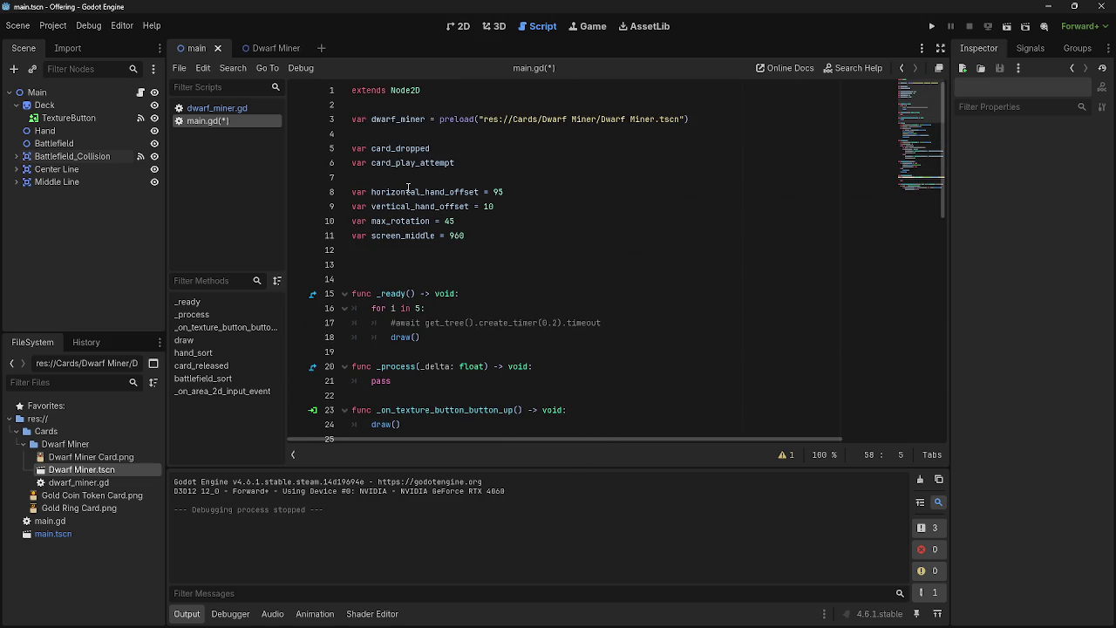
{"action": "scroll", "coordinate": [570, 264], "scroll_direction": "down", "scroll_amount": 14}
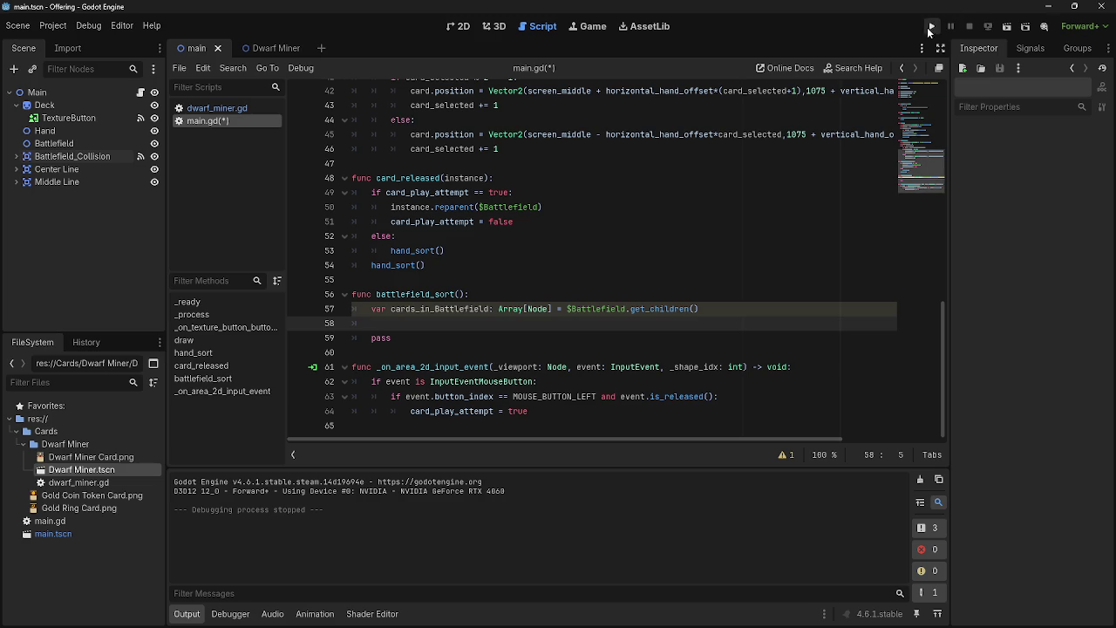
{"action": "left_click", "coordinate": [802, 301]}
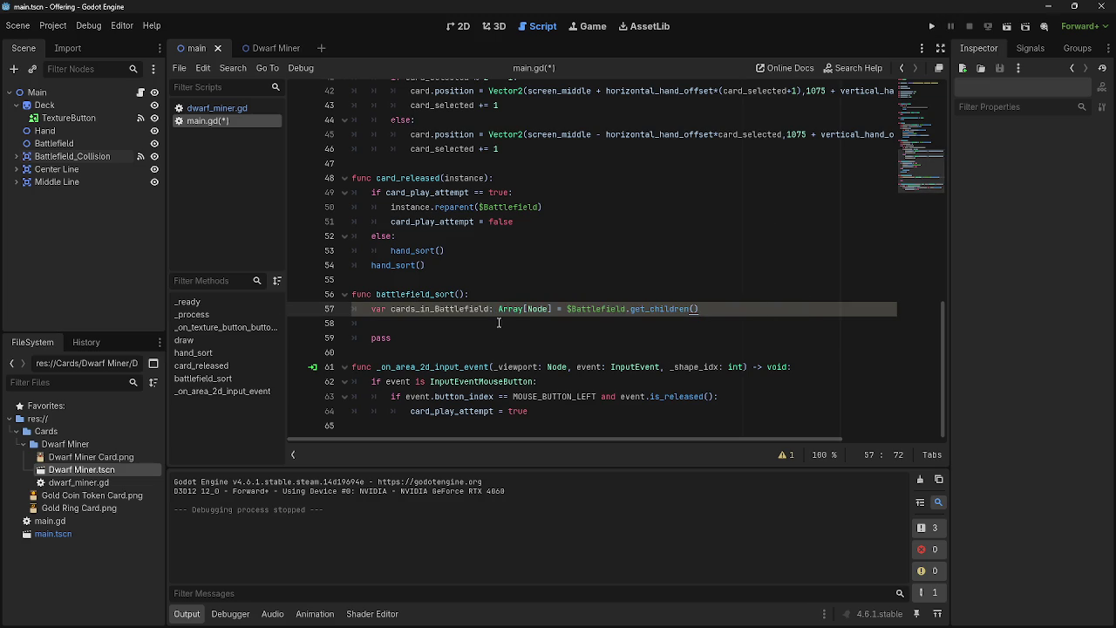
{"action": "left_click", "coordinate": [761, 302]}
{"action": "key", "text": "Home"}
{"action": "key", "text": "shift+End"}
{"action": "left_click", "coordinate": [773, 311]}
{"action": "left_click_drag", "start_coordinate": [507, 309], "coordinate": [773, 307]}
{"action": "left_click", "coordinate": [773, 307]}
{"action": "left_click_drag", "start_coordinate": [558, 309], "coordinate": [701, 309]}
{"action": "left_click", "coordinate": [701, 309]}
{"action": "left_click", "coordinate": [578, 337]}
{"action": "left_click", "coordinate": [592, 322]}
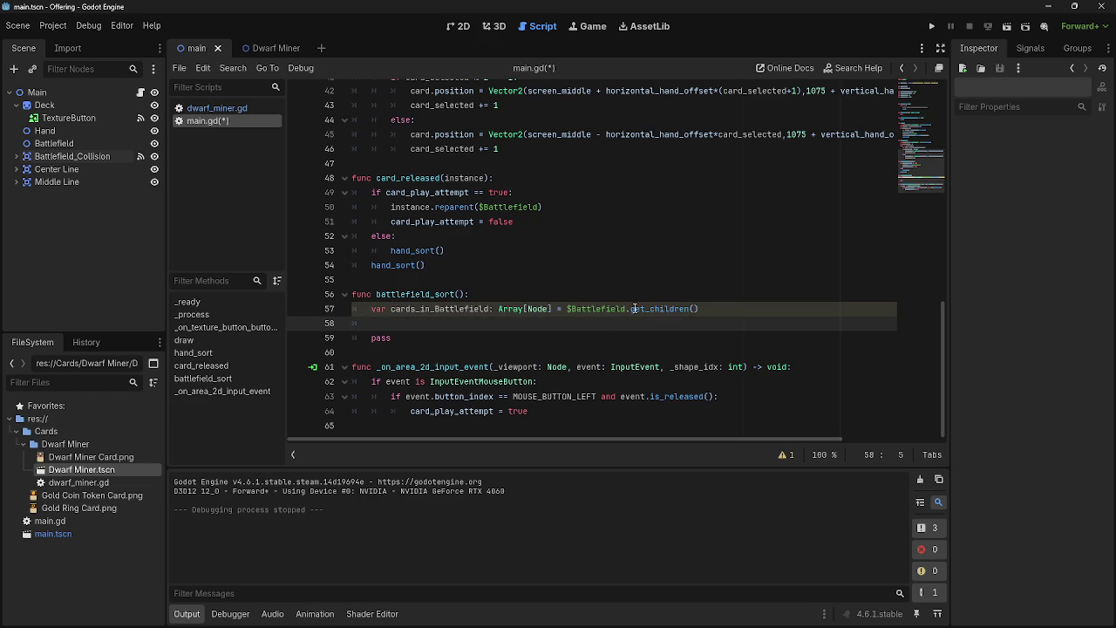
{"action": "type", "text": "print"}
{"action": "key", "text": "BackSpace"}
{"action": "key", "text": "BackSpace"}
{"action": "key", "text": "BackSpace"}
Paste hand_sort's 'var card_selected = 0' onto empty line 58 of battlefield_sort
{"action": "scroll", "coordinate": [724, 299], "scroll_direction": "up", "scroll_amount": 3}
{"action": "scroll", "coordinate": [724, 299], "scroll_direction": "up", "scroll_amount": 4}
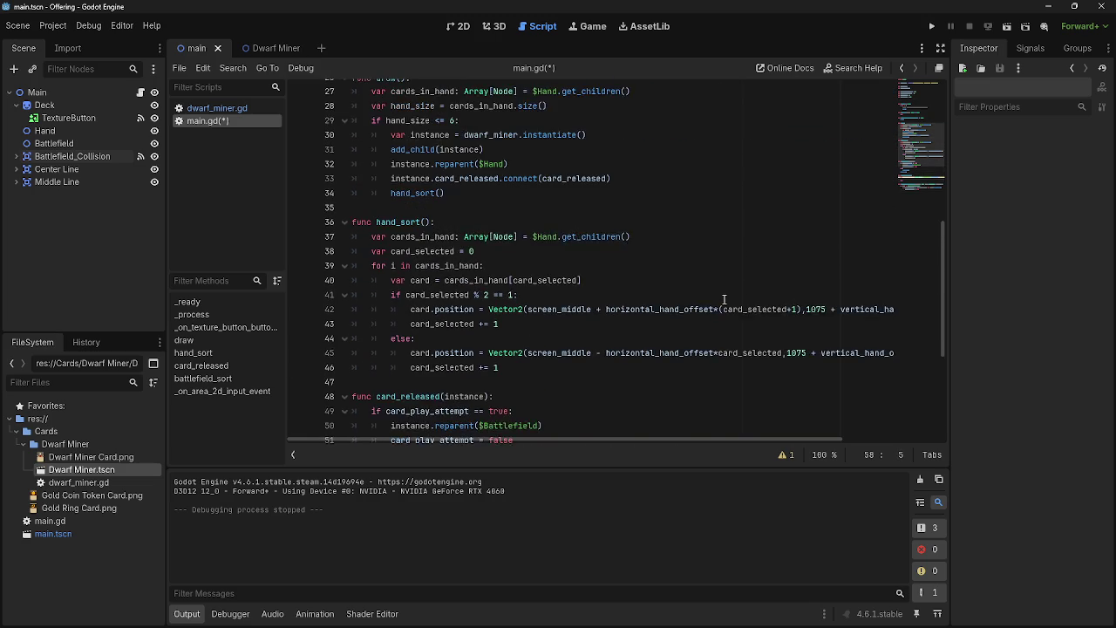
{"action": "scroll", "coordinate": [724, 299], "scroll_direction": "up", "scroll_amount": 2}
{"action": "scroll", "coordinate": [724, 299], "scroll_direction": "down", "scroll_amount": 3}
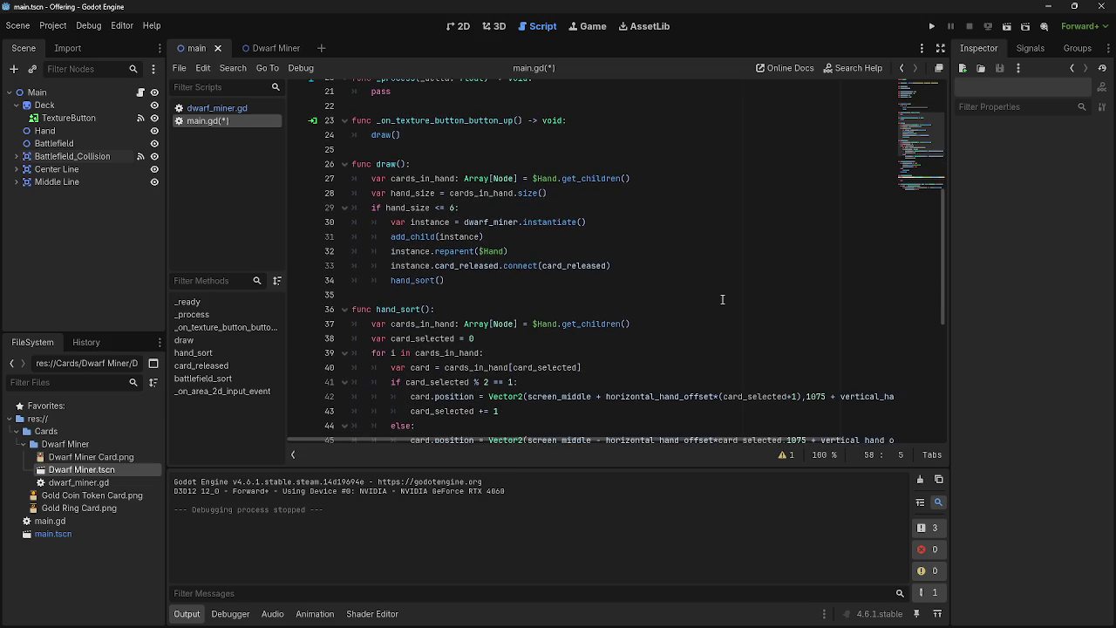
{"action": "scroll", "coordinate": [355, 313], "scroll_direction": "down", "scroll_amount": 1}
{"action": "left_click_drag", "start_coordinate": [371, 252], "coordinate": [538, 250]}
{"action": "key", "text": "ctrl+c"}
{"action": "scroll", "coordinate": [505, 348], "scroll_direction": "down", "scroll_amount": 5}
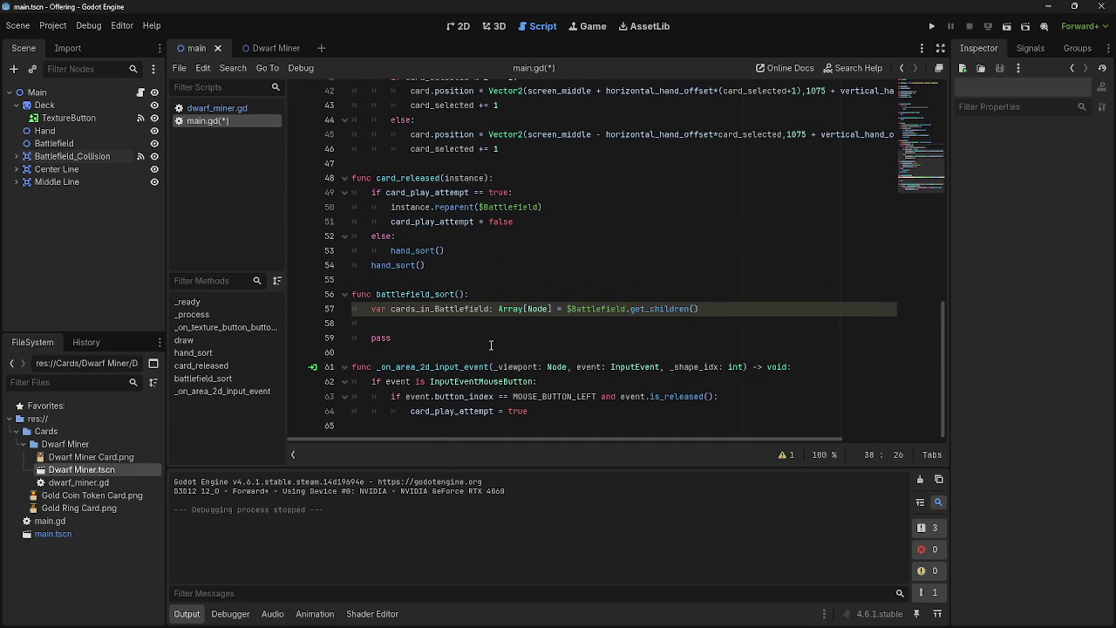
{"action": "left_click", "coordinate": [440, 322]}
{"action": "key", "text": "ctrl+v"}
{"action": "scroll", "coordinate": [478, 238], "scroll_direction": "up", "scroll_amount": 3}
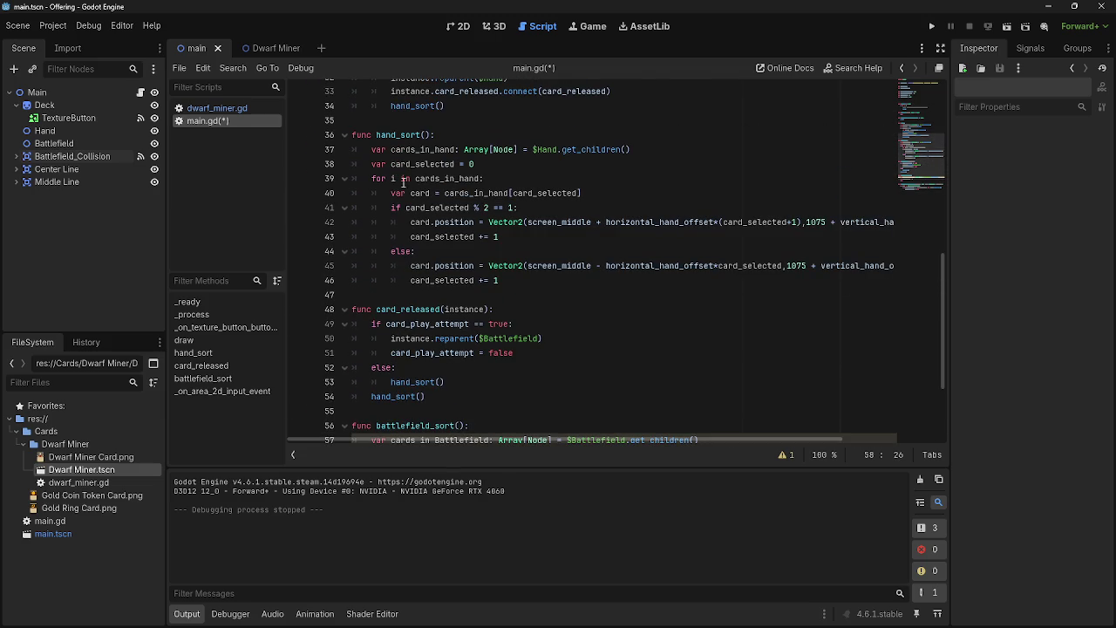
{"action": "mouse_move", "coordinate": [374, 178]}
{"action": "left_mouse_down"}
{"action": "mouse_move", "coordinate": [523, 194]}
{"action": "mouse_move", "coordinate": [551, 277]}
{"action": "left_mouse_up"}
{"action": "key", "text": "ctrl+c"}
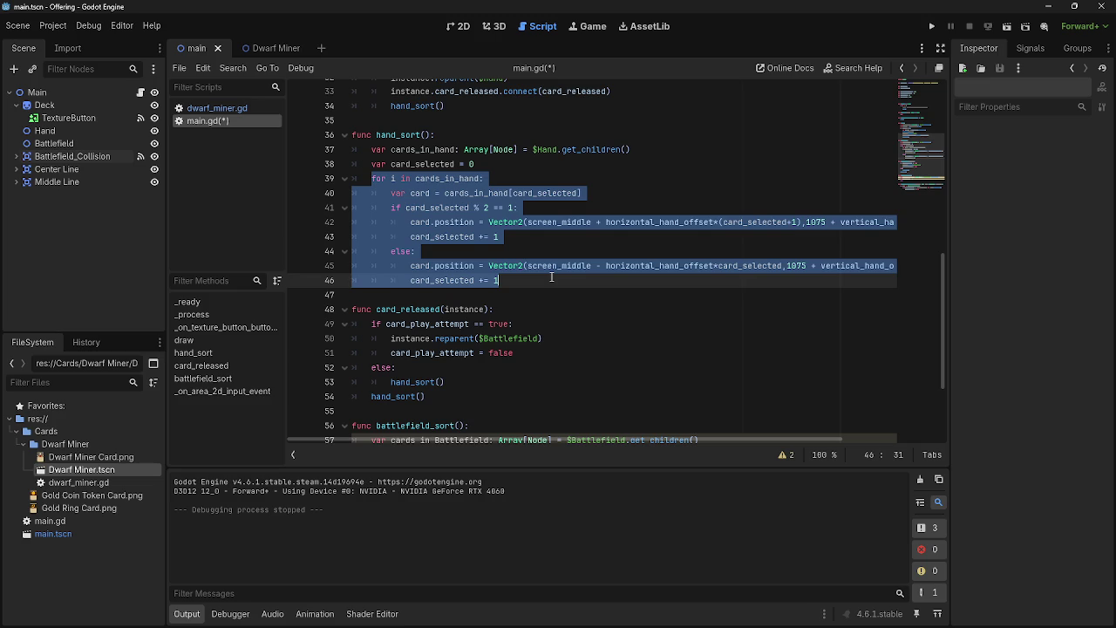
Replace pass in battlefield_sort with hand_sort's copied for-loop
{"action": "scroll", "coordinate": [541, 296], "scroll_direction": "down", "scroll_amount": 3}
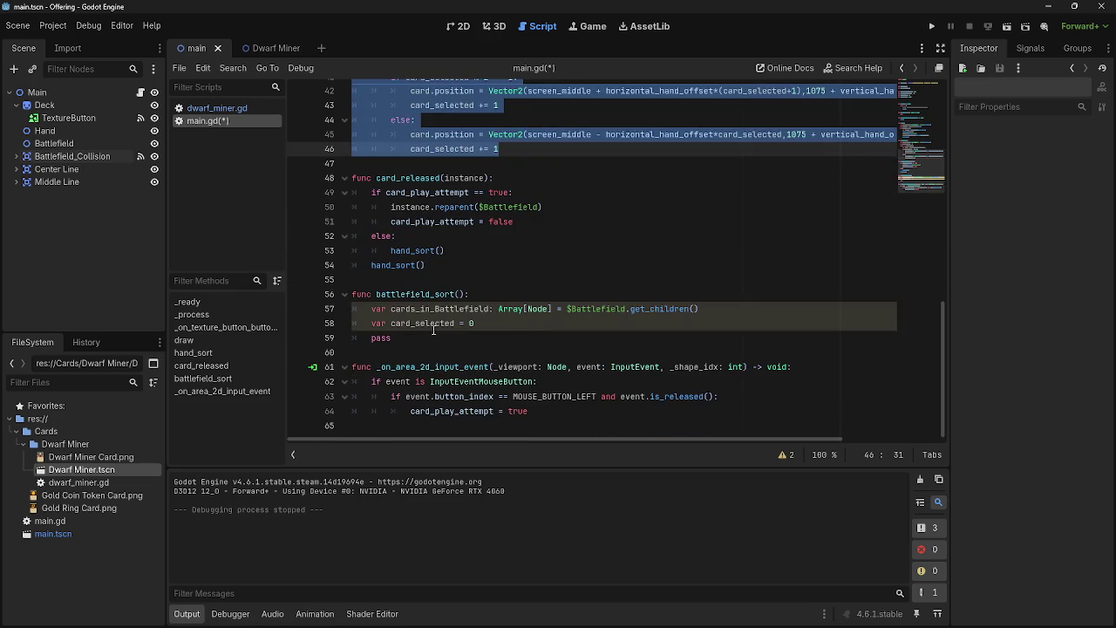
{"action": "left_click_drag", "start_coordinate": [433, 323], "coordinate": [378, 344]}
{"action": "left_click", "coordinate": [378, 343]}
{"action": "double_click", "coordinate": [381, 338]}
{"action": "key", "text": "ctrl+v"}
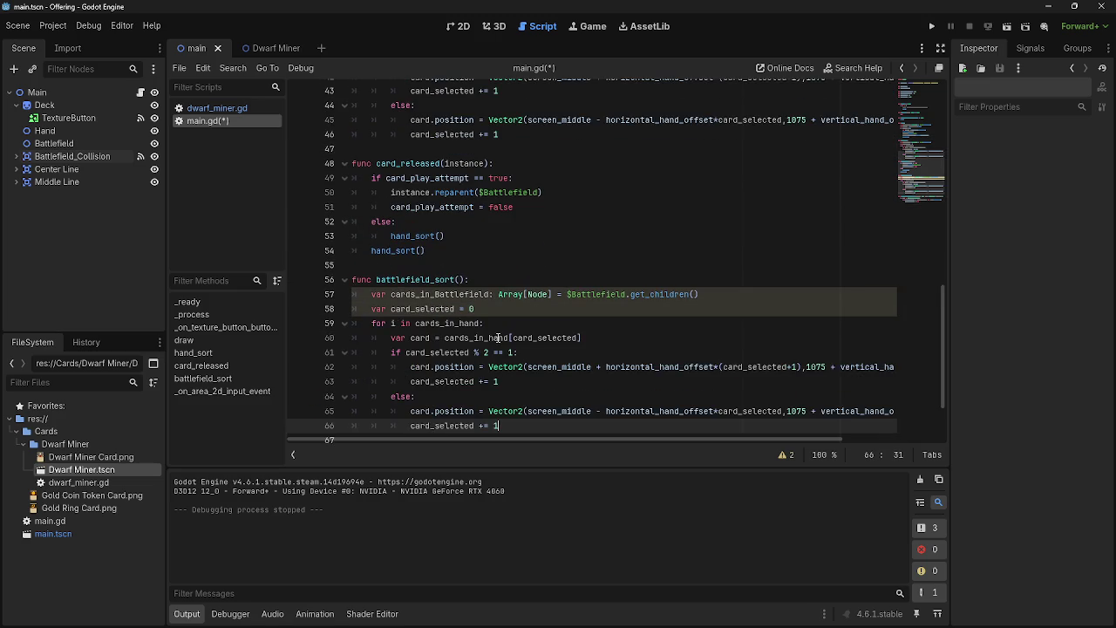
Change cards_in_hand to cards_in_Battlefield on lines 59 and 60
{"action": "left_click", "coordinate": [415, 280]}
{"action": "double_click", "coordinate": [475, 282]}
{"action": "type", "text": "Batt"}
{"action": "key", "text": "Return"}
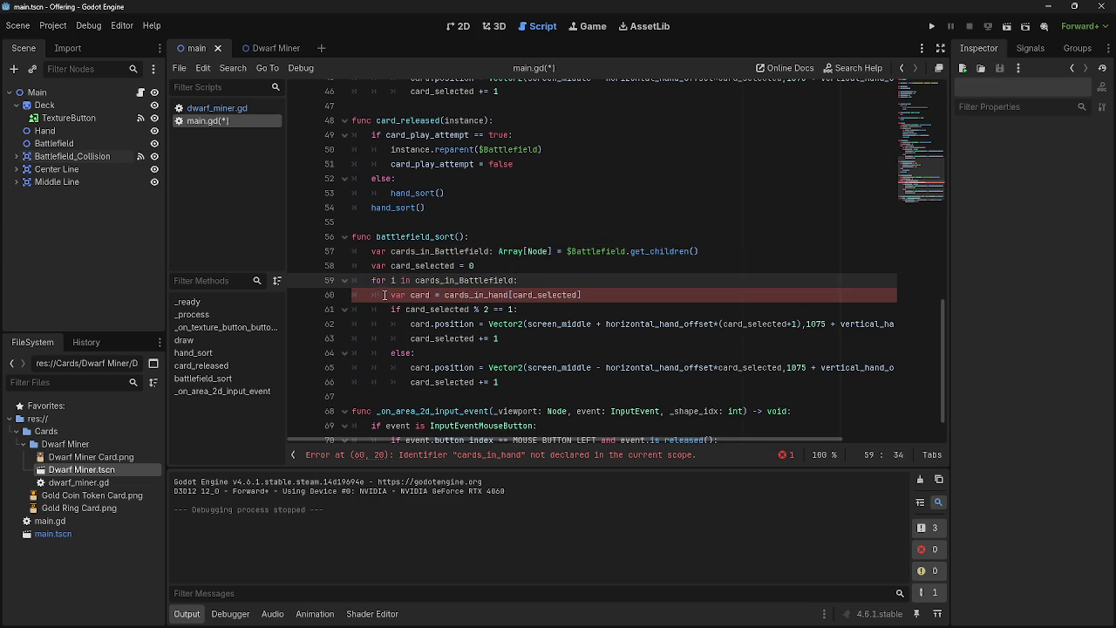
{"action": "left_click", "coordinate": [499, 297]}
{"action": "double_click", "coordinate": [499, 297]}
{"action": "type", "text": "b"}
{"action": "key", "text": "Return"}
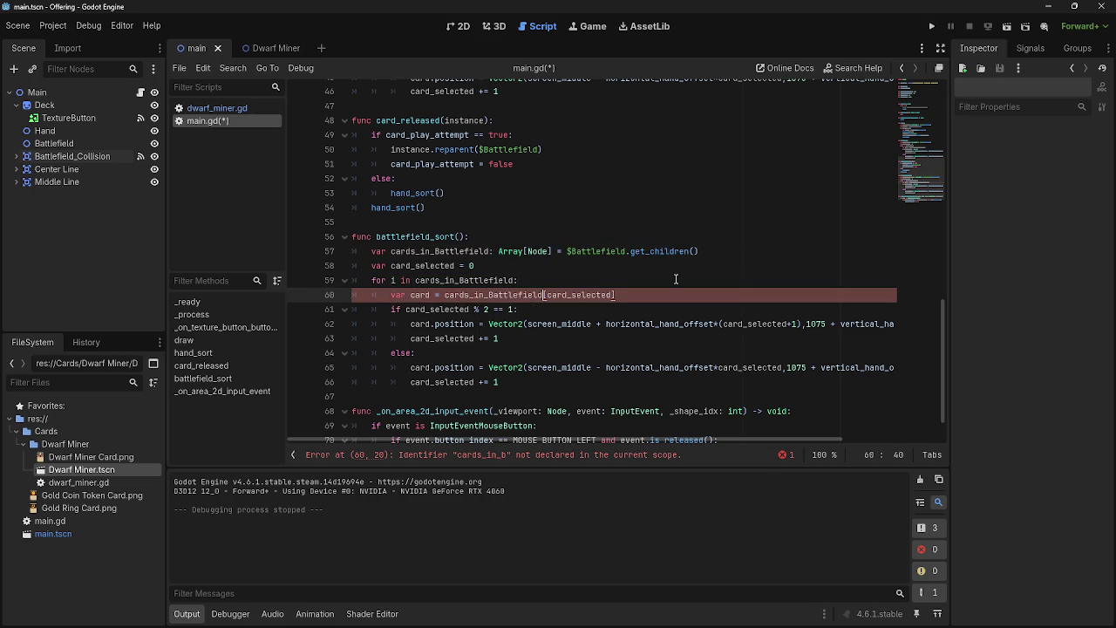
Lowercase the B in cards_in_battlefield on lines 60, 59 and 57
{"action": "scroll", "coordinate": [675, 279], "scroll_direction": "up", "scroll_amount": 1}
{"action": "left_click", "coordinate": [488, 308]}
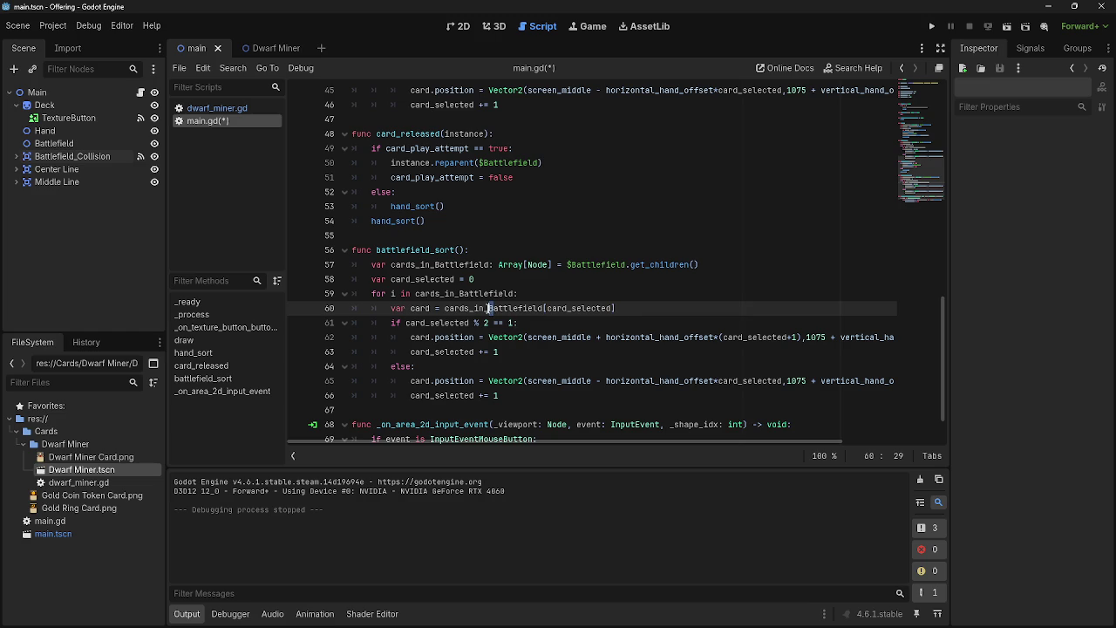
{"action": "key", "text": "Delete"}
{"action": "type", "text": "b"}
{"action": "left_click", "coordinate": [458, 294]}
{"action": "key", "text": "Delete"}
{"action": "type", "text": "b"}
{"action": "left_click", "coordinate": [436, 264]}
{"action": "key", "text": "Delete"}
{"action": "type", "text": "b"}
Review the new loop's lines 57–61 and mark the else branch's position line
{"action": "left_click", "coordinate": [611, 279]}
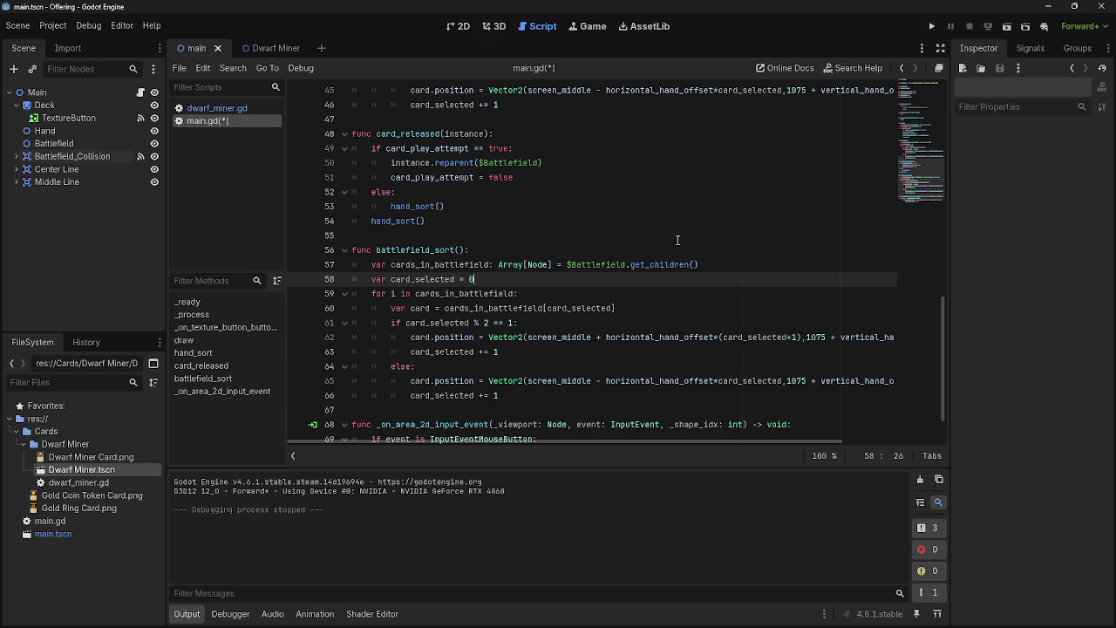
{"action": "left_click", "coordinate": [584, 264]}
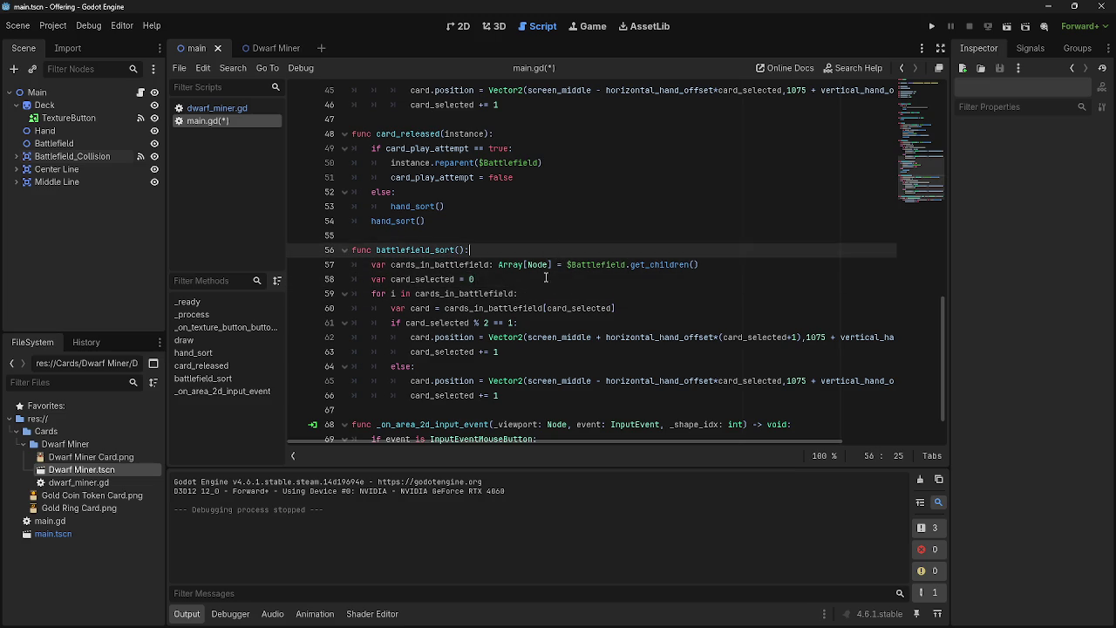
{"action": "left_click", "coordinate": [517, 280]}
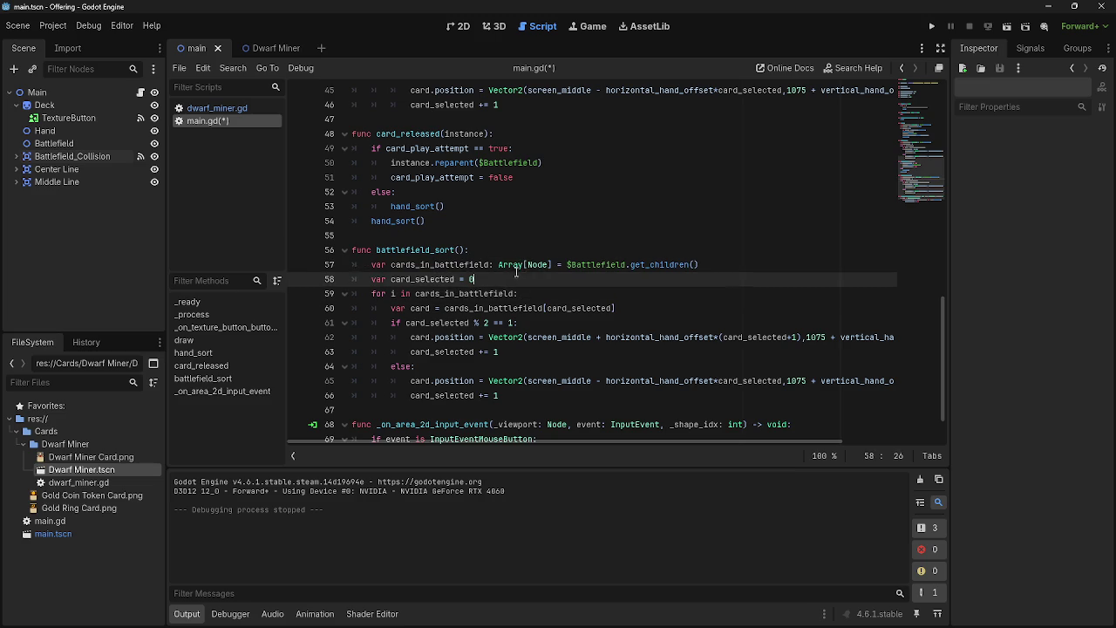
{"action": "left_click", "coordinate": [520, 252]}
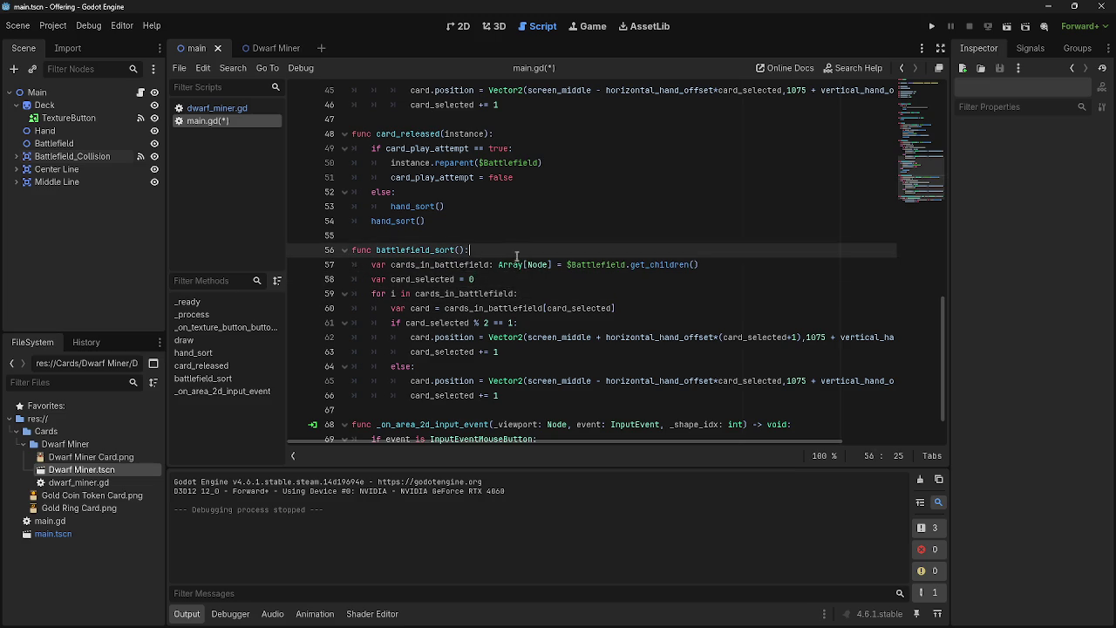
{"action": "left_click", "coordinate": [515, 279]}
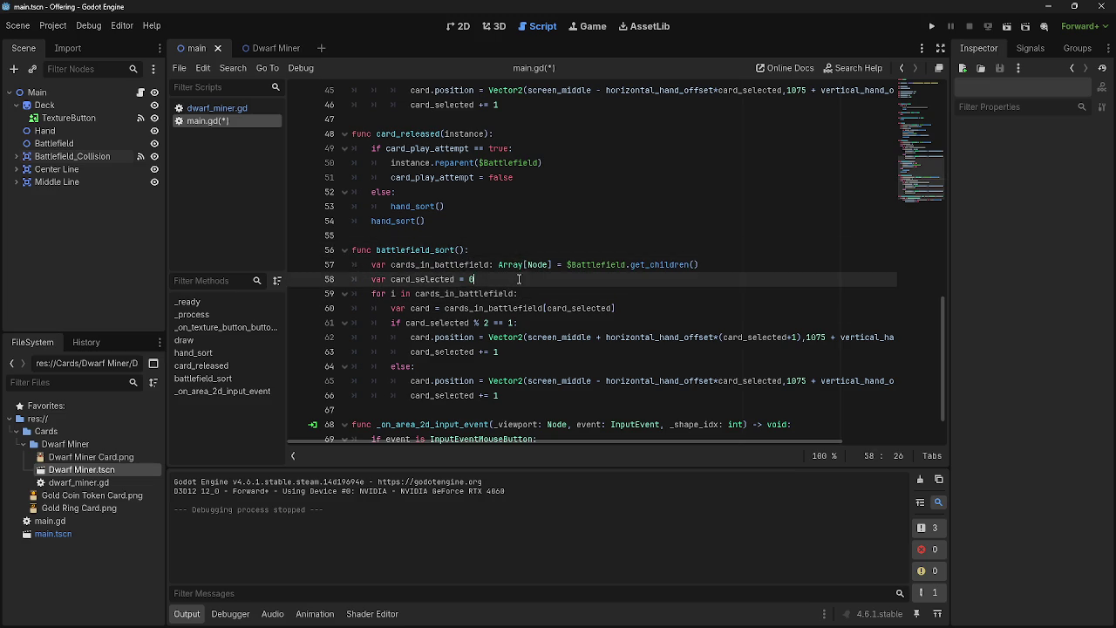
{"action": "scroll", "coordinate": [626, 339], "scroll_direction": "up", "scroll_amount": 4}
{"action": "scroll", "coordinate": [626, 338], "scroll_direction": "up", "scroll_amount": 10}
{"action": "scroll", "coordinate": [623, 335], "scroll_direction": "down", "scroll_amount": 1}
{"action": "scroll", "coordinate": [623, 335], "scroll_direction": "down", "scroll_amount": 14}
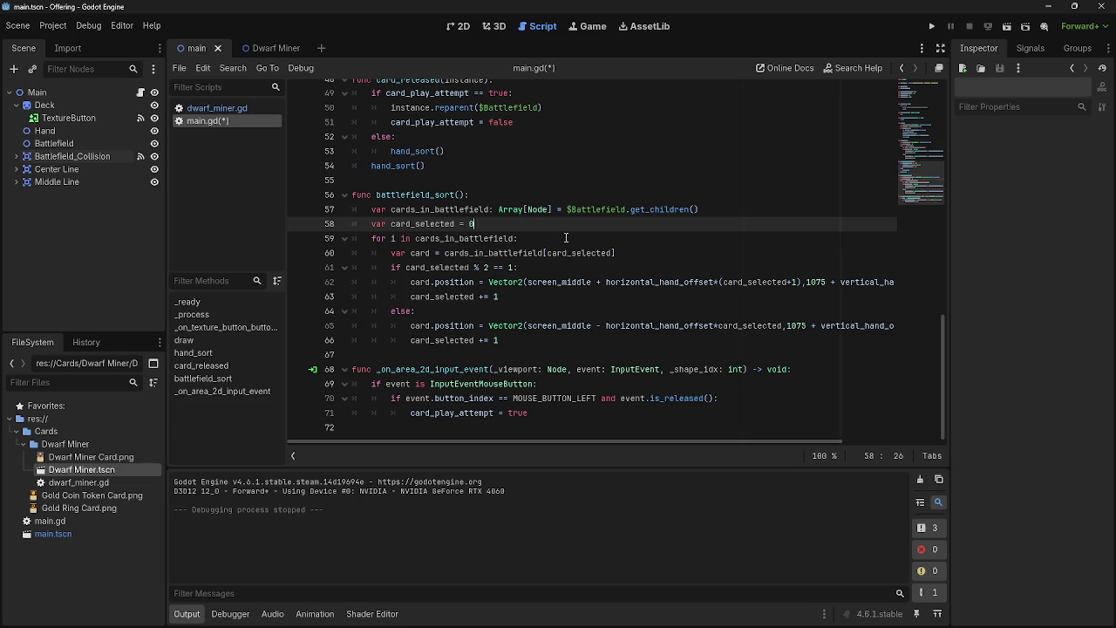
{"action": "left_click", "coordinate": [620, 227]}
{"action": "left_click", "coordinate": [644, 240]}
{"action": "key", "text": "Down"}
{"action": "key", "text": "Down"}
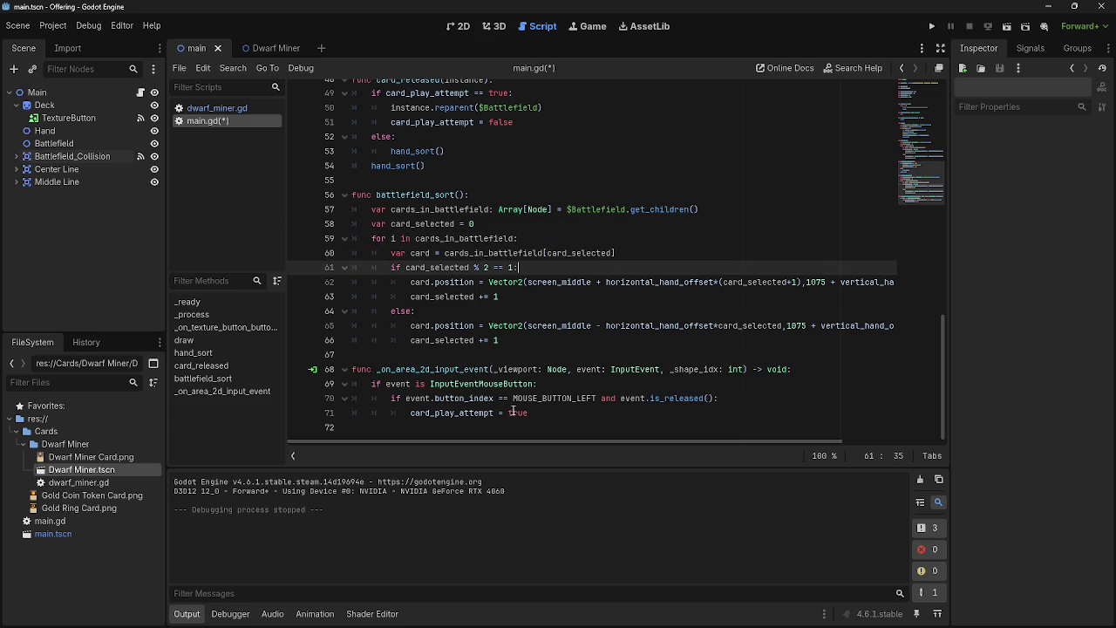
{"action": "left_click_drag", "start_coordinate": [526, 327], "coordinate": [889, 330]}
{"action": "key", "text": "ctrl+x"}
{"action": "mouse_move", "coordinate": [891, 282]}
{"action": "left_mouse_down"}
{"action": "mouse_move", "coordinate": [436, 282]}
{"action": "mouse_move", "coordinate": [894, 282]}
{"action": "left_mouse_up"}
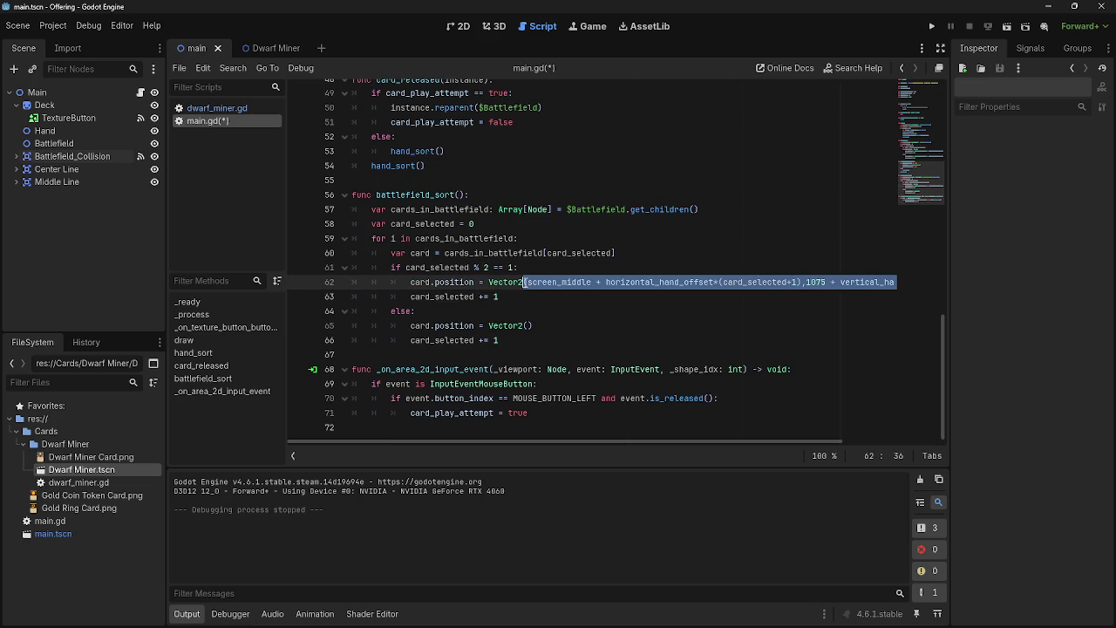
{"action": "key", "text": "Delete"}
{"action": "type", "text": ",0"}
{"action": "left_click", "coordinate": [526, 326]}
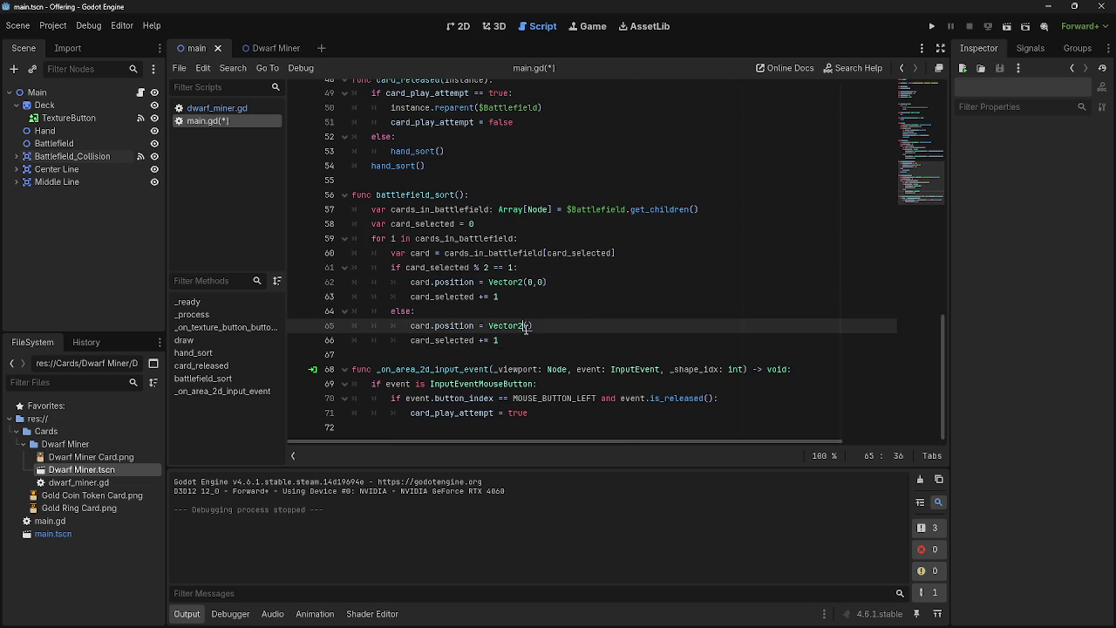
{"action": "key", "text": "Left"}
{"action": "key", "text": "ctrl+z"}
{"action": "left_click", "coordinate": [563, 300]}
{"action": "left_click", "coordinate": [559, 283]}
{"action": "left_click_drag", "start_coordinate": [374, 211], "coordinate": [739, 212]}
{"action": "left_click", "coordinate": [728, 213]}
{"action": "double_click", "coordinate": [377, 211]}
{"action": "left_click", "coordinate": [769, 209]}
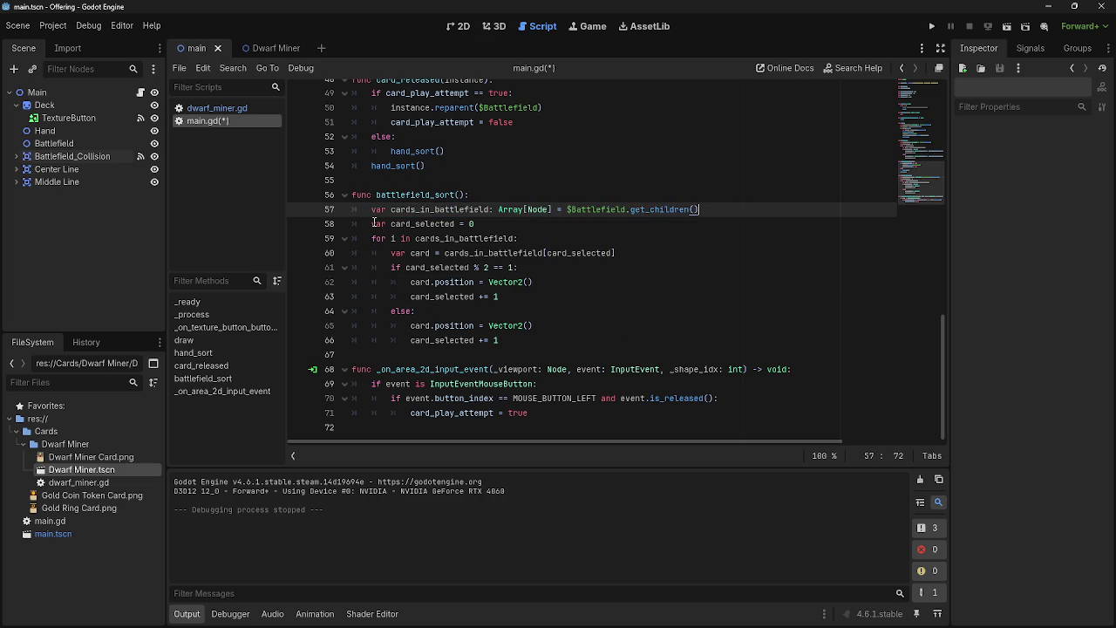
{"action": "left_click_drag", "start_coordinate": [374, 209], "coordinate": [733, 209]}
{"action": "left_click", "coordinate": [732, 210]}
{"action": "left_click_drag", "start_coordinate": [374, 224], "coordinate": [476, 224]}
{"action": "left_click", "coordinate": [476, 225]}
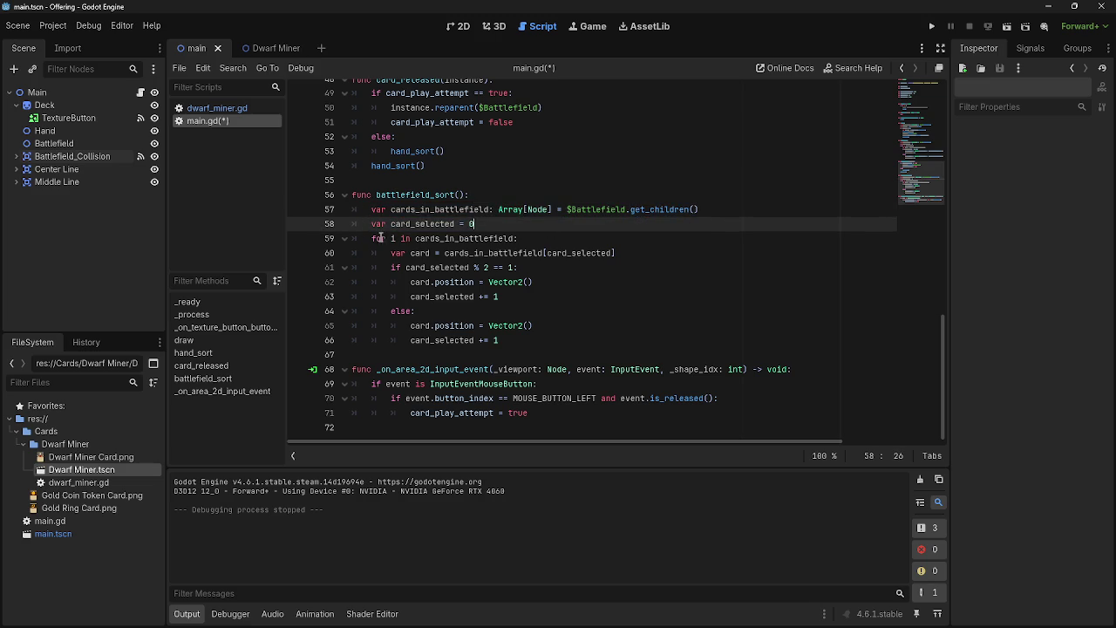
{"action": "left_click_drag", "start_coordinate": [372, 224], "coordinate": [542, 226]}
{"action": "left_click", "coordinate": [542, 226]}
{"action": "left_click_drag", "start_coordinate": [362, 224], "coordinate": [521, 224]}
{"action": "left_click", "coordinate": [521, 224]}
{"action": "left_click_drag", "start_coordinate": [366, 209], "coordinate": [806, 210]}
{"action": "left_click", "coordinate": [806, 209]}
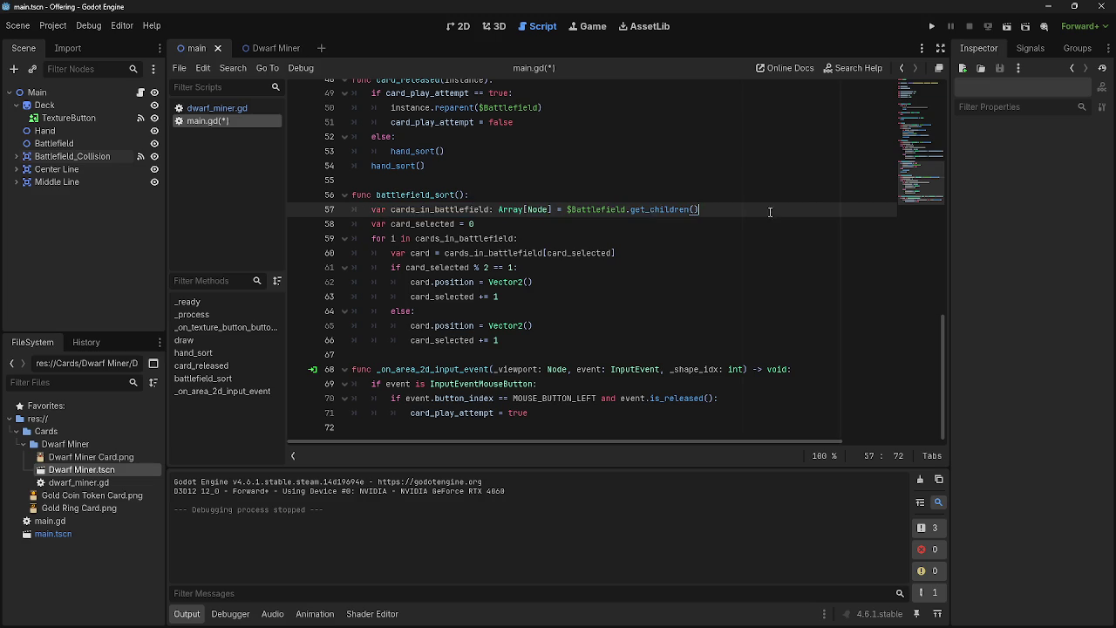
{"action": "mouse_move", "coordinate": [522, 224]}
{"action": "left_mouse_down"}
{"action": "mouse_move", "coordinate": [372, 224]}
{"action": "mouse_move", "coordinate": [530, 223]}
{"action": "left_mouse_up"}
{"action": "left_click", "coordinate": [371, 224]}
{"action": "left_click", "coordinate": [530, 224]}
{"action": "left_click_drag", "start_coordinate": [373, 224], "coordinate": [506, 223]}
{"action": "left_click", "coordinate": [506, 223]}
{"action": "left_click_drag", "start_coordinate": [378, 224], "coordinate": [530, 225]}
{"action": "left_click", "coordinate": [531, 224]}
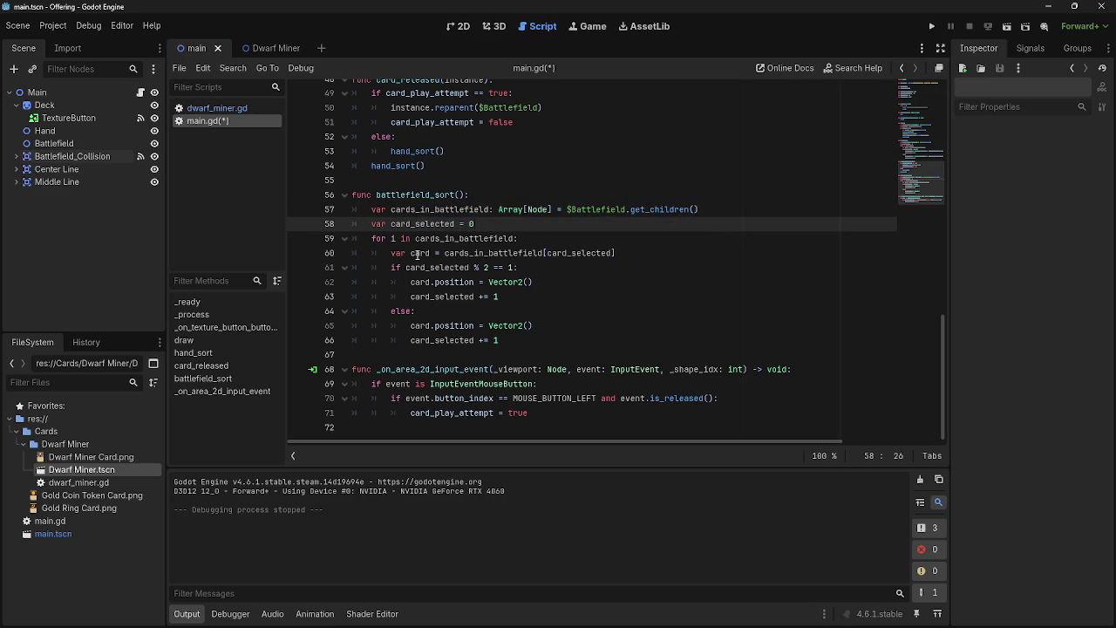
{"action": "left_click_drag", "start_coordinate": [371, 238], "coordinate": [568, 242]}
{"action": "left_click", "coordinate": [569, 241]}
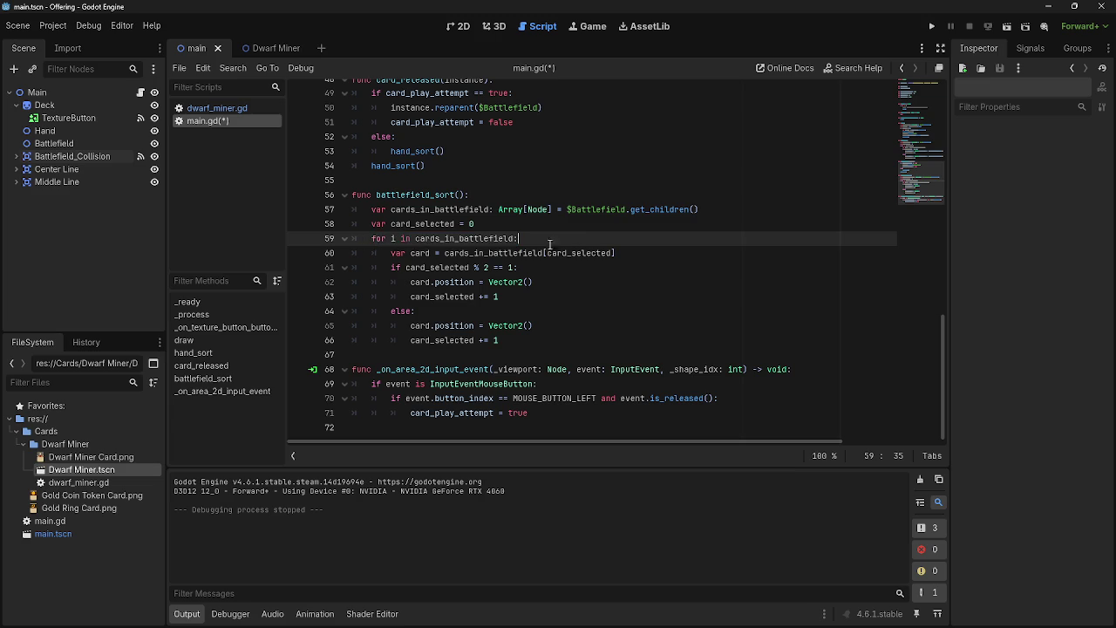
{"action": "left_click_drag", "start_coordinate": [368, 238], "coordinate": [578, 242]}
{"action": "left_click", "coordinate": [578, 242]}
{"action": "left_click_drag", "start_coordinate": [368, 238], "coordinate": [521, 239]}
{"action": "left_click", "coordinate": [522, 239]}
{"action": "left_click_drag", "start_coordinate": [395, 253], "coordinate": [470, 253]}
{"action": "left_click", "coordinate": [391, 252]}
{"action": "left_click_drag", "start_coordinate": [391, 253], "coordinate": [633, 253]}
{"action": "left_click", "coordinate": [440, 253]}
{"action": "left_click", "coordinate": [633, 253]}
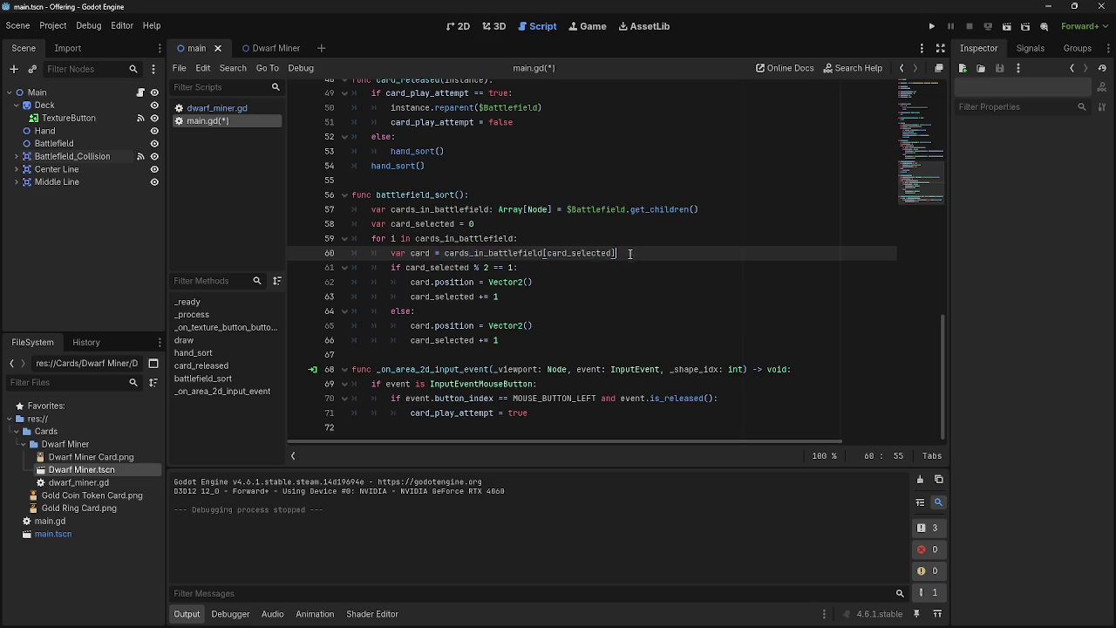
{"action": "left_click_drag", "start_coordinate": [445, 253], "coordinate": [621, 252]}
{"action": "left_click", "coordinate": [620, 253]}
{"action": "left_click_drag", "start_coordinate": [443, 253], "coordinate": [676, 255]}
{"action": "left_click", "coordinate": [676, 255]}
{"action": "triple_click", "coordinate": [390, 267]}
{"action": "left_click", "coordinate": [388, 267]}
{"action": "left_click_drag", "start_coordinate": [388, 267], "coordinate": [519, 267]}
{"action": "left_click", "coordinate": [552, 270]}
{"action": "left_click", "coordinate": [540, 271]}
{"action": "left_click", "coordinate": [567, 270]}
{"action": "left_click_drag", "start_coordinate": [373, 267], "coordinate": [519, 267]}
{"action": "left_click", "coordinate": [562, 270]}
{"action": "left_click_drag", "start_coordinate": [419, 282], "coordinate": [534, 281]}
{"action": "left_click", "coordinate": [566, 284]}
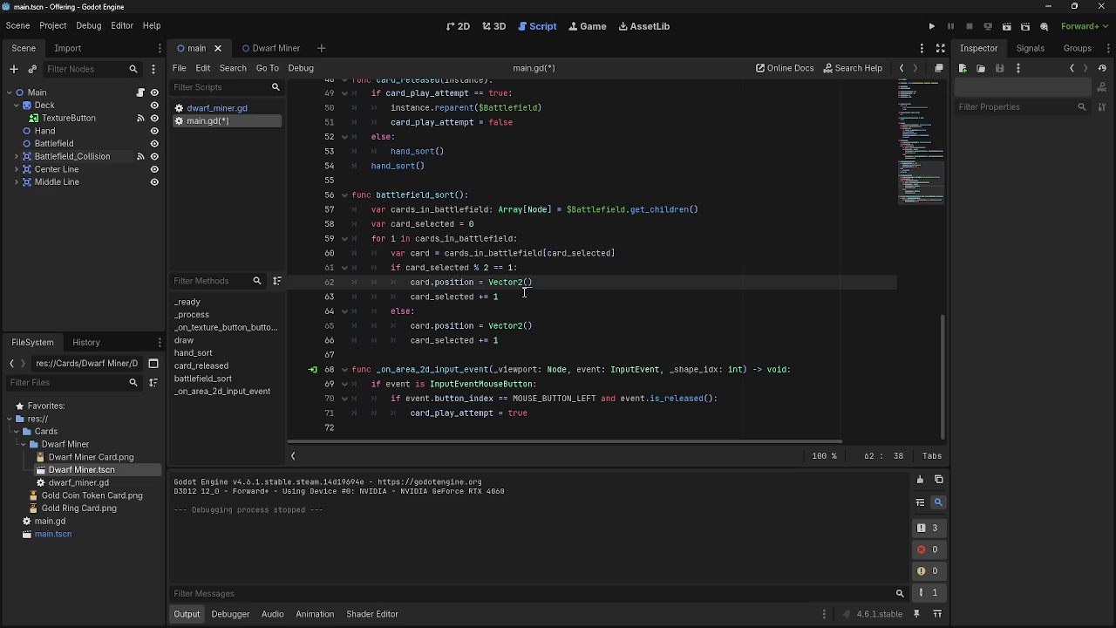
{"action": "key", "text": "Right"}
In the 2D view, add a Dwarf Miner instance under Battlefield and drag it toward the centre
{"action": "left_click", "coordinate": [463, 26]}
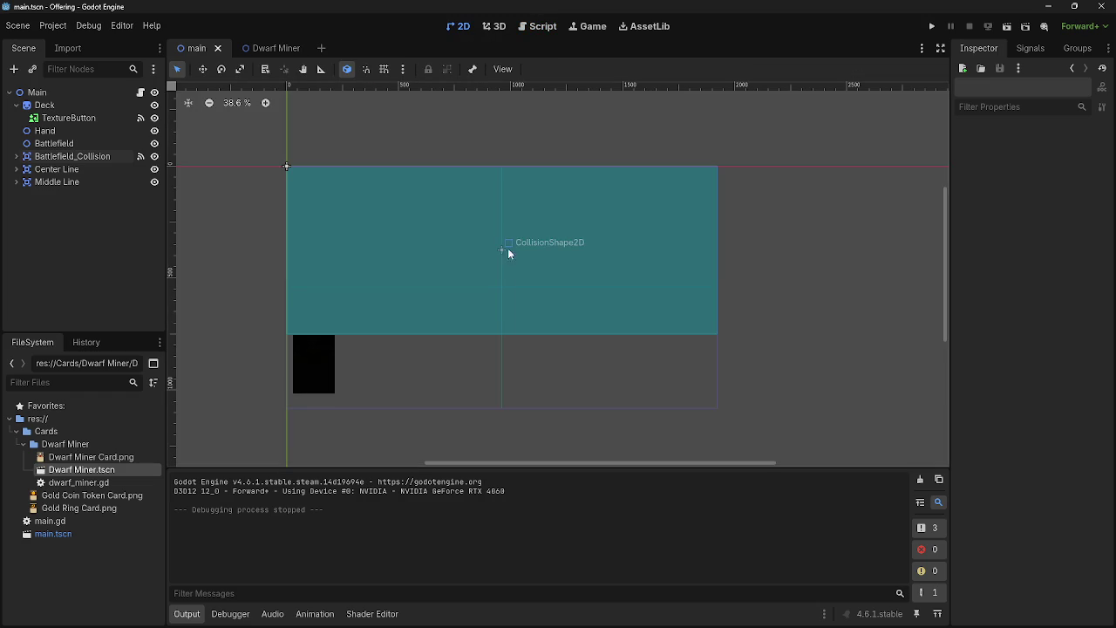
{"action": "mouse_move", "coordinate": [104, 469]}
{"action": "left_mouse_down"}
{"action": "mouse_move", "coordinate": [72, 211]}
{"action": "mouse_move", "coordinate": [74, 460]}
{"action": "mouse_move", "coordinate": [55, 142]}
{"action": "mouse_move", "coordinate": [65, 149]}
{"action": "left_mouse_up"}
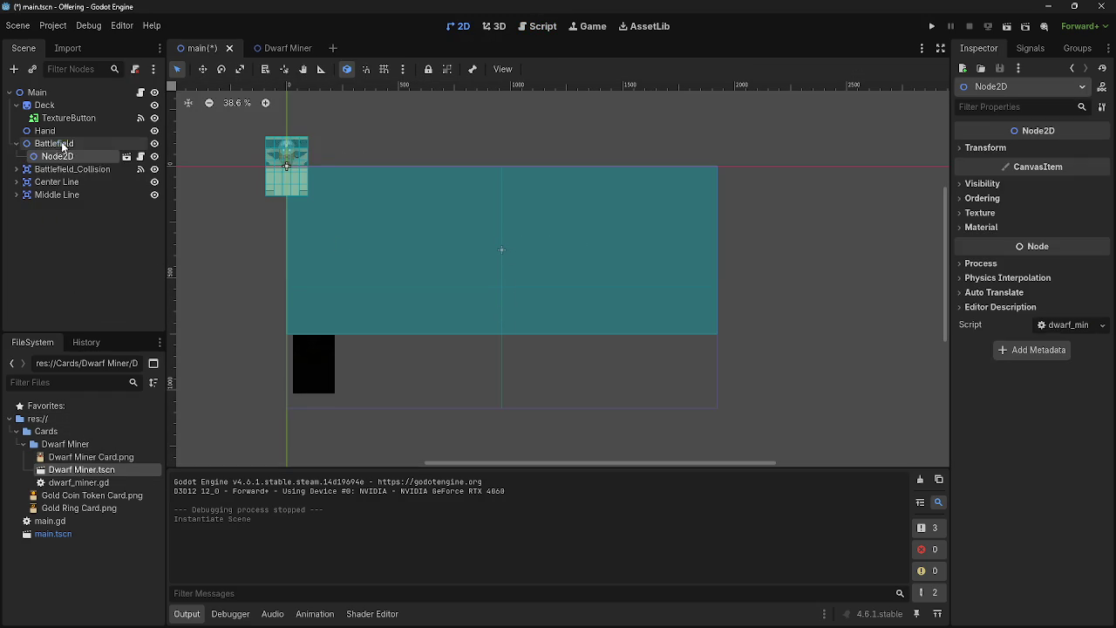
{"action": "mouse_move", "coordinate": [289, 149]}
{"action": "left_mouse_down"}
{"action": "mouse_move", "coordinate": [502, 311]}
{"action": "mouse_move", "coordinate": [503, 287]}
{"action": "left_mouse_up"}
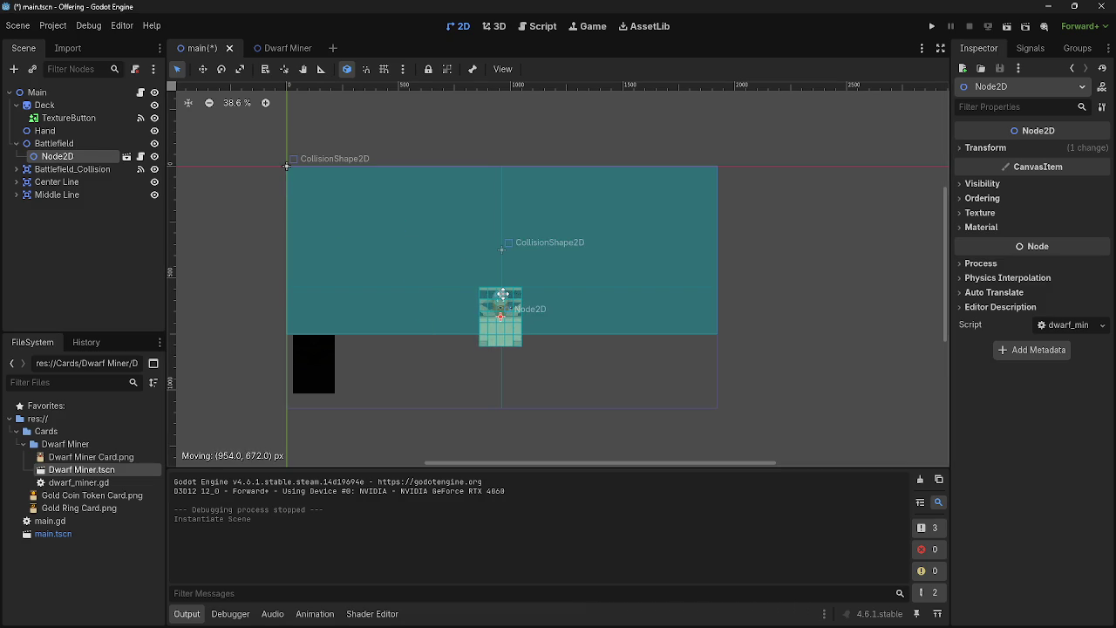
{"action": "scroll", "coordinate": [503, 286], "scroll_direction": "up", "scroll_amount": 2}
{"action": "scroll", "coordinate": [503, 290], "scroll_direction": "up", "scroll_amount": 4}
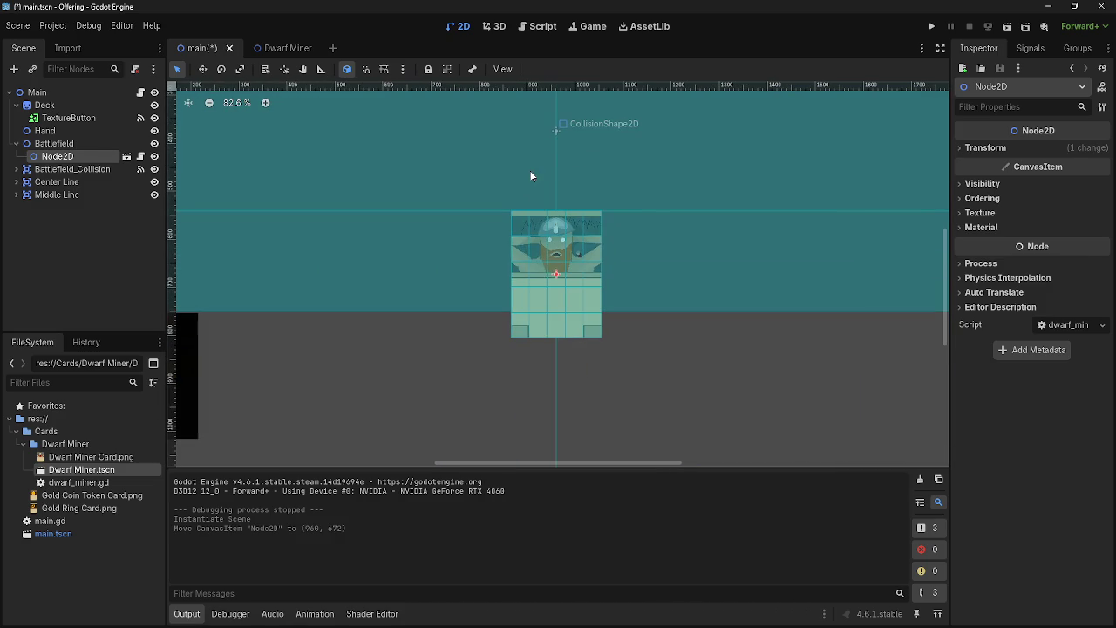
Undo an accidental collision-shape move and position the Dwarf Miner at about 960, 709
{"action": "left_click", "coordinate": [530, 174]}
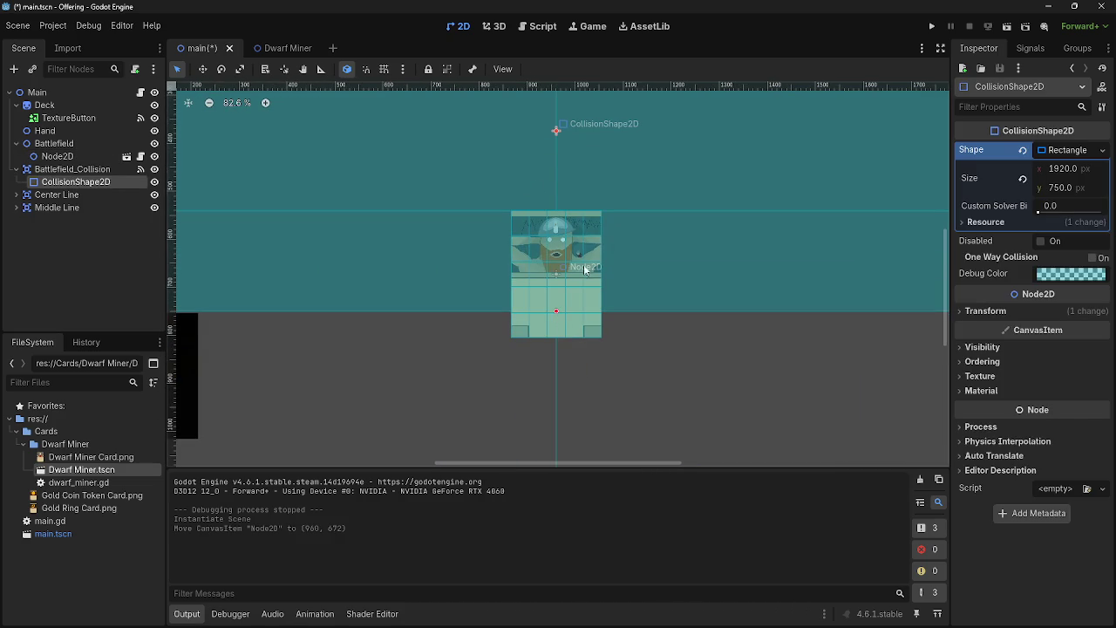
{"action": "left_click", "coordinate": [52, 156]}
{"action": "mouse_move", "coordinate": [592, 240]}
{"action": "left_mouse_down"}
{"action": "mouse_move", "coordinate": [624, 249]}
{"action": "mouse_move", "coordinate": [625, 219]}
{"action": "left_mouse_up"}
{"action": "key", "text": "ctrl+z"}
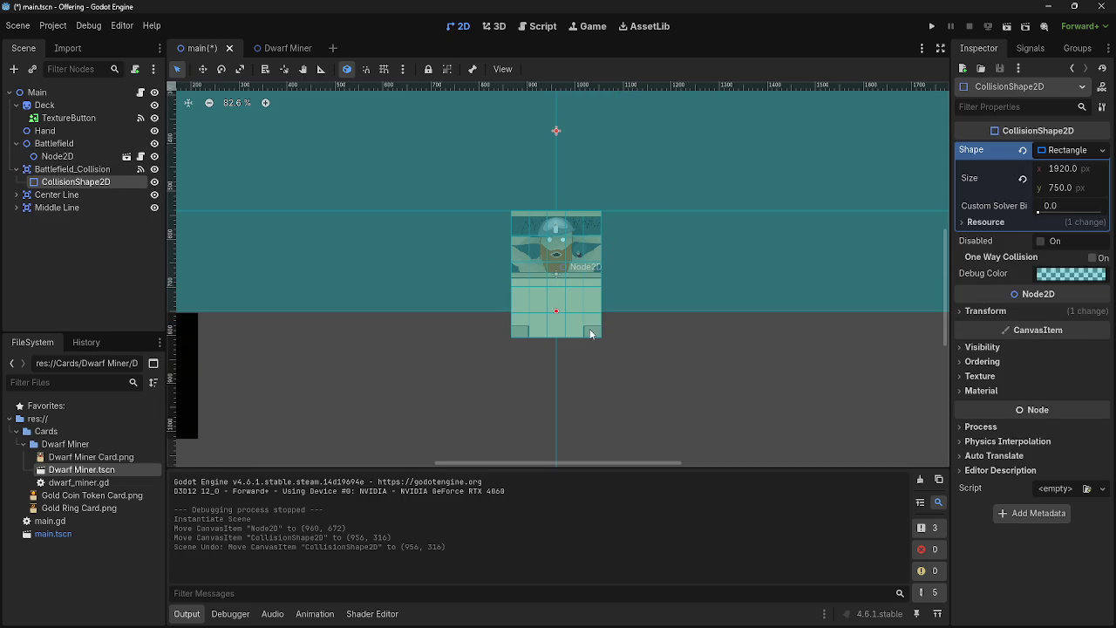
{"action": "left_click", "coordinate": [577, 322]}
{"action": "mouse_move", "coordinate": [577, 322]}
{"action": "left_mouse_down"}
{"action": "mouse_move", "coordinate": [594, 341]}
{"action": "mouse_move", "coordinate": [578, 327]}
{"action": "left_mouse_up"}
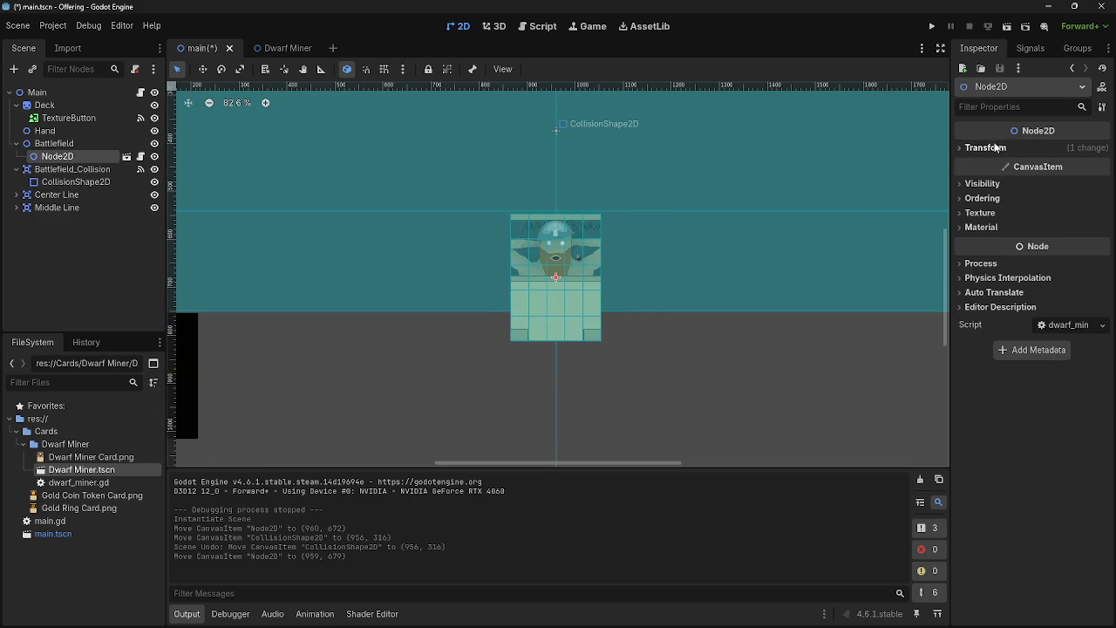
{"action": "left_click", "coordinate": [1019, 152]}
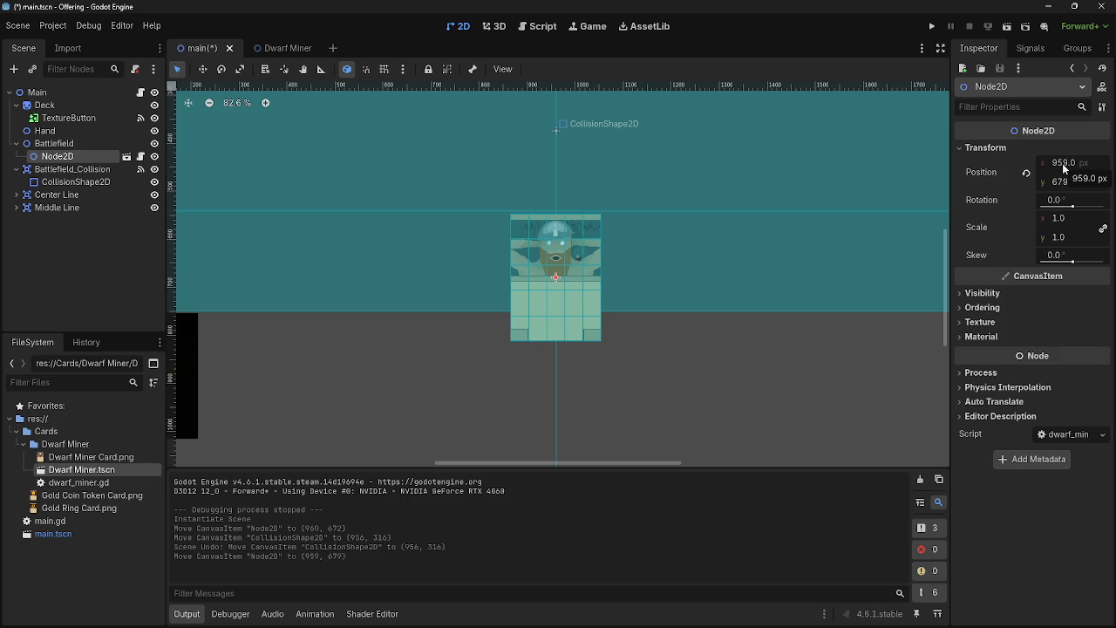
{"action": "mouse_move", "coordinate": [562, 320]}
{"action": "left_mouse_down"}
{"action": "mouse_move", "coordinate": [672, 335]}
{"action": "mouse_move", "coordinate": [581, 347]}
{"action": "mouse_move", "coordinate": [416, 339]}
{"action": "mouse_move", "coordinate": [819, 345]}
{"action": "mouse_move", "coordinate": [564, 337]}
{"action": "left_mouse_up"}
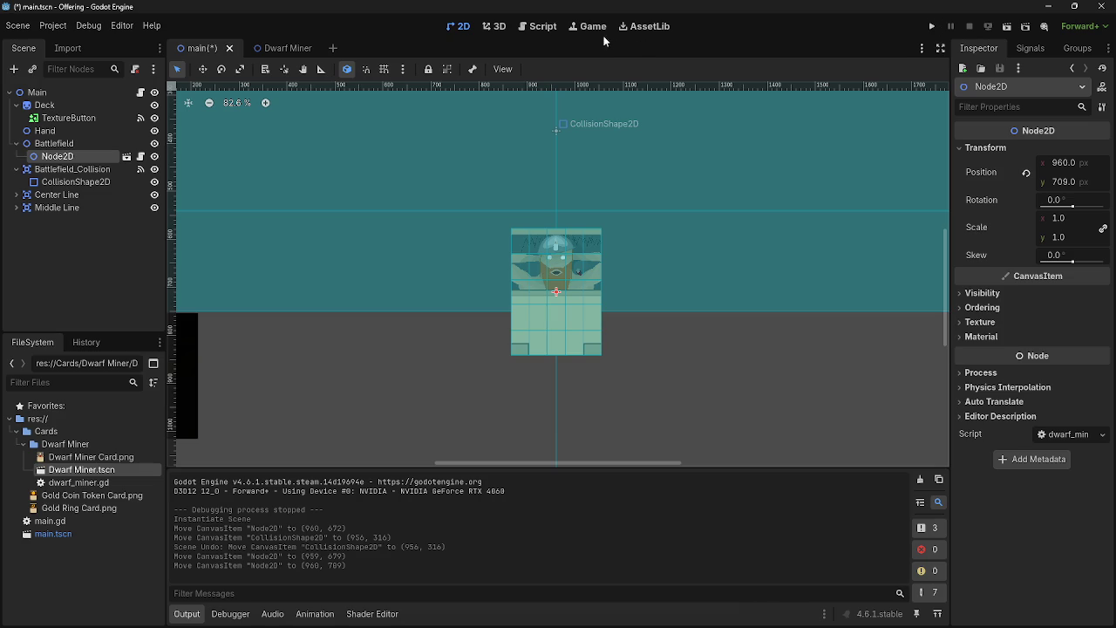
{"action": "left_click", "coordinate": [538, 26]}
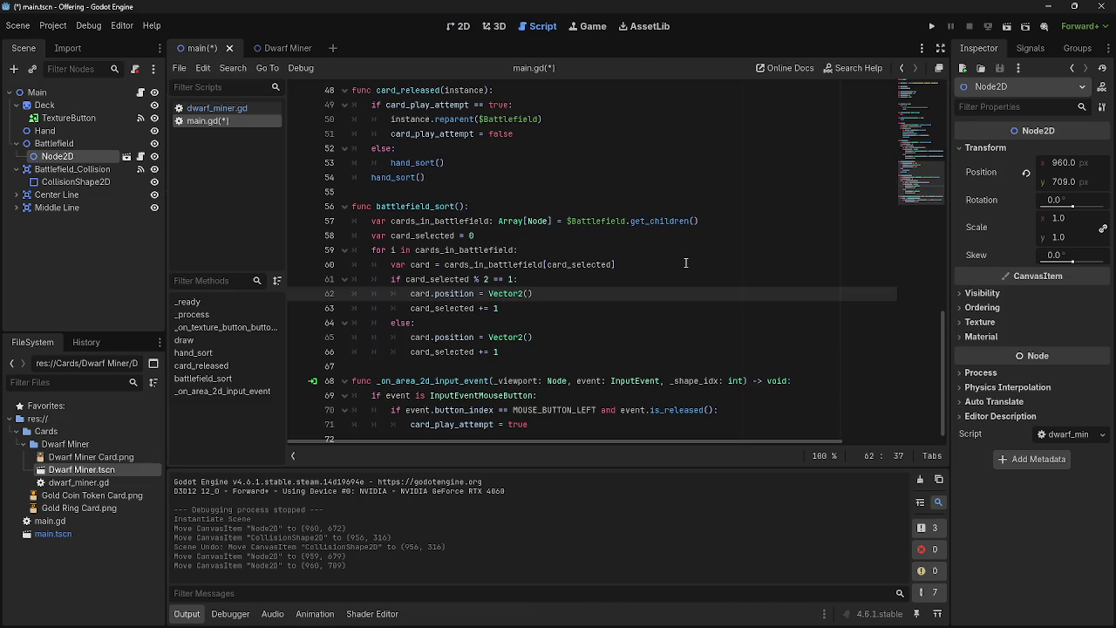
Fill the odd and even card.position Vector2 calls in battlefield_sort with 960,700
{"action": "type", "text": "960"}
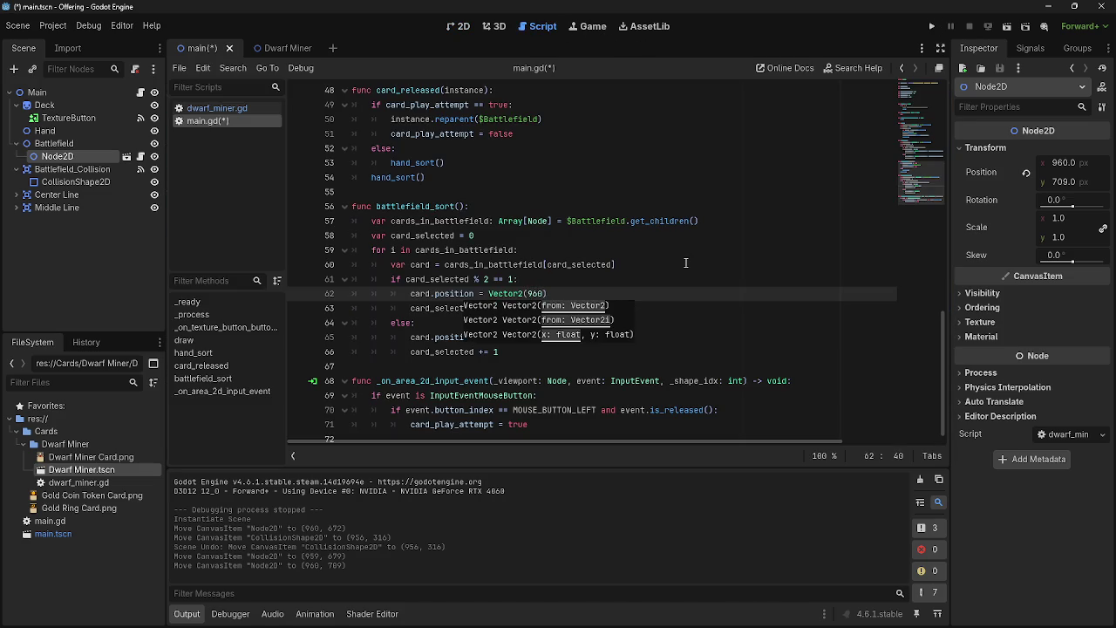
{"action": "type", "text": ","}
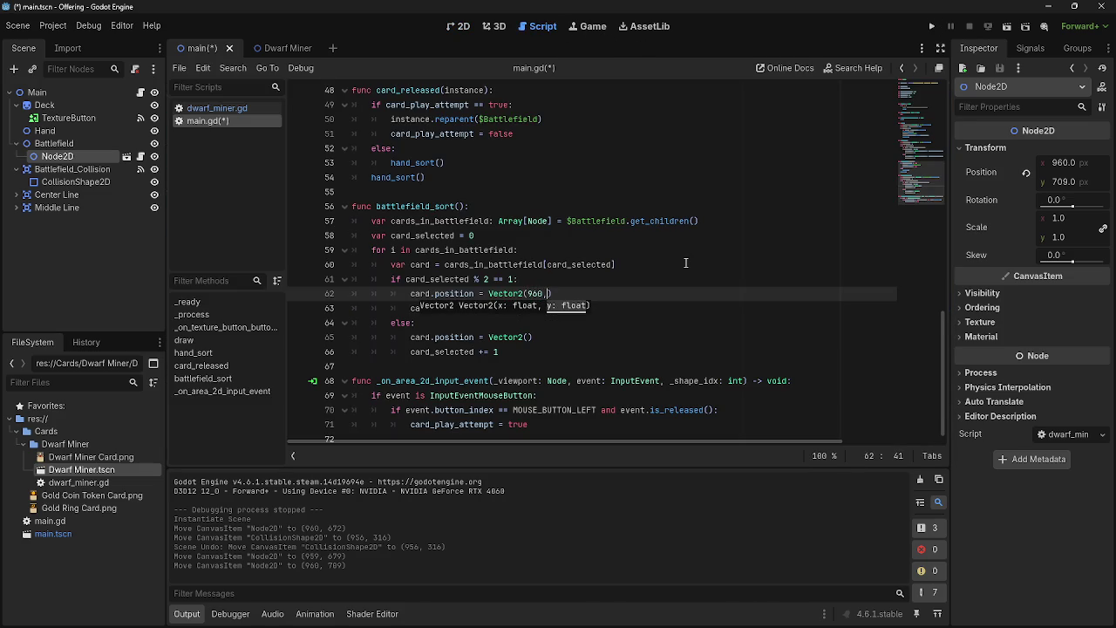
{"action": "type", "text": "700"}
{"action": "left_click", "coordinate": [530, 337]}
{"action": "type", "text": "960"}
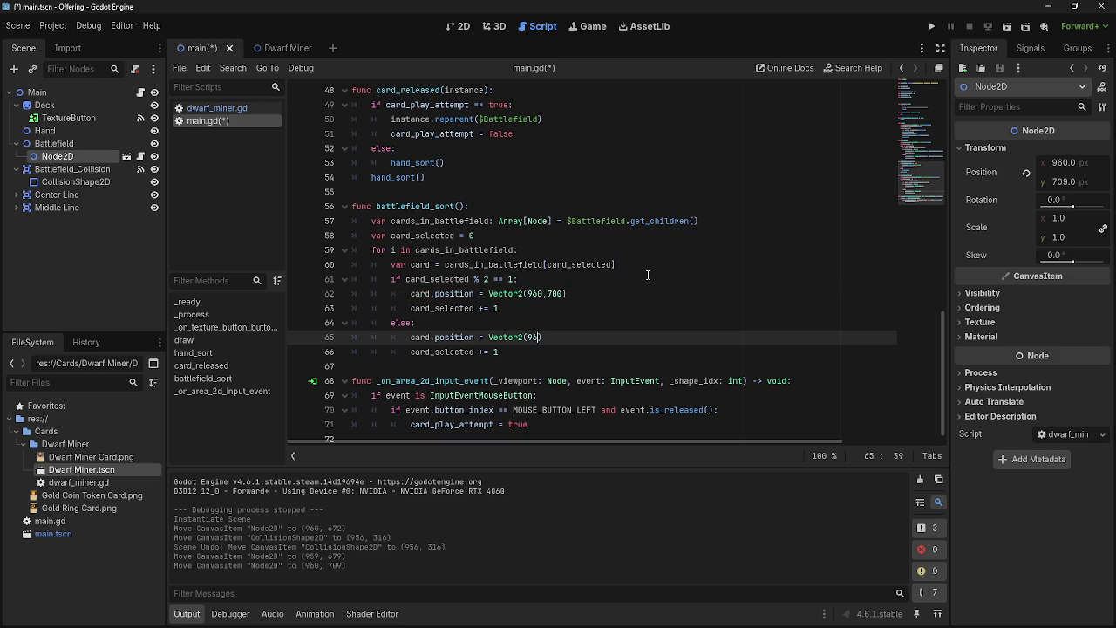
{"action": "type", "text": ",7"}
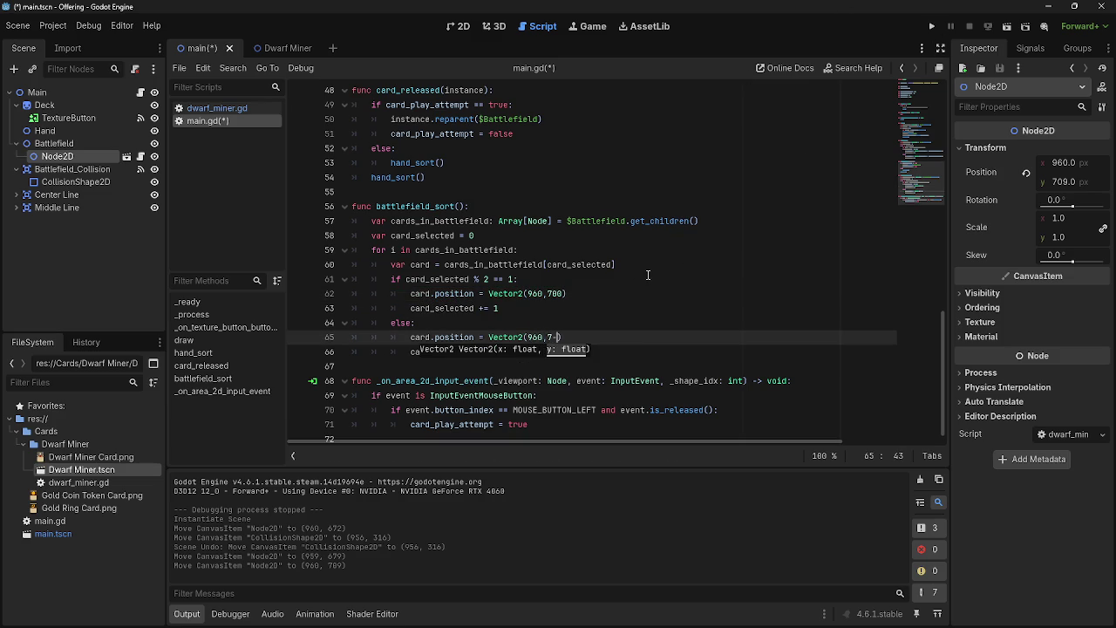
{"action": "type", "text": "00"}
Run the game, drag five hand cards onto the battlefield to test placement, then stop it
{"action": "left_click", "coordinate": [931, 26]}
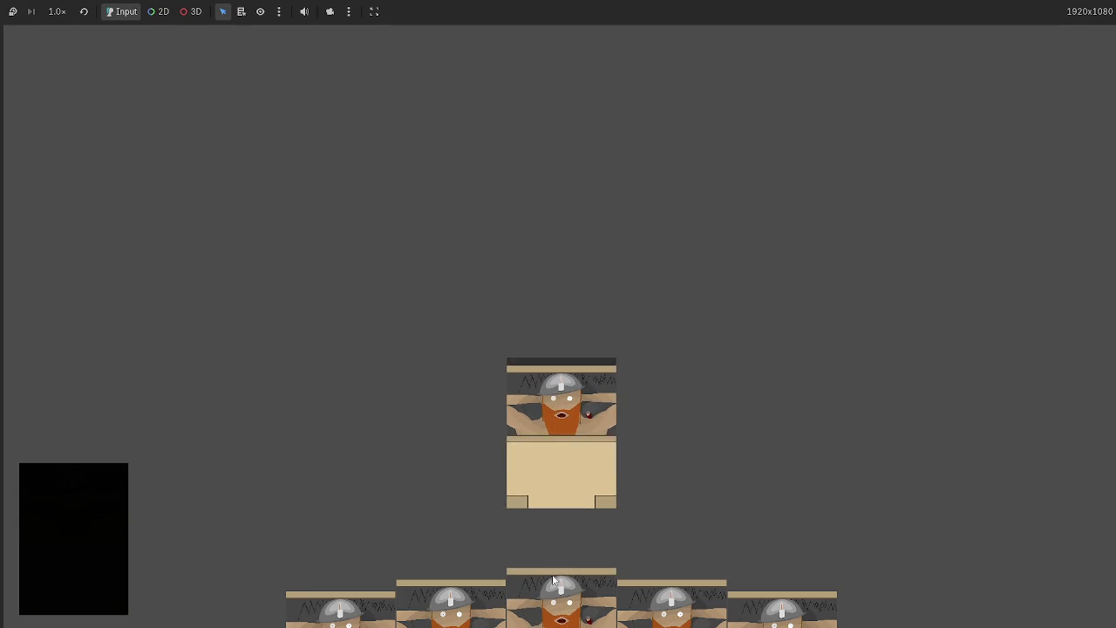
{"action": "mouse_move", "coordinate": [561, 601]}
{"action": "left_mouse_down"}
{"action": "mouse_move", "coordinate": [686, 368]}
{"action": "mouse_move", "coordinate": [649, 318]}
{"action": "left_mouse_up"}
{"action": "mouse_move", "coordinate": [642, 357]}
{"action": "left_mouse_down"}
{"action": "mouse_move", "coordinate": [649, 406]}
{"action": "mouse_move", "coordinate": [491, 283]}
{"action": "left_mouse_up"}
{"action": "left_click_drag", "start_coordinate": [615, 575], "coordinate": [750, 262]}
{"action": "left_click_drag", "start_coordinate": [700, 578], "coordinate": [926, 301]}
{"action": "left_click_drag", "start_coordinate": [669, 601], "coordinate": [288, 279]}
{"action": "left_click_drag", "start_coordinate": [552, 569], "coordinate": [647, 195]}
{"action": "mouse_move", "coordinate": [561, 384]}
{"action": "left_mouse_down"}
{"action": "mouse_move", "coordinate": [866, 146]}
{"action": "mouse_move", "coordinate": [876, 101]}
{"action": "left_mouse_up"}
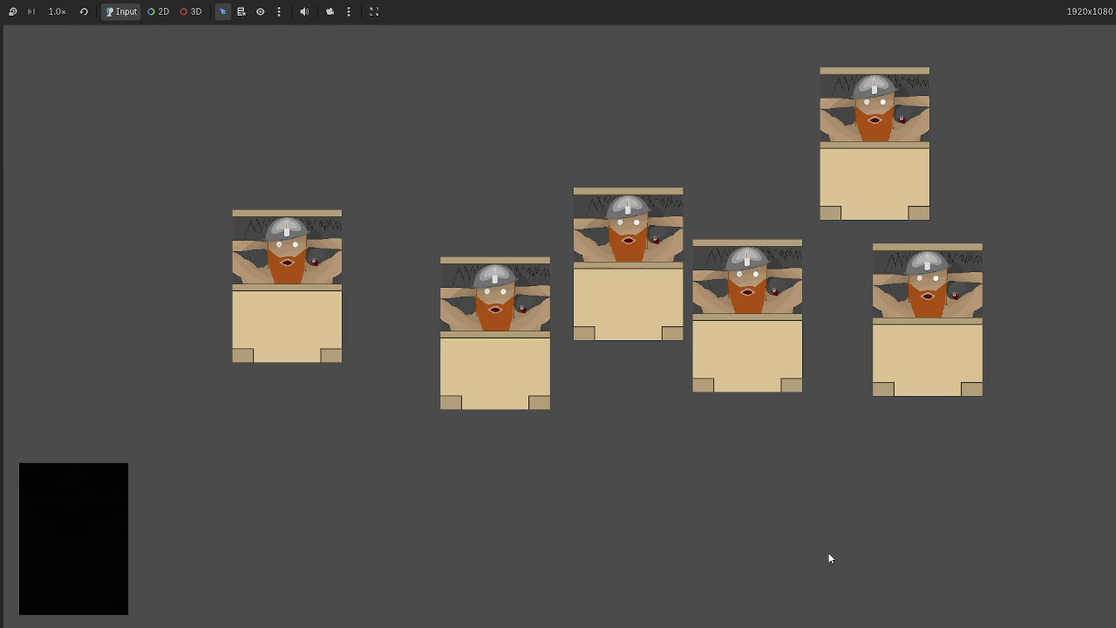
{"action": "key", "text": "F8"}
{"action": "left_click", "coordinate": [672, 302]}
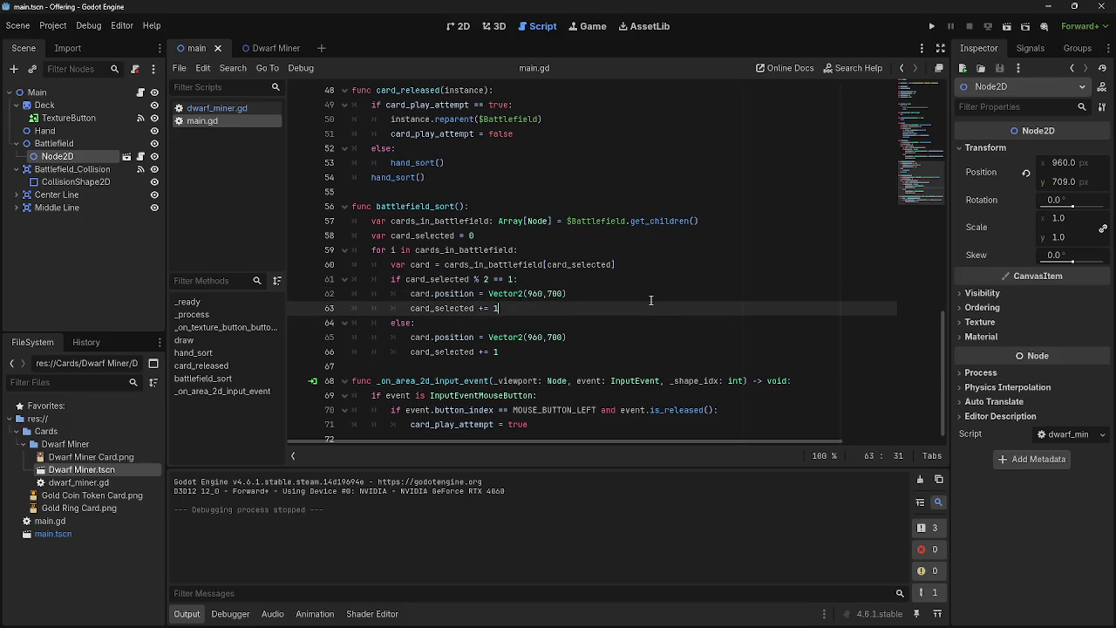
Review battlefield_sort's position lines and its cards_in_battlefield and card_selected declarations
{"action": "left_click", "coordinate": [642, 333]}
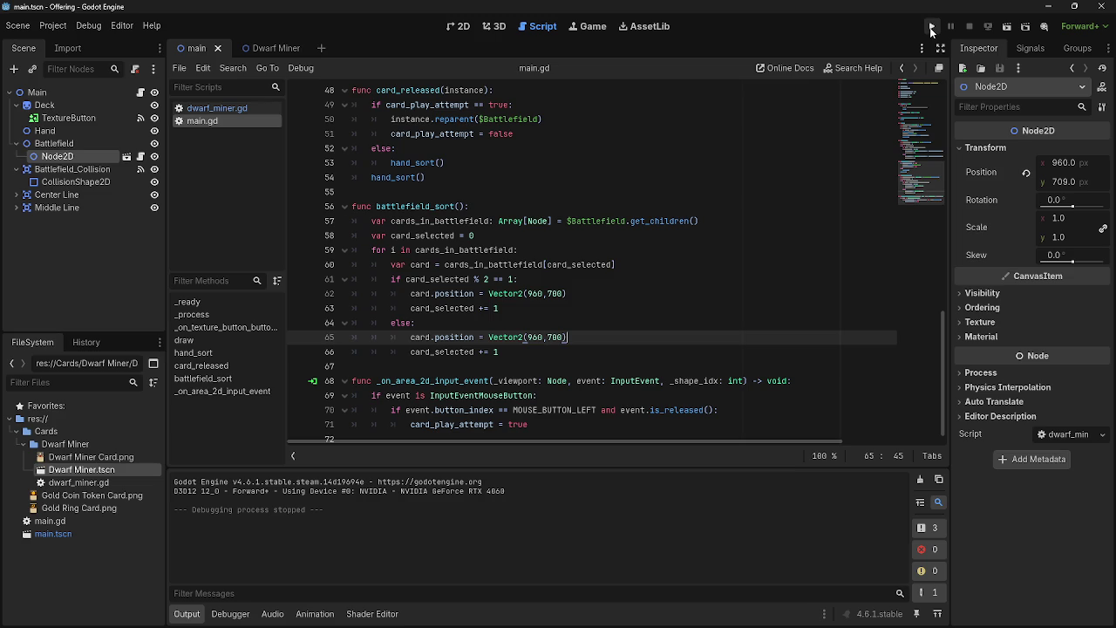
{"action": "scroll", "coordinate": [692, 342], "scroll_direction": "down", "scroll_amount": 1}
{"action": "scroll", "coordinate": [692, 341], "scroll_direction": "up", "scroll_amount": 3}
{"action": "scroll", "coordinate": [692, 342], "scroll_direction": "down", "scroll_amount": 3}
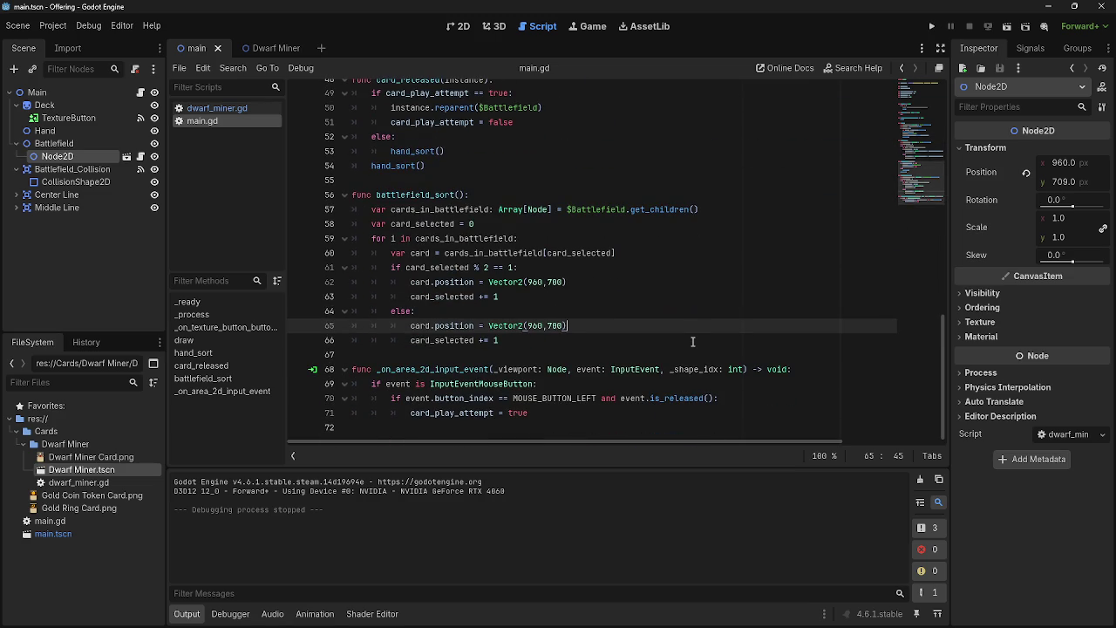
{"action": "left_click", "coordinate": [652, 282]}
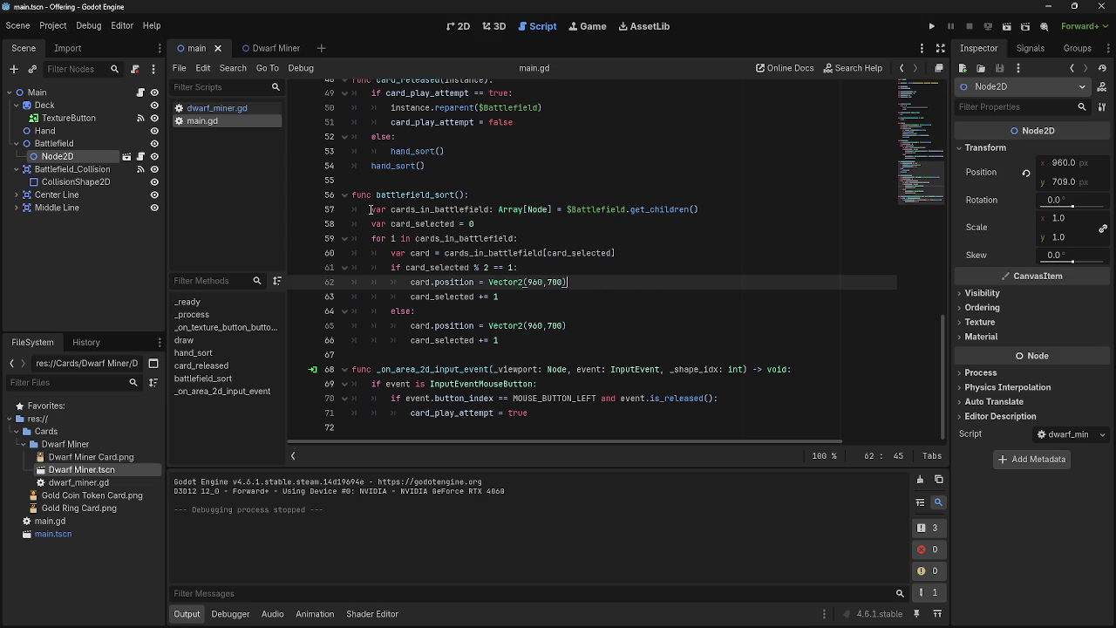
{"action": "left_click_drag", "start_coordinate": [371, 209], "coordinate": [510, 224]}
{"action": "left_click", "coordinate": [522, 226]}
{"action": "scroll", "coordinate": [522, 226], "scroll_direction": "up", "scroll_amount": 2}
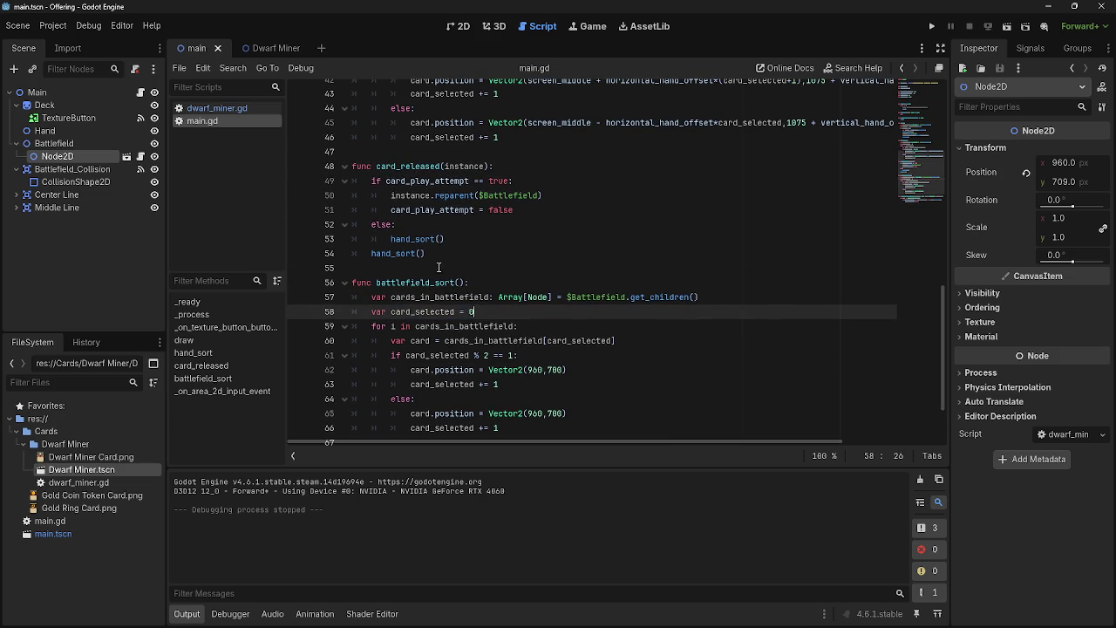
Add a battlefield_sort() call right after instance.reparent($Battlefield) in card_released
{"action": "left_click", "coordinate": [549, 197]}
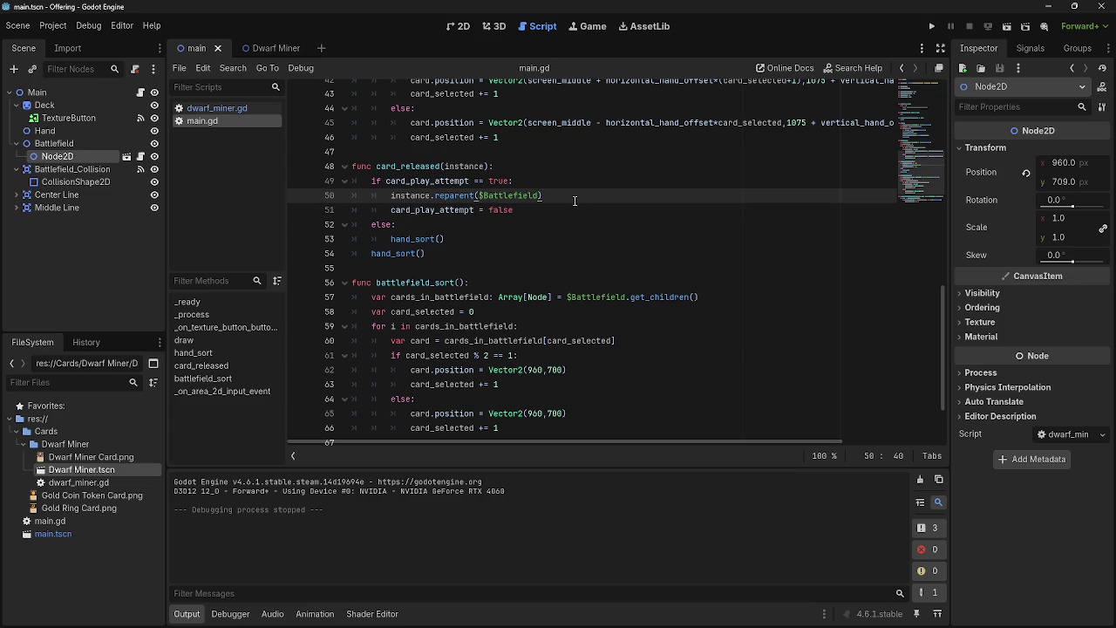
{"action": "key", "text": "Return"}
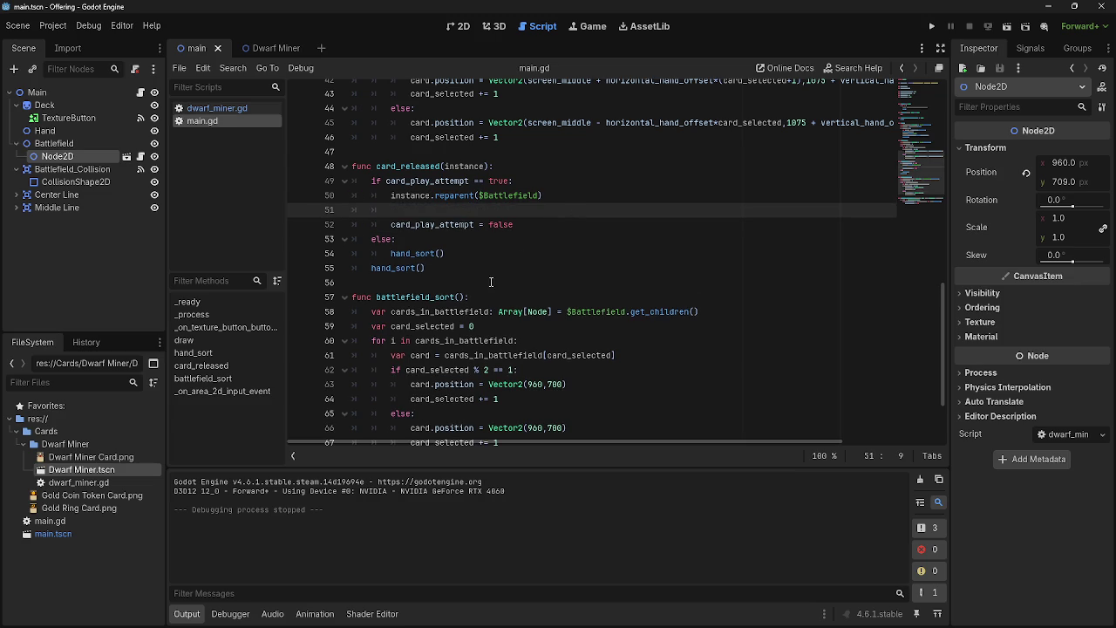
{"action": "type", "text": "battlef"}
{"action": "key", "text": "Return"}
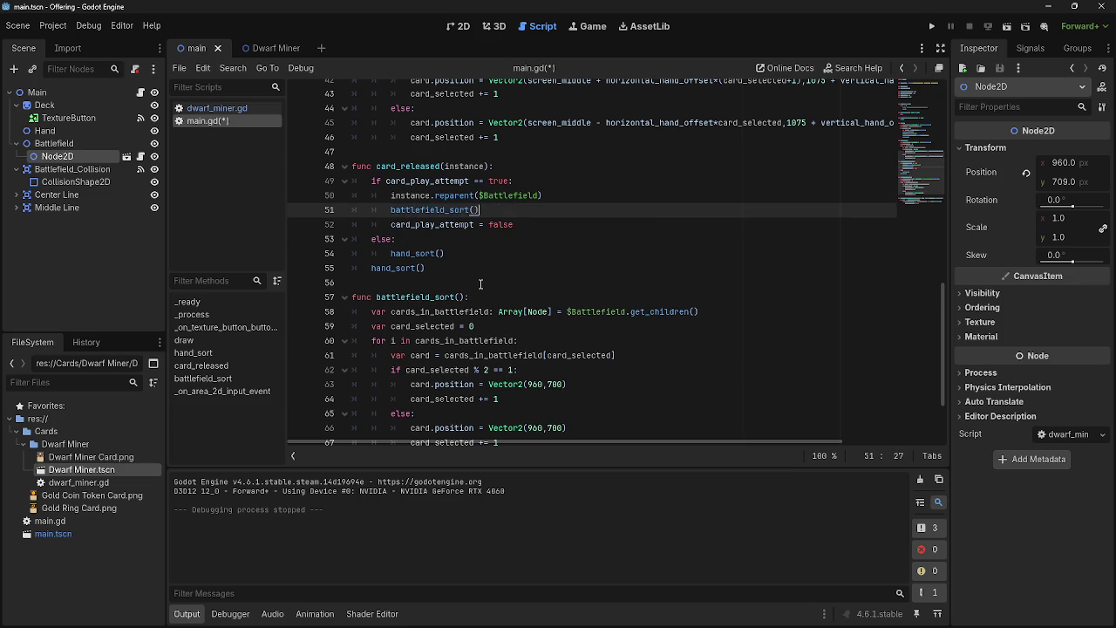
{"action": "key", "text": "Left"}
{"action": "type", "text": "instance"}
{"action": "left_click", "coordinate": [432, 270]}
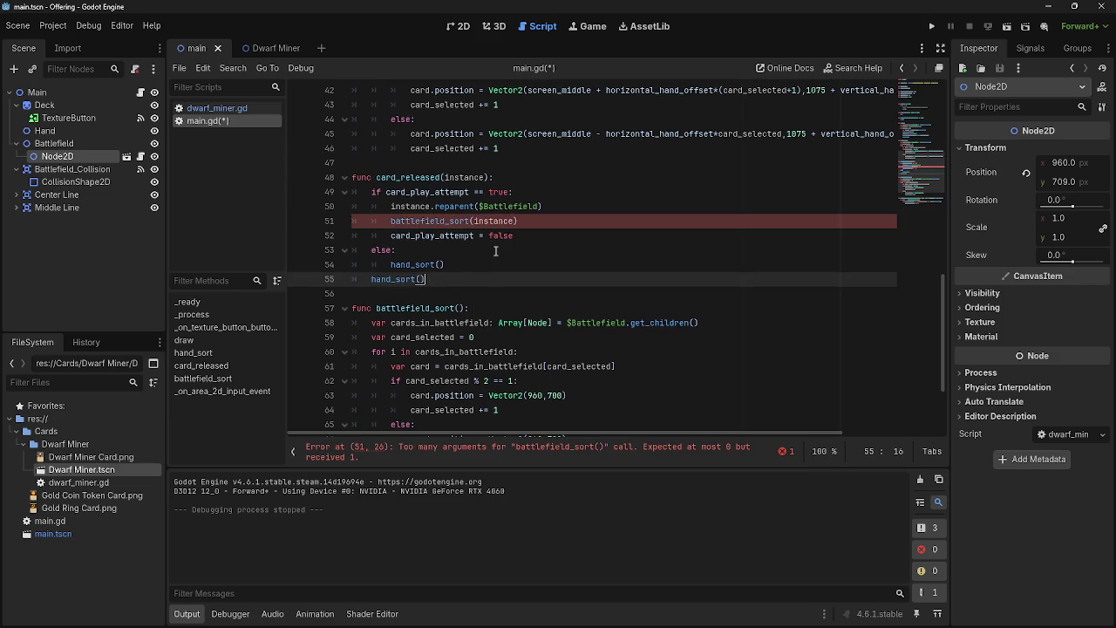
{"action": "double_click", "coordinate": [512, 218]}
{"action": "key", "text": "BackSpace"}
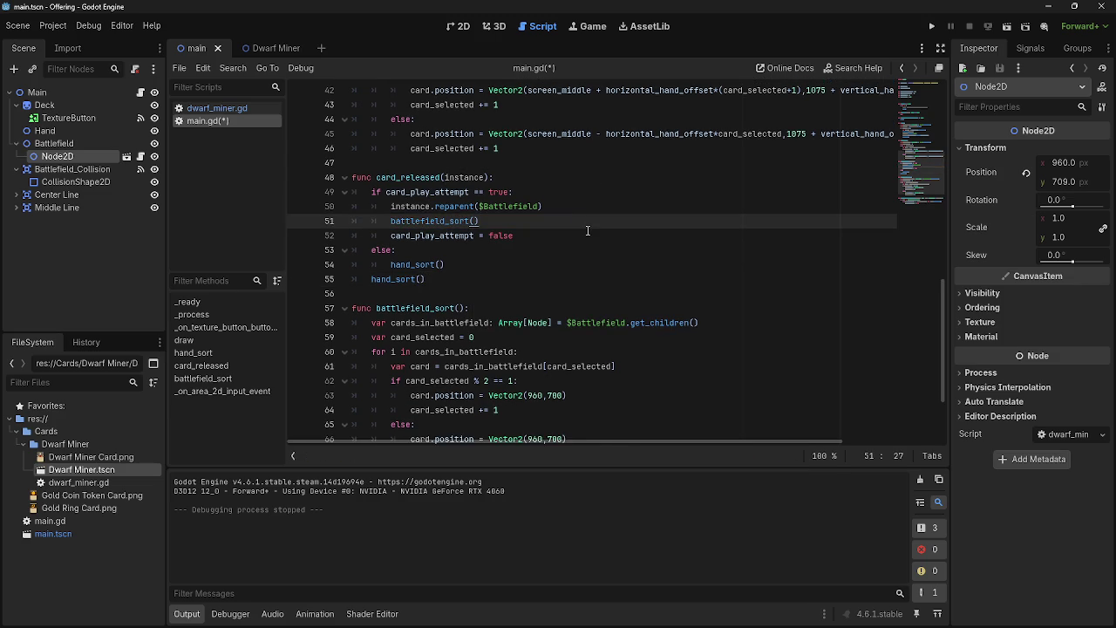
Compare the new battlefield_sort() call with the hand_sort() call and run the project
{"action": "scroll", "coordinate": [456, 393], "scroll_direction": "up", "scroll_amount": 6}
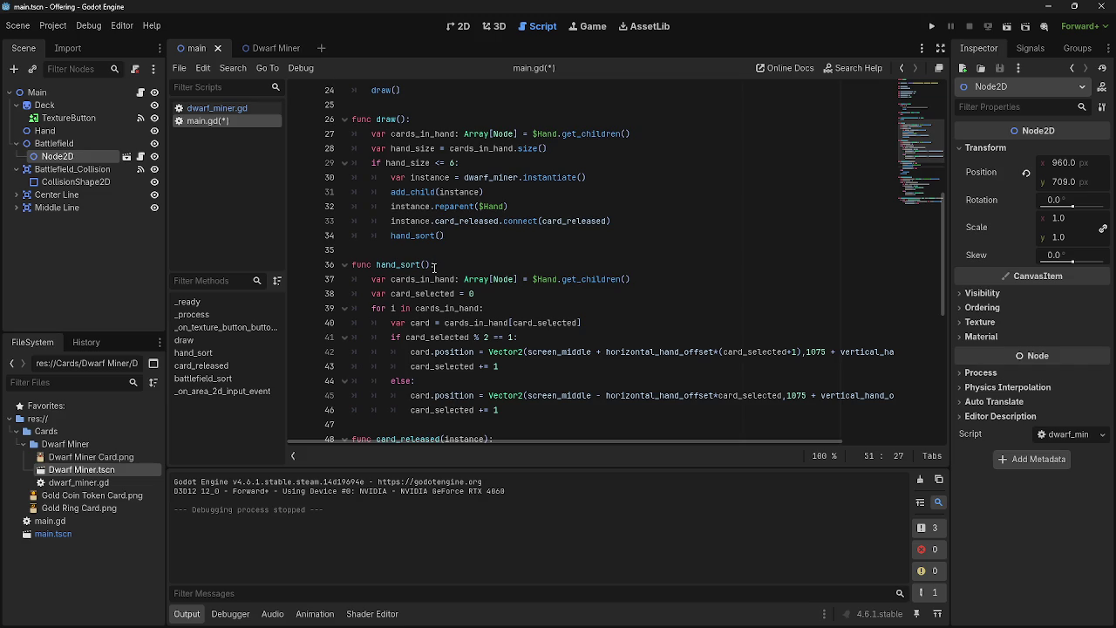
{"action": "scroll", "coordinate": [433, 268], "scroll_direction": "down", "scroll_amount": 5}
{"action": "left_click", "coordinate": [728, 302]}
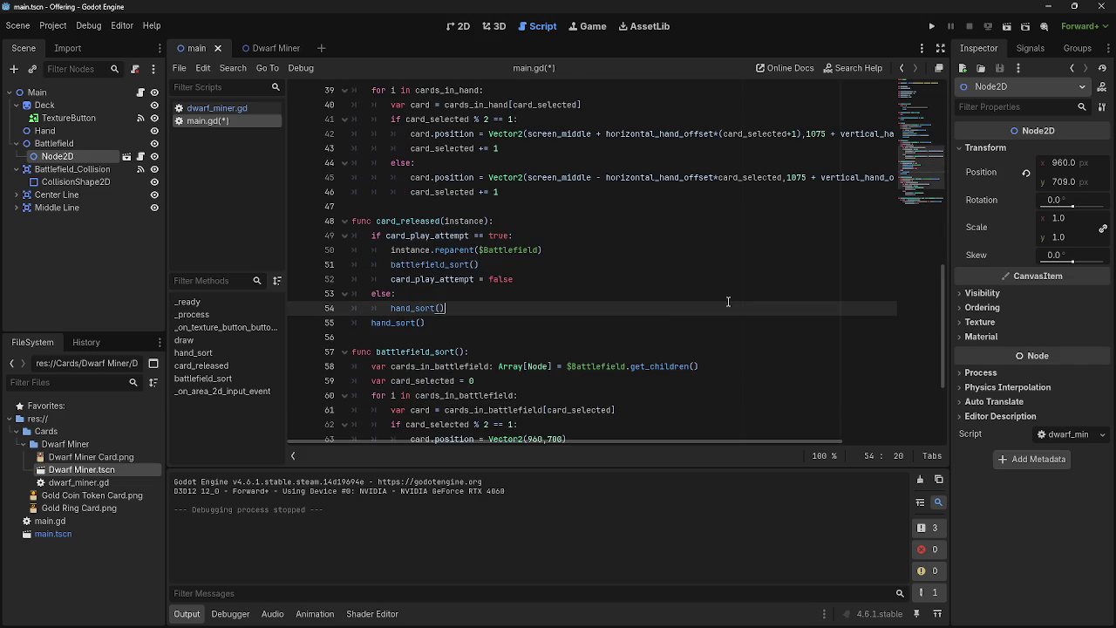
{"action": "left_click", "coordinate": [590, 265]}
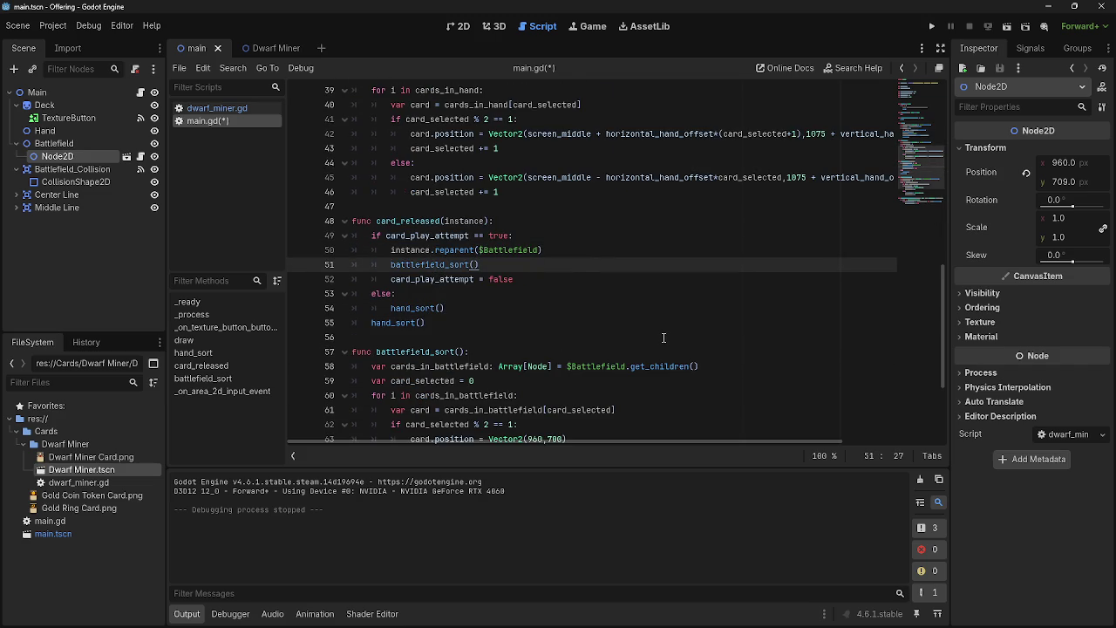
{"action": "scroll", "coordinate": [664, 338], "scroll_direction": "down", "scroll_amount": 4}
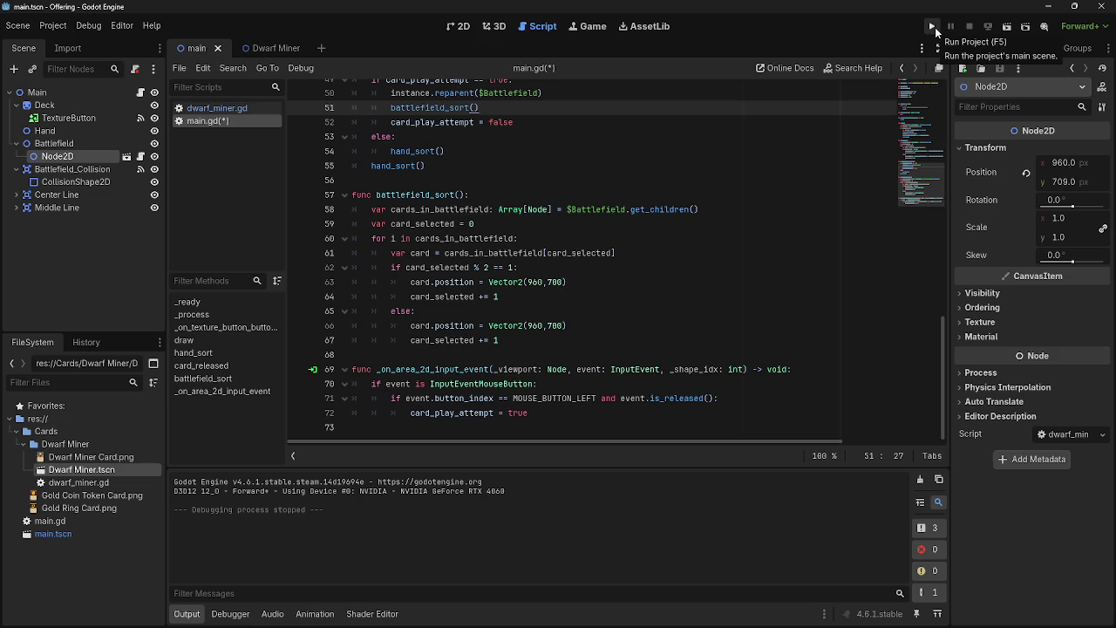
{"action": "left_click", "coordinate": [934, 27]}
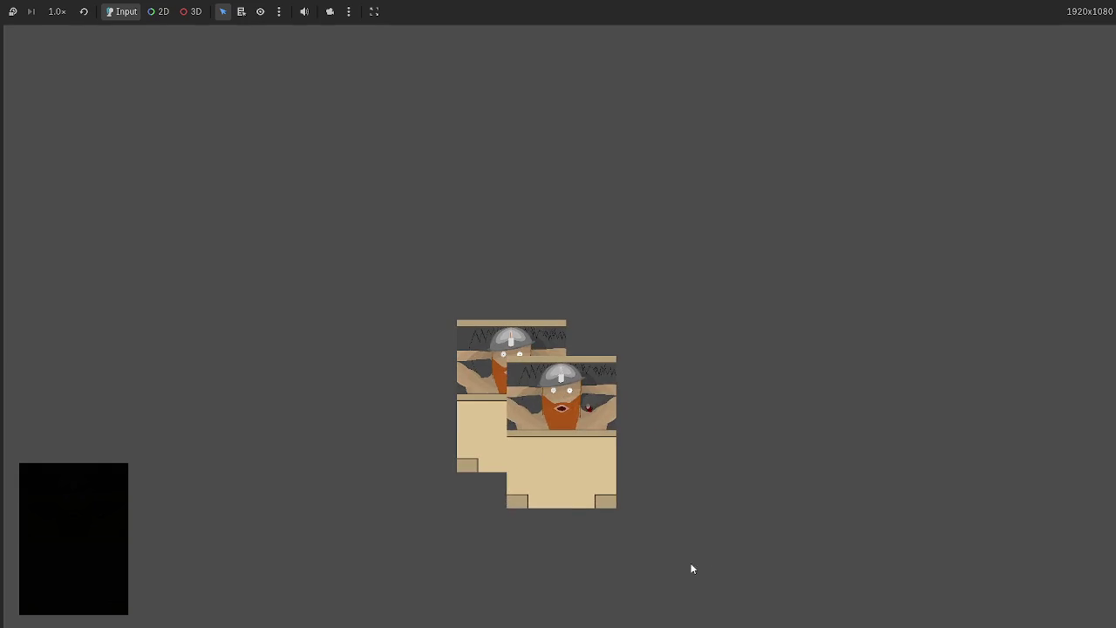
Drop two dwarf cards onto the battlefield in the running game, then stop it with F8
{"action": "mouse_move", "coordinate": [579, 416]}
{"action": "left_mouse_down"}
{"action": "mouse_move", "coordinate": [546, 309]}
{"action": "mouse_move", "coordinate": [567, 392]}
{"action": "left_mouse_up"}
{"action": "left_click_drag", "start_coordinate": [717, 487], "coordinate": [776, 283]}
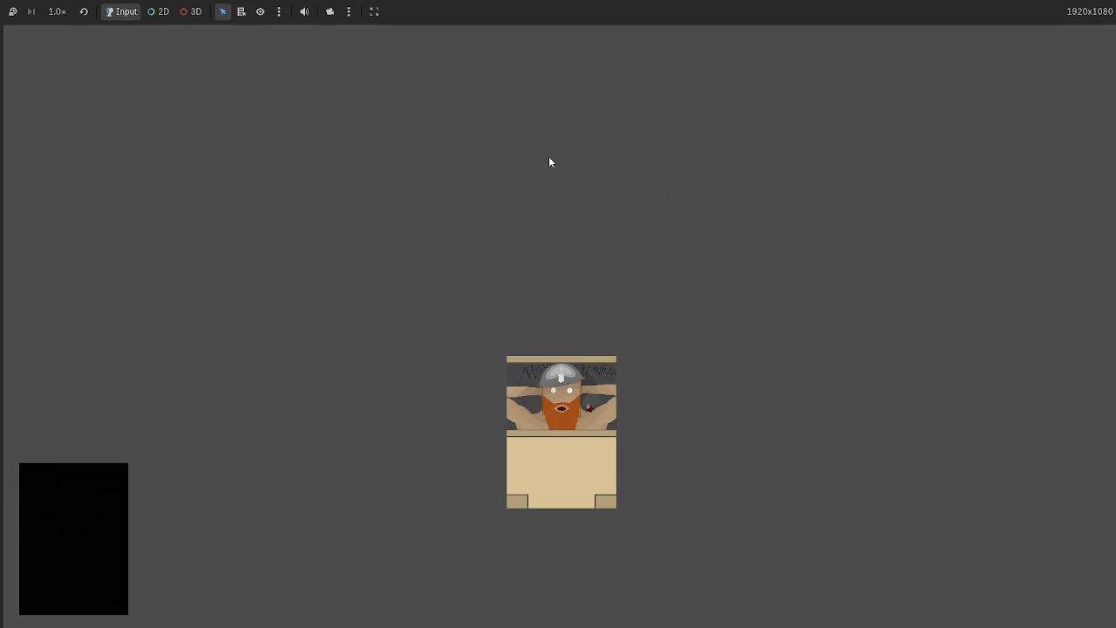
{"action": "key", "text": "F8"}
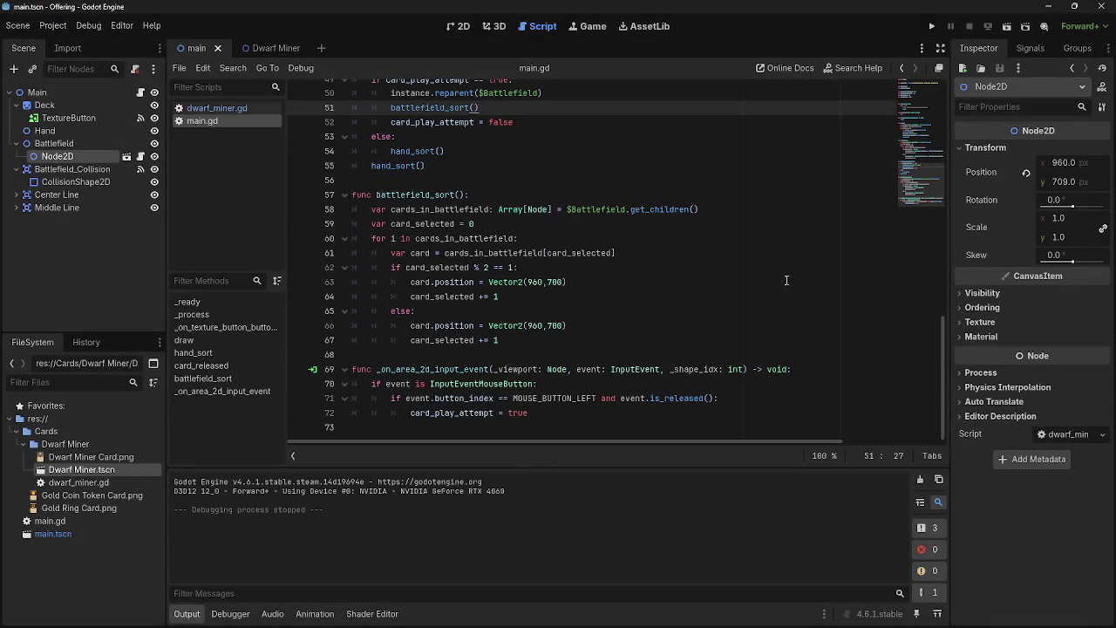
Open dwarf_miner.gd from the script list
{"action": "scroll", "coordinate": [487, 224], "scroll_direction": "up", "scroll_amount": 2}
{"action": "scroll", "coordinate": [488, 253], "scroll_direction": "down", "scroll_amount": 1}
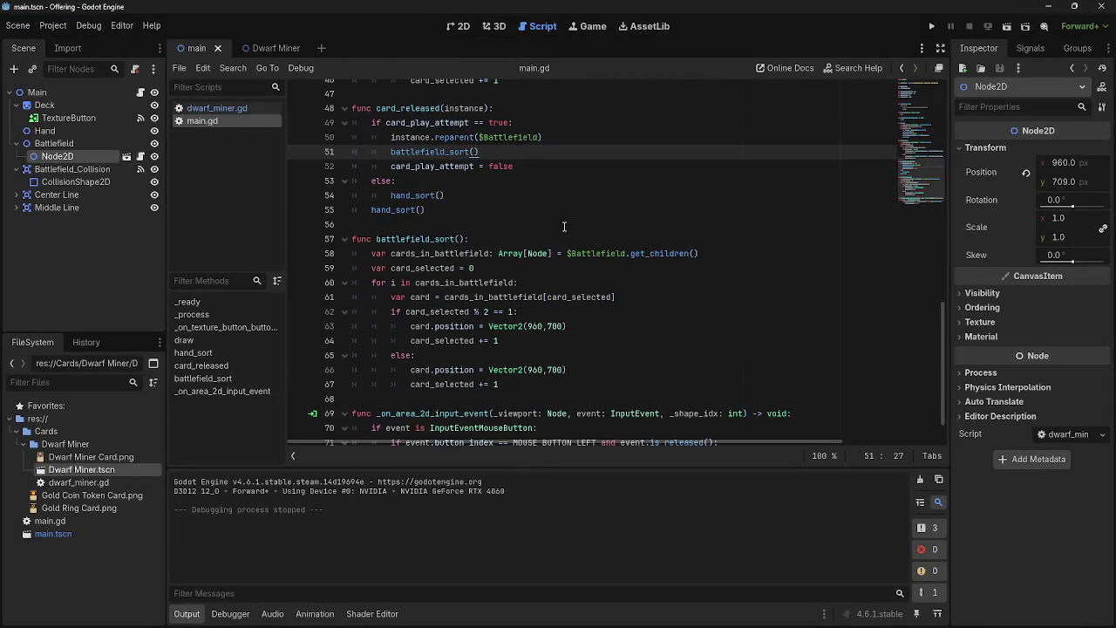
{"action": "scroll", "coordinate": [574, 238], "scroll_direction": "down", "scroll_amount": 1}
{"action": "scroll", "coordinate": [722, 321], "scroll_direction": "up", "scroll_amount": 6}
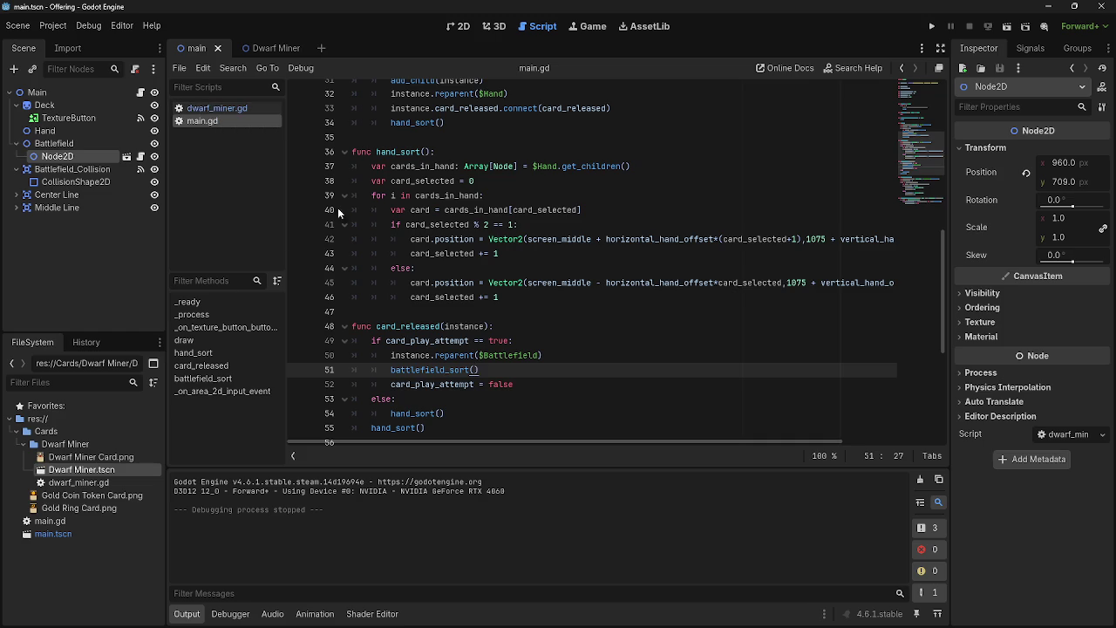
{"action": "left_click", "coordinate": [205, 105]}
{"action": "scroll", "coordinate": [517, 177], "scroll_direction": "up", "scroll_amount": 10}
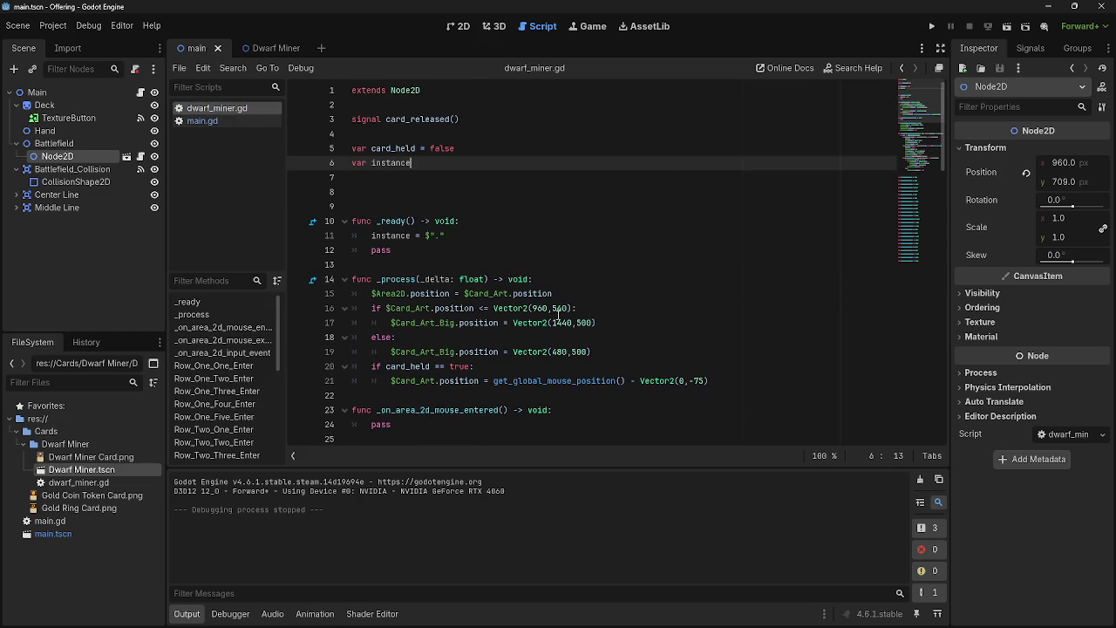
{"action": "left_click", "coordinate": [503, 136]}
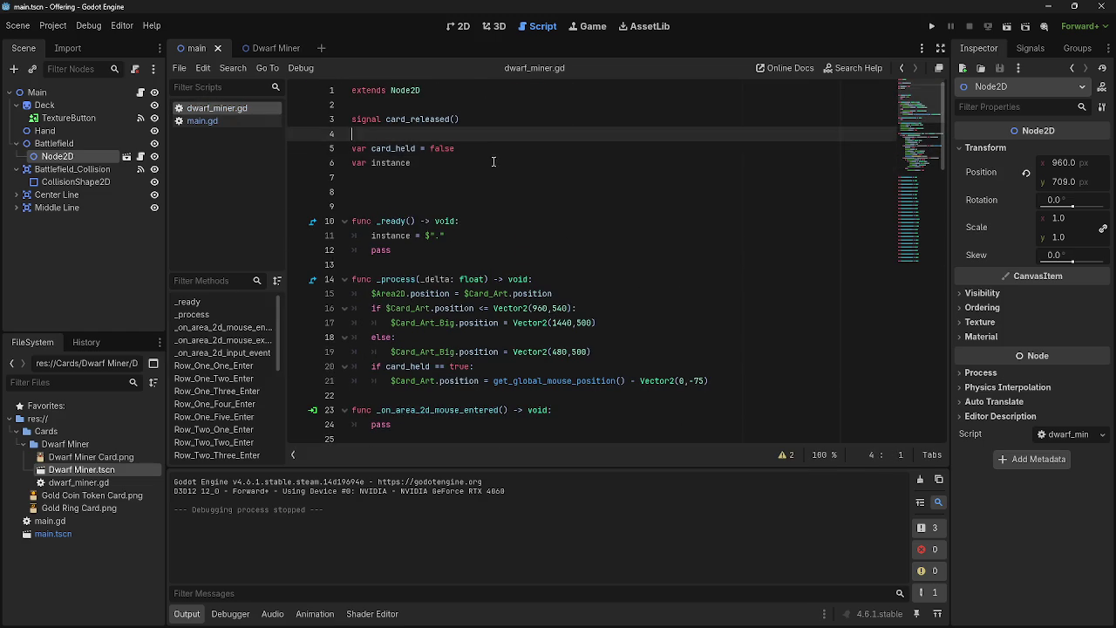
Inspect the instance assignment and pass in dwarf_miner.gd's _ready function
{"action": "scroll", "coordinate": [494, 173], "scroll_direction": "down", "scroll_amount": 15}
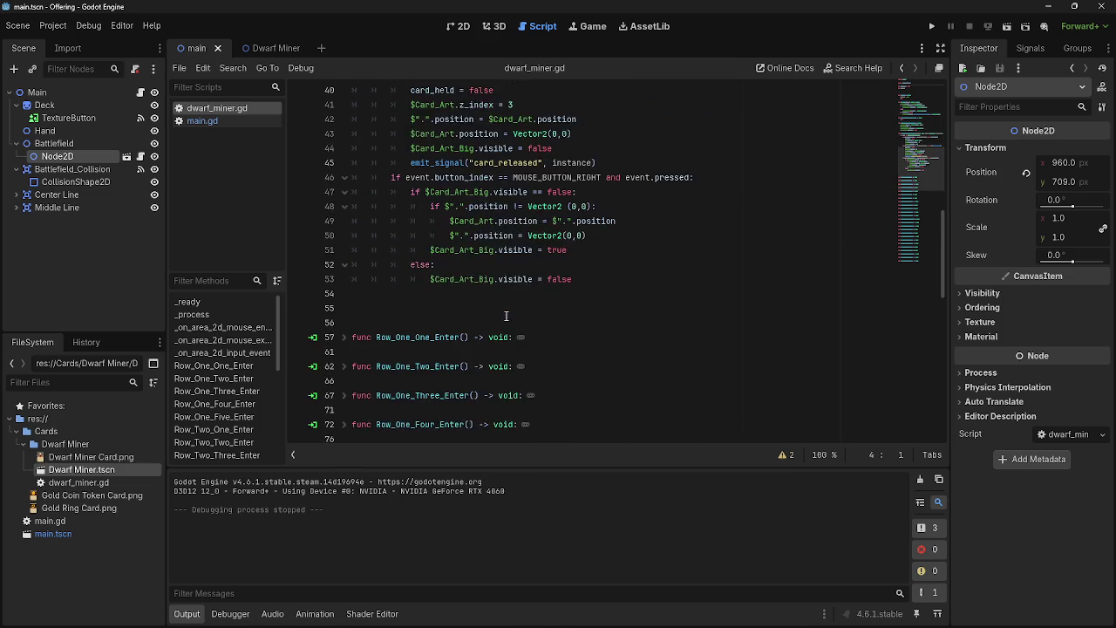
{"action": "scroll", "coordinate": [506, 315], "scroll_direction": "up", "scroll_amount": 13}
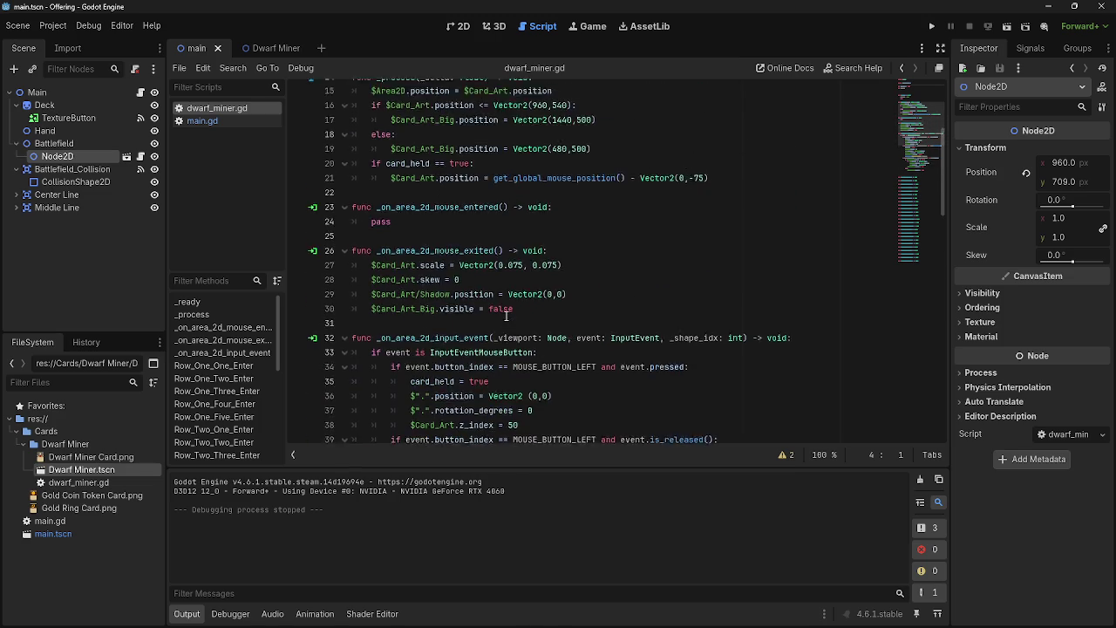
{"action": "scroll", "coordinate": [506, 316], "scroll_direction": "up", "scroll_amount": 2}
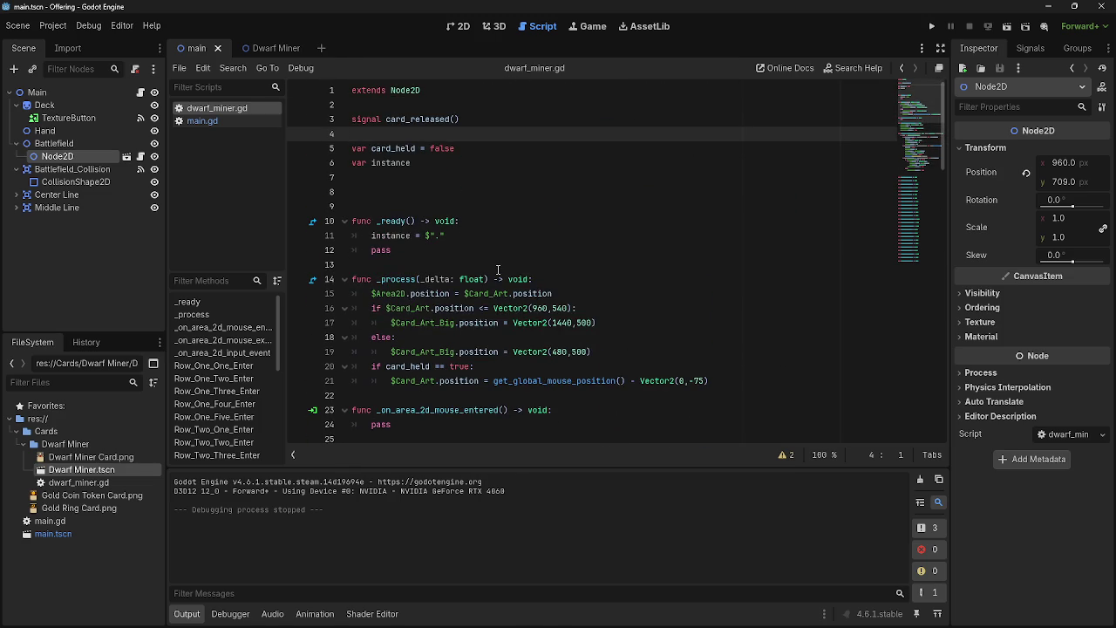
{"action": "left_click", "coordinate": [495, 270]}
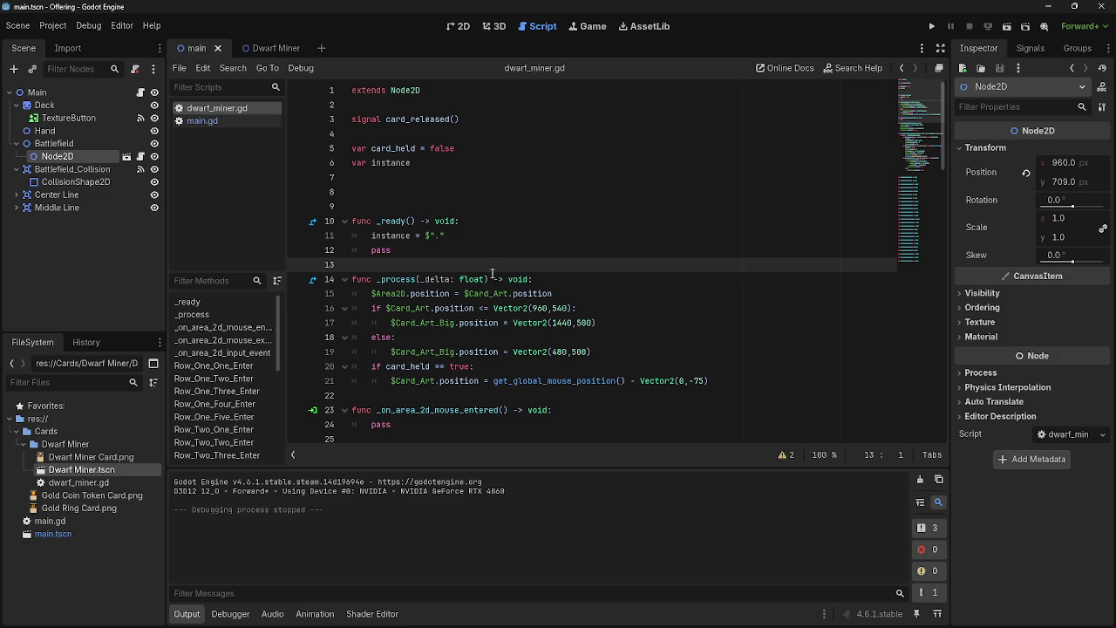
{"action": "left_click", "coordinate": [481, 249]}
{"action": "left_click", "coordinate": [480, 242]}
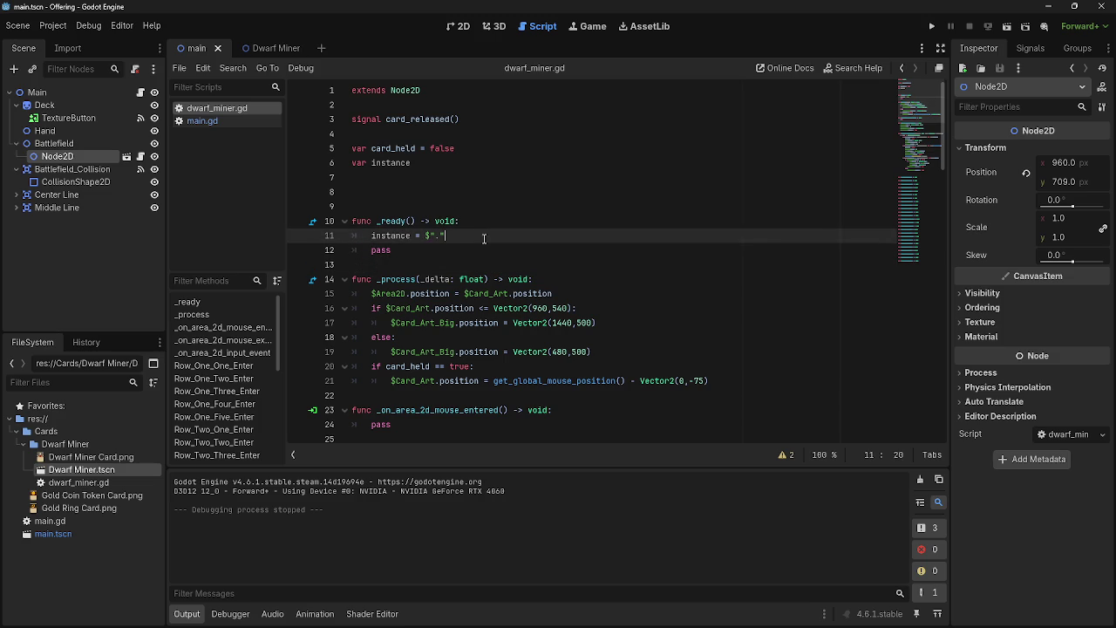
{"action": "left_click", "coordinate": [486, 237]}
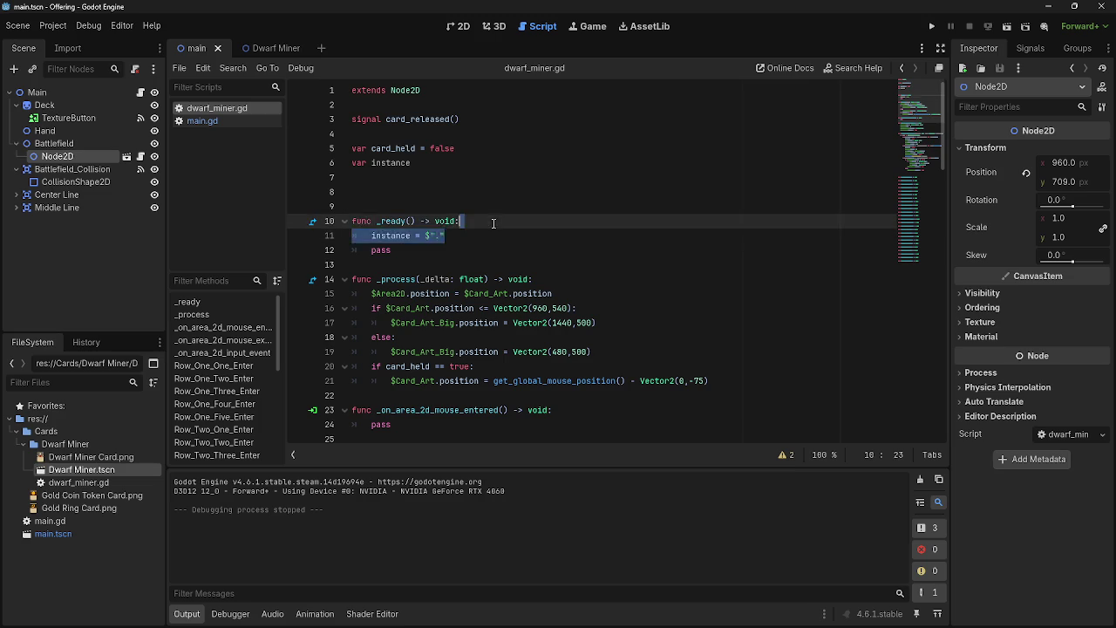
{"action": "left_click", "coordinate": [488, 248]}
{"action": "left_click", "coordinate": [489, 236]}
{"action": "left_click", "coordinate": [488, 248]}
{"action": "triple_click", "coordinate": [488, 235]}
{"action": "left_click", "coordinate": [488, 248]}
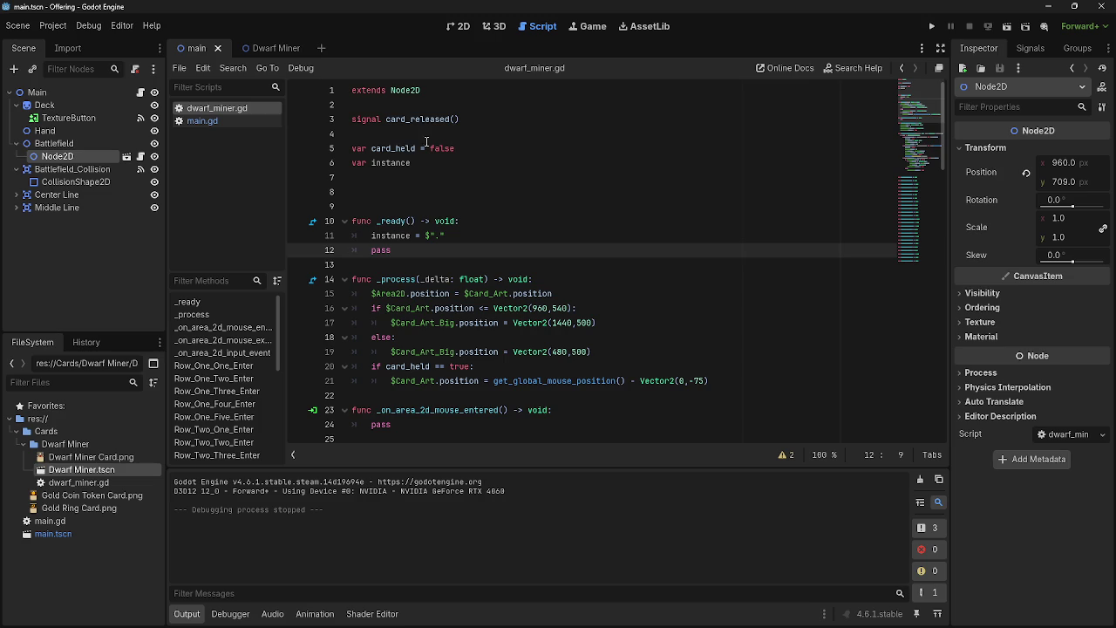
Launch the card game again
{"action": "scroll", "coordinate": [582, 339], "scroll_direction": "down", "scroll_amount": 5}
{"action": "scroll", "coordinate": [582, 339], "scroll_direction": "down", "scroll_amount": 2}
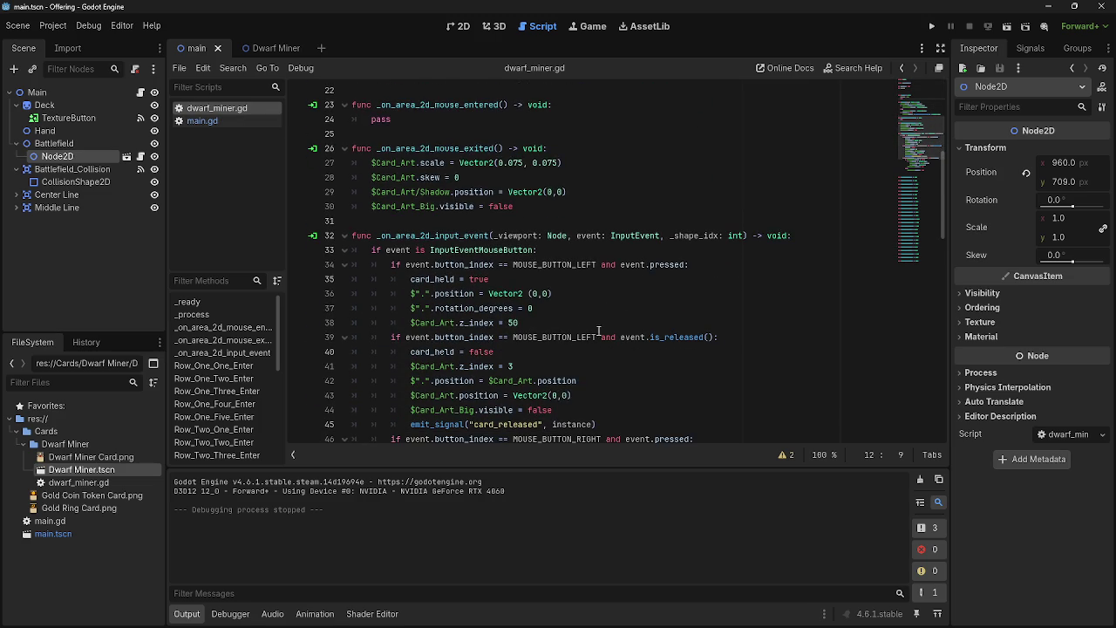
{"action": "left_click", "coordinate": [933, 27]}
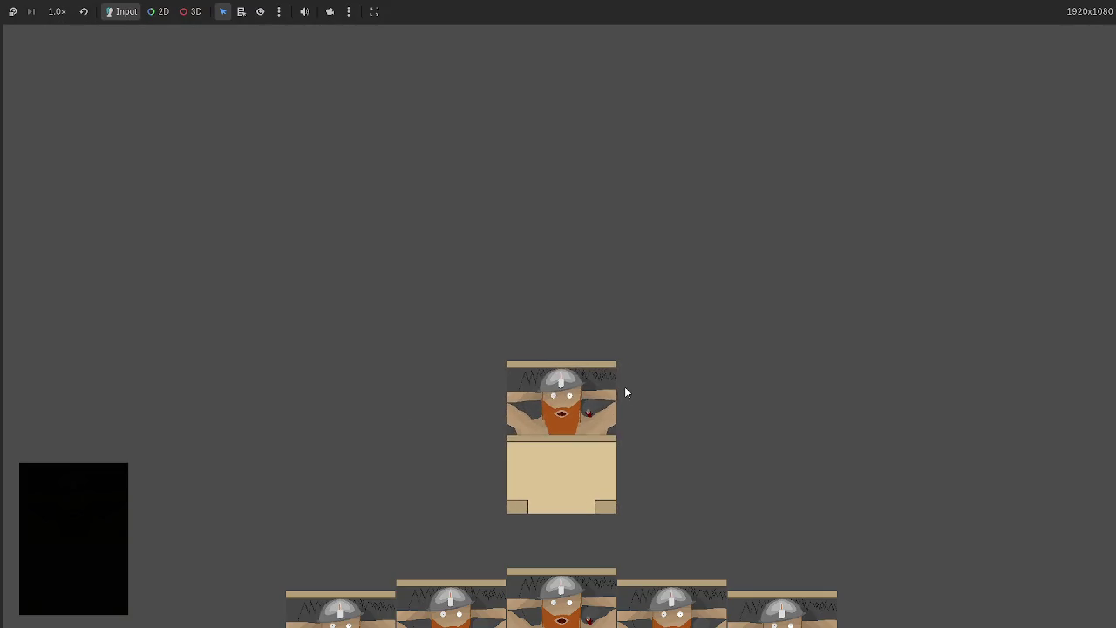
Drag the centre Dwarf Miner to the upper right, then stop the game with F8
{"action": "mouse_move", "coordinate": [516, 394]}
{"action": "left_mouse_down"}
{"action": "mouse_move", "coordinate": [509, 410]}
{"action": "mouse_move", "coordinate": [700, 260]}
{"action": "mouse_move", "coordinate": [747, 286]}
{"action": "mouse_move", "coordinate": [830, 287]}
{"action": "mouse_move", "coordinate": [942, 316]}
{"action": "mouse_move", "coordinate": [925, 376]}
{"action": "mouse_move", "coordinate": [936, 289]}
{"action": "mouse_move", "coordinate": [923, 329]}
{"action": "mouse_move", "coordinate": [891, 353]}
{"action": "mouse_move", "coordinate": [896, 441]}
{"action": "mouse_move", "coordinate": [876, 235]}
{"action": "mouse_move", "coordinate": [895, 204]}
{"action": "mouse_move", "coordinate": [733, 174]}
{"action": "mouse_move", "coordinate": [902, 179]}
{"action": "mouse_move", "coordinate": [706, 175]}
{"action": "mouse_move", "coordinate": [906, 204]}
{"action": "mouse_move", "coordinate": [724, 214]}
{"action": "mouse_move", "coordinate": [794, 229]}
{"action": "mouse_move", "coordinate": [824, 262]}
{"action": "mouse_move", "coordinate": [777, 316]}
{"action": "mouse_move", "coordinate": [859, 279]}
{"action": "mouse_move", "coordinate": [946, 217]}
{"action": "mouse_move", "coordinate": [653, 197]}
{"action": "mouse_move", "coordinate": [817, 262]}
{"action": "left_mouse_up"}
{"action": "key", "text": "F8"}
In main.gd, move the battlefield_sort() call from the if branch to just after hand_sort()
{"action": "scroll", "coordinate": [607, 373], "scroll_direction": "down", "scroll_amount": 5}
{"action": "scroll", "coordinate": [578, 365], "scroll_direction": "up", "scroll_amount": 4}
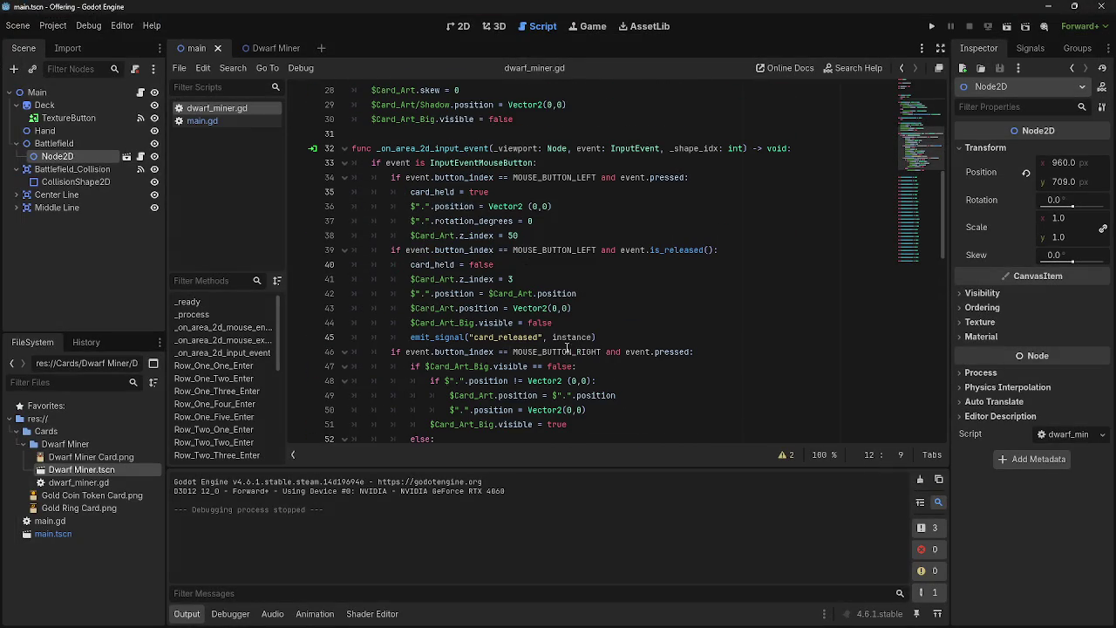
{"action": "left_click", "coordinate": [202, 120]}
{"action": "left_click", "coordinate": [505, 337]}
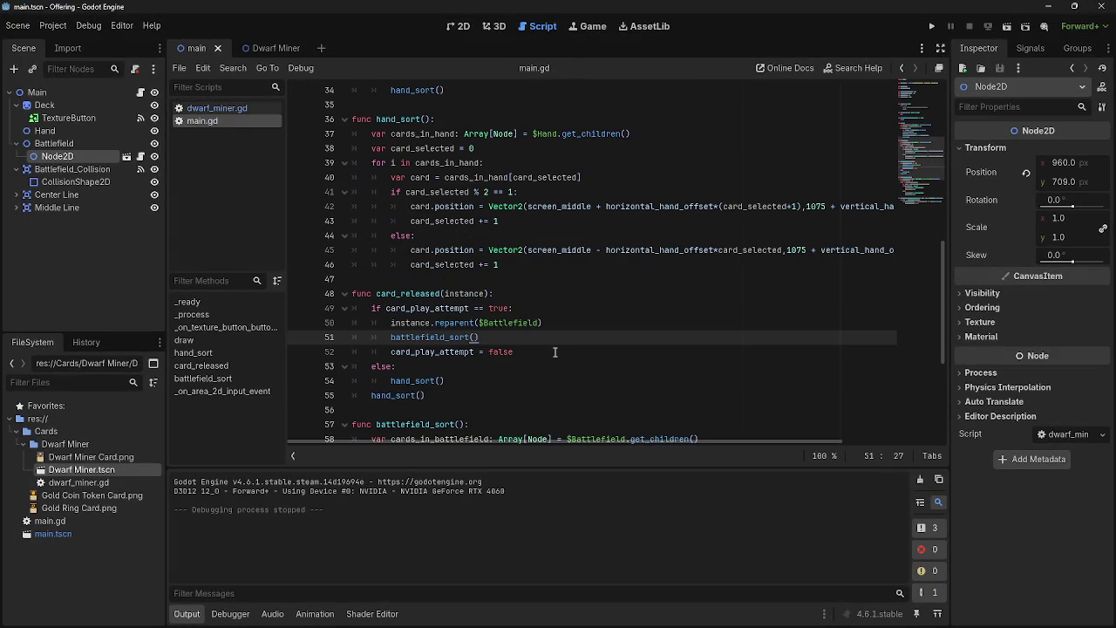
{"action": "double_click", "coordinate": [449, 338]}
{"action": "key", "text": "ctrl+c"}
{"action": "left_click", "coordinate": [466, 399]}
{"action": "key", "text": "Return"}
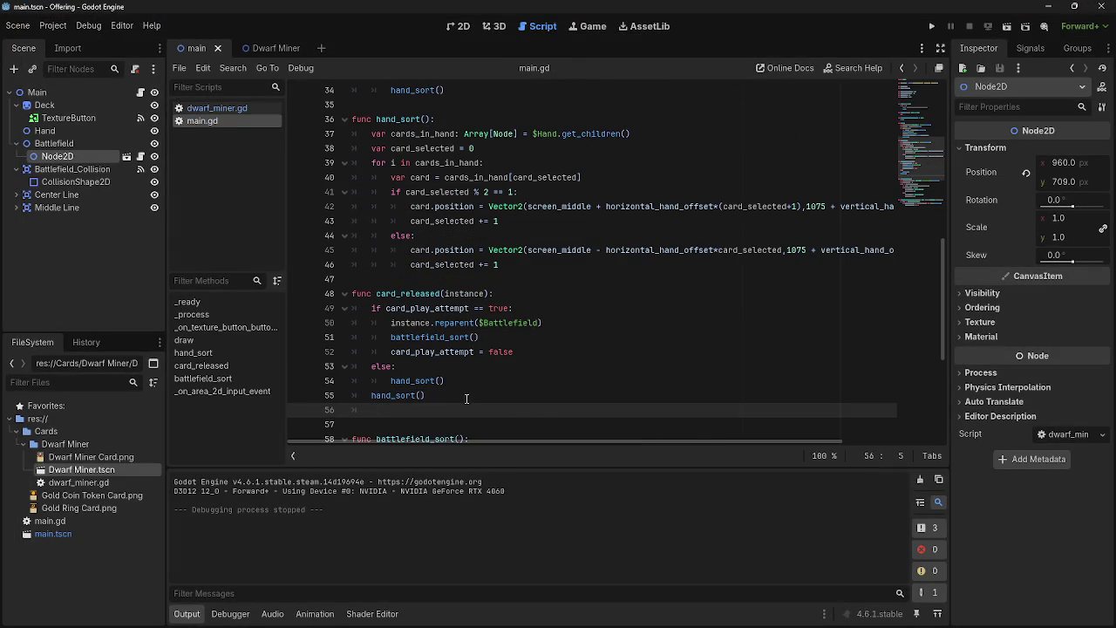
{"action": "key", "text": "ctrl+v"}
{"action": "left_click_drag", "start_coordinate": [493, 340], "coordinate": [390, 339]}
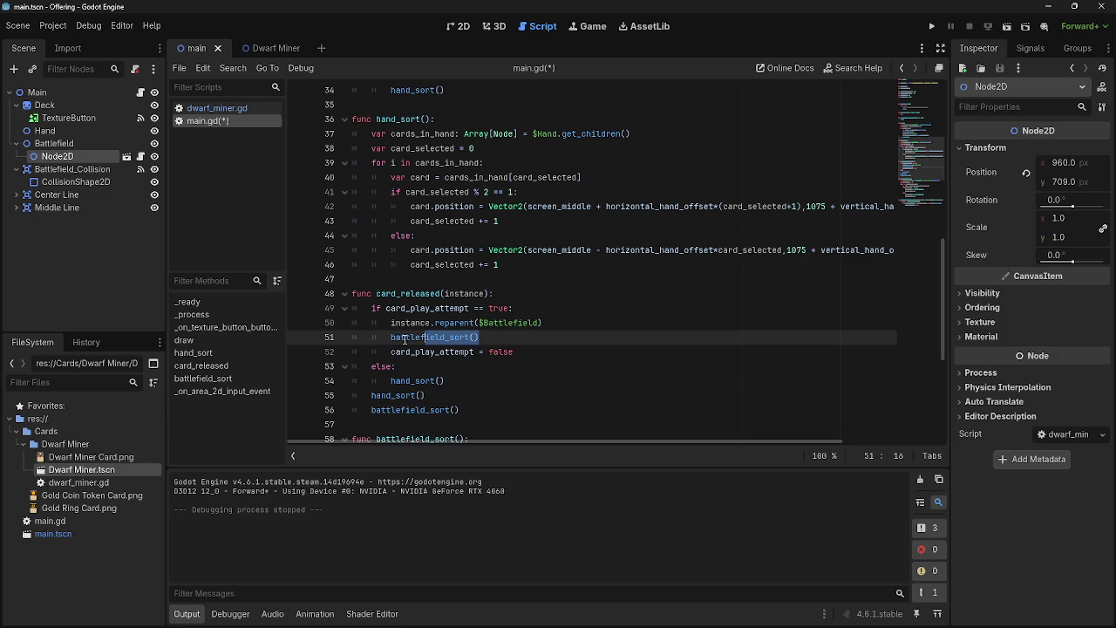
{"action": "left_click", "coordinate": [496, 384]}
{"action": "left_click_drag", "start_coordinate": [517, 337], "coordinate": [391, 336]}
{"action": "key", "text": "BackSpace"}
{"action": "key", "text": "BackSpace"}
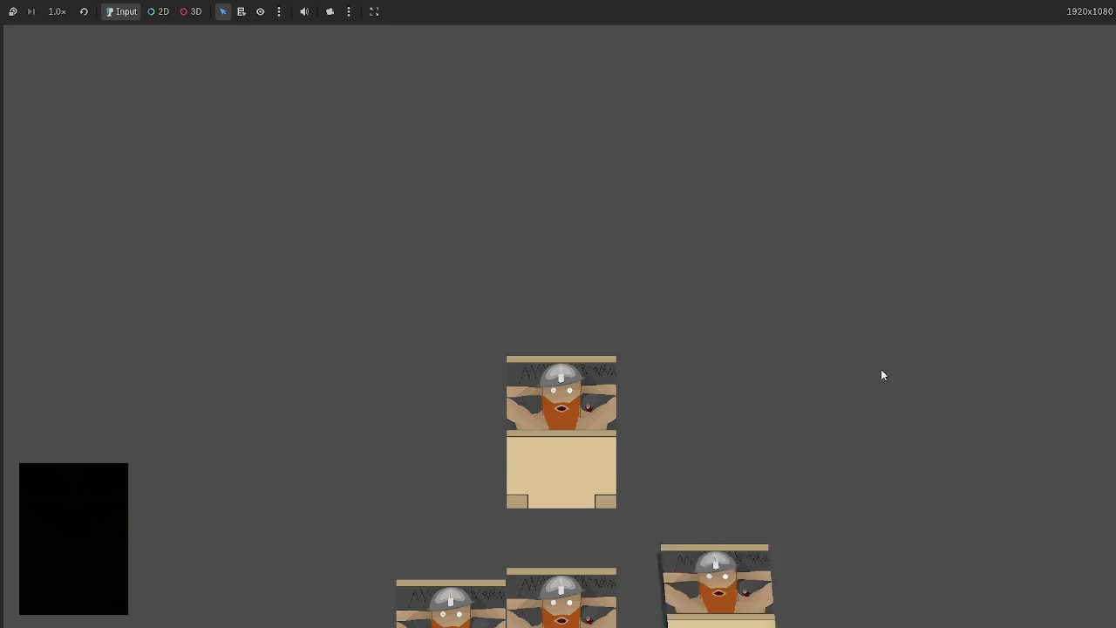
Test by playing a hand card onto the battlefield and picking it up, then stop and return to main.gd
{"action": "left_click", "coordinate": [625, 593]}
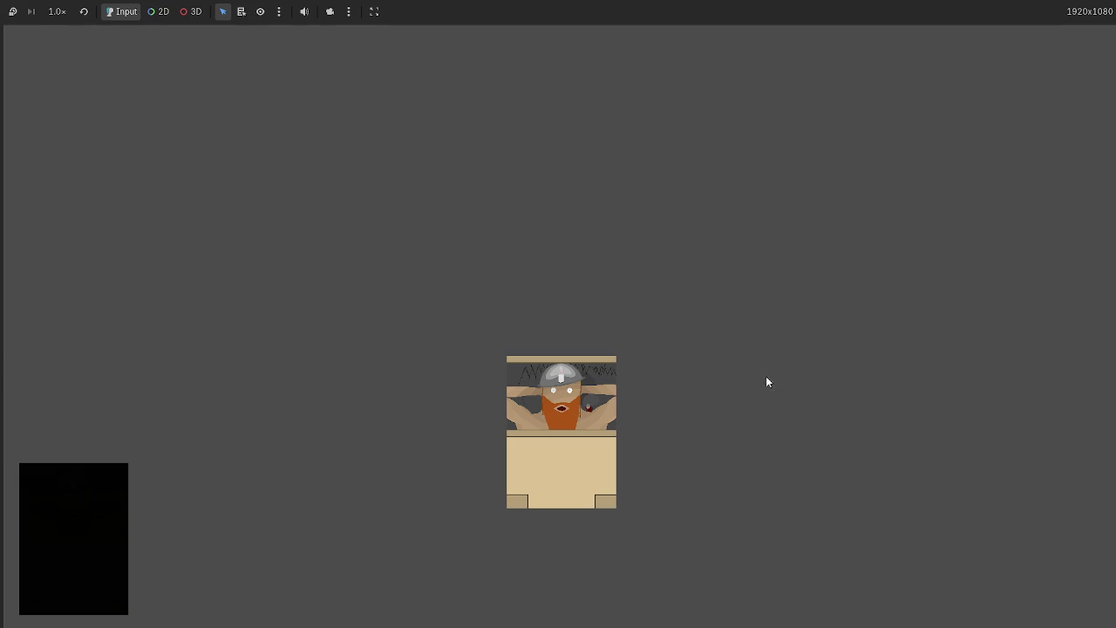
{"action": "left_click", "coordinate": [761, 98]}
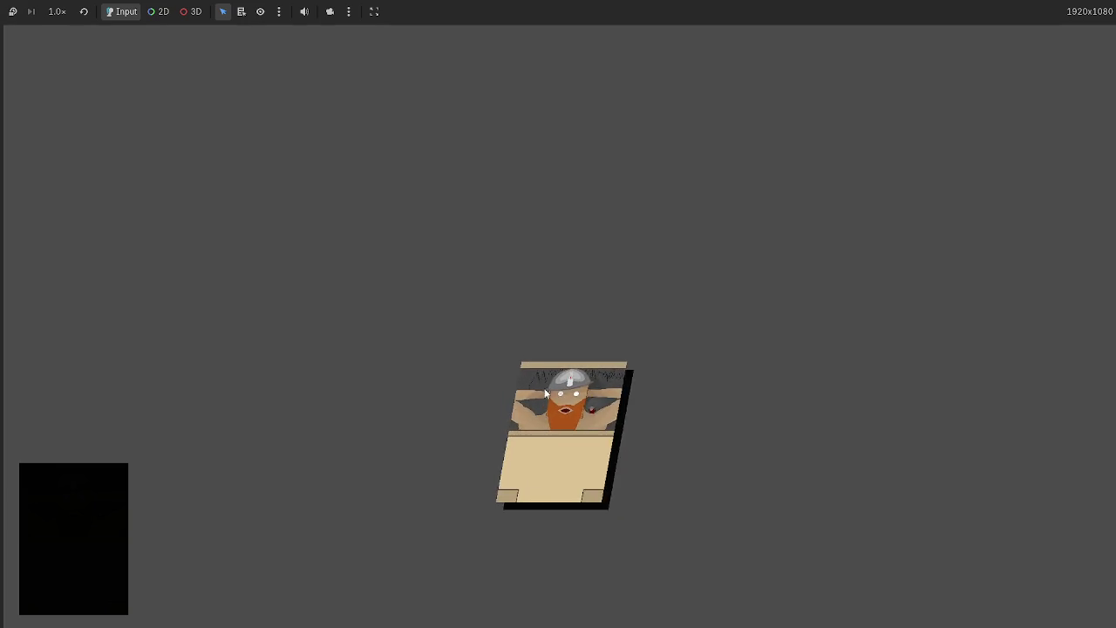
{"action": "key", "text": "F8"}
{"action": "left_click", "coordinate": [219, 110]}
{"action": "left_click", "coordinate": [201, 121]}
{"action": "scroll", "coordinate": [648, 266], "scroll_direction": "down", "scroll_amount": 5}
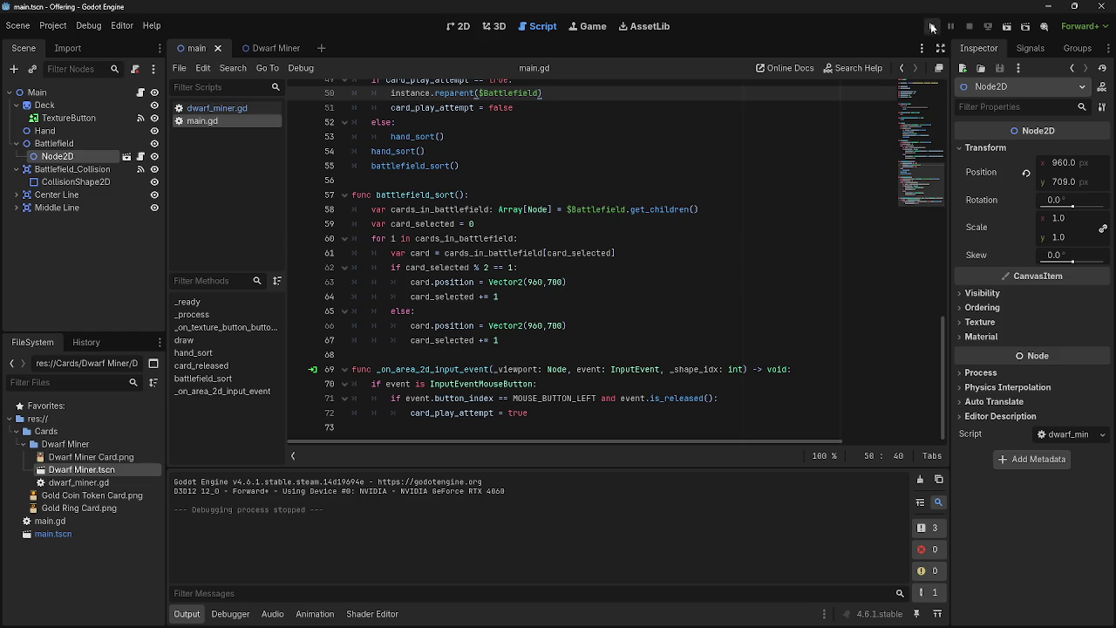
Run the project, drag the centre card to the right, then stop the game
{"action": "left_click", "coordinate": [931, 26]}
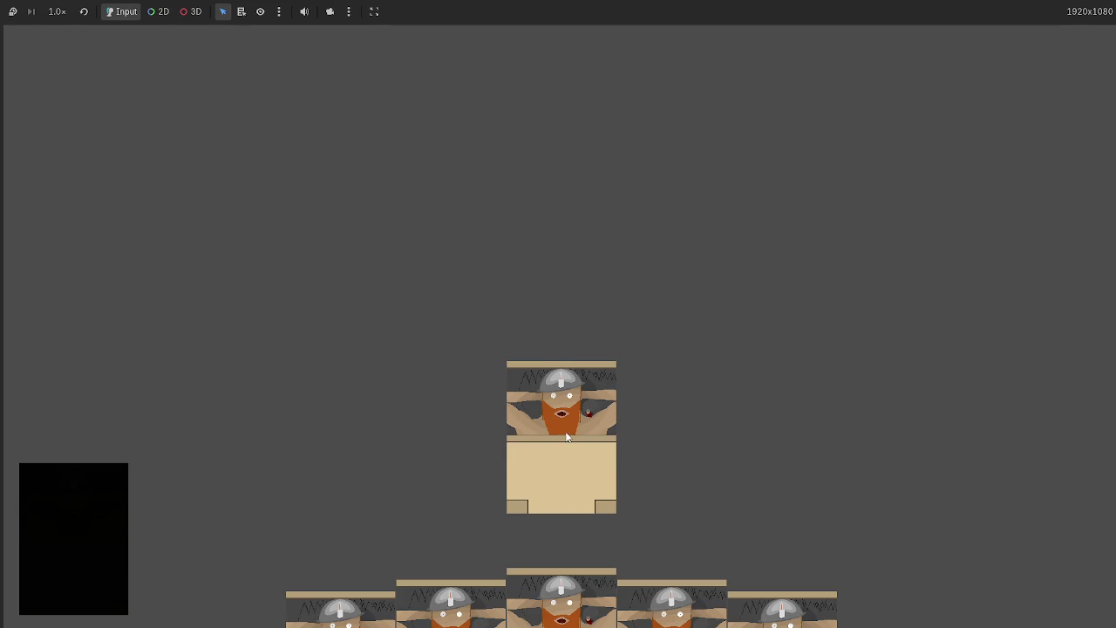
{"action": "mouse_move", "coordinate": [532, 453]}
{"action": "left_mouse_down"}
{"action": "mouse_move", "coordinate": [774, 444]}
{"action": "mouse_move", "coordinate": [857, 351]}
{"action": "mouse_move", "coordinate": [354, 248]}
{"action": "mouse_move", "coordinate": [588, 239]}
{"action": "mouse_move", "coordinate": [653, 202]}
{"action": "mouse_move", "coordinate": [546, 150]}
{"action": "mouse_move", "coordinate": [512, 170]}
{"action": "mouse_move", "coordinate": [583, 152]}
{"action": "left_mouse_up"}
{"action": "key", "text": "F8"}
Add a battlefield_sort() call below hand_sort() in card_released's else branch
{"action": "scroll", "coordinate": [455, 297], "scroll_direction": "up", "scroll_amount": 4}
{"action": "mouse_move", "coordinate": [459, 297]}
{"action": "left_mouse_down"}
{"action": "mouse_move", "coordinate": [374, 297]}
{"action": "mouse_move", "coordinate": [392, 272]}
{"action": "left_mouse_up"}
{"action": "left_click", "coordinate": [563, 228]}
{"action": "left_click", "coordinate": [493, 258]}
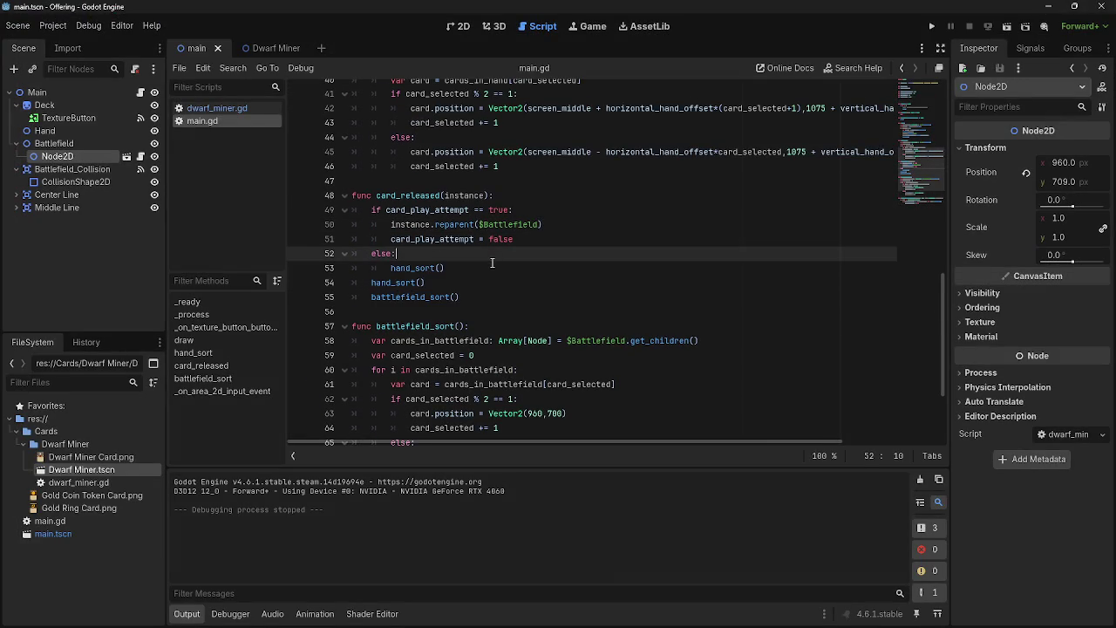
{"action": "key", "text": "Return"}
{"action": "key", "text": "BackSpace"}
{"action": "key", "text": "BackSpace"}
{"action": "key", "text": "BackSpace"}
{"action": "left_click", "coordinate": [483, 269]}
{"action": "key", "text": "Return"}
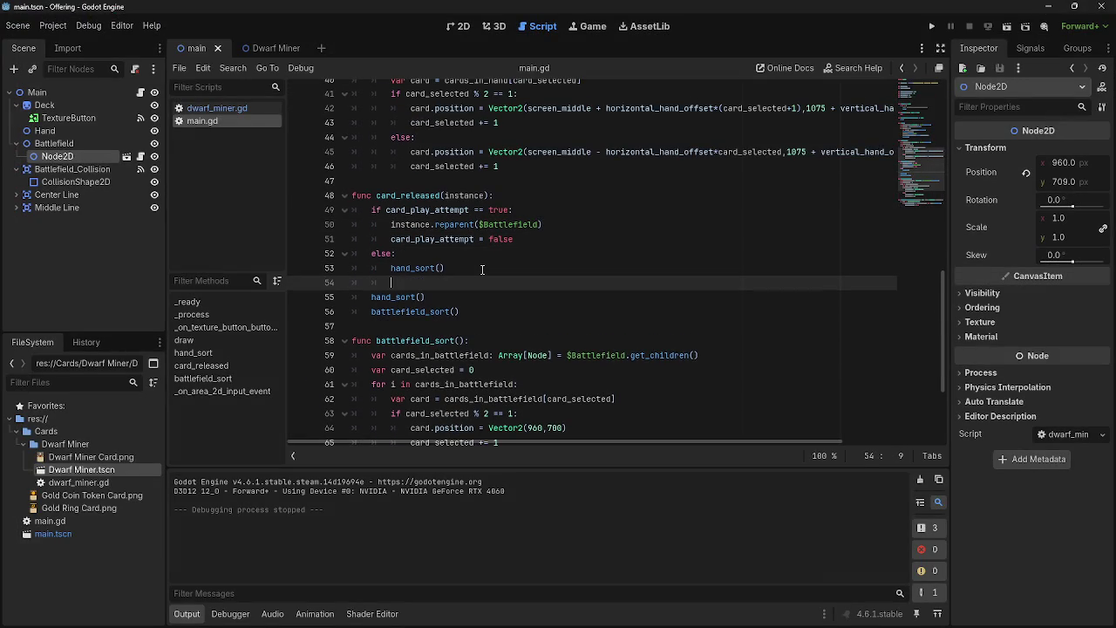
{"action": "type", "text": "battlefield_sort()"}
{"action": "scroll", "coordinate": [485, 317], "scroll_direction": "down", "scroll_amount": 3}
{"action": "scroll", "coordinate": [486, 317], "scroll_direction": "up", "scroll_amount": 2}
{"action": "scroll", "coordinate": [485, 317], "scroll_direction": "up", "scroll_amount": 4}
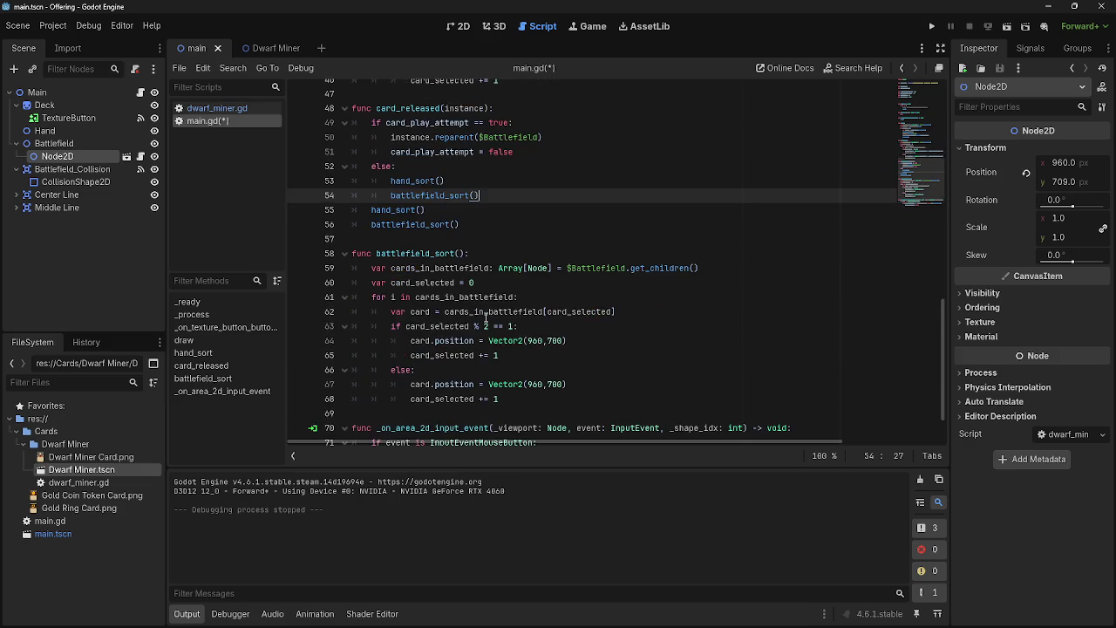
{"action": "scroll", "coordinate": [486, 317], "scroll_direction": "up", "scroll_amount": 3}
{"action": "scroll", "coordinate": [486, 318], "scroll_direction": "down", "scroll_amount": 5}
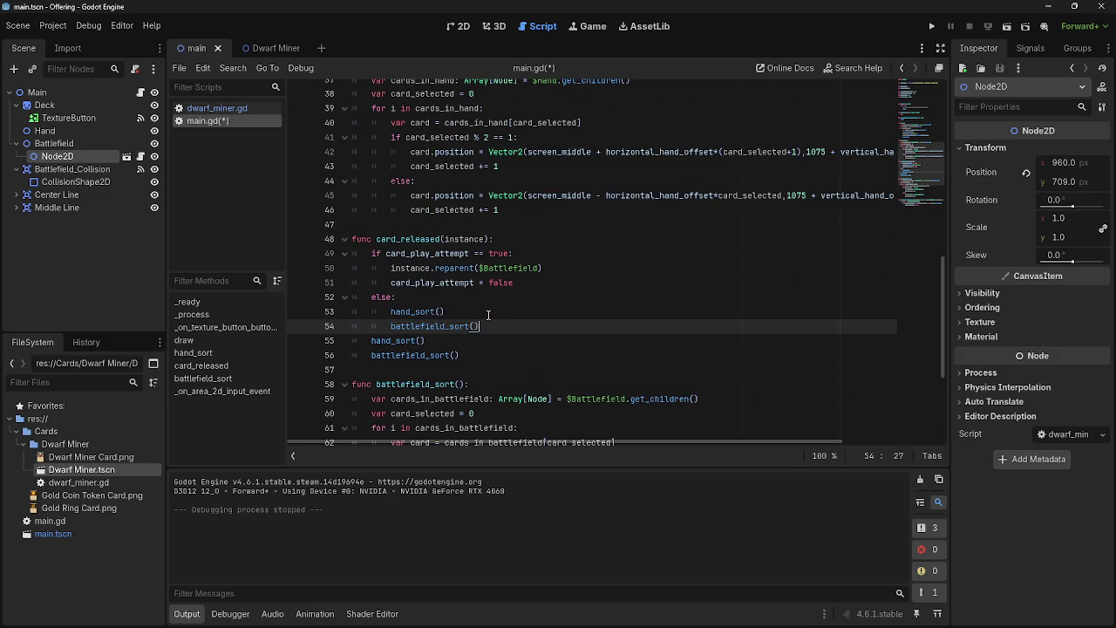
{"action": "scroll", "coordinate": [488, 315], "scroll_direction": "down", "scroll_amount": 4}
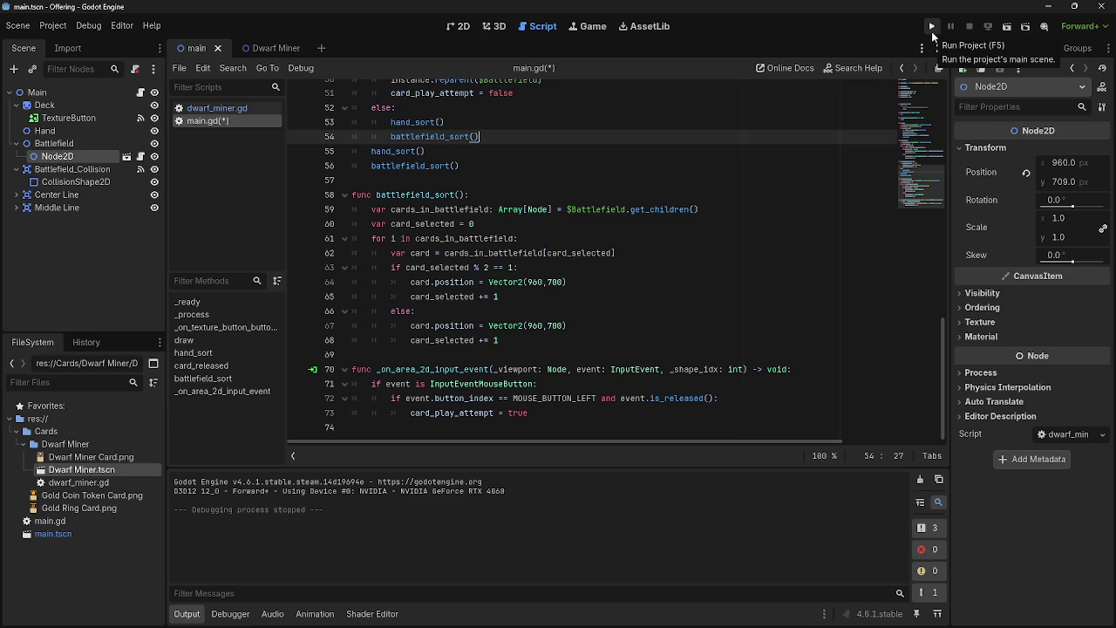
Run the game, drop two cards onto the centre pile, then stop it
{"action": "left_click", "coordinate": [932, 27]}
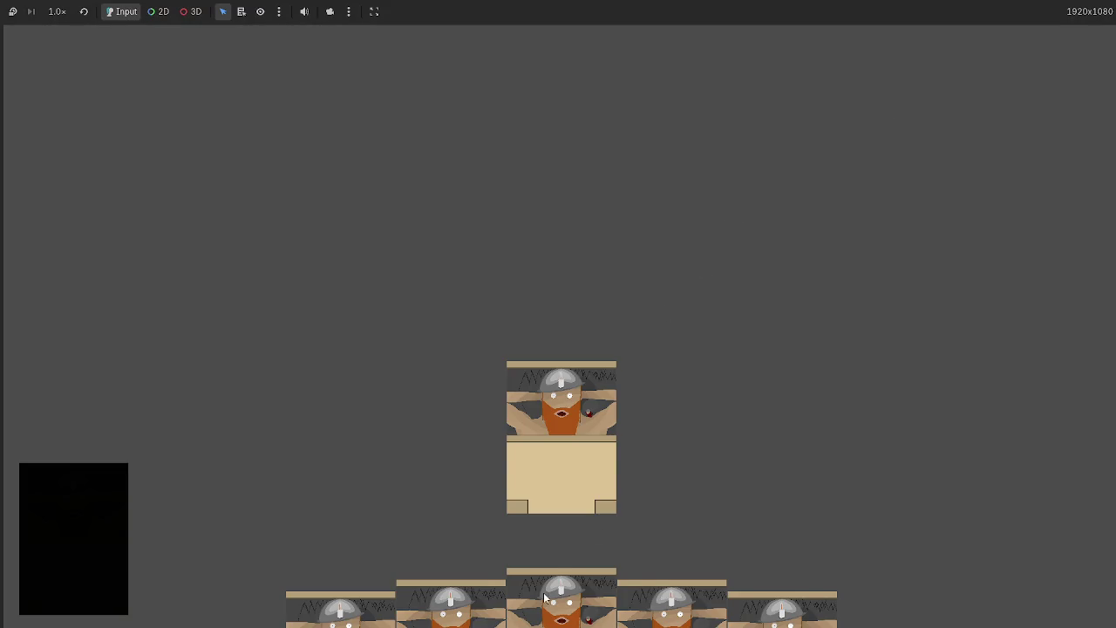
{"action": "mouse_move", "coordinate": [544, 598]}
{"action": "left_mouse_down"}
{"action": "mouse_move", "coordinate": [733, 335]}
{"action": "mouse_move", "coordinate": [737, 349]}
{"action": "left_mouse_up"}
{"action": "left_click_drag", "start_coordinate": [715, 257], "coordinate": [740, 253]}
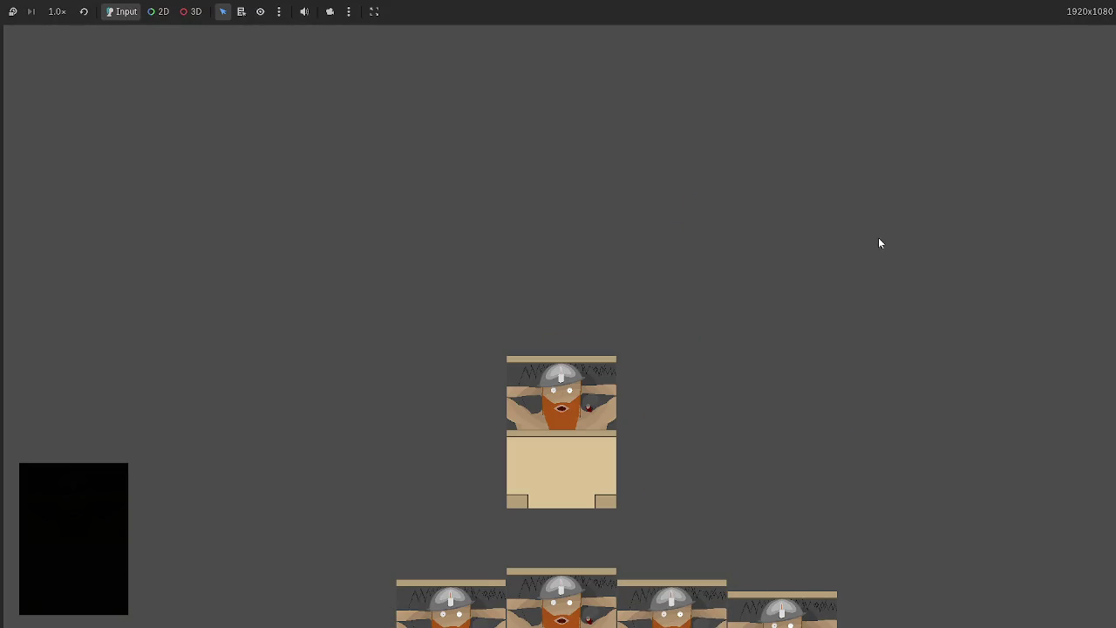
{"action": "key", "text": "F8"}
Rerun the game and repeatedly drag cards to the upper right of the field, then stop
{"action": "left_click", "coordinate": [963, 29]}
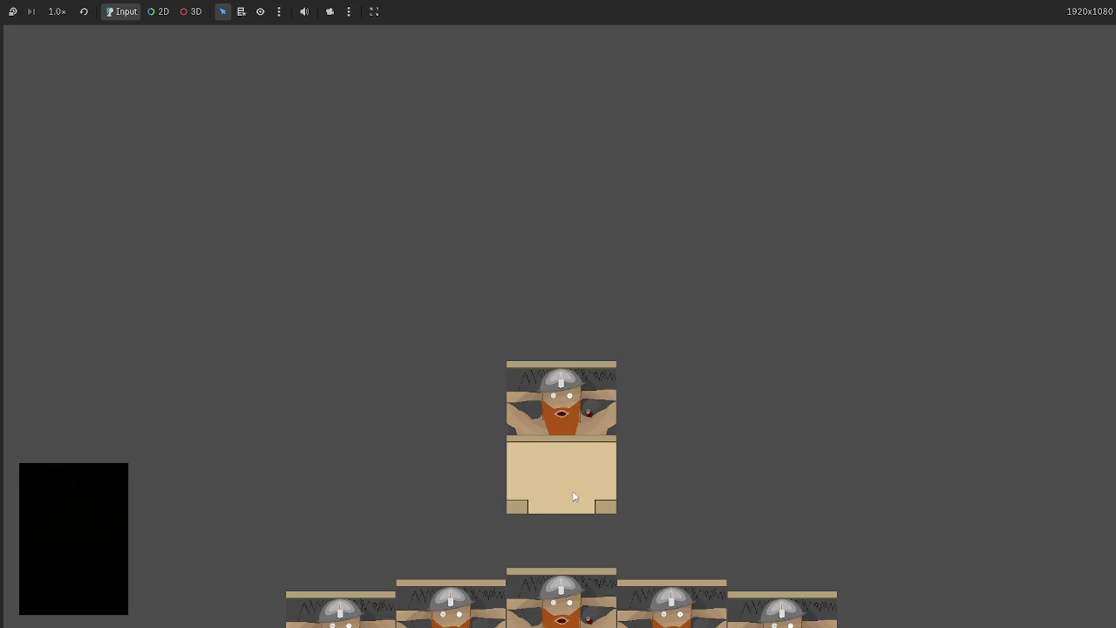
{"action": "mouse_move", "coordinate": [573, 493]}
{"action": "left_mouse_down"}
{"action": "mouse_move", "coordinate": [748, 276]}
{"action": "mouse_move", "coordinate": [808, 270]}
{"action": "mouse_move", "coordinate": [620, 196]}
{"action": "mouse_move", "coordinate": [848, 240]}
{"action": "left_mouse_up"}
{"action": "mouse_move", "coordinate": [672, 606]}
{"action": "left_mouse_down"}
{"action": "mouse_move", "coordinate": [864, 380]}
{"action": "mouse_move", "coordinate": [844, 362]}
{"action": "mouse_move", "coordinate": [854, 340]}
{"action": "left_mouse_up"}
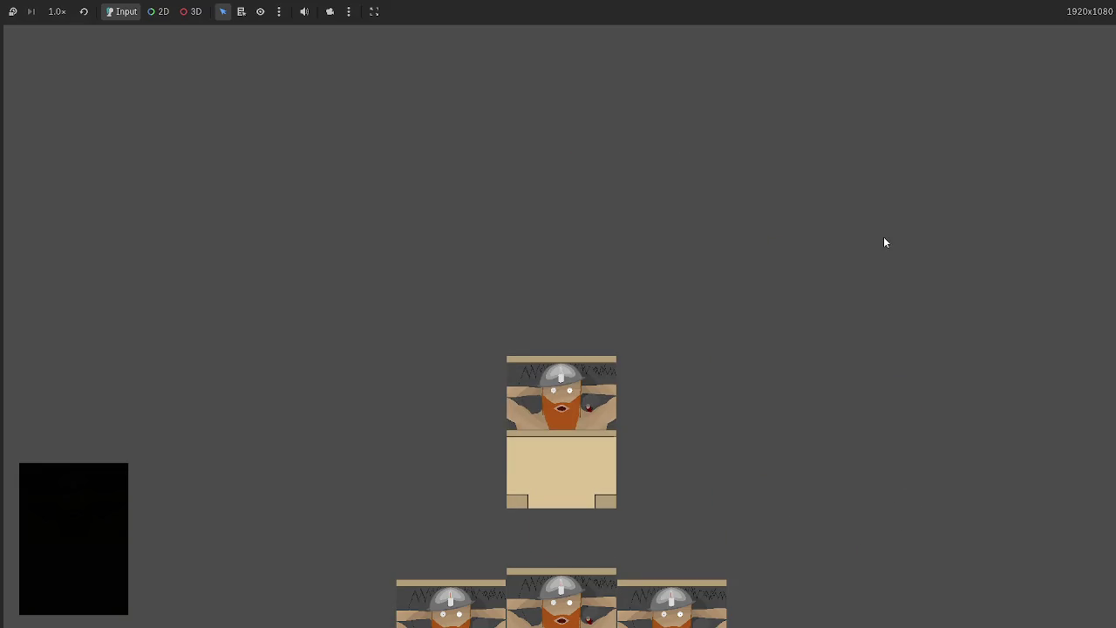
{"action": "left_click_drag", "start_coordinate": [565, 418], "coordinate": [911, 189]}
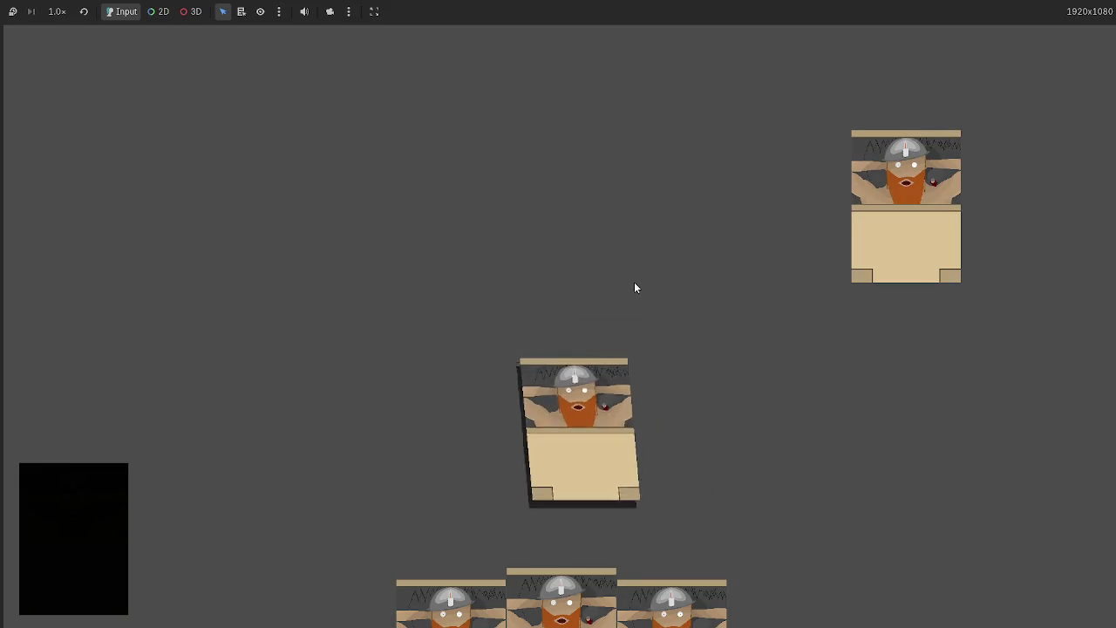
{"action": "left_click_drag", "start_coordinate": [602, 347], "coordinate": [756, 190]}
{"action": "left_click_drag", "start_coordinate": [626, 369], "coordinate": [864, 177]}
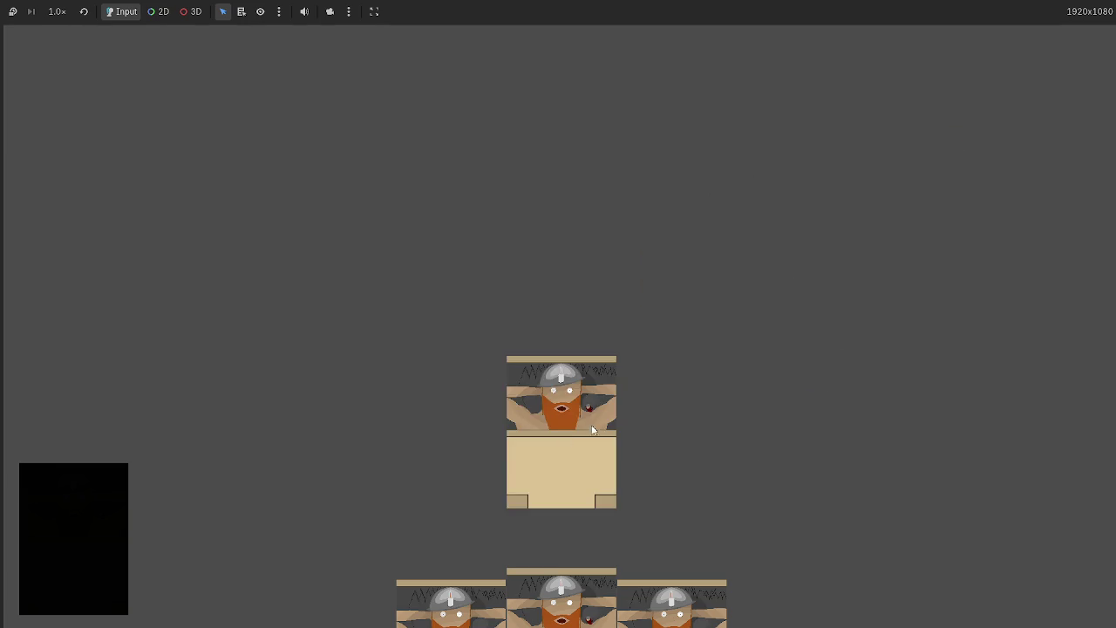
{"action": "left_click_drag", "start_coordinate": [607, 395], "coordinate": [959, 209]}
{"action": "mouse_move", "coordinate": [994, 148]}
{"action": "left_mouse_down"}
{"action": "mouse_move", "coordinate": [897, 192]}
{"action": "mouse_move", "coordinate": [770, 158]}
{"action": "mouse_move", "coordinate": [650, 335]}
{"action": "left_mouse_up"}
{"action": "left_click_drag", "start_coordinate": [597, 373], "coordinate": [904, 152]}
{"action": "key", "text": "F8"}
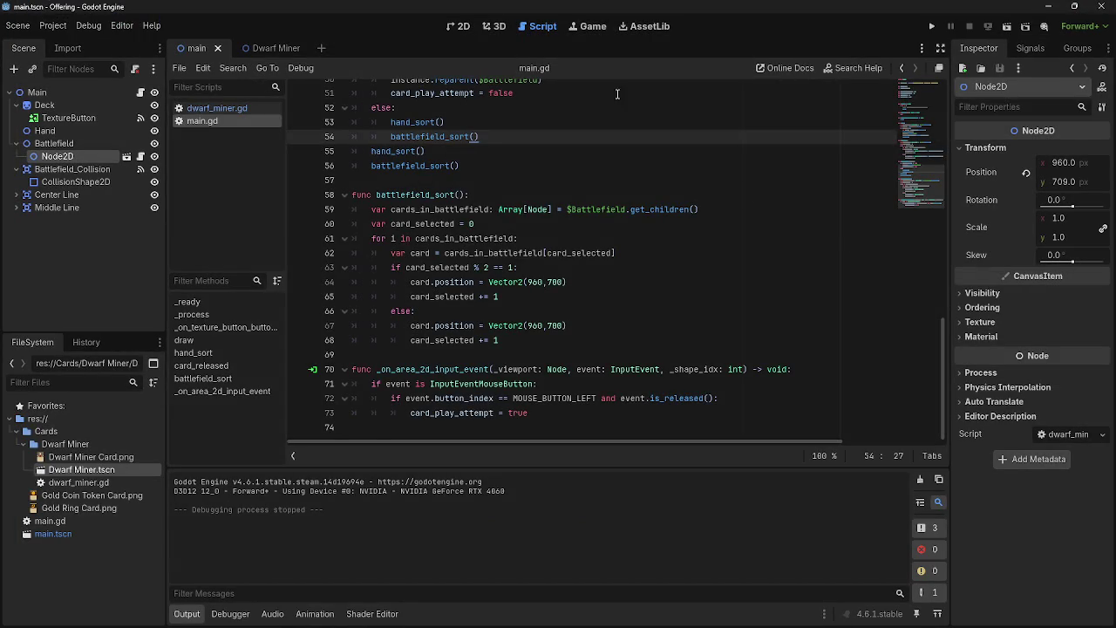
Copy the hand_sort() and battlefield_sort() calls into the true branch after card_play_attempt = false
{"action": "scroll", "coordinate": [602, 175], "scroll_direction": "up", "scroll_amount": 4}
{"action": "left_click_drag", "start_coordinate": [480, 311], "coordinate": [387, 301]}
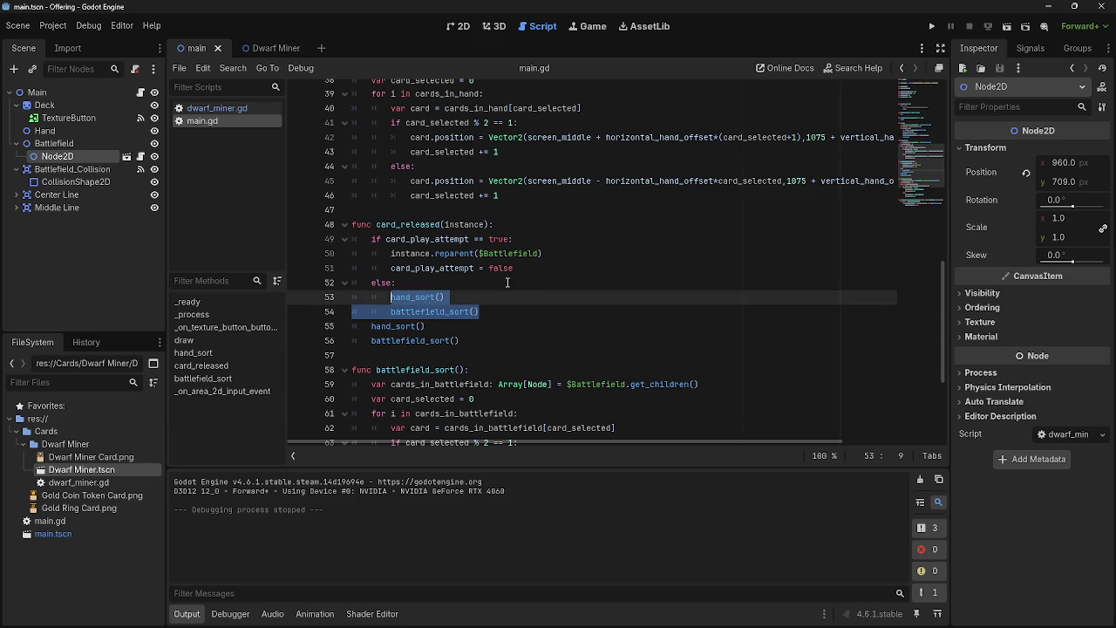
{"action": "left_click", "coordinate": [580, 253]}
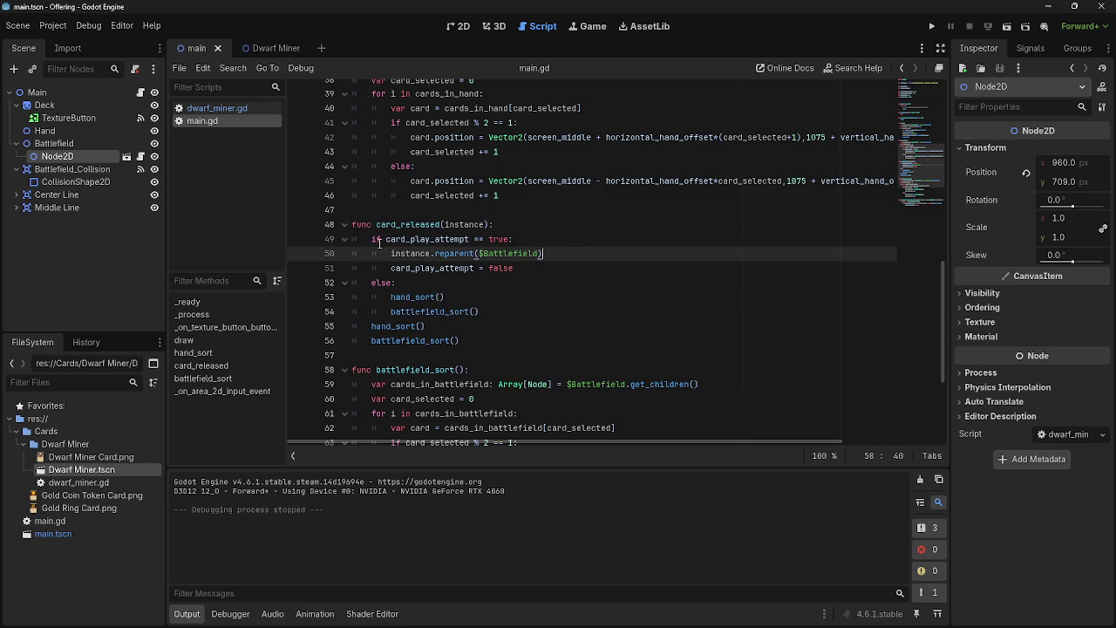
{"action": "left_click", "coordinate": [566, 224]}
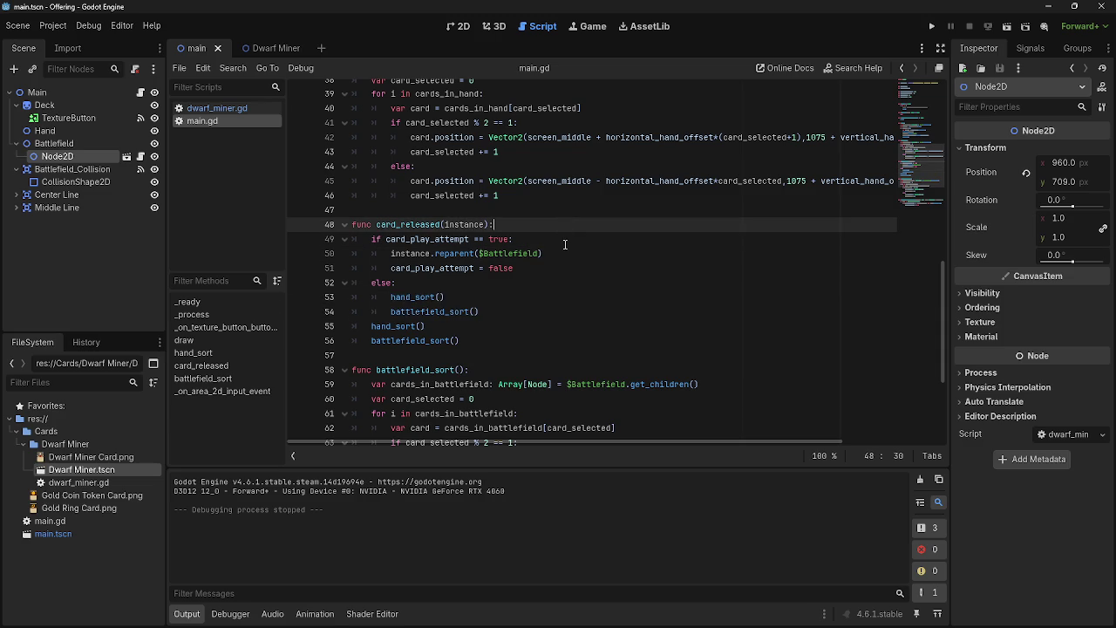
{"action": "mouse_move", "coordinate": [372, 326]}
{"action": "left_mouse_down"}
{"action": "mouse_move", "coordinate": [510, 343]}
{"action": "mouse_move", "coordinate": [402, 302]}
{"action": "left_mouse_up"}
{"action": "left_click", "coordinate": [581, 252]}
{"action": "left_click", "coordinate": [583, 267]}
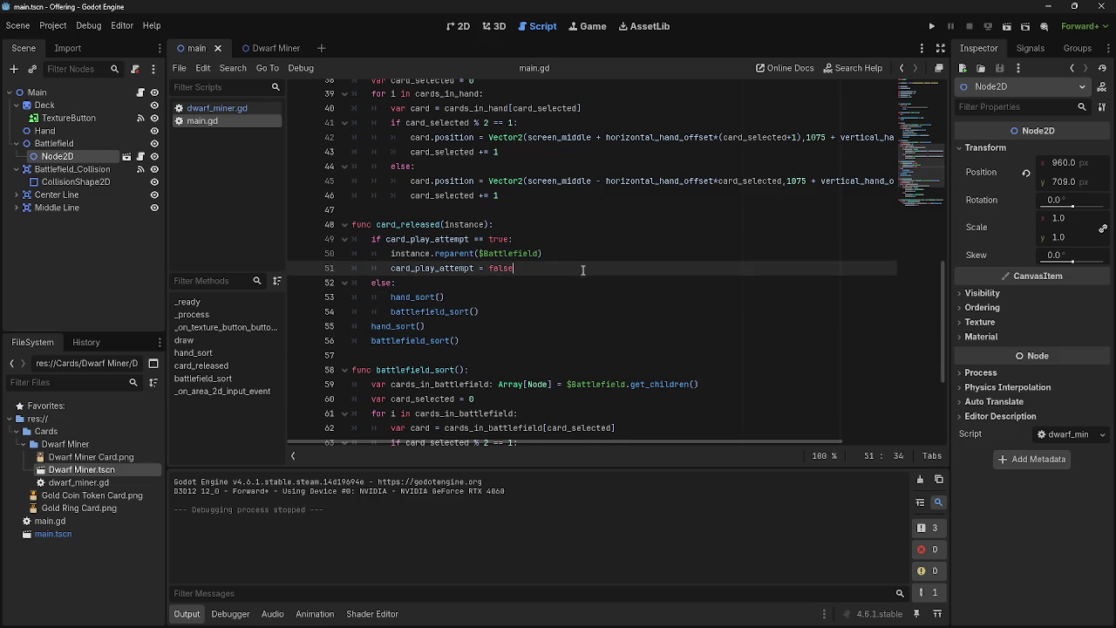
{"action": "key", "text": "Return"}
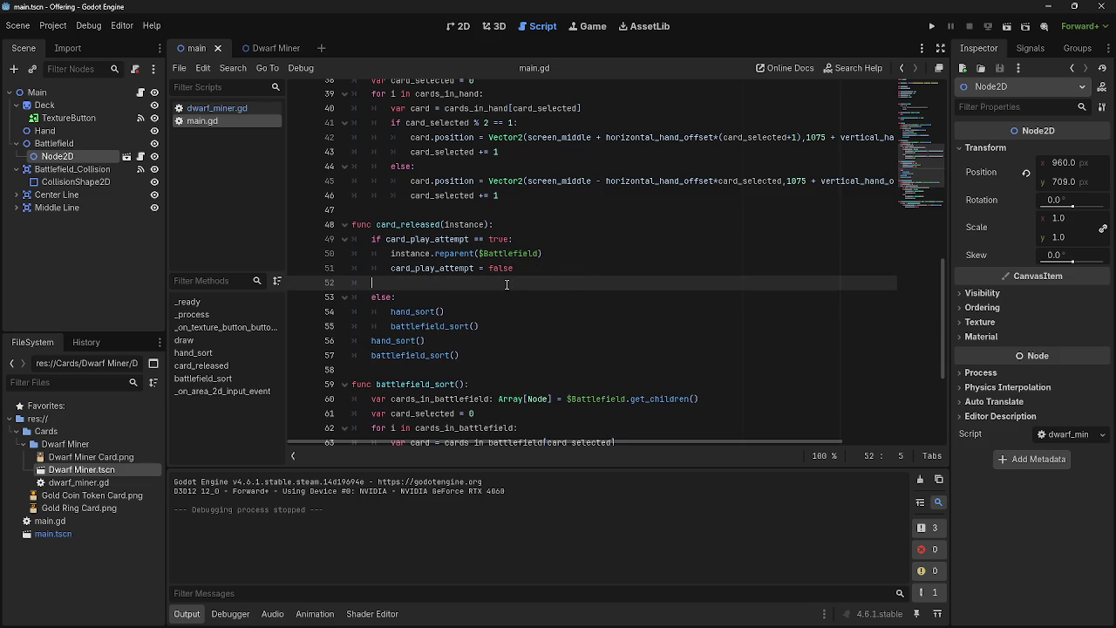
Run with F5, drag two hand cards onto the battlefield, then stop the game
{"action": "key", "text": "F5"}
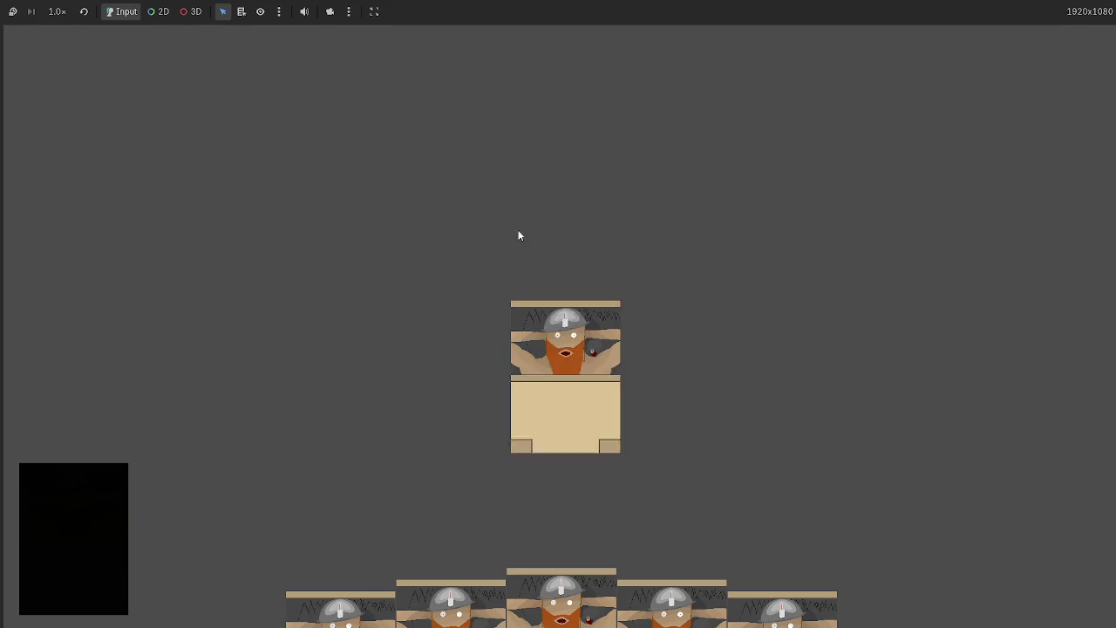
{"action": "left_click_drag", "start_coordinate": [798, 343], "coordinate": [817, 334]}
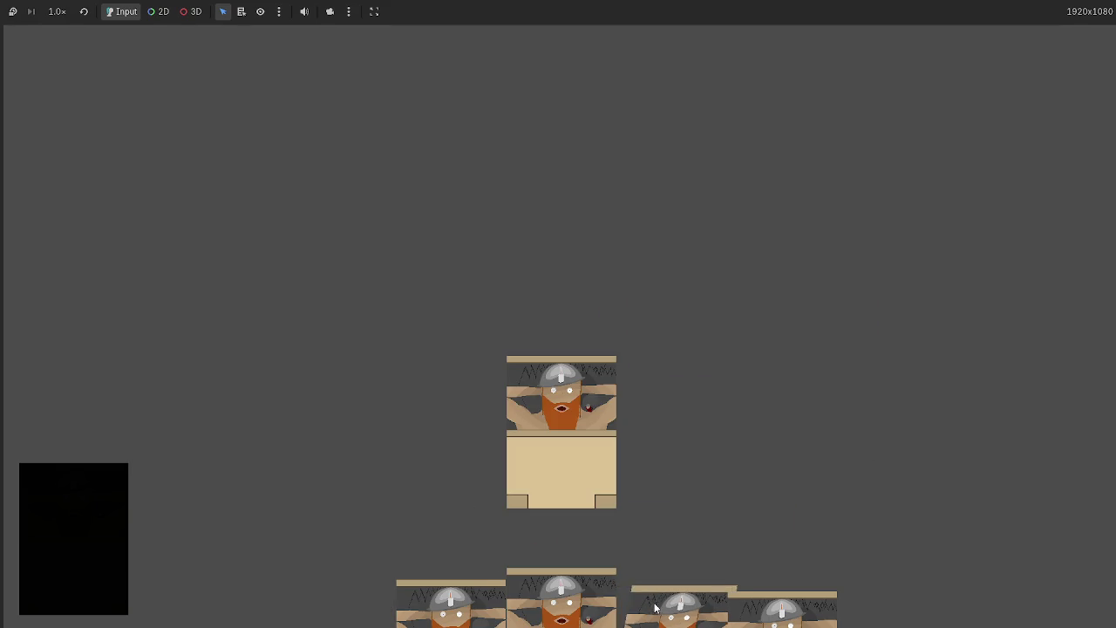
{"action": "mouse_move", "coordinate": [655, 543]}
{"action": "left_mouse_down"}
{"action": "mouse_move", "coordinate": [884, 324]}
{"action": "mouse_move", "coordinate": [876, 350]}
{"action": "left_mouse_up"}
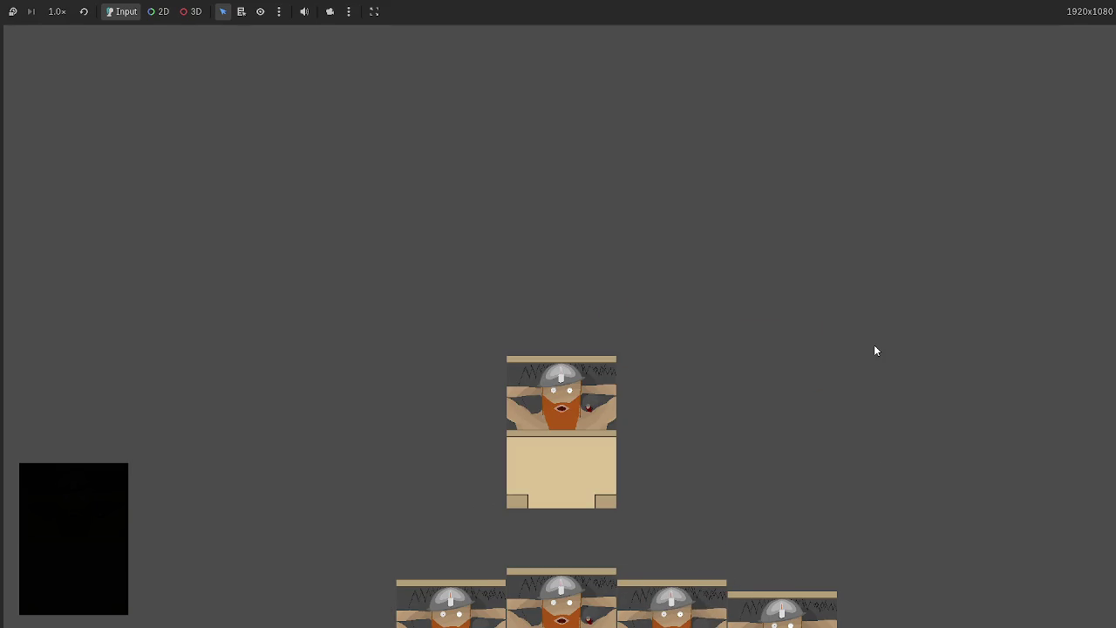
{"action": "key", "text": "F8"}
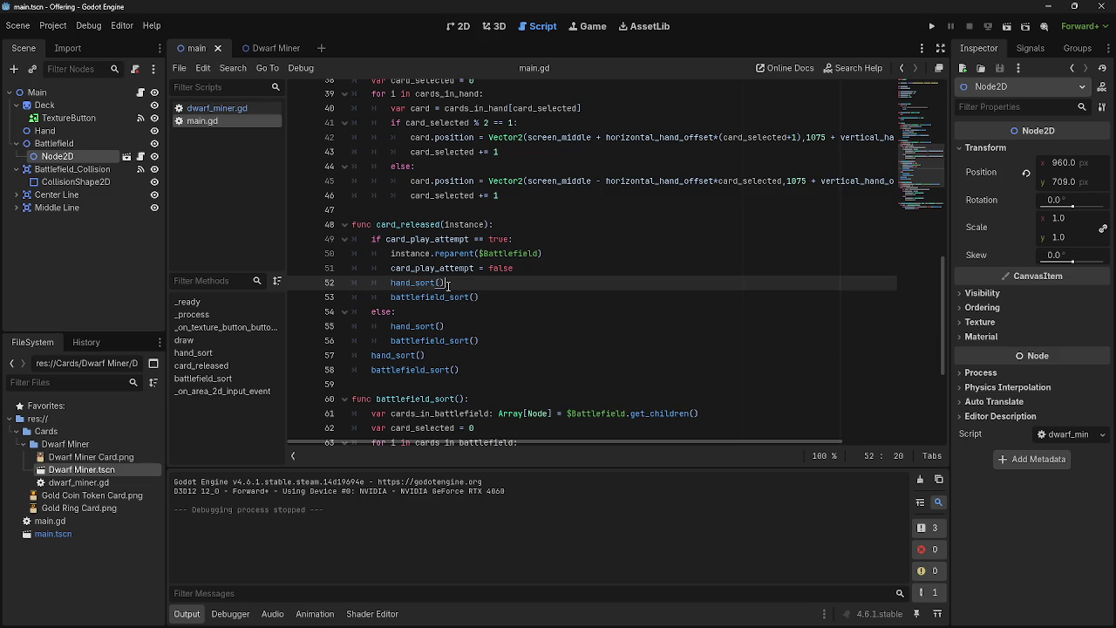
Delete the duplicated hand_sort() and battlefield_sort() calls from the true branch
{"action": "left_click_drag", "start_coordinate": [479, 296], "coordinate": [352, 282]}
{"action": "key", "text": "BackSpace"}
{"action": "key", "text": "BackSpace"}
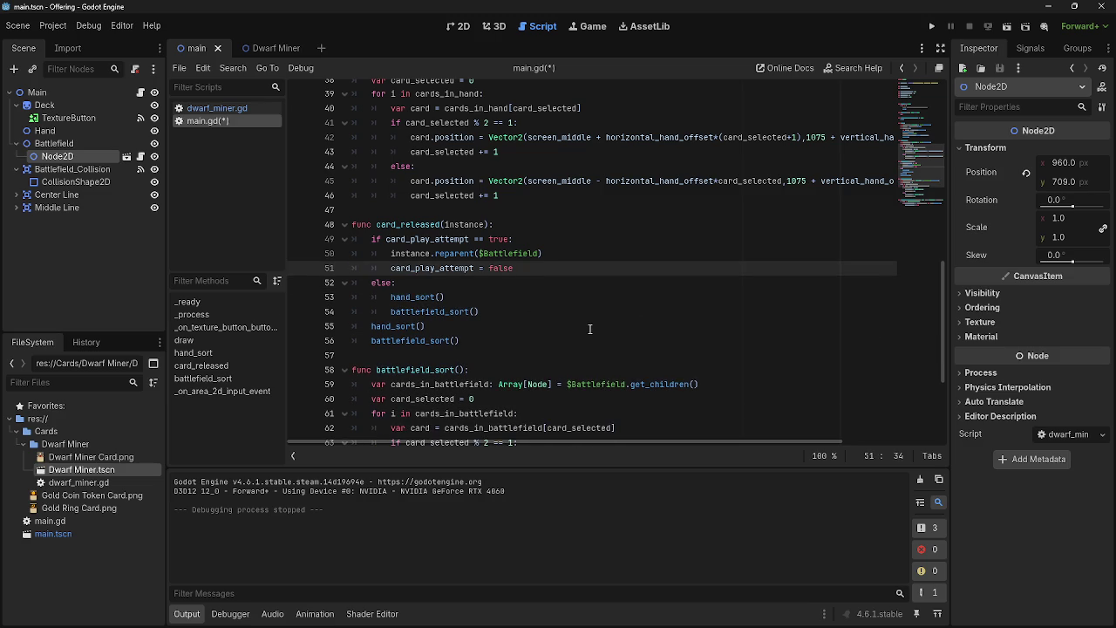
{"action": "mouse_move", "coordinate": [583, 625]}
{"action": "scroll", "coordinate": [588, 347], "scroll_direction": "down", "scroll_amount": 4}
{"action": "left_click", "coordinate": [557, 352]}
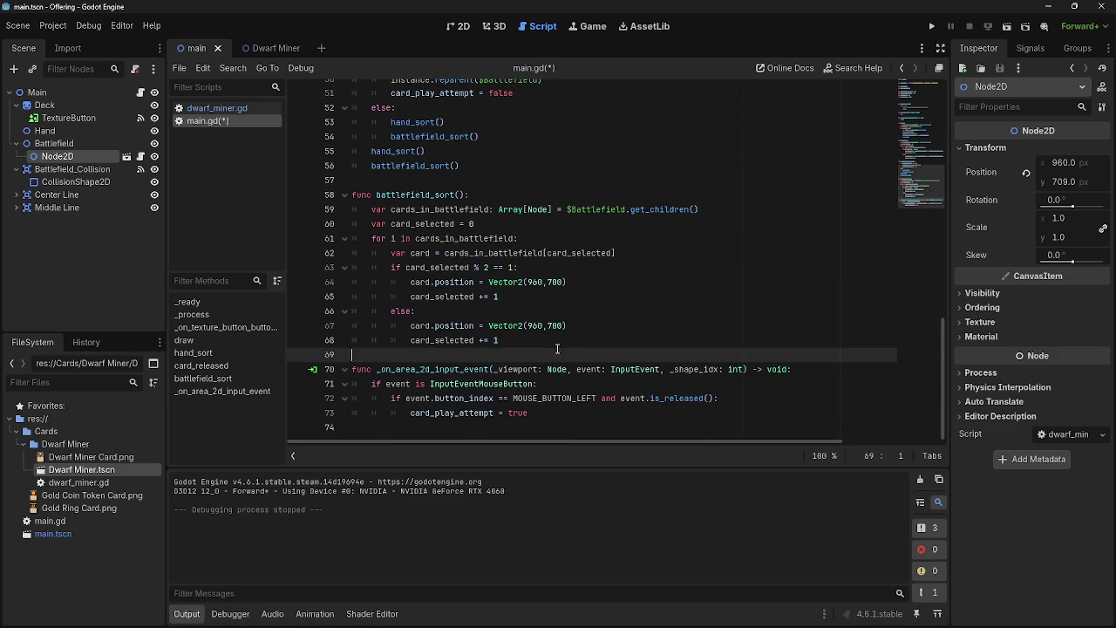
{"action": "left_click", "coordinate": [552, 341]}
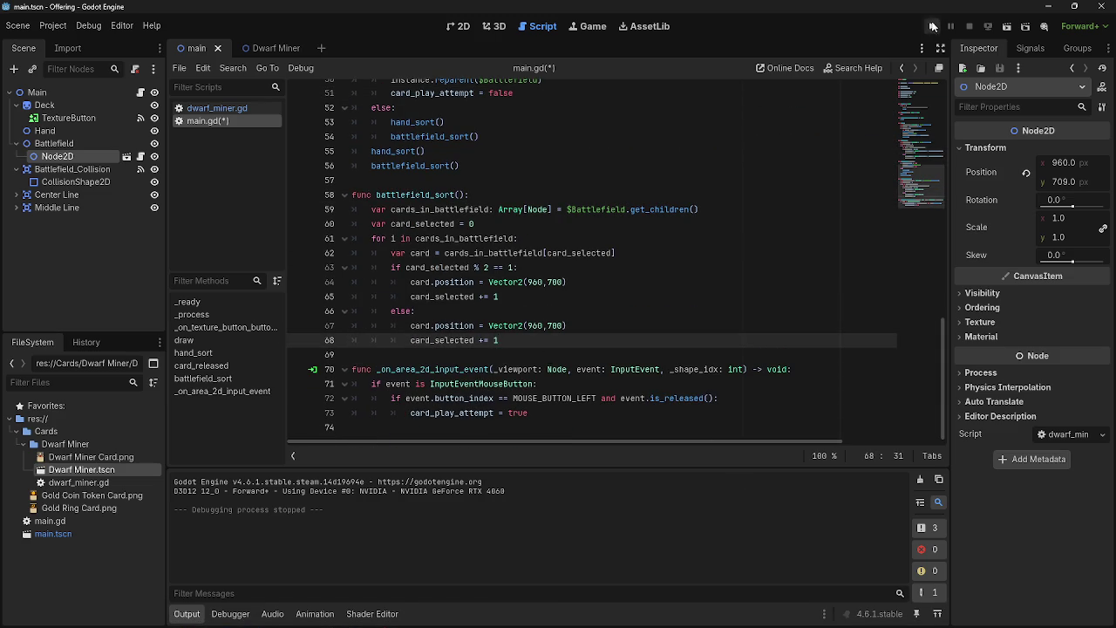
Run the project, drag a card up onto the battlefield, stop, then check the 2D view and return to main.gd
{"action": "left_click", "coordinate": [931, 26]}
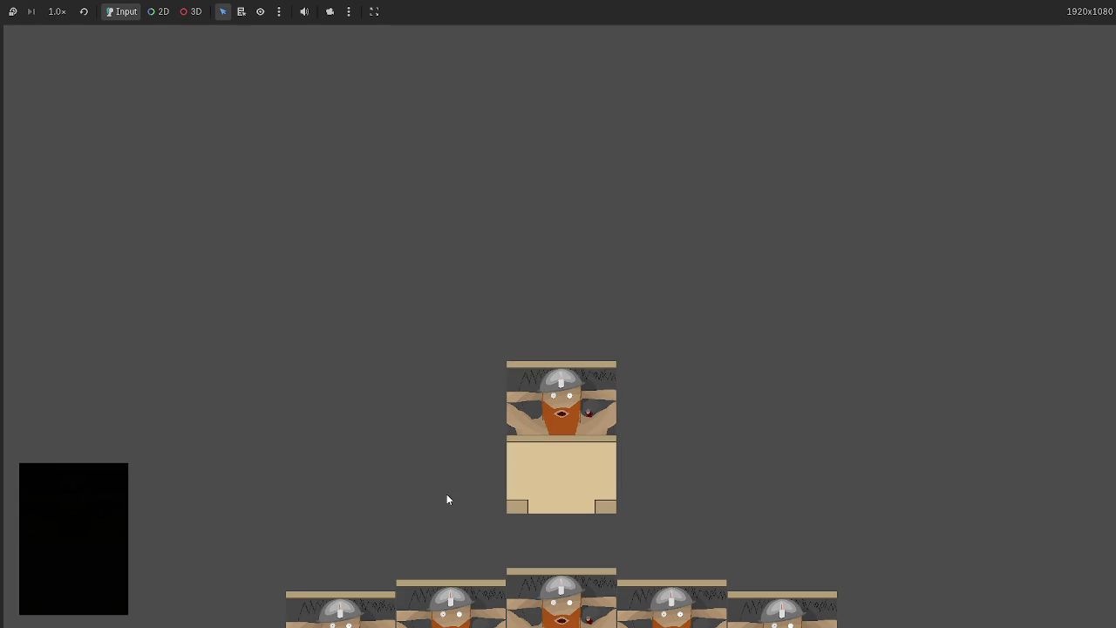
{"action": "mouse_move", "coordinate": [533, 481]}
{"action": "left_mouse_down"}
{"action": "mouse_move", "coordinate": [606, 253]}
{"action": "mouse_move", "coordinate": [628, 449]}
{"action": "left_mouse_up"}
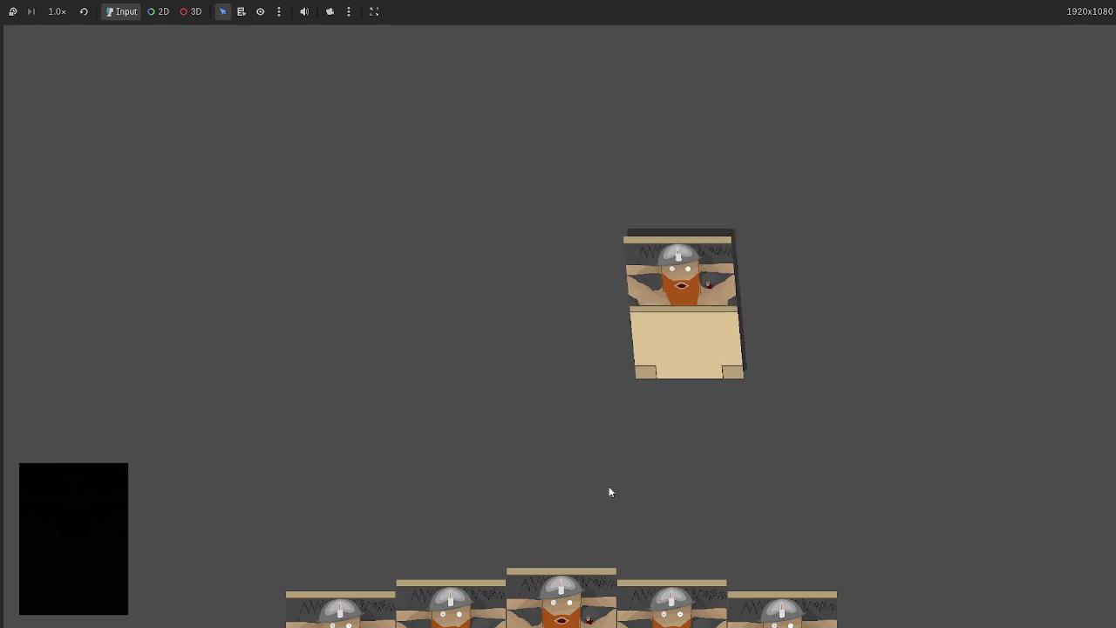
{"action": "left_click_drag", "start_coordinate": [570, 511], "coordinate": [561, 336]}
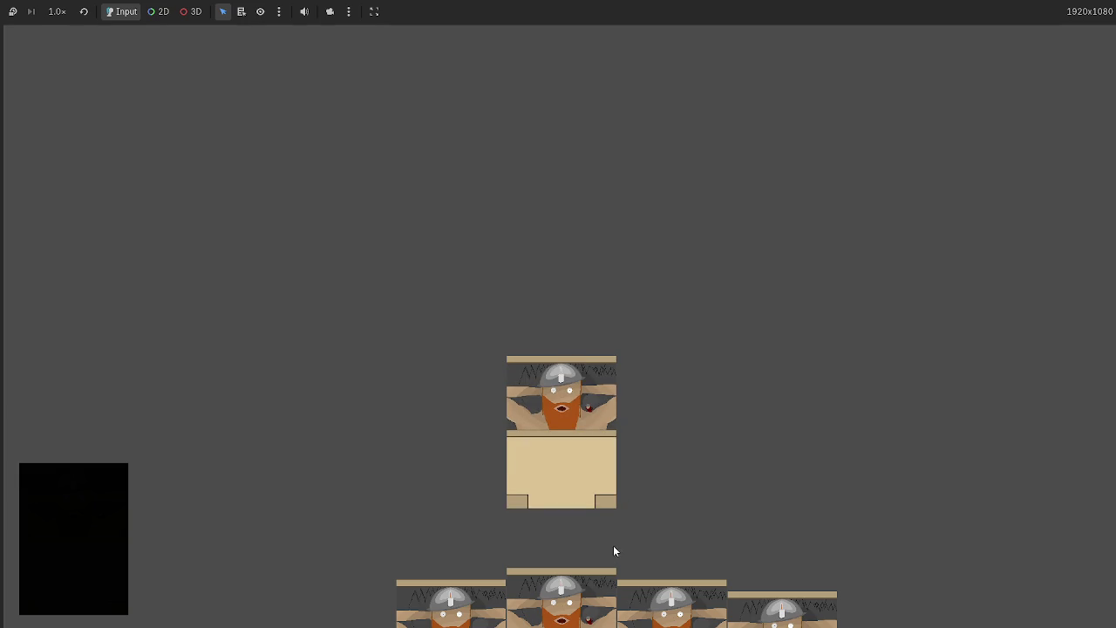
{"action": "key", "text": "F8"}
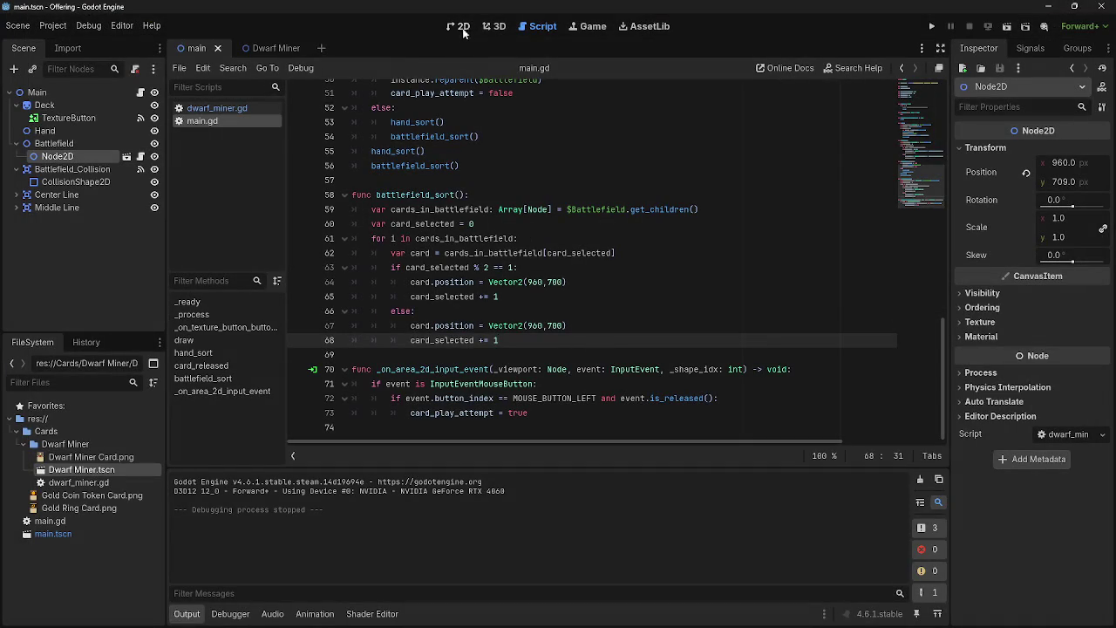
{"action": "left_click", "coordinate": [463, 27]}
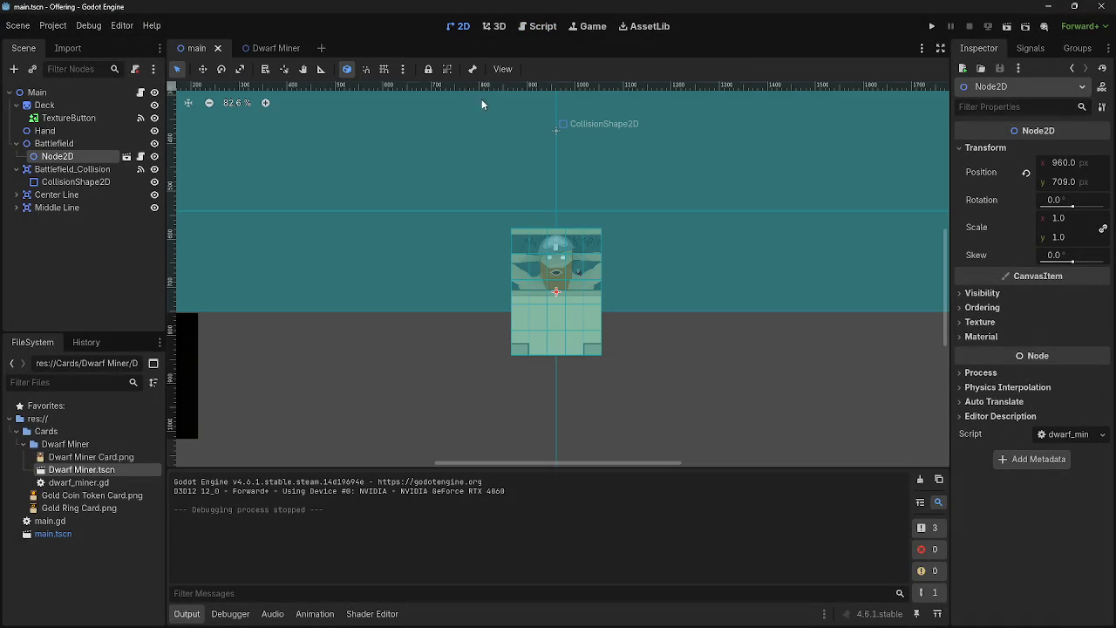
{"action": "left_click", "coordinate": [540, 27]}
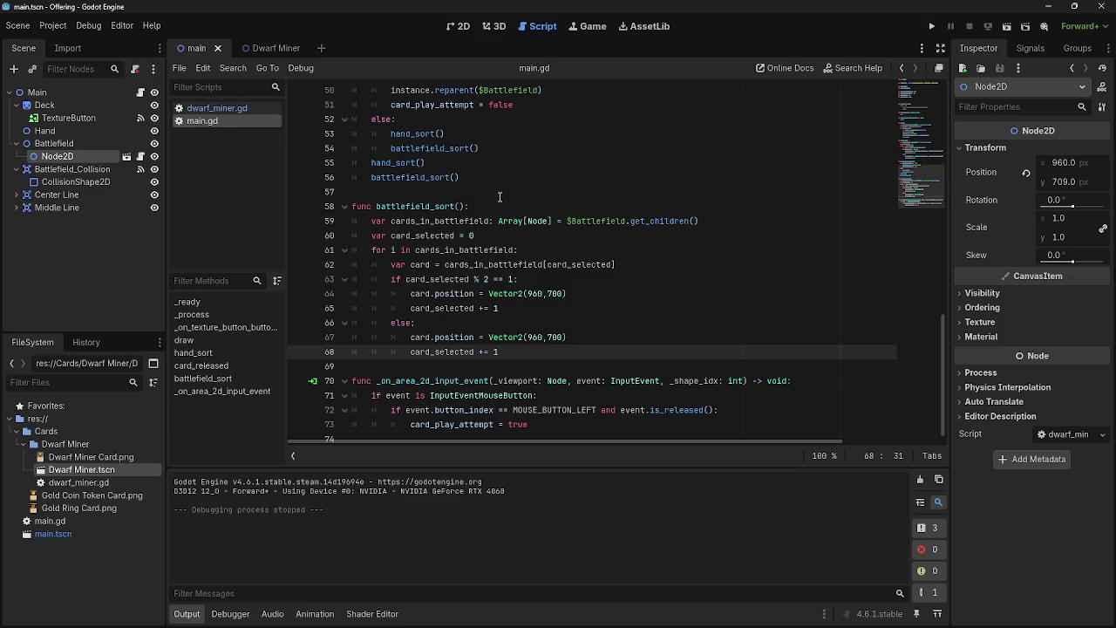
Cut the stray Node2D from Battlefield and test dropping a dwarf card onto the field
{"action": "right_click", "coordinate": [67, 158]}
{"action": "left_click", "coordinate": [150, 233]}
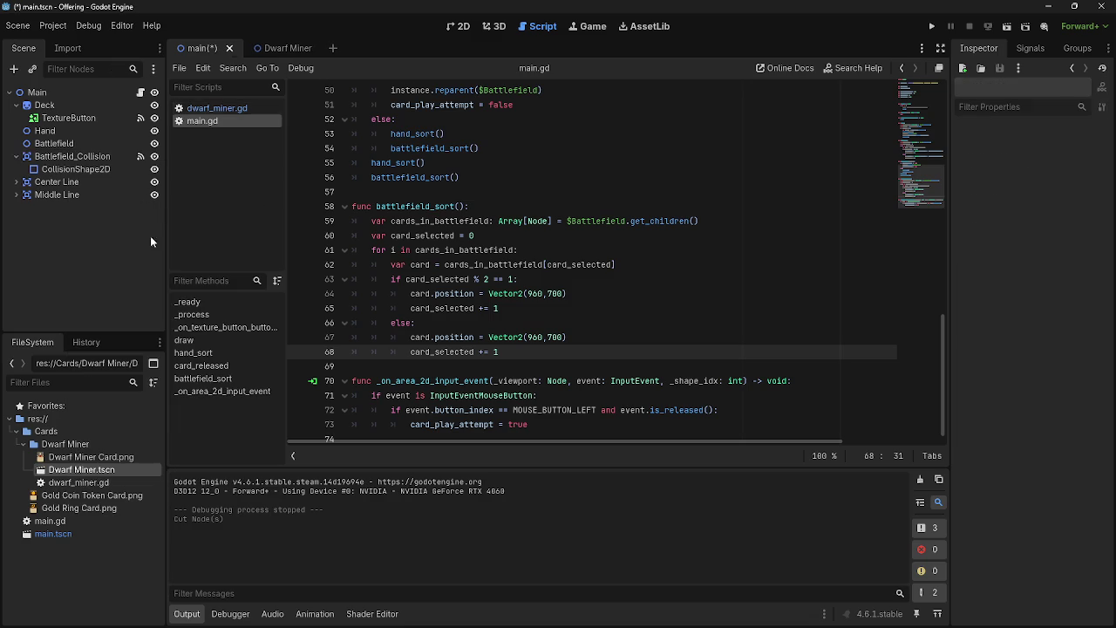
{"action": "left_click", "coordinate": [931, 27]}
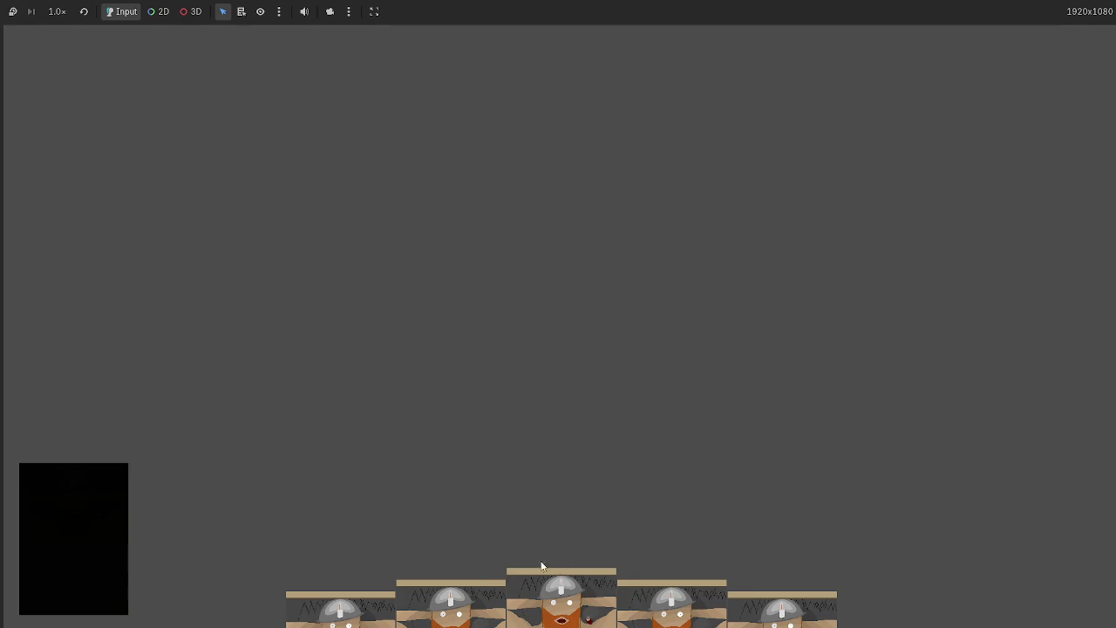
{"action": "mouse_move", "coordinate": [541, 566]}
{"action": "left_mouse_down"}
{"action": "mouse_move", "coordinate": [791, 207]}
{"action": "mouse_move", "coordinate": [558, 436]}
{"action": "mouse_move", "coordinate": [834, 226]}
{"action": "mouse_move", "coordinate": [539, 477]}
{"action": "mouse_move", "coordinate": [705, 394]}
{"action": "mouse_move", "coordinate": [856, 236]}
{"action": "mouse_move", "coordinate": [830, 207]}
{"action": "mouse_move", "coordinate": [863, 211]}
{"action": "mouse_move", "coordinate": [828, 235]}
{"action": "mouse_move", "coordinate": [830, 280]}
{"action": "mouse_move", "coordinate": [759, 344]}
{"action": "mouse_move", "coordinate": [871, 228]}
{"action": "mouse_move", "coordinate": [897, 247]}
{"action": "mouse_move", "coordinate": [930, 229]}
{"action": "mouse_move", "coordinate": [825, 288]}
{"action": "mouse_move", "coordinate": [758, 349]}
{"action": "mouse_move", "coordinate": [687, 359]}
{"action": "mouse_move", "coordinate": [614, 434]}
{"action": "mouse_move", "coordinate": [668, 438]}
{"action": "mouse_move", "coordinate": [571, 462]}
{"action": "mouse_move", "coordinate": [638, 482]}
{"action": "left_mouse_up"}
{"action": "mouse_move", "coordinate": [791, 400]}
{"action": "left_mouse_down"}
{"action": "mouse_move", "coordinate": [871, 279]}
{"action": "mouse_move", "coordinate": [664, 460]}
{"action": "mouse_move", "coordinate": [683, 349]}
{"action": "mouse_move", "coordinate": [657, 367]}
{"action": "left_mouse_up"}
{"action": "left_click_drag", "start_coordinate": [807, 266], "coordinate": [815, 224]}
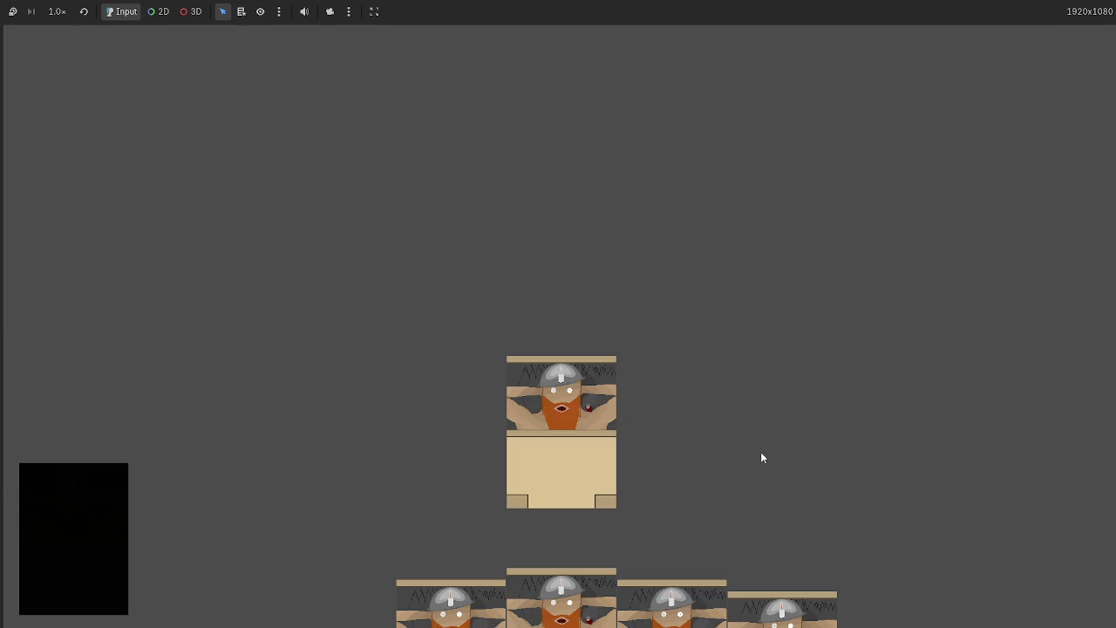
{"action": "key", "text": "F8"}
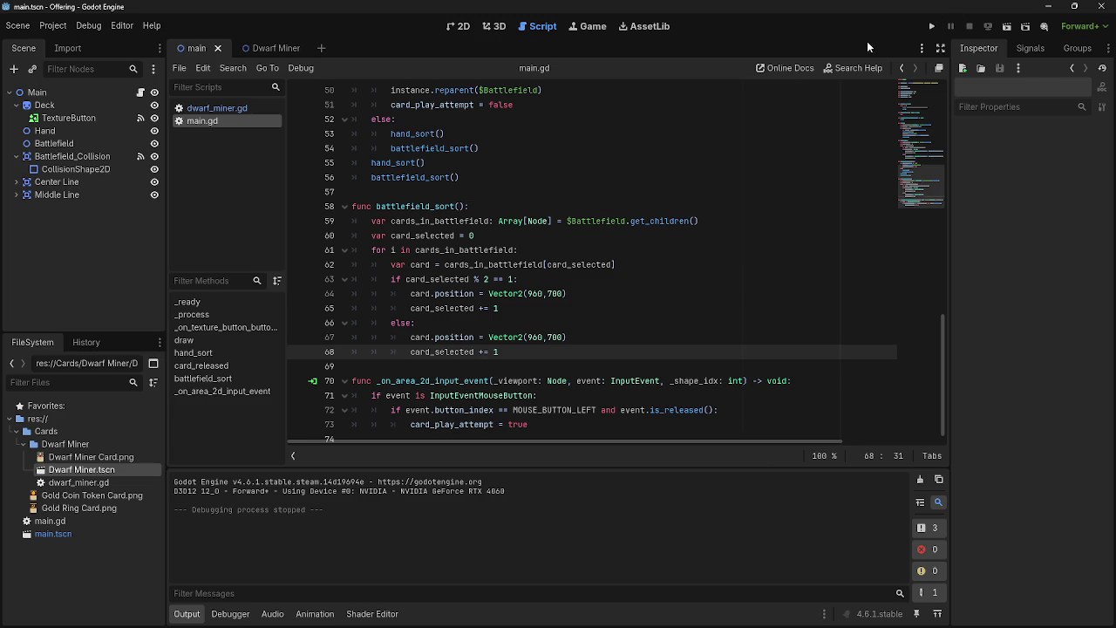
Run the game again and play two hand cards onto the battlefield
{"action": "left_click", "coordinate": [931, 26]}
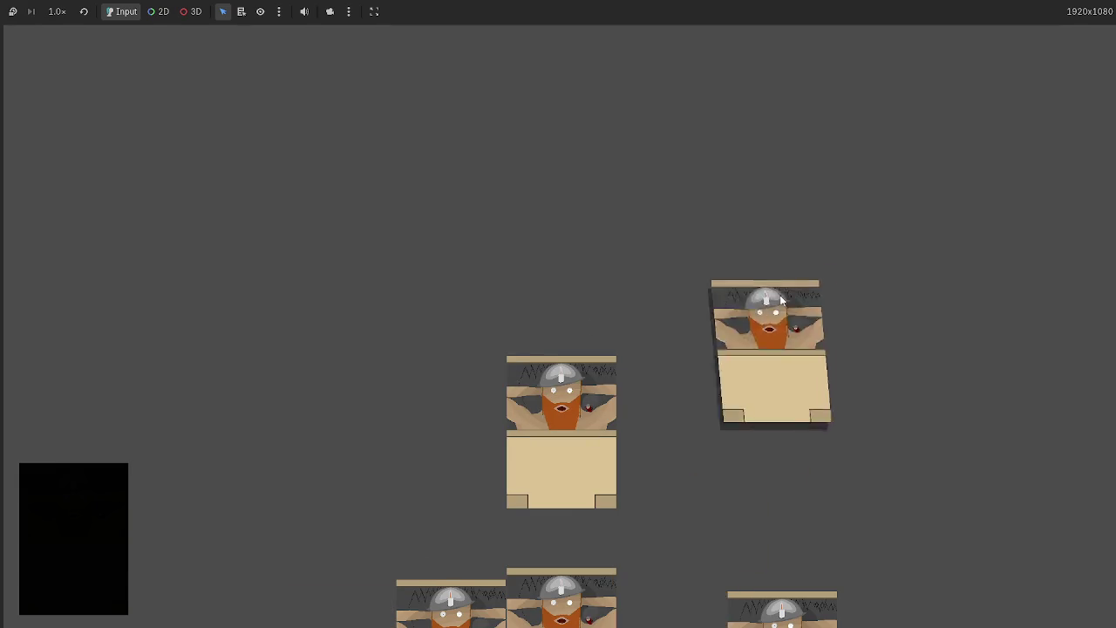
{"action": "mouse_move", "coordinate": [781, 300]}
{"action": "left_mouse_down"}
{"action": "mouse_move", "coordinate": [695, 581]}
{"action": "mouse_move", "coordinate": [819, 301]}
{"action": "left_mouse_up"}
{"action": "left_click_drag", "start_coordinate": [692, 465], "coordinate": [521, 448]}
{"action": "key", "text": "F8"}
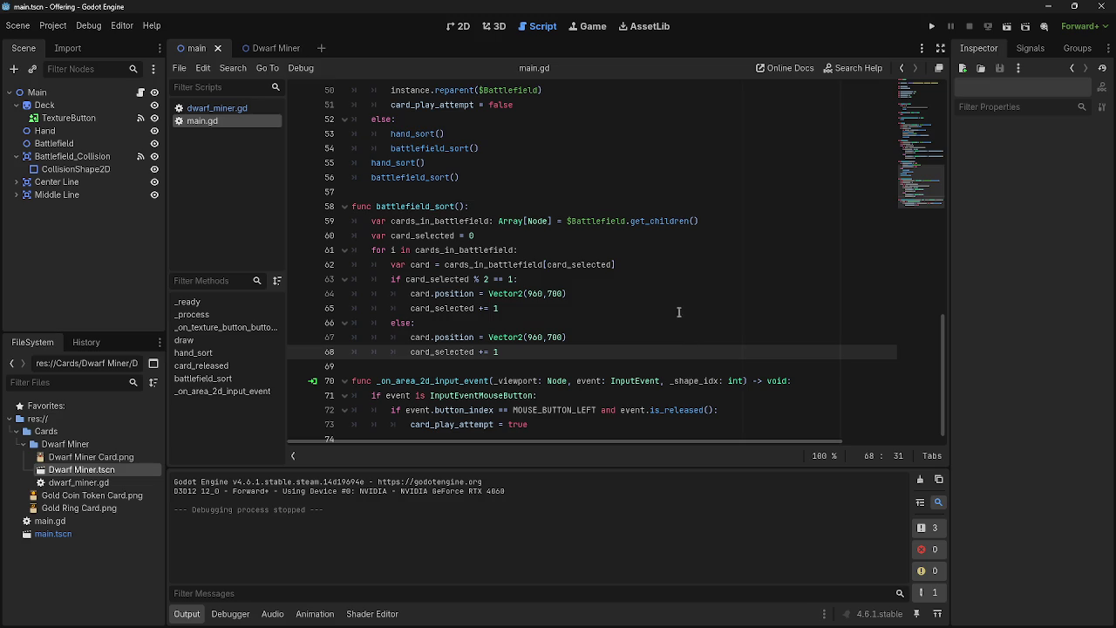
Review the odd and else card-position lines (64–67) in battlefield_sort
{"action": "scroll", "coordinate": [573, 315], "scroll_direction": "down", "scroll_amount": 1}
{"action": "left_click", "coordinate": [573, 315]}
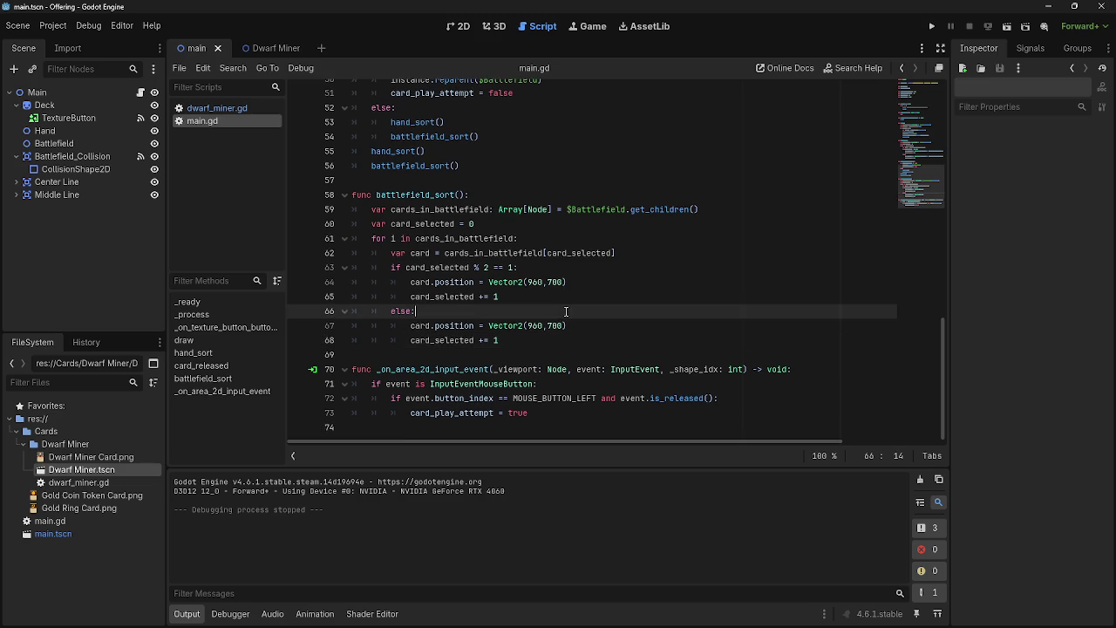
{"action": "left_click", "coordinate": [578, 297]}
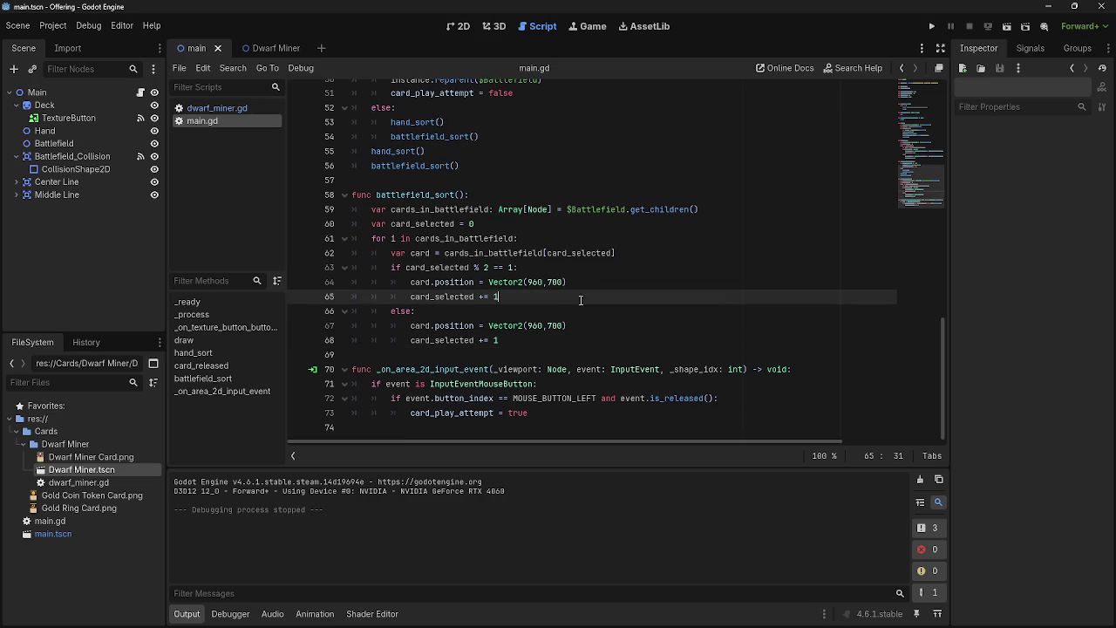
{"action": "left_click", "coordinate": [528, 304]}
{"action": "mouse_move", "coordinate": [528, 302]}
{"action": "left_mouse_down"}
{"action": "mouse_move", "coordinate": [411, 282]}
{"action": "mouse_move", "coordinate": [411, 297]}
{"action": "mouse_move", "coordinate": [391, 267]}
{"action": "mouse_move", "coordinate": [351, 267]}
{"action": "left_mouse_up"}
{"action": "left_click", "coordinate": [609, 311]}
{"action": "left_click", "coordinate": [610, 300]}
{"action": "left_click", "coordinate": [612, 308]}
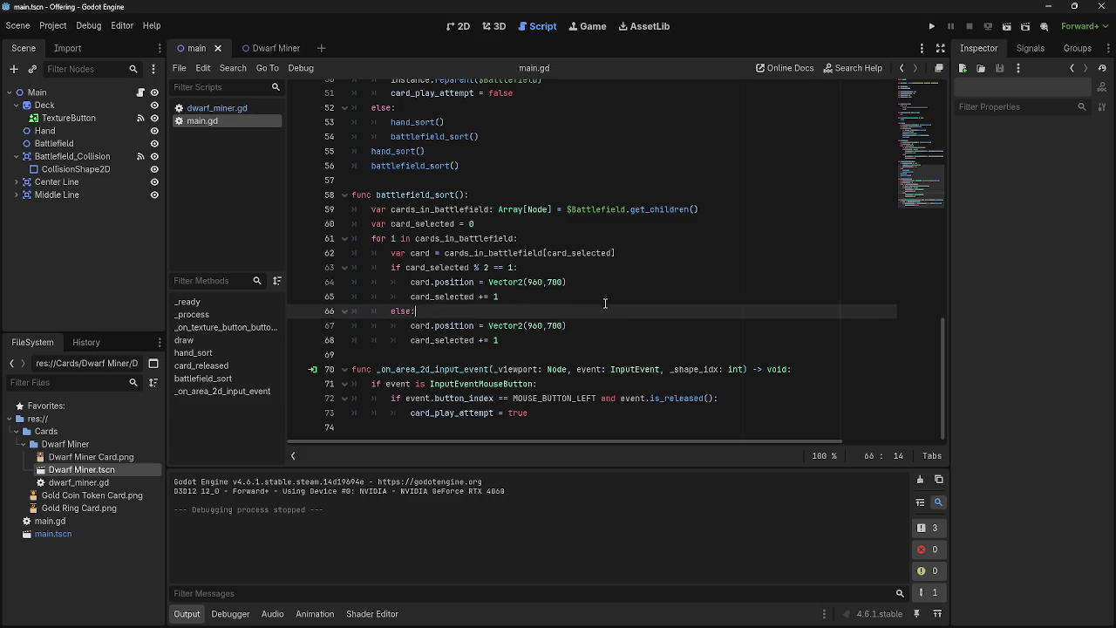
{"action": "left_click", "coordinate": [600, 301]}
{"action": "left_click", "coordinate": [589, 311]}
{"action": "mouse_move", "coordinate": [500, 340]}
{"action": "left_mouse_down"}
{"action": "mouse_move", "coordinate": [488, 328]}
{"action": "mouse_move", "coordinate": [409, 326]}
{"action": "left_mouse_up"}
{"action": "key", "text": "Down"}
{"action": "key", "text": "Down"}
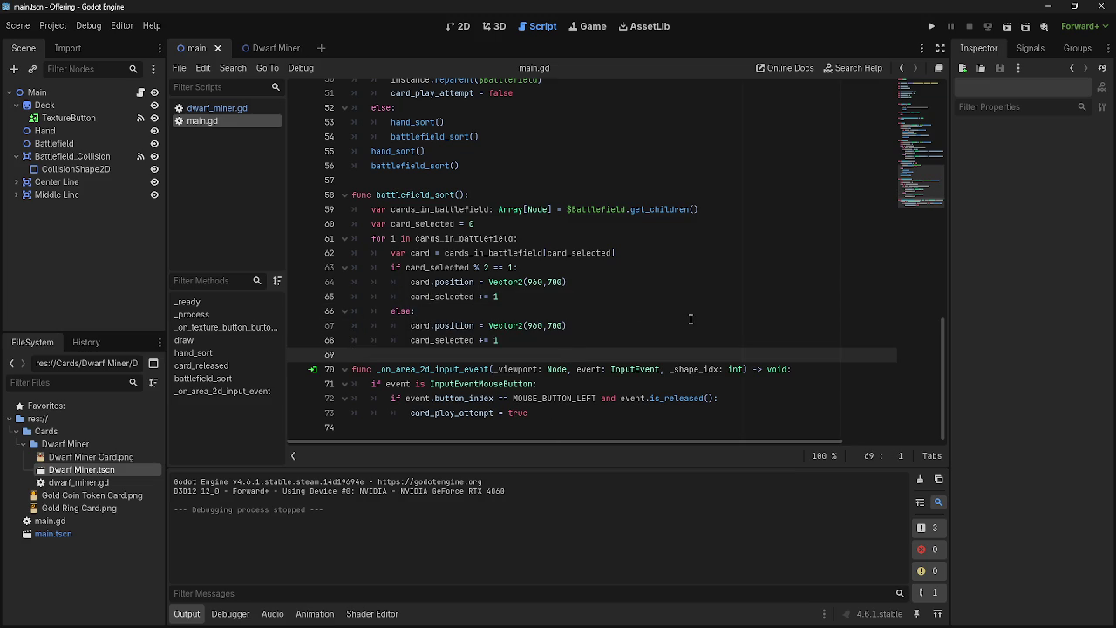
{"action": "left_click_drag", "start_coordinate": [533, 338], "coordinate": [411, 325]}
{"action": "left_click", "coordinate": [515, 340]}
{"action": "scroll", "coordinate": [534, 311], "scroll_direction": "up", "scroll_amount": 1}
{"action": "left_click_drag", "start_coordinate": [397, 298], "coordinate": [574, 345]}
{"action": "left_click", "coordinate": [575, 342]}
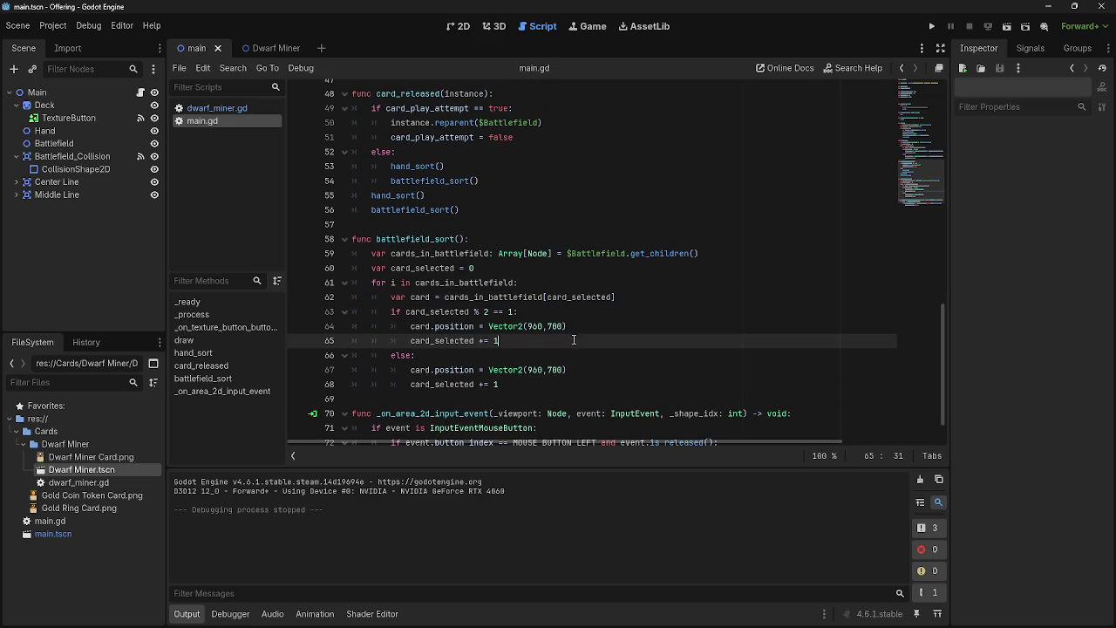
{"action": "scroll", "coordinate": [575, 349], "scroll_direction": "up", "scroll_amount": 4}
{"action": "scroll", "coordinate": [577, 386], "scroll_direction": "up", "scroll_amount": 1}
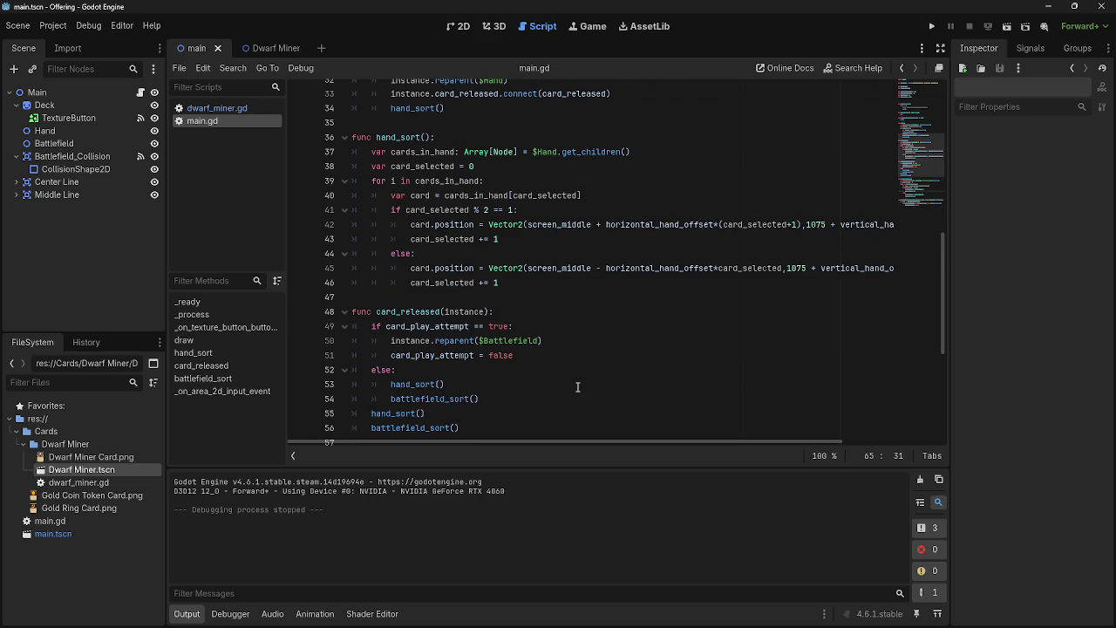
Copy screen_middle from hand_sort and paste it over 960 on lines 64 and 67
{"action": "left_click_drag", "start_coordinate": [528, 224], "coordinate": [592, 224]}
{"action": "key", "text": "ctrl+c"}
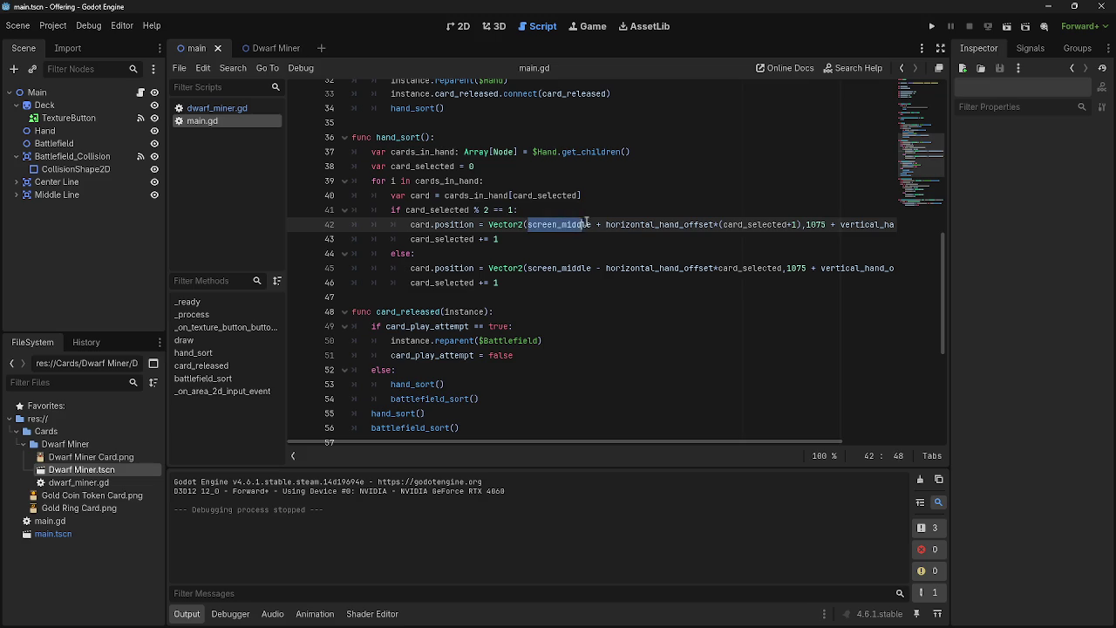
{"action": "scroll", "coordinate": [584, 327], "scroll_direction": "down", "scroll_amount": 6}
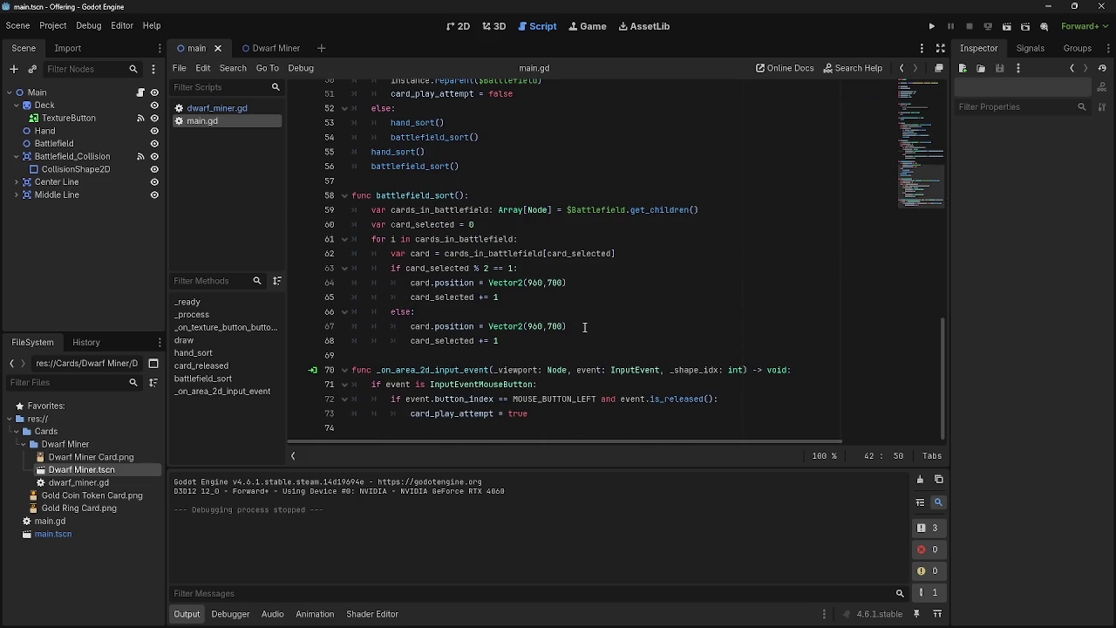
{"action": "left_click_drag", "start_coordinate": [543, 282], "coordinate": [529, 284]}
{"action": "key", "text": "ctrl+v"}
{"action": "left_click_drag", "start_coordinate": [544, 326], "coordinate": [528, 326]}
{"action": "key", "text": "ctrl+v"}
{"action": "scroll", "coordinate": [653, 348], "scroll_direction": "up", "scroll_amount": 5}
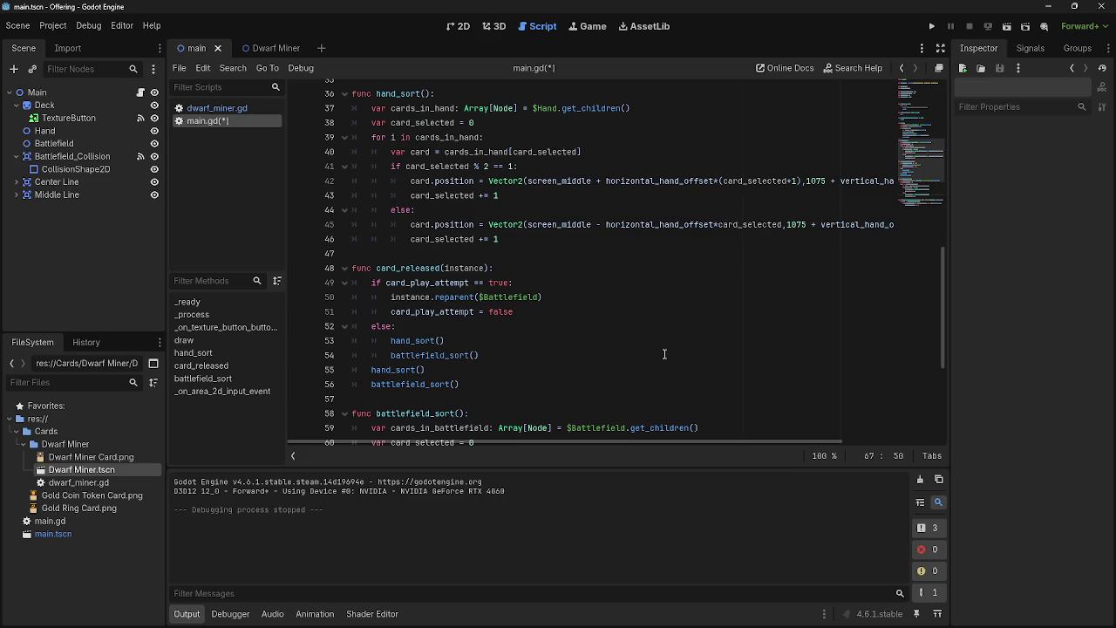
Append '- horizontal_hand_offset' after screen_middle on lines 67 and 64
{"action": "scroll", "coordinate": [664, 354], "scroll_direction": "down", "scroll_amount": 5}
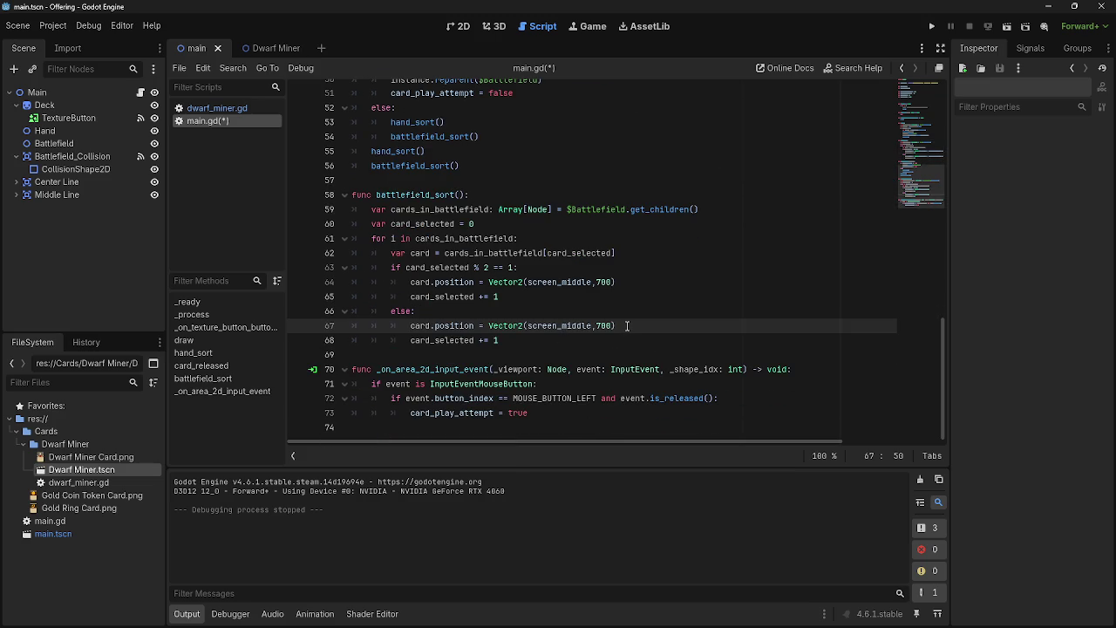
{"action": "type", "text": "- hor"}
{"action": "key", "text": "Return"}
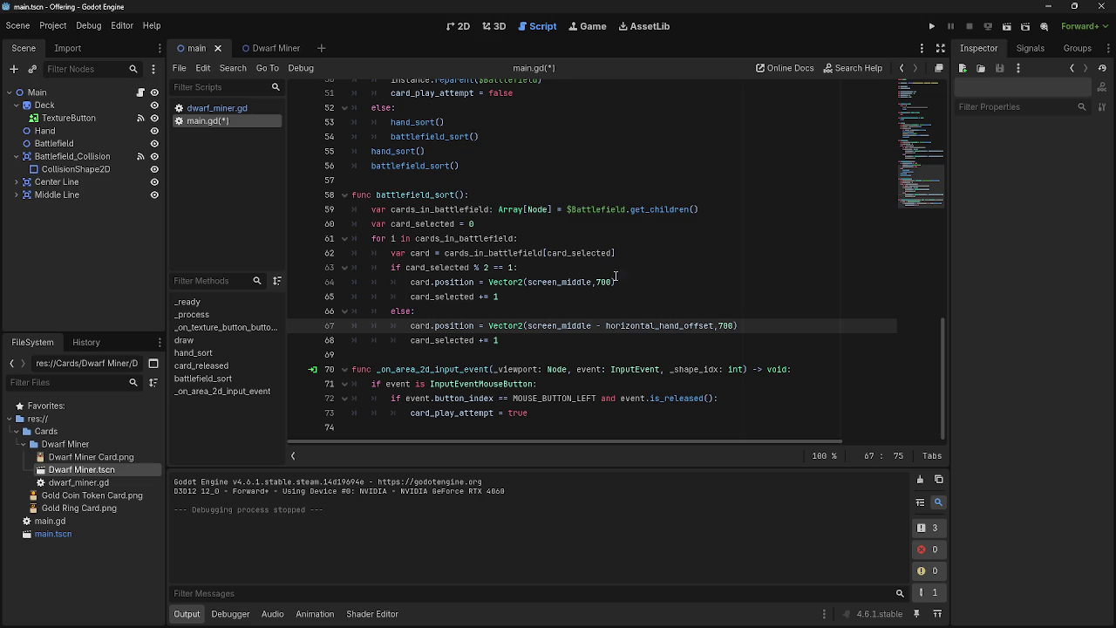
{"action": "left_click_drag", "start_coordinate": [592, 326], "coordinate": [714, 327]}
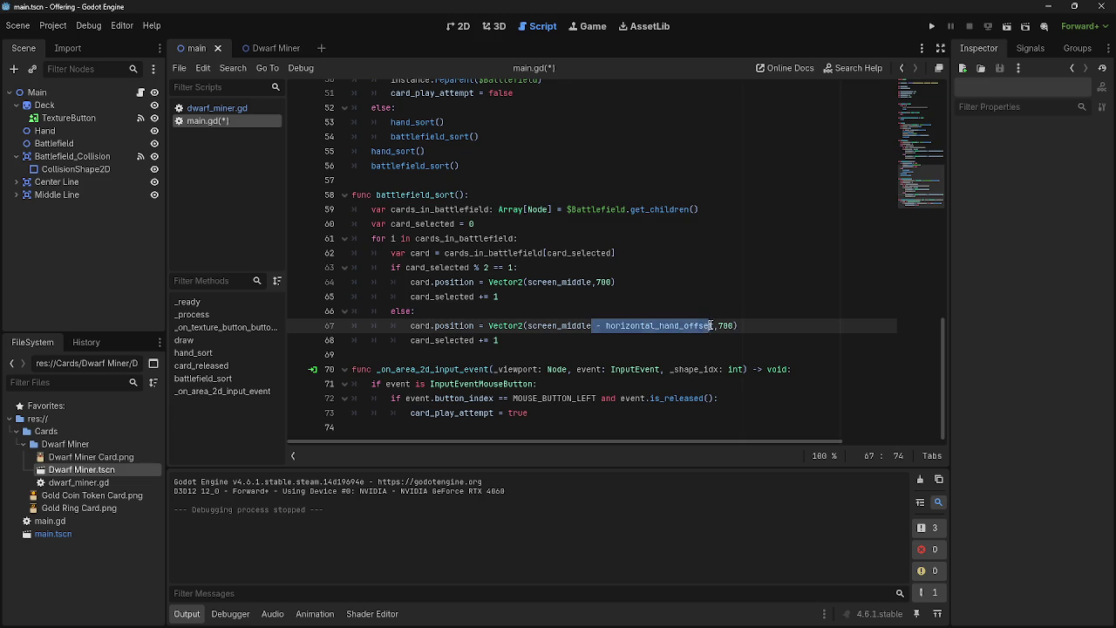
{"action": "key", "text": "ctrl+c"}
{"action": "left_click", "coordinate": [592, 282]}
{"action": "key", "text": "ctrl+v"}
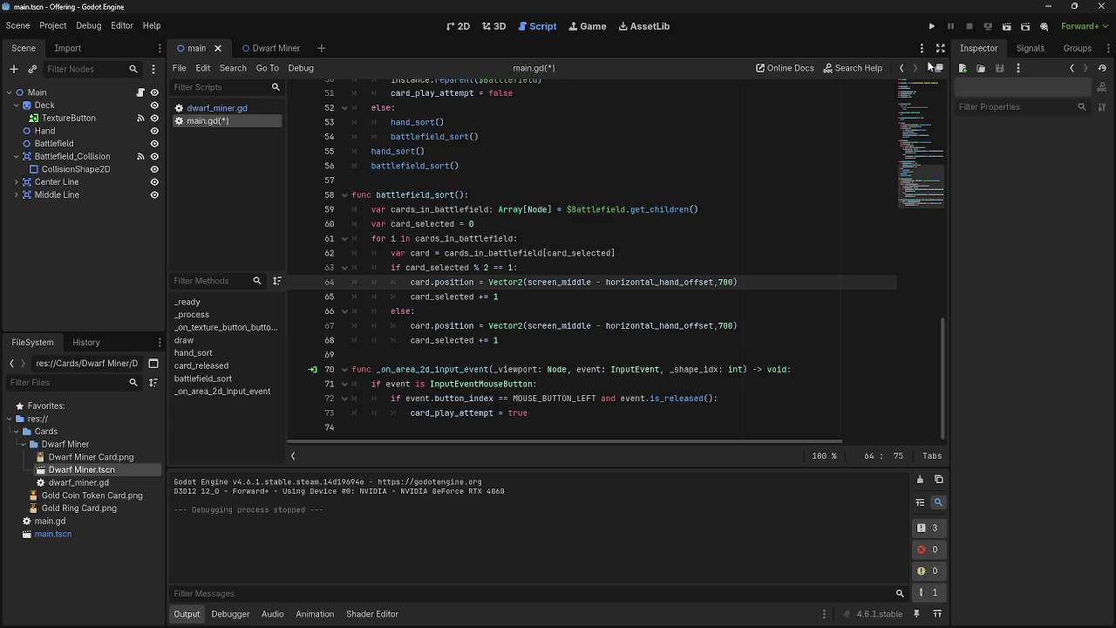
Run the game and play a dwarf card to test the shifted layout
{"action": "left_click", "coordinate": [932, 26]}
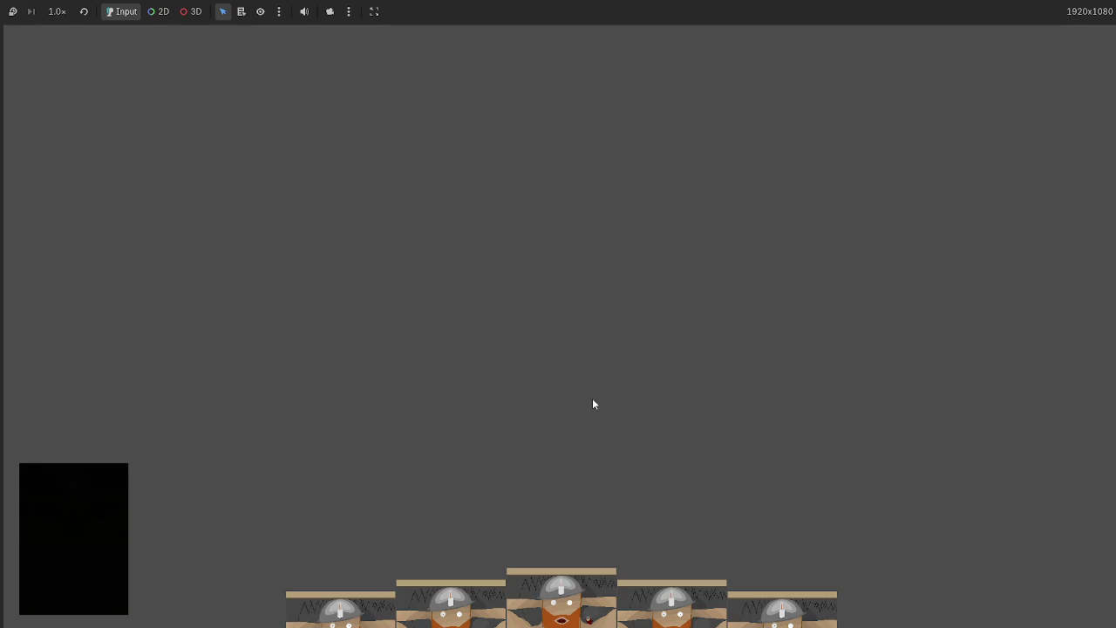
{"action": "left_click", "coordinate": [577, 562]}
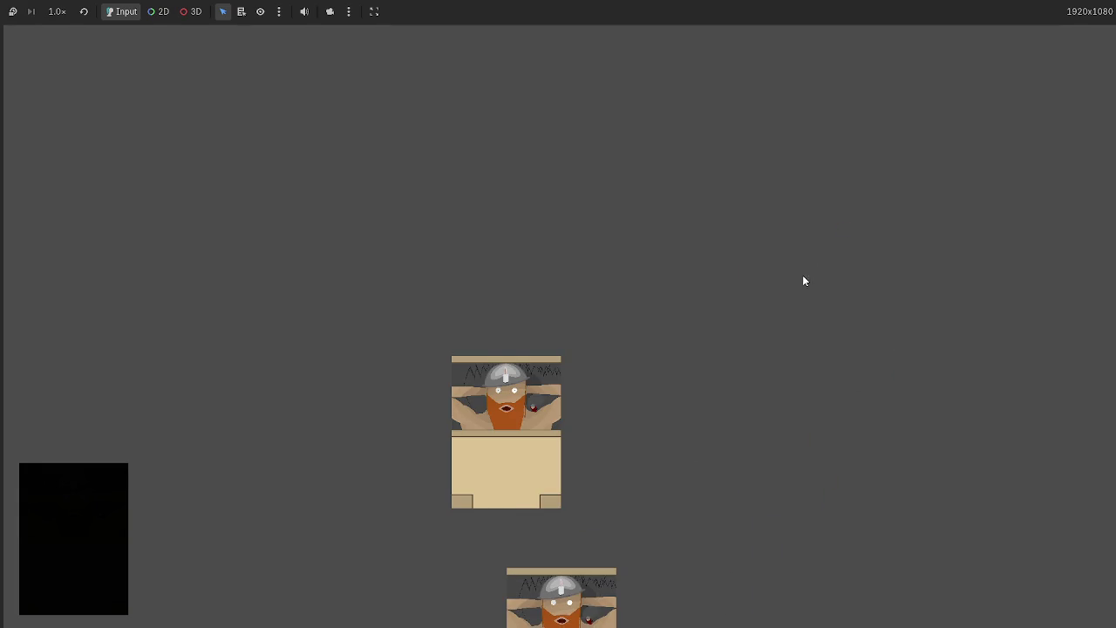
{"action": "key", "text": "F8"}
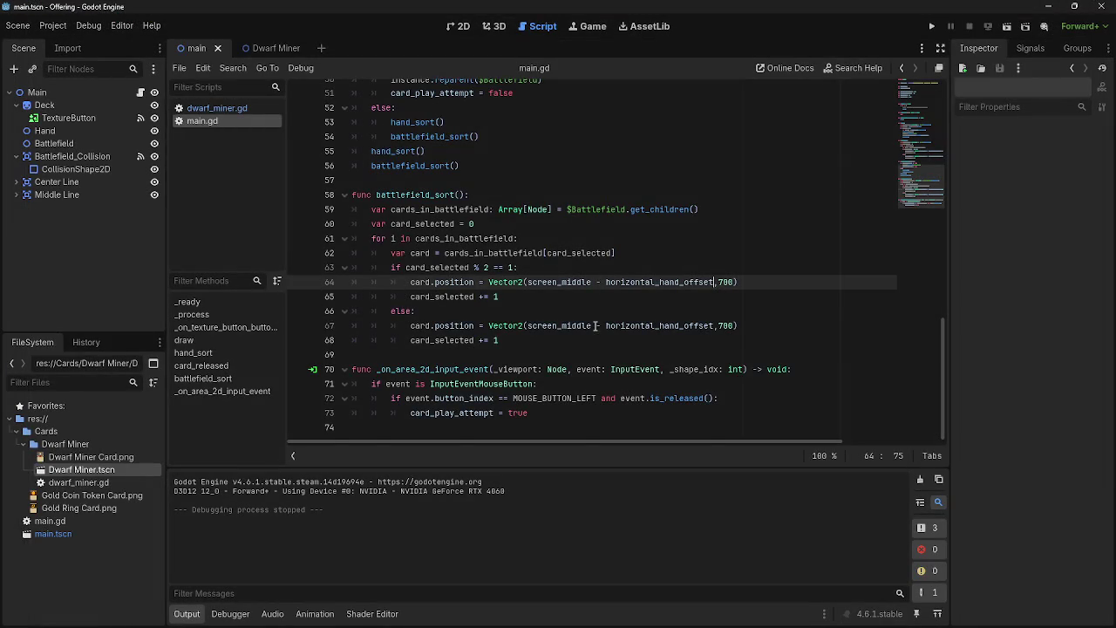
Change the minus sign on line 64 to a plus
{"action": "scroll", "coordinate": [596, 326], "scroll_direction": "up", "scroll_amount": 6}
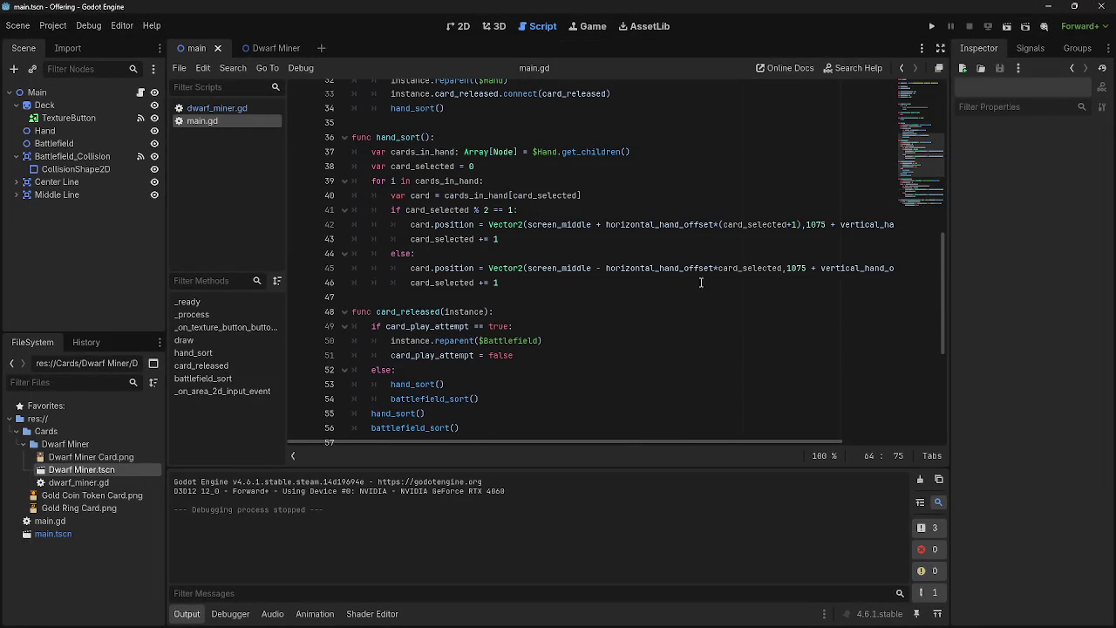
{"action": "left_click_drag", "start_coordinate": [714, 267], "coordinate": [783, 268]}
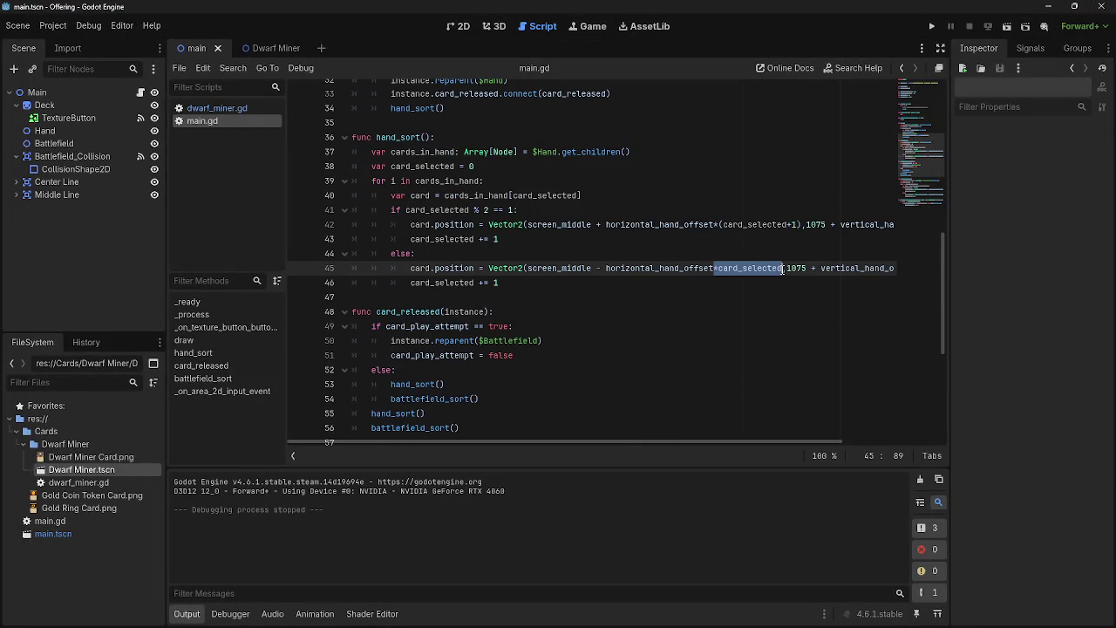
{"action": "left_click", "coordinate": [768, 296]}
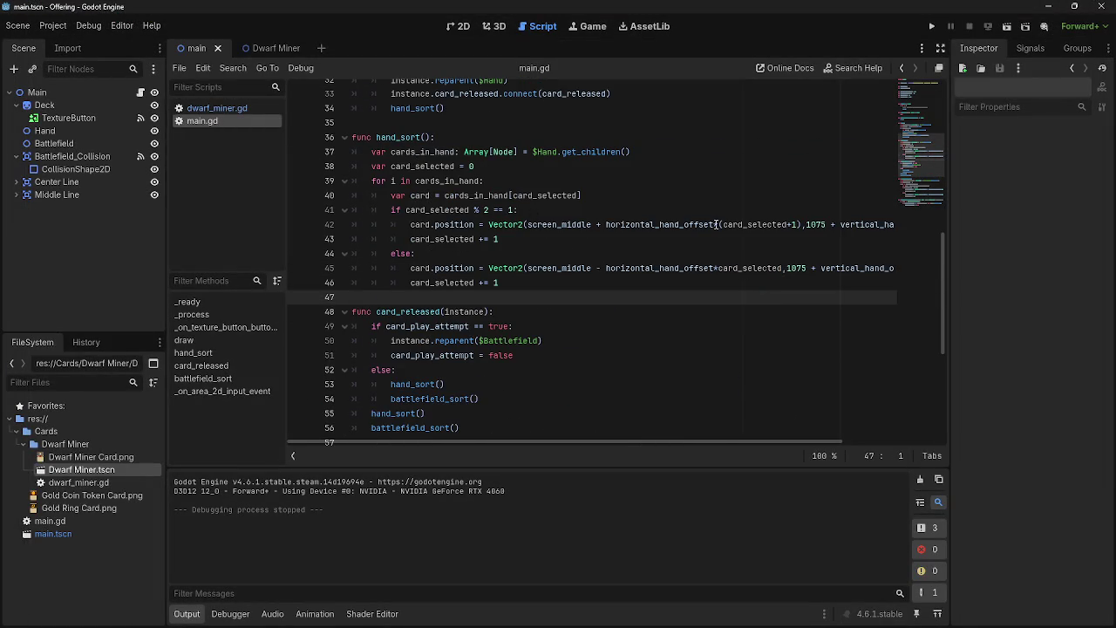
{"action": "scroll", "coordinate": [708, 237], "scroll_direction": "down", "scroll_amount": 6}
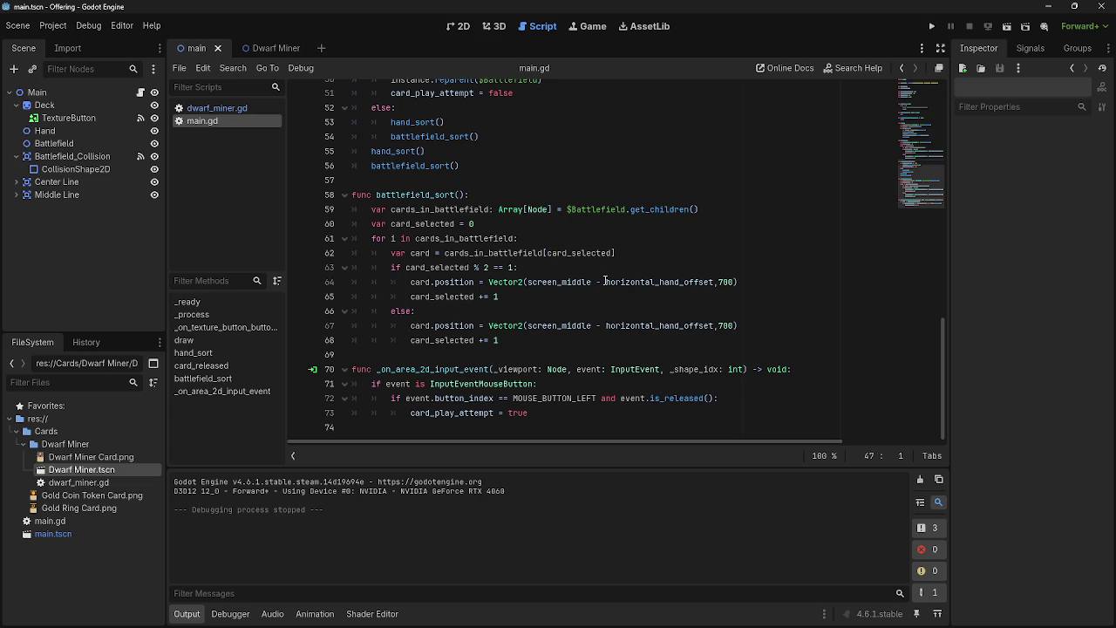
{"action": "double_click", "coordinate": [598, 281]}
{"action": "type", "text": "+"}
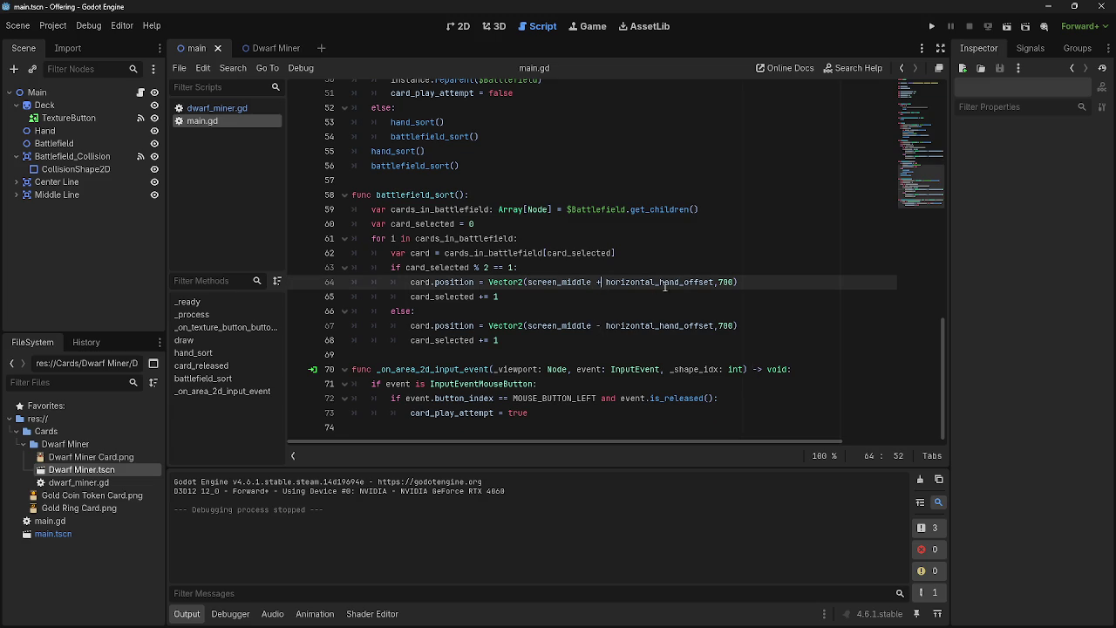
Append *(card_selected+1) after horizontal_hand_offset on line 64
{"action": "scroll", "coordinate": [751, 296], "scroll_direction": "up", "scroll_amount": 4}
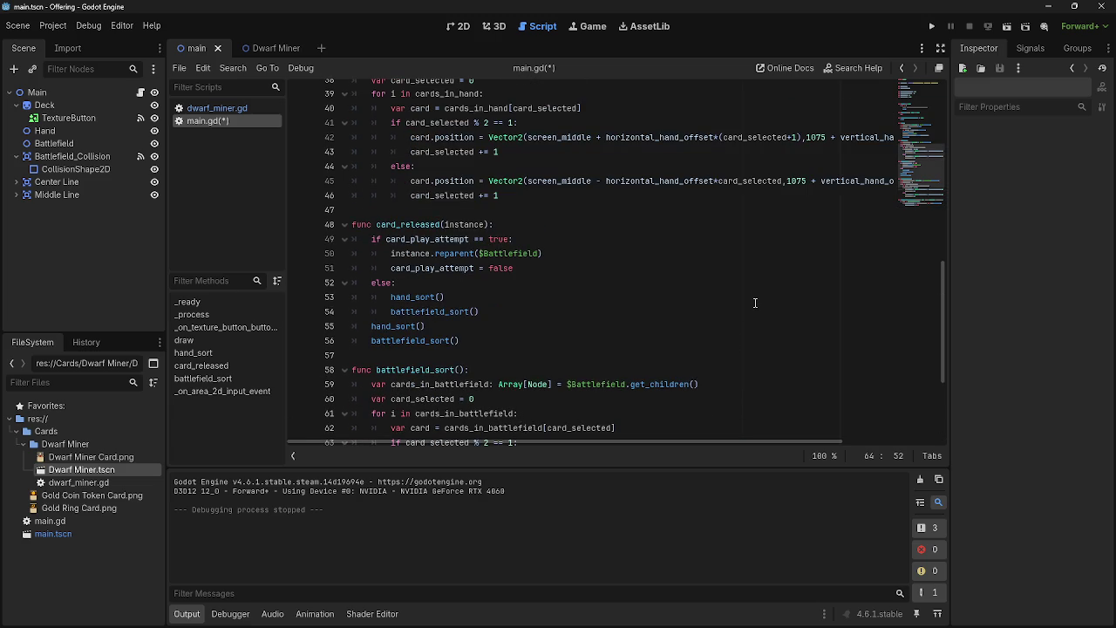
{"action": "scroll", "coordinate": [755, 302], "scroll_direction": "down", "scroll_amount": 2}
{"action": "left_click", "coordinate": [713, 370]}
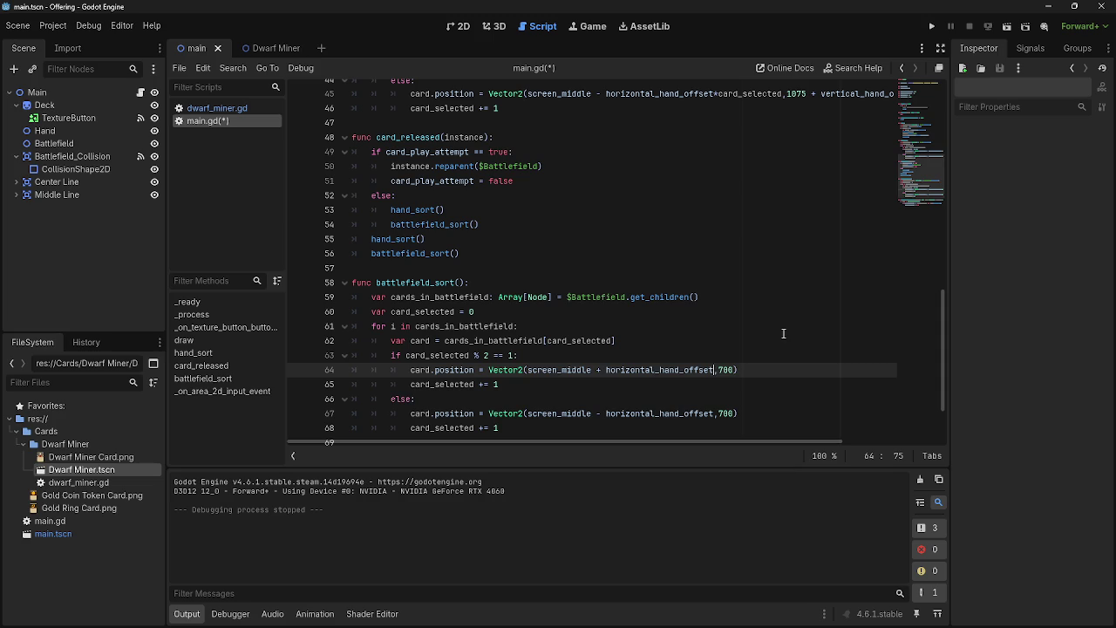
{"action": "type", "text": "*c"}
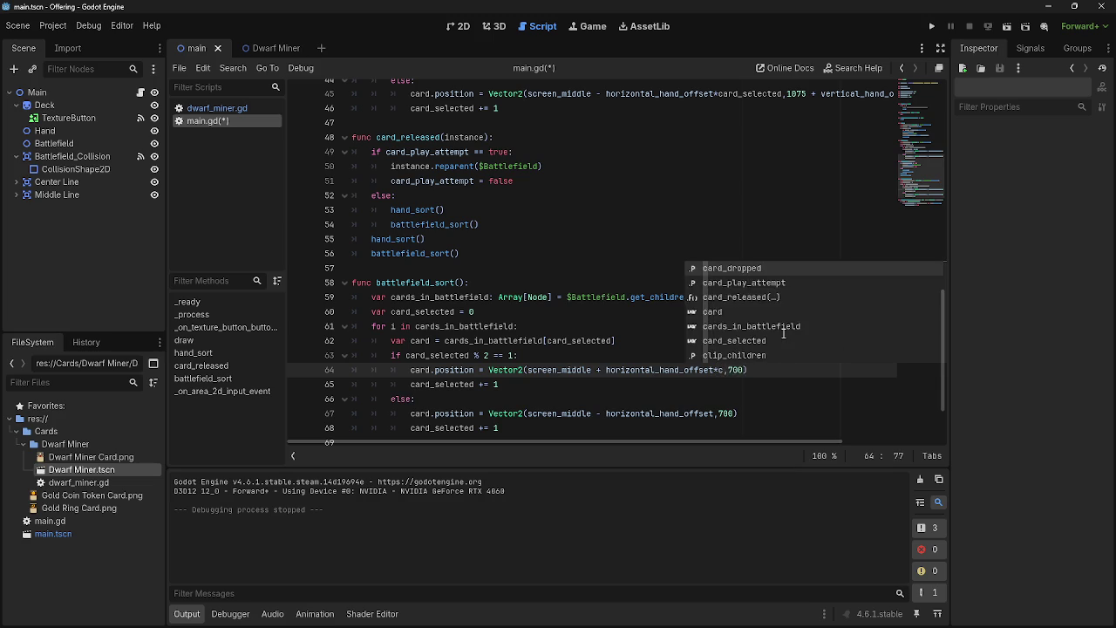
{"action": "key", "text": "BackSpace"}
{"action": "type", "text": "(card"}
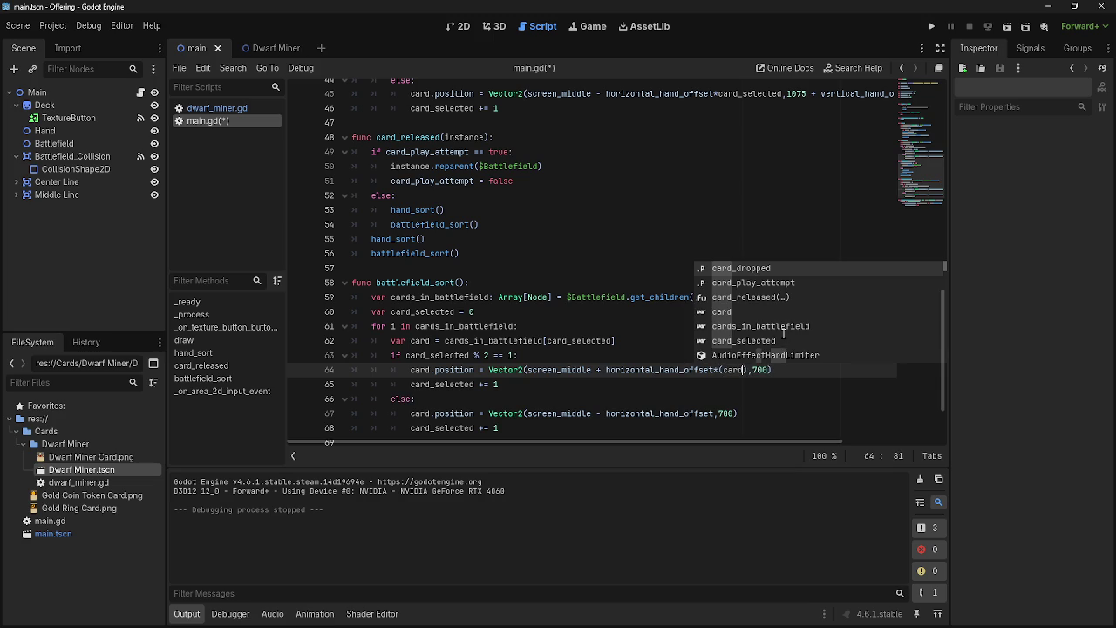
{"action": "key", "text": "Down"}
{"action": "key", "text": "Down"}
{"action": "key", "text": "Down"}
{"action": "key", "text": "Down"}
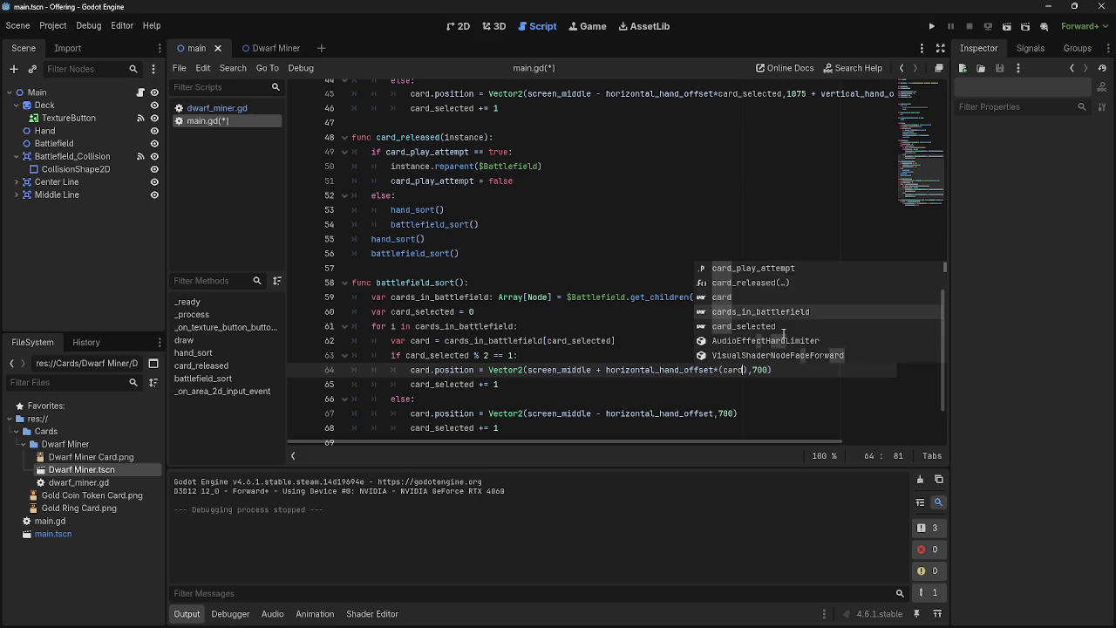
{"action": "key", "text": "Return"}
{"action": "scroll", "coordinate": [783, 333], "scroll_direction": "up", "scroll_amount": 1}
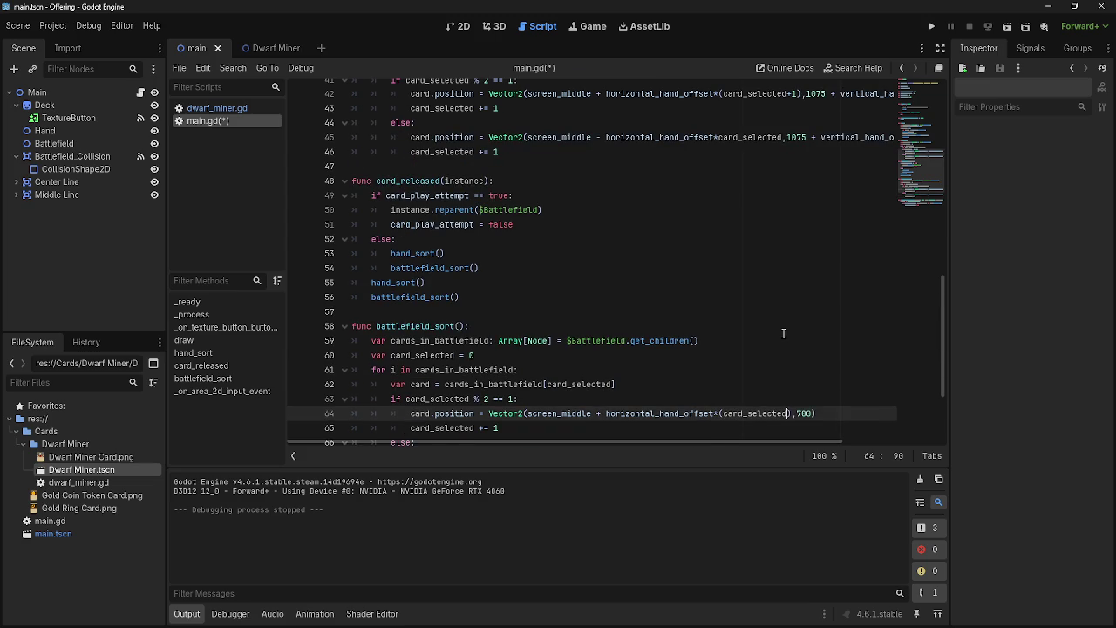
{"action": "type", "text": "+1"}
Add *(card_selected) after horizontal_hand_offset on line 67, then run the game
{"action": "scroll", "coordinate": [782, 333], "scroll_direction": "down", "scroll_amount": 3}
{"action": "left_click_drag", "start_coordinate": [802, 282], "coordinate": [713, 283]}
{"action": "key", "text": "ctrl+c"}
{"action": "left_click", "coordinate": [713, 326]}
{"action": "key", "text": "ctrl+v"}
{"action": "key", "text": "Left"}
{"action": "key", "text": "BackSpace"}
{"action": "key", "text": "BackSpace"}
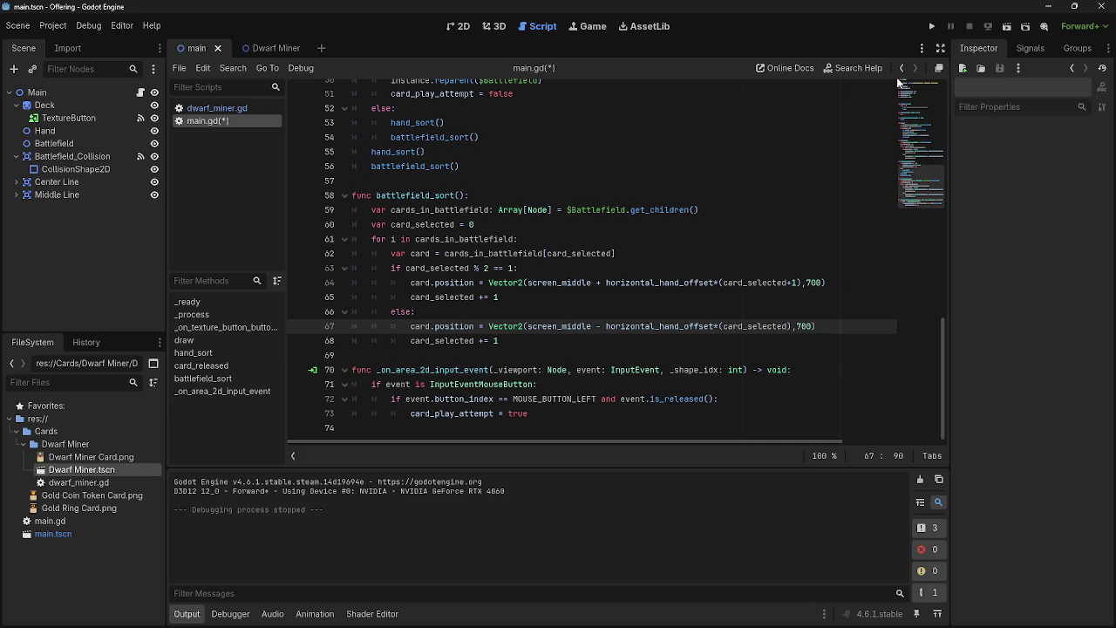
{"action": "left_click", "coordinate": [931, 26]}
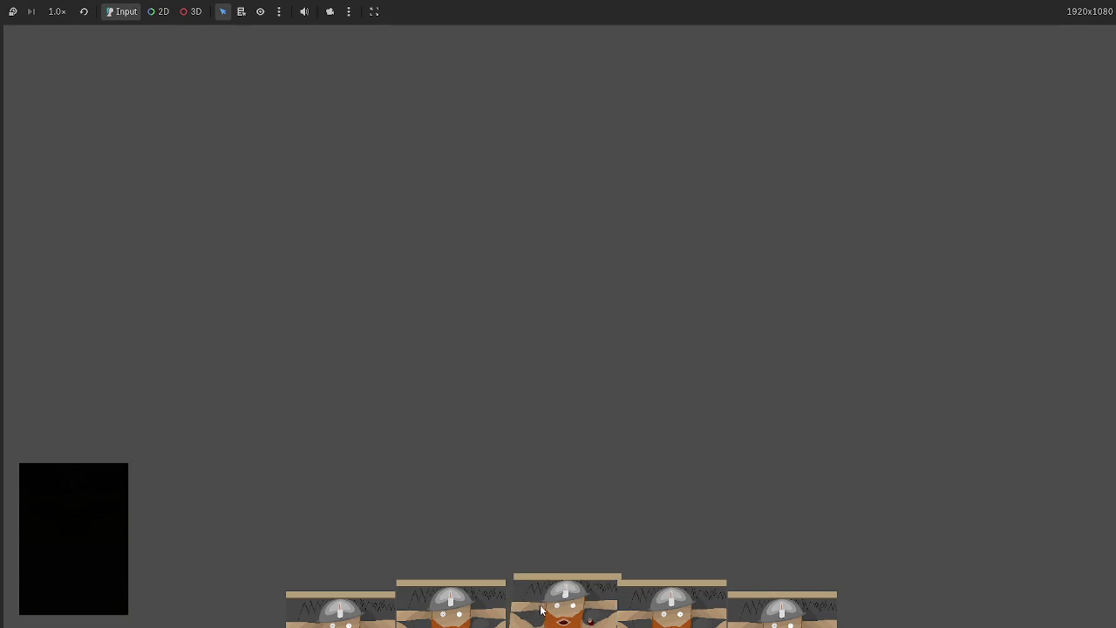
{"action": "left_click_drag", "start_coordinate": [541, 606], "coordinate": [793, 325]}
{"action": "left_click_drag", "start_coordinate": [673, 597], "coordinate": [826, 284]}
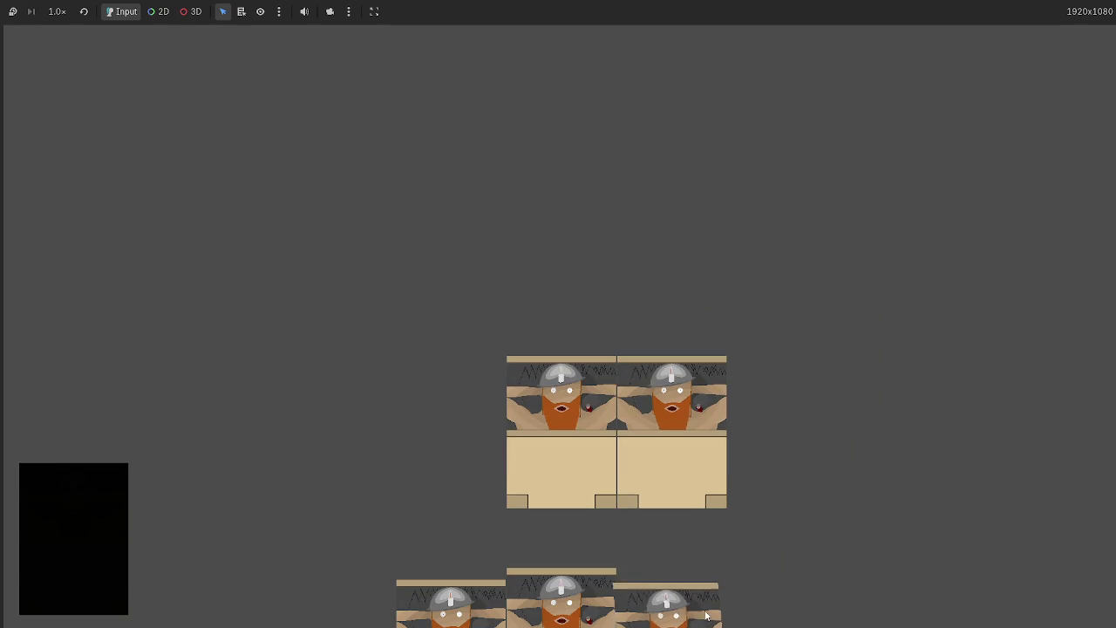
{"action": "left_click_drag", "start_coordinate": [671, 601], "coordinate": [883, 250]}
{"action": "left_click_drag", "start_coordinate": [671, 601], "coordinate": [795, 248]}
{"action": "left_click_drag", "start_coordinate": [672, 502], "coordinate": [771, 220]}
{"action": "mouse_move", "coordinate": [610, 580]}
{"action": "left_mouse_down"}
{"action": "mouse_move", "coordinate": [698, 214]}
{"action": "mouse_move", "coordinate": [680, 235]}
{"action": "left_mouse_up"}
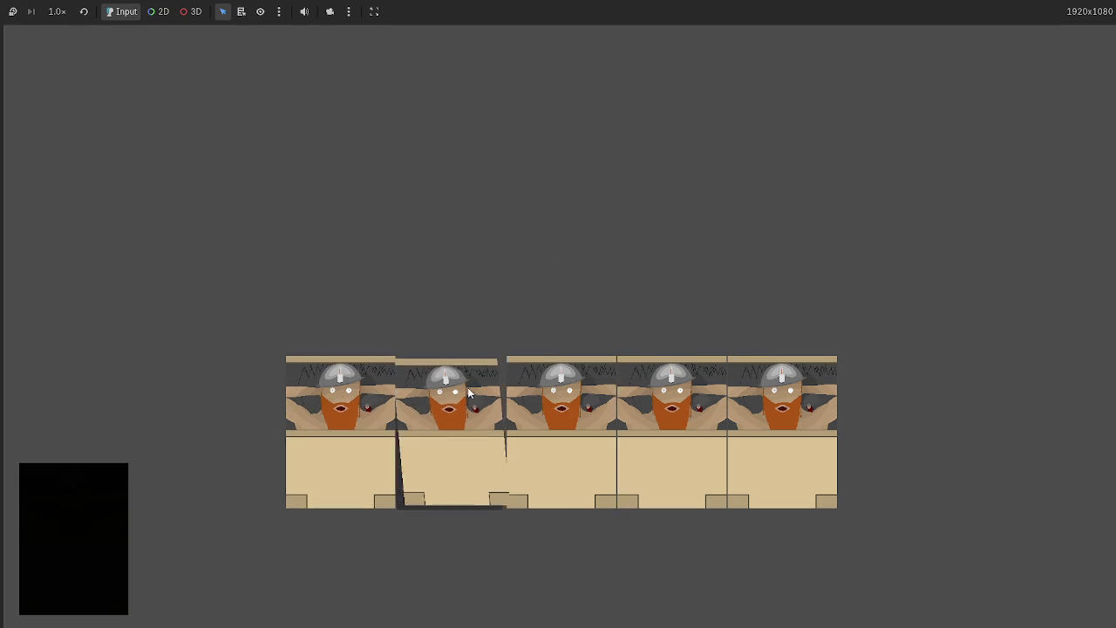
{"action": "left_click", "coordinate": [510, 588]}
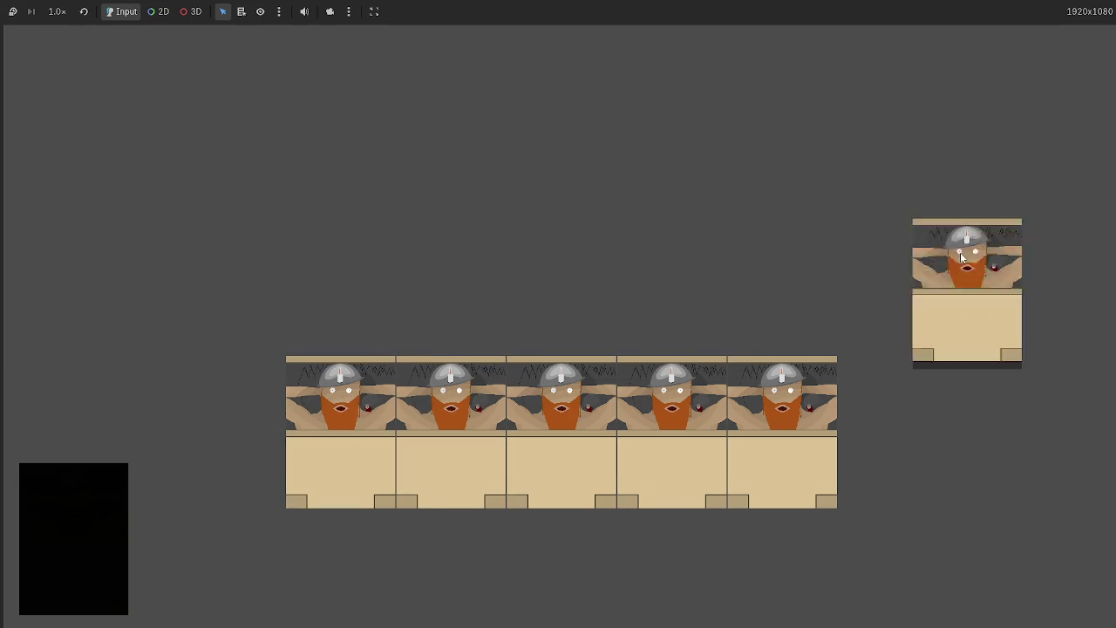
{"action": "left_click", "coordinate": [520, 613]}
{"action": "left_click", "coordinate": [560, 602]}
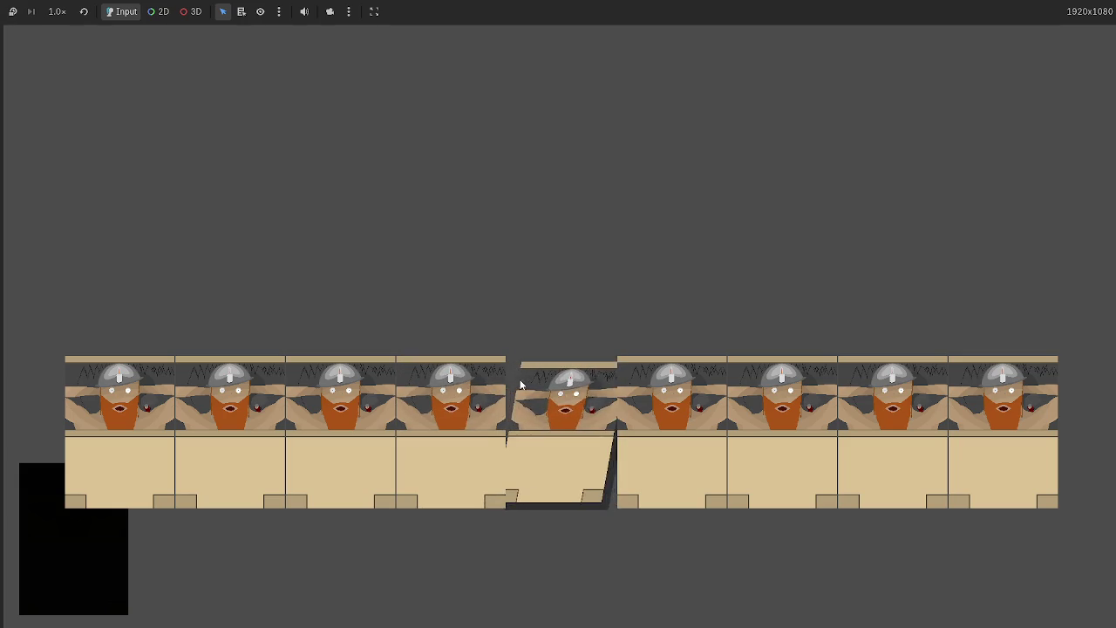
{"action": "key", "text": "F8"}
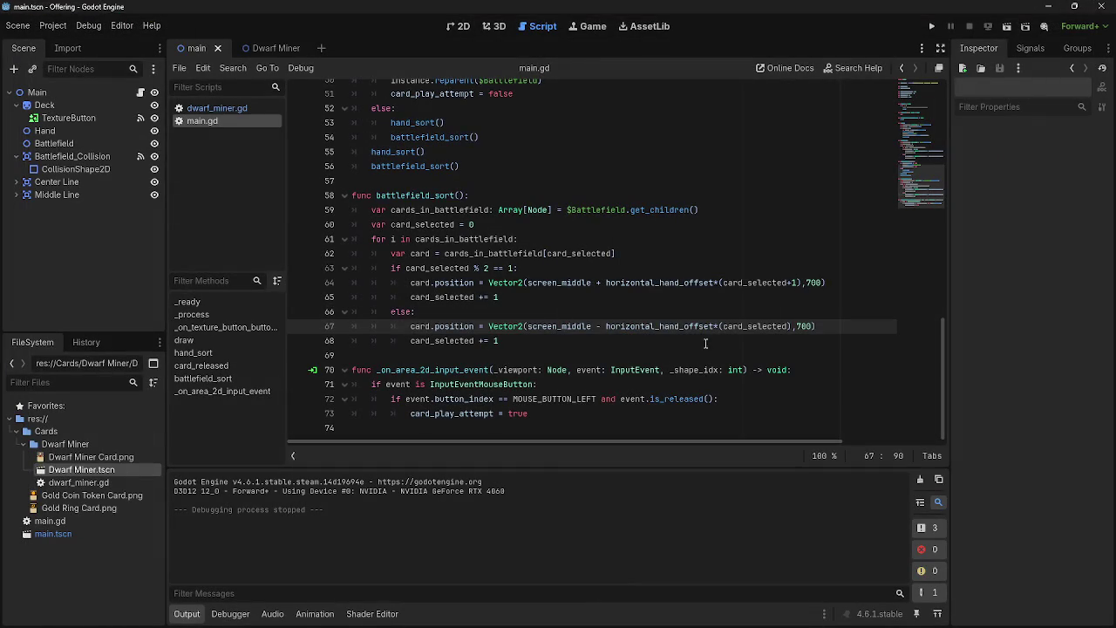
Run the game and play five hand cards, one dropped away from the play area
{"action": "left_click", "coordinate": [815, 326]}
{"action": "left_click", "coordinate": [931, 26]}
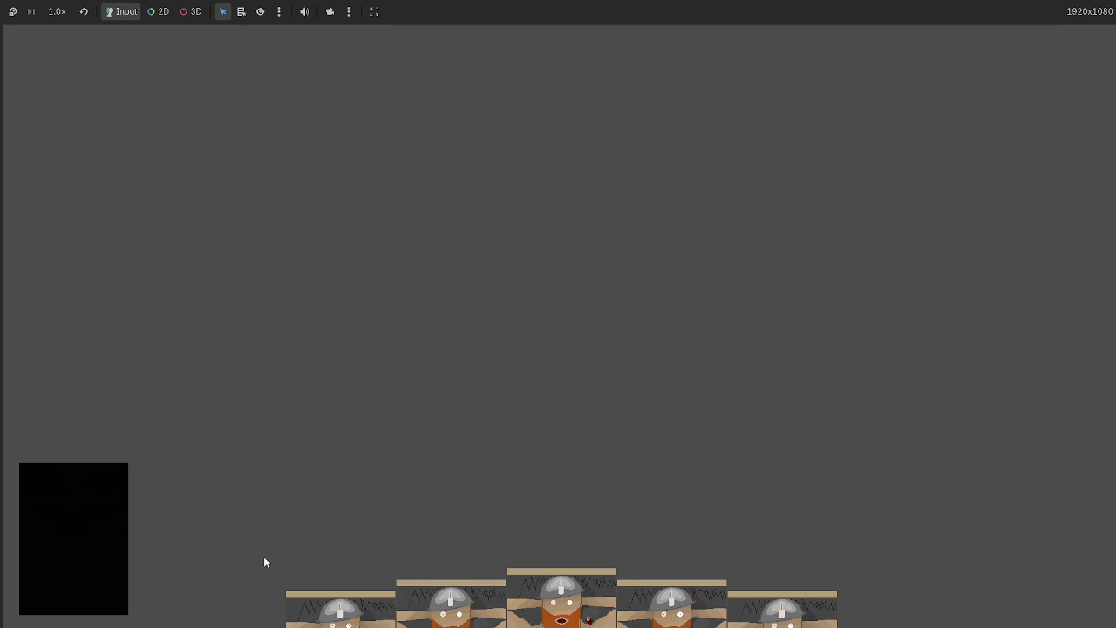
{"action": "left_click", "coordinate": [561, 602]}
{"action": "left_click", "coordinate": [708, 589]}
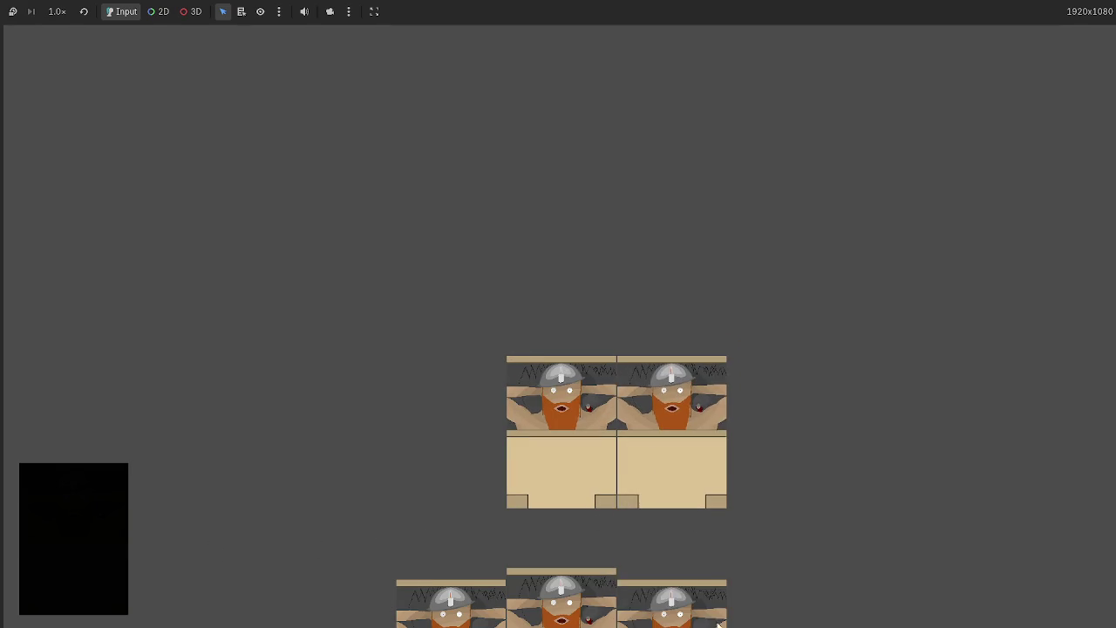
{"action": "left_click", "coordinate": [704, 580]}
{"action": "left_click", "coordinate": [670, 593]}
{"action": "left_click_drag", "start_coordinate": [584, 582], "coordinate": [308, 336]}
{"action": "mouse_move", "coordinate": [527, 600]}
{"action": "left_mouse_down"}
{"action": "mouse_move", "coordinate": [279, 381]}
{"action": "mouse_move", "coordinate": [287, 384]}
{"action": "left_mouse_up"}
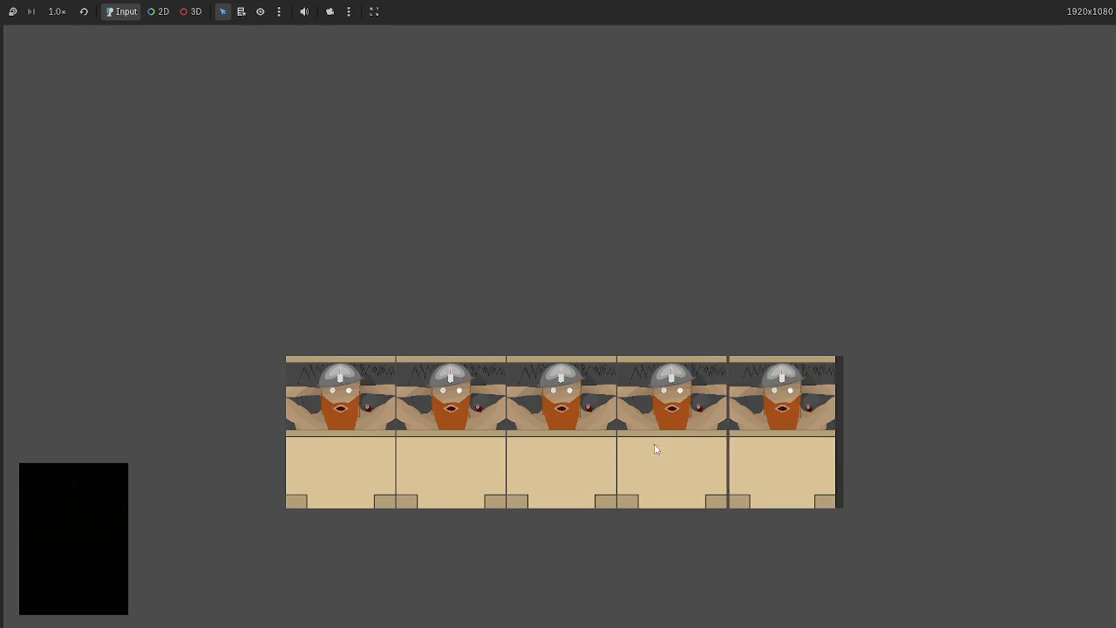
{"action": "key", "text": "F8"}
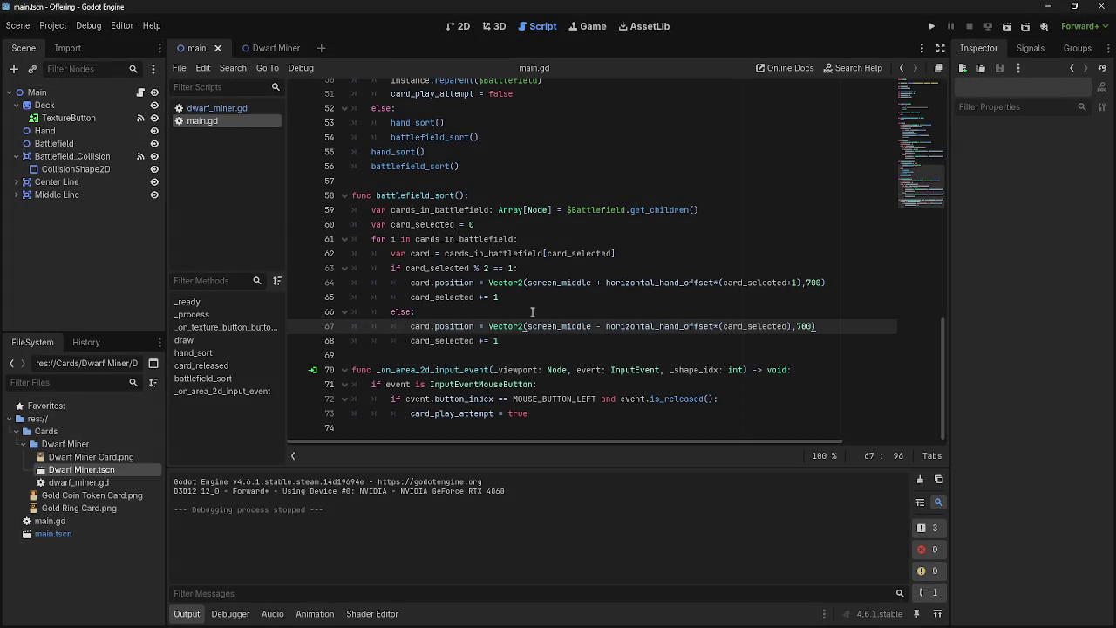
Rerun the game and play five hand cards into the battlefield row
{"action": "left_click", "coordinate": [838, 327]}
{"action": "left_click", "coordinate": [934, 27]}
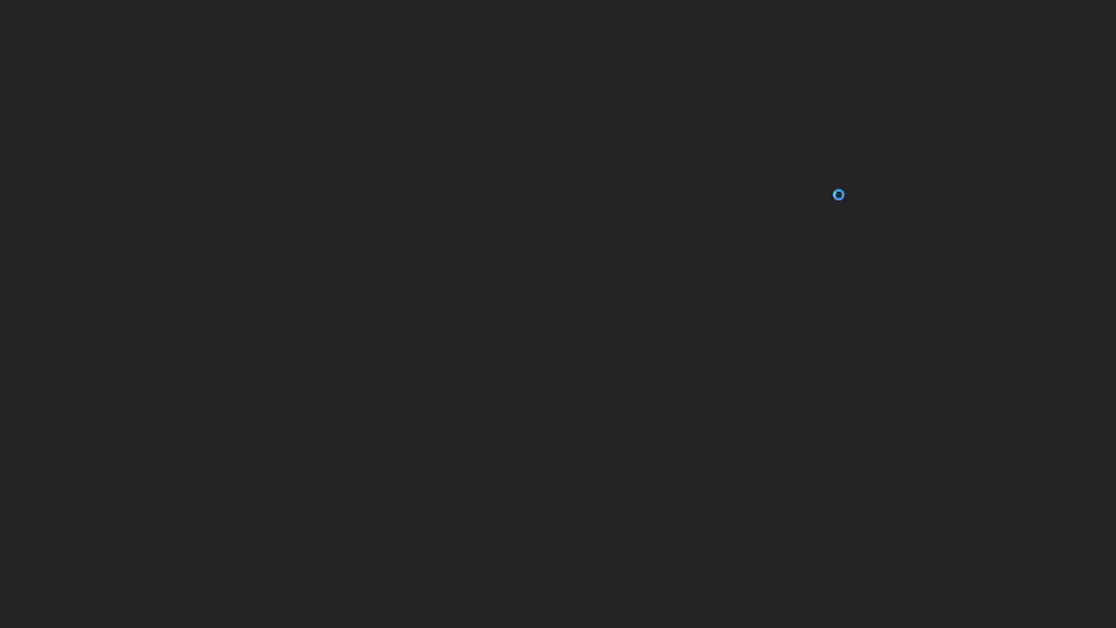
{"action": "left_click", "coordinate": [578, 571]}
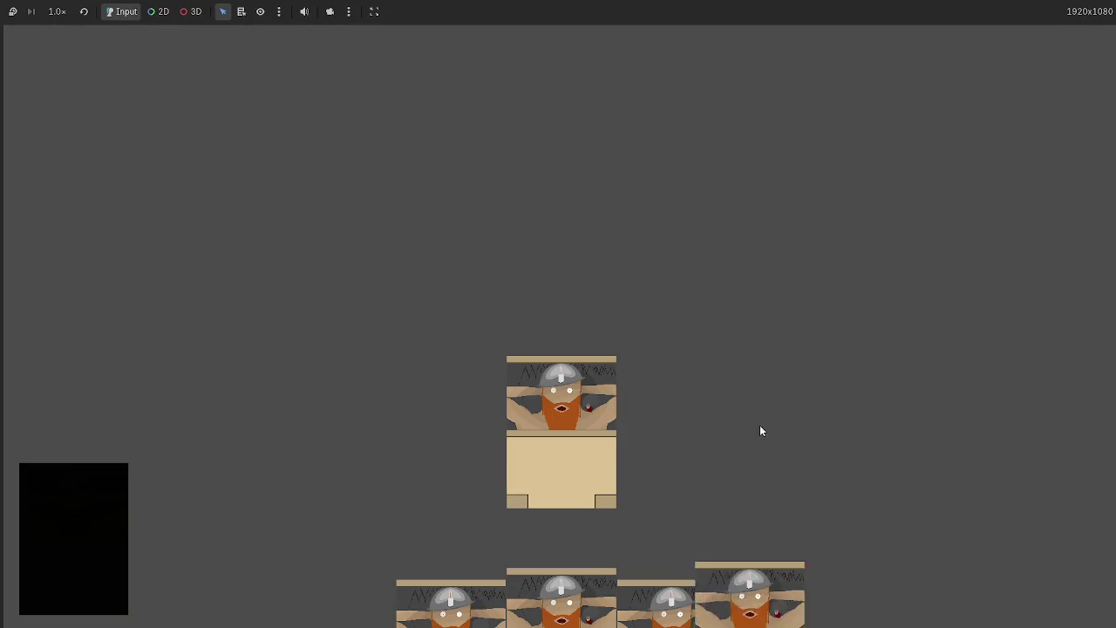
{"action": "left_click_drag", "start_coordinate": [755, 601], "coordinate": [757, 357]}
{"action": "mouse_move", "coordinate": [674, 610]}
{"action": "left_mouse_down"}
{"action": "mouse_move", "coordinate": [850, 381]}
{"action": "mouse_move", "coordinate": [791, 467]}
{"action": "left_mouse_up"}
{"action": "mouse_move", "coordinate": [561, 601]}
{"action": "left_mouse_down"}
{"action": "mouse_move", "coordinate": [757, 511]}
{"action": "mouse_move", "coordinate": [950, 398]}
{"action": "left_mouse_up"}
{"action": "left_click_drag", "start_coordinate": [562, 601], "coordinate": [947, 353]}
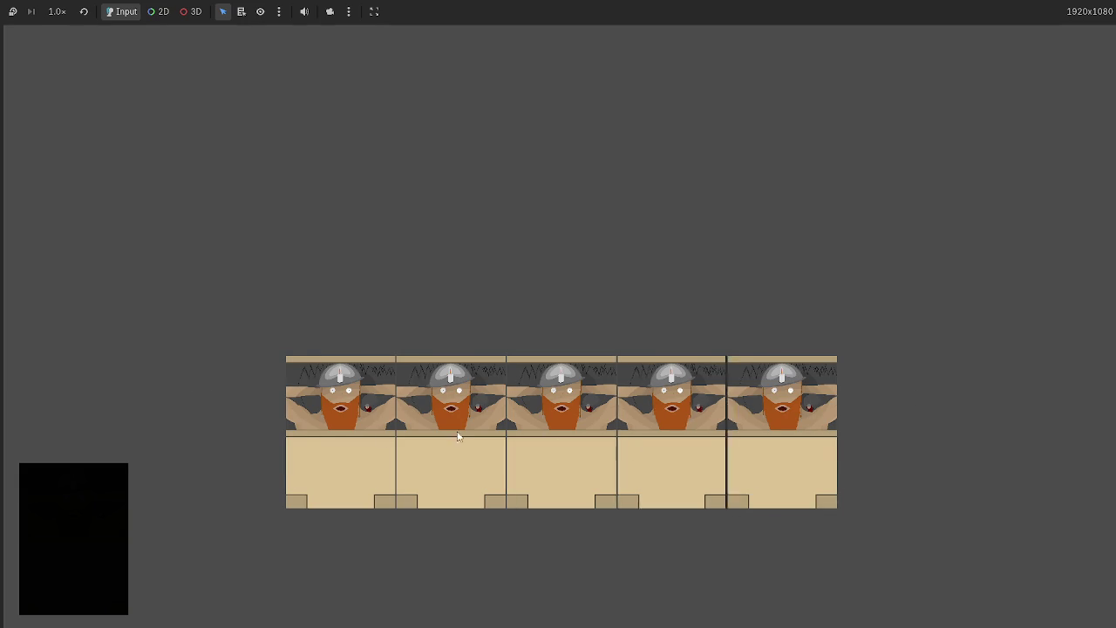
{"action": "key", "text": "F8"}
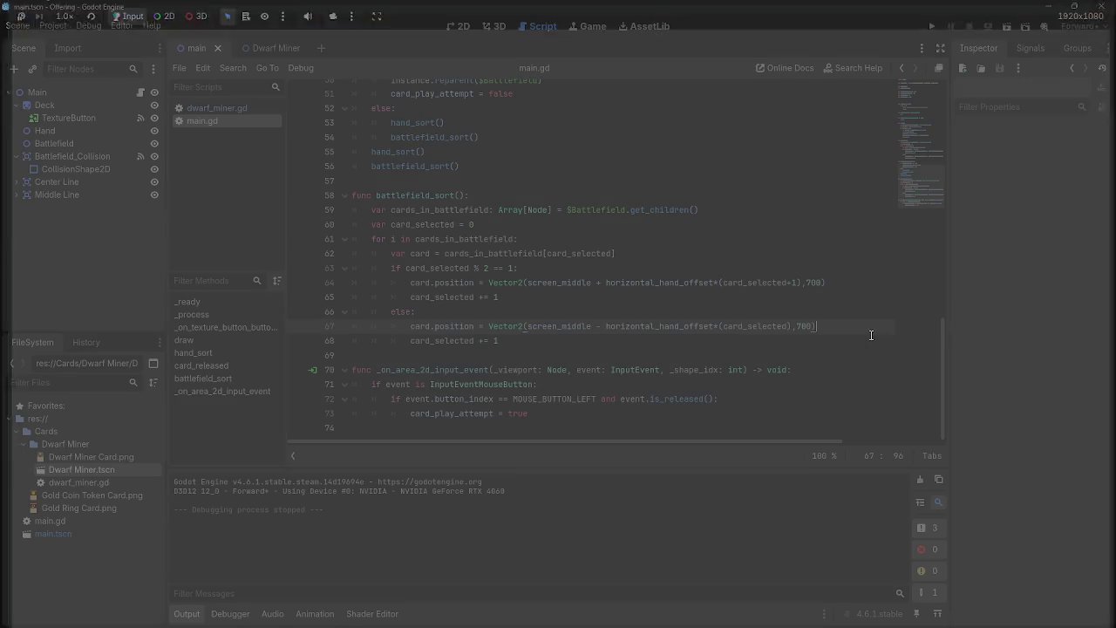
Run again, play the remaining cards, lift the rightmost out, then select Battlefield
{"action": "left_click", "coordinate": [931, 26]}
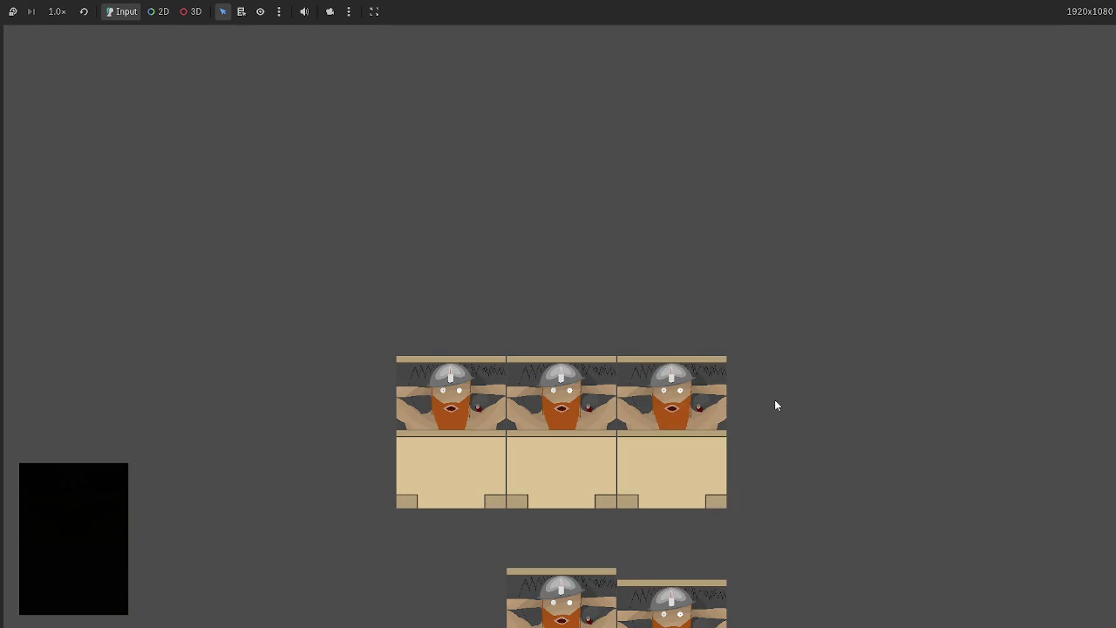
{"action": "left_click", "coordinate": [653, 605]}
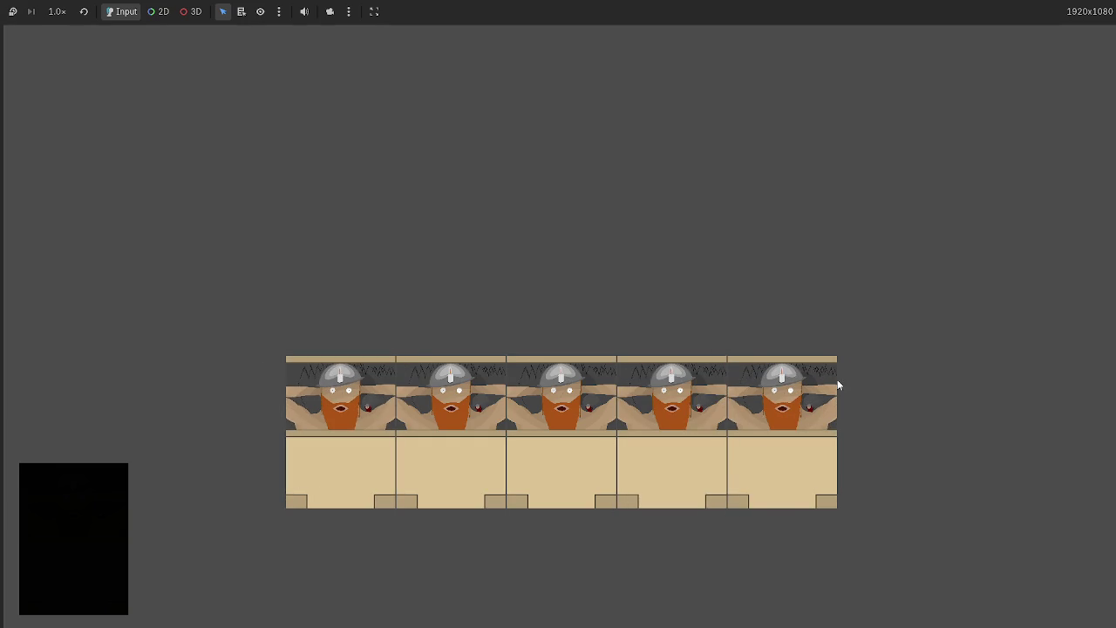
{"action": "mouse_move", "coordinate": [796, 414]}
{"action": "left_mouse_down"}
{"action": "mouse_move", "coordinate": [961, 384]}
{"action": "mouse_move", "coordinate": [768, 462]}
{"action": "mouse_move", "coordinate": [777, 448]}
{"action": "mouse_move", "coordinate": [904, 558]}
{"action": "mouse_move", "coordinate": [548, 581]}
{"action": "left_mouse_up"}
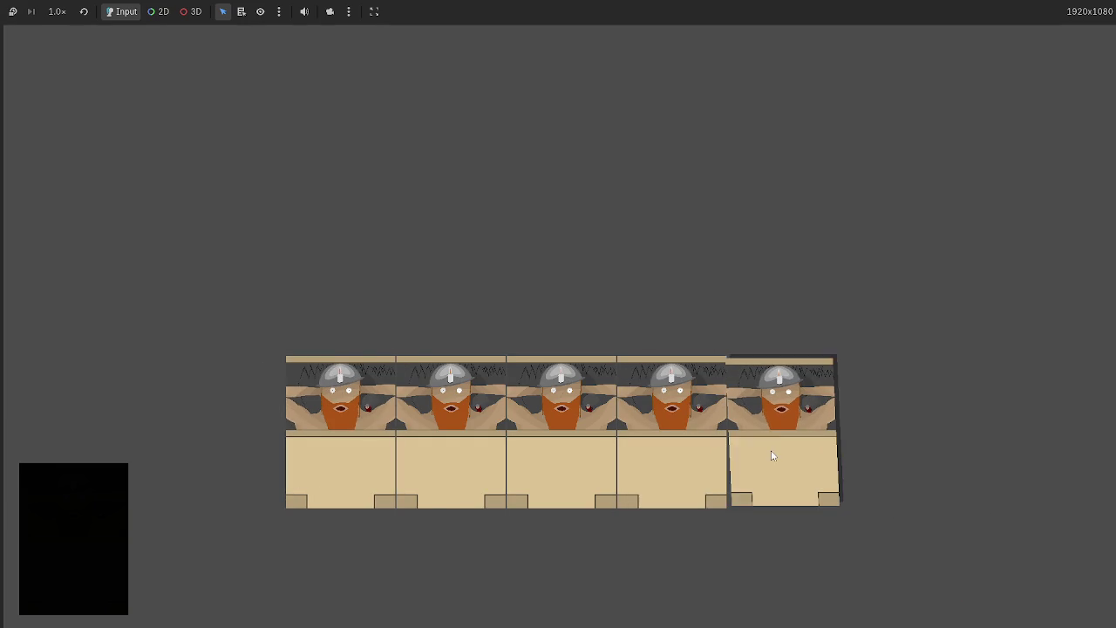
{"action": "mouse_move", "coordinate": [786, 424]}
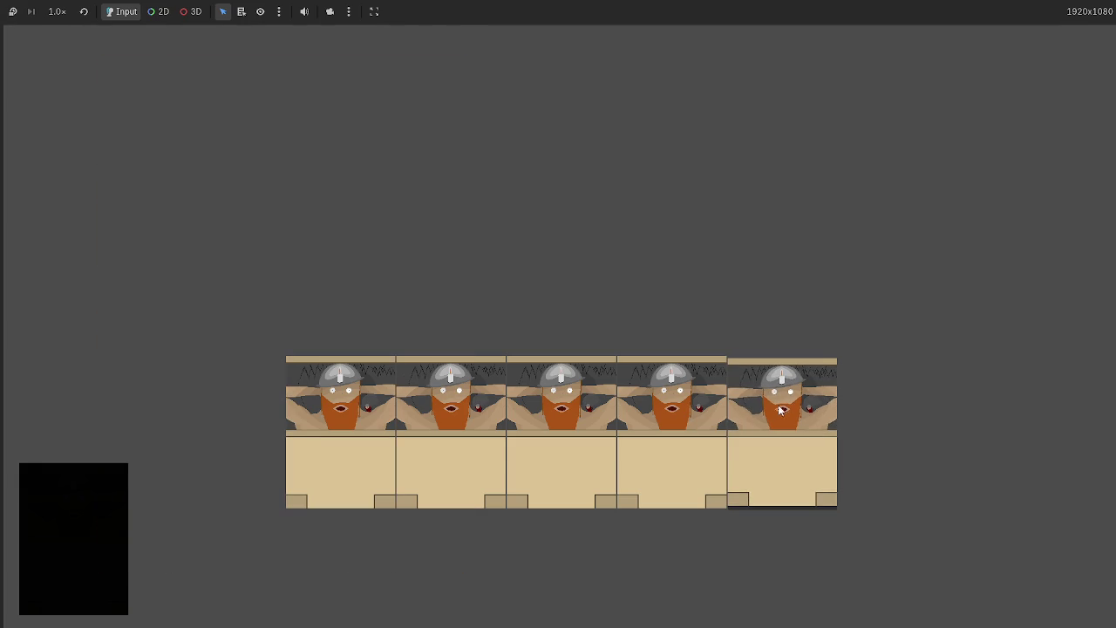
{"action": "key", "text": "F8"}
{"action": "left_click", "coordinate": [83, 143]}
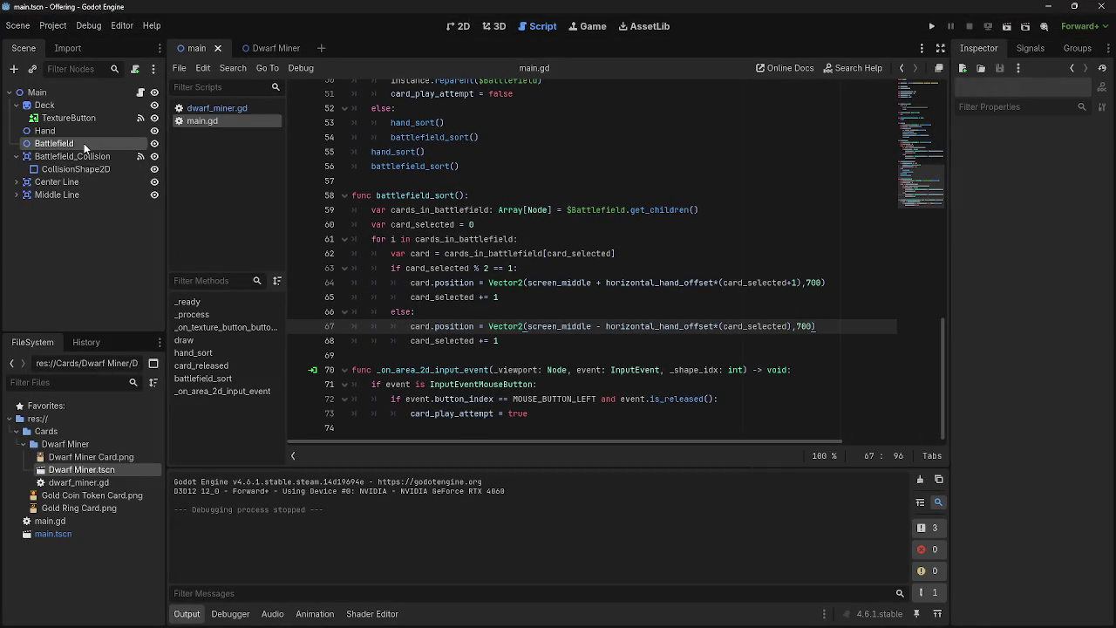
Expand and collapse the Battlefield node's Process properties in the Inspector
{"action": "left_click", "coordinate": [1030, 260]}
{"action": "left_click", "coordinate": [1031, 260]}
{"action": "left_click", "coordinate": [1025, 263]}
{"action": "left_click", "coordinate": [1025, 262]}
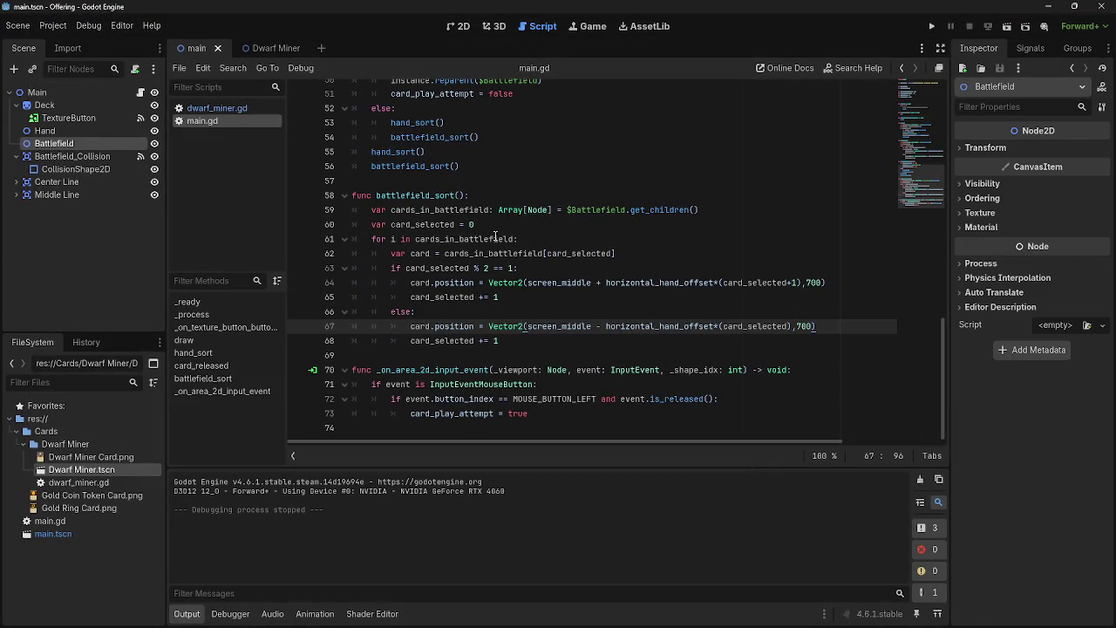
{"action": "left_click", "coordinate": [1068, 261]}
{"action": "left_click", "coordinate": [1067, 261]}
Lower the Main root node's Ordering Z Index to -5 in the 2D view
{"action": "left_click", "coordinate": [459, 27]}
{"action": "left_click", "coordinate": [38, 93]}
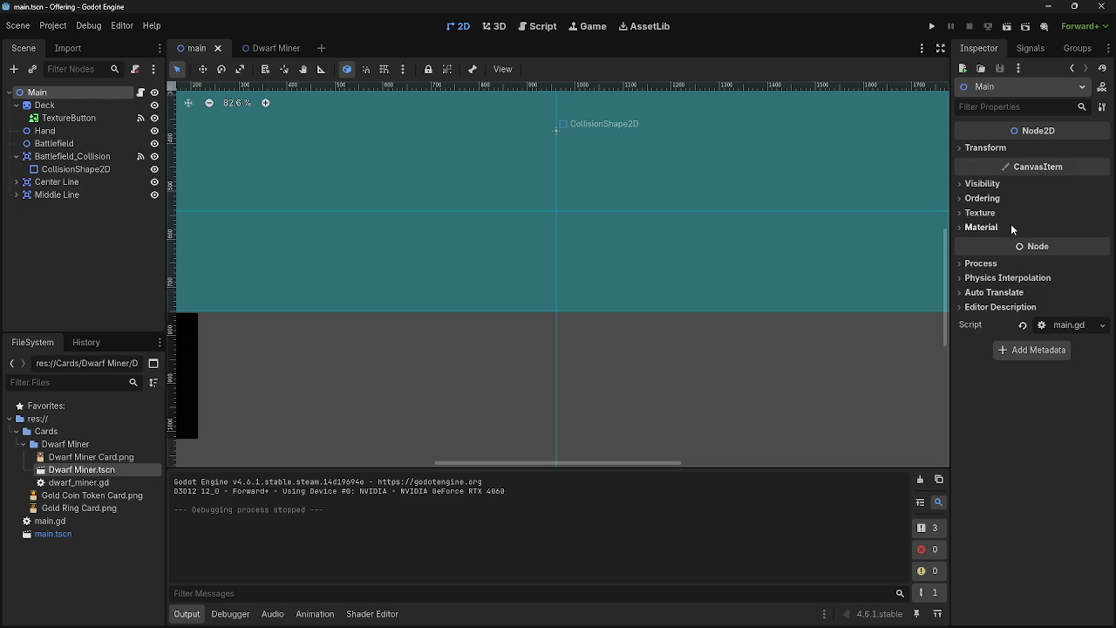
{"action": "left_click", "coordinate": [1009, 199]}
{"action": "left_click", "coordinate": [1102, 220]}
{"action": "left_click", "coordinate": [1102, 219]}
{"action": "left_click", "coordinate": [1103, 220]}
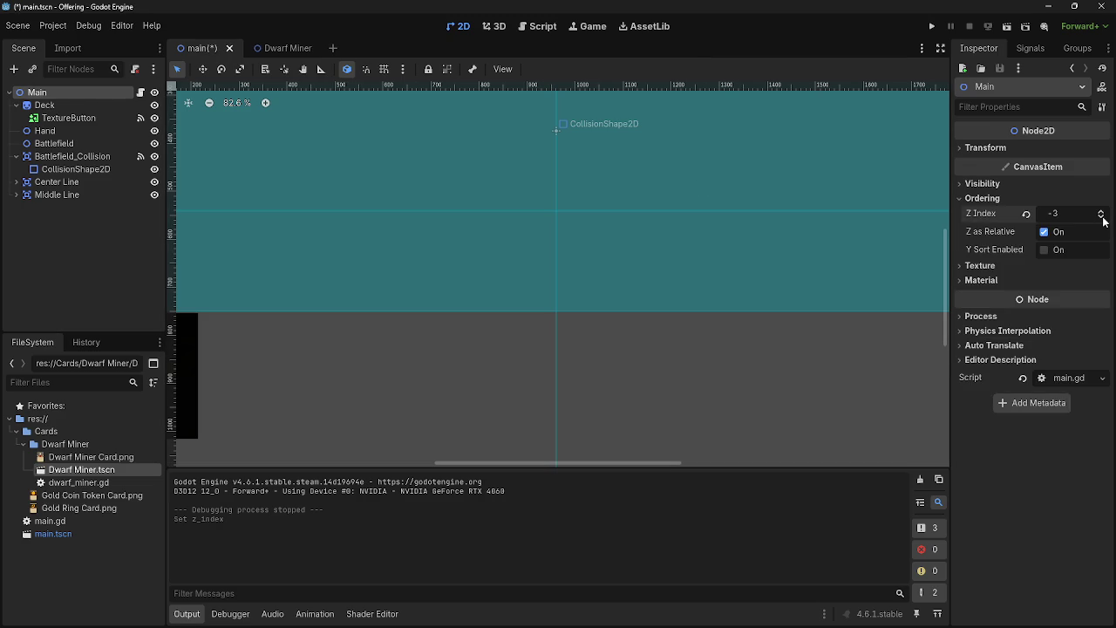
Run the game and play three hand cards to check their layering
{"action": "left_click", "coordinate": [932, 26]}
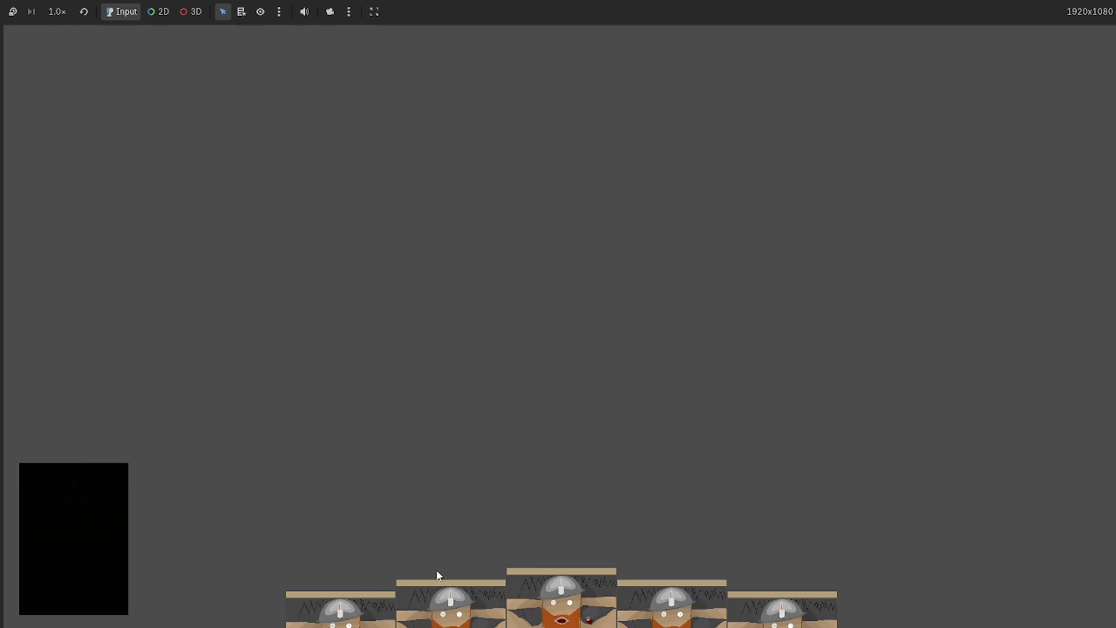
{"action": "mouse_move", "coordinate": [532, 587]}
{"action": "mouse_move", "coordinate": [532, 586]}
{"action": "left_mouse_down"}
{"action": "mouse_move", "coordinate": [513, 411]}
{"action": "mouse_move", "coordinate": [635, 422]}
{"action": "mouse_move", "coordinate": [581, 437]}
{"action": "left_mouse_up"}
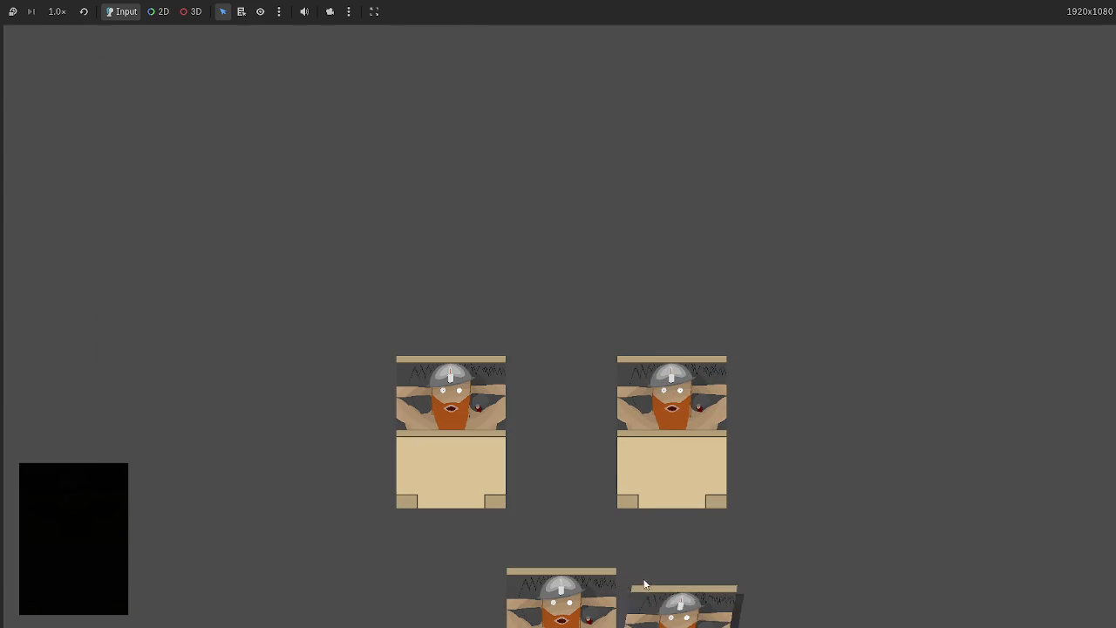
{"action": "left_click", "coordinate": [637, 591]}
{"action": "left_click", "coordinate": [600, 565]}
{"action": "mouse_move", "coordinate": [357, 366]}
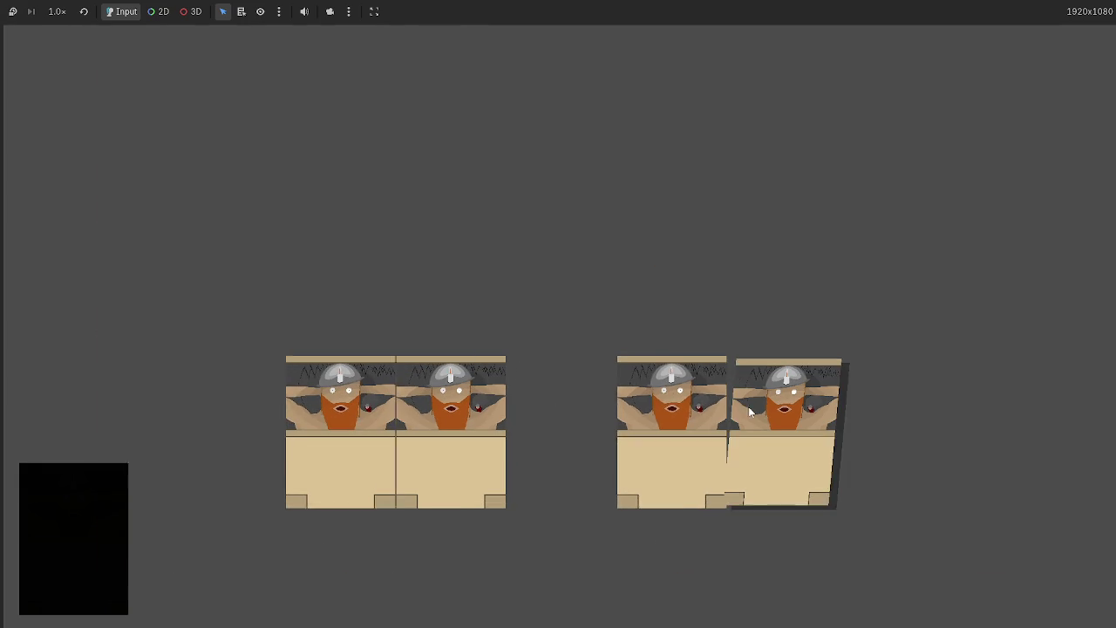
{"action": "key", "text": "F8"}
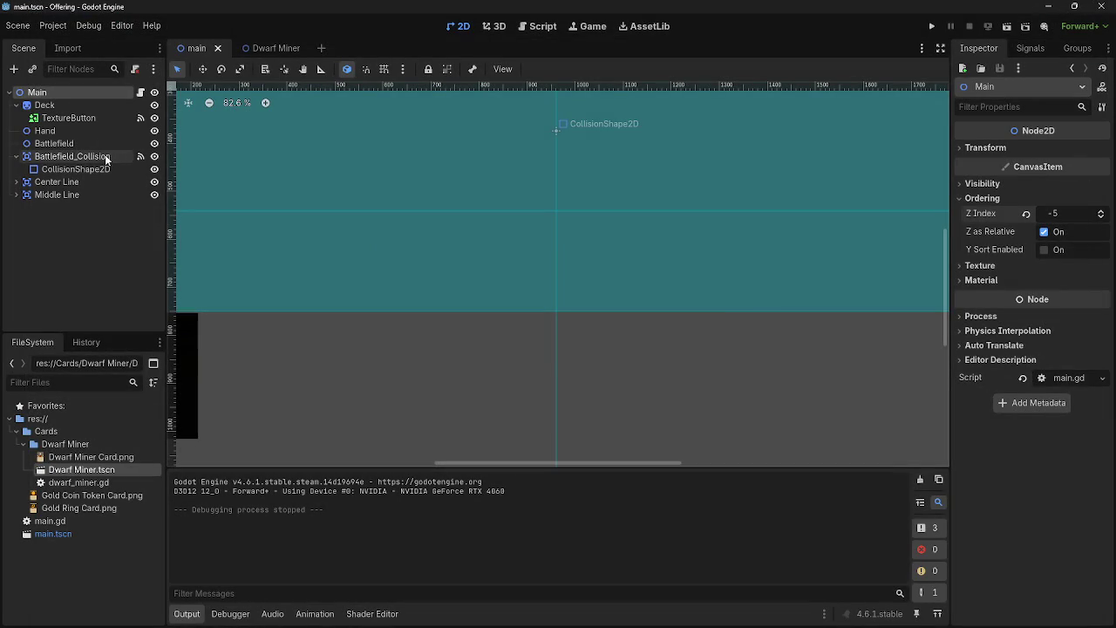
Set Card_Art_Big's Z Index to 45 in the Dwarf Miner scene
{"action": "left_click", "coordinate": [284, 47]}
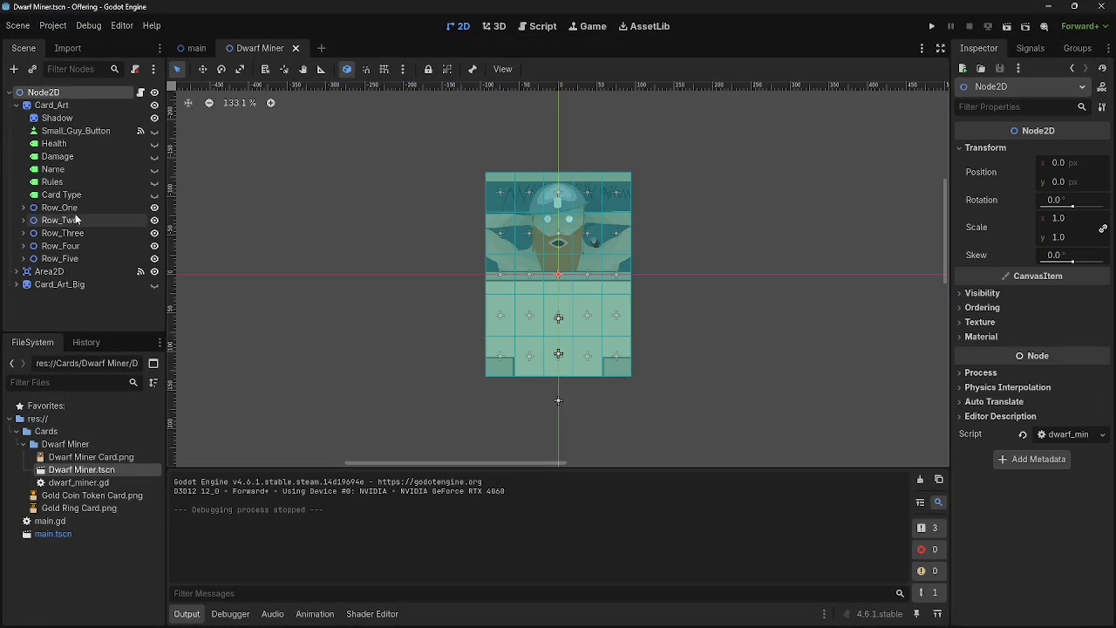
{"action": "left_click", "coordinate": [76, 285]}
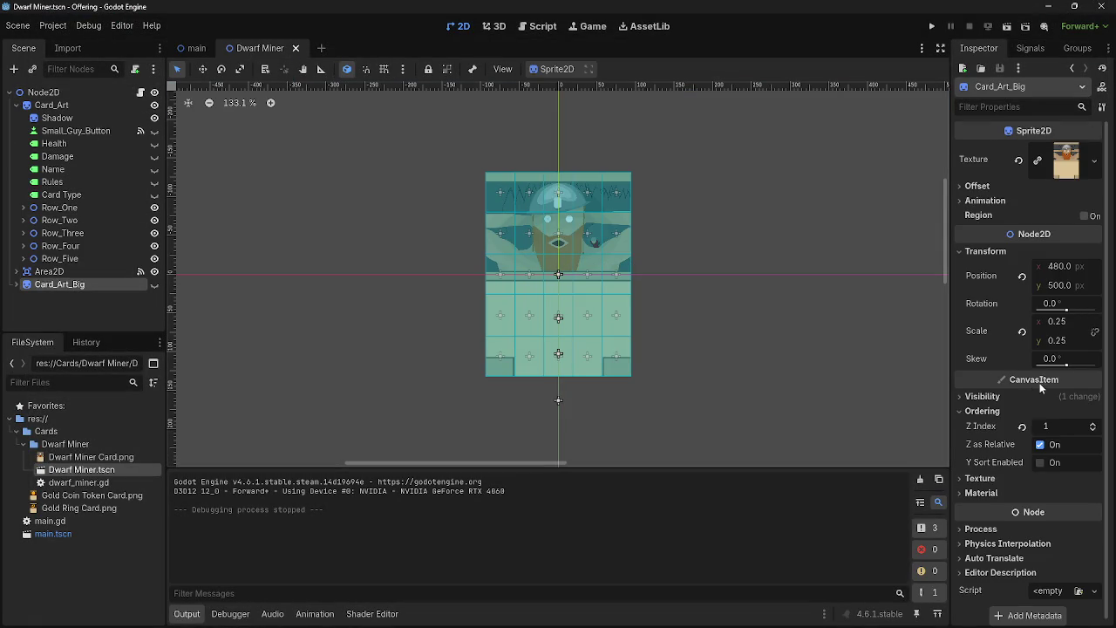
{"action": "left_click", "coordinate": [1094, 420]}
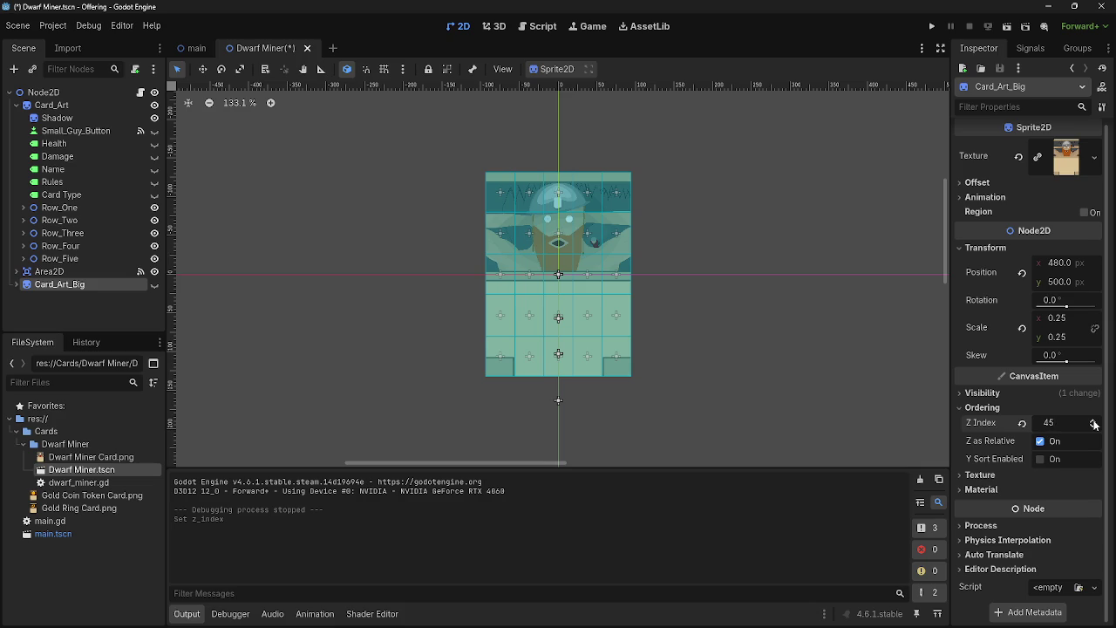
Run the game and play four hand cards to check the enlarged art shows on top
{"action": "left_click", "coordinate": [932, 26]}
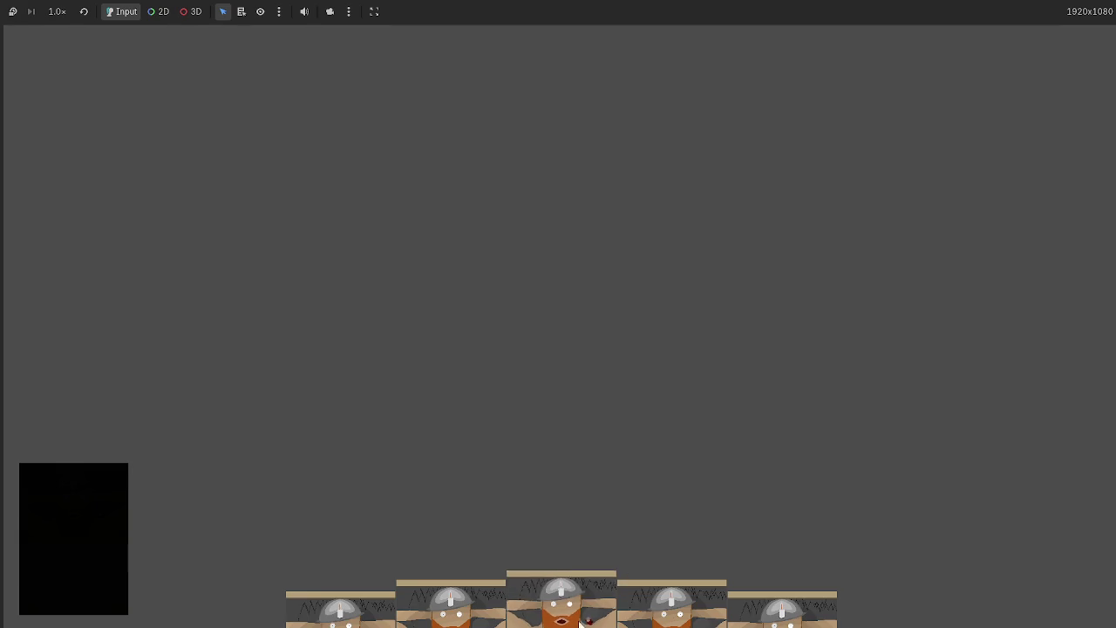
{"action": "left_click_drag", "start_coordinate": [580, 622], "coordinate": [610, 358]}
{"action": "left_click_drag", "start_coordinate": [680, 602], "coordinate": [741, 307]}
{"action": "left_click_drag", "start_coordinate": [723, 592], "coordinate": [876, 314]}
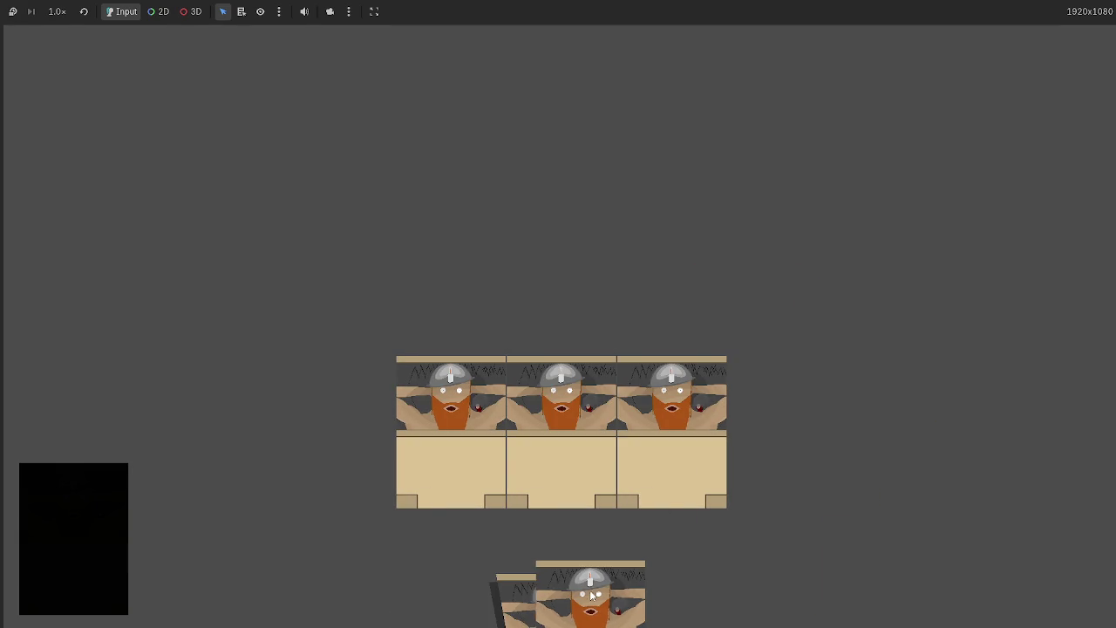
{"action": "left_click_drag", "start_coordinate": [590, 601], "coordinate": [829, 327]}
{"action": "mouse_move", "coordinate": [424, 409]}
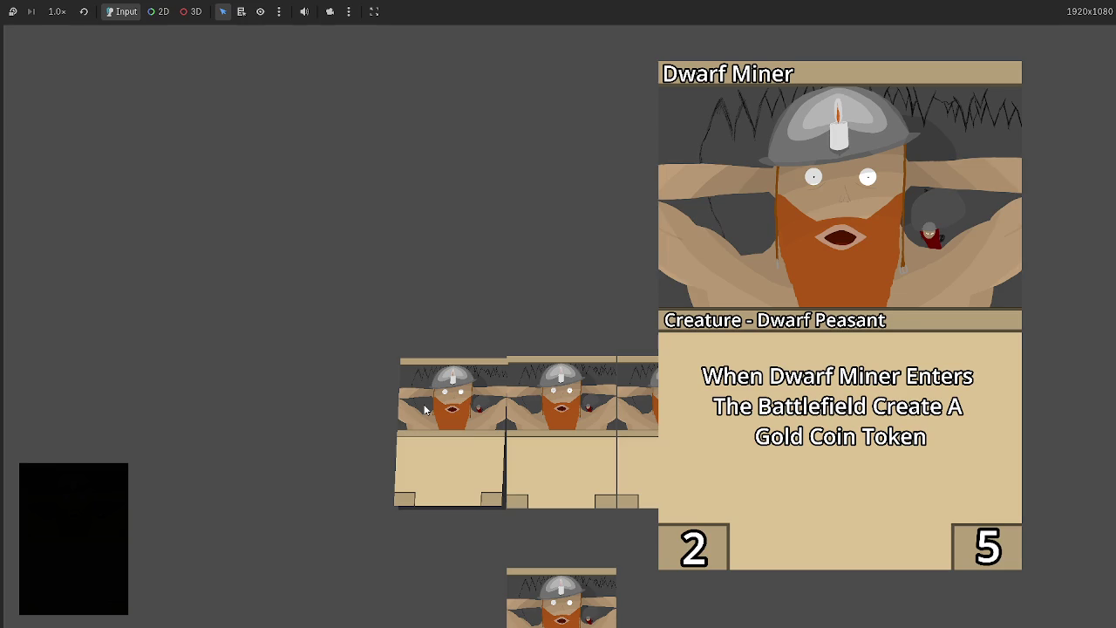